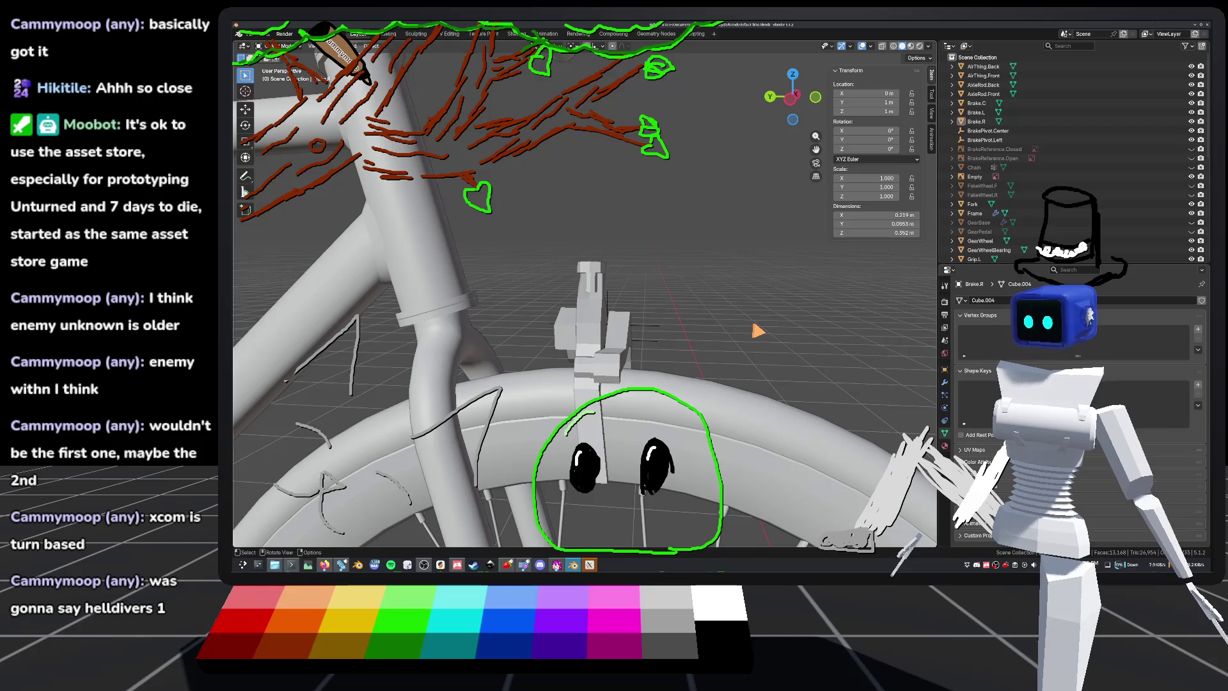
Step: Orbit around the brake and wheel, then frame the reference photo and fork crown from the front
mouse_move(753, 339)
middle_down()
mouse_move(789, 342)
mouse_move(791, 322)
middle_up()
mouse_move(770, 259)
middle_down()
mouse_move(845, 324)
mouse_move(842, 272)
mouse_move(672, 279)
mouse_move(649, 358)
mouse_move(658, 365)
mouse_move(806, 255)
mouse_move(676, 318)
mouse_move(652, 316)
middle_up()
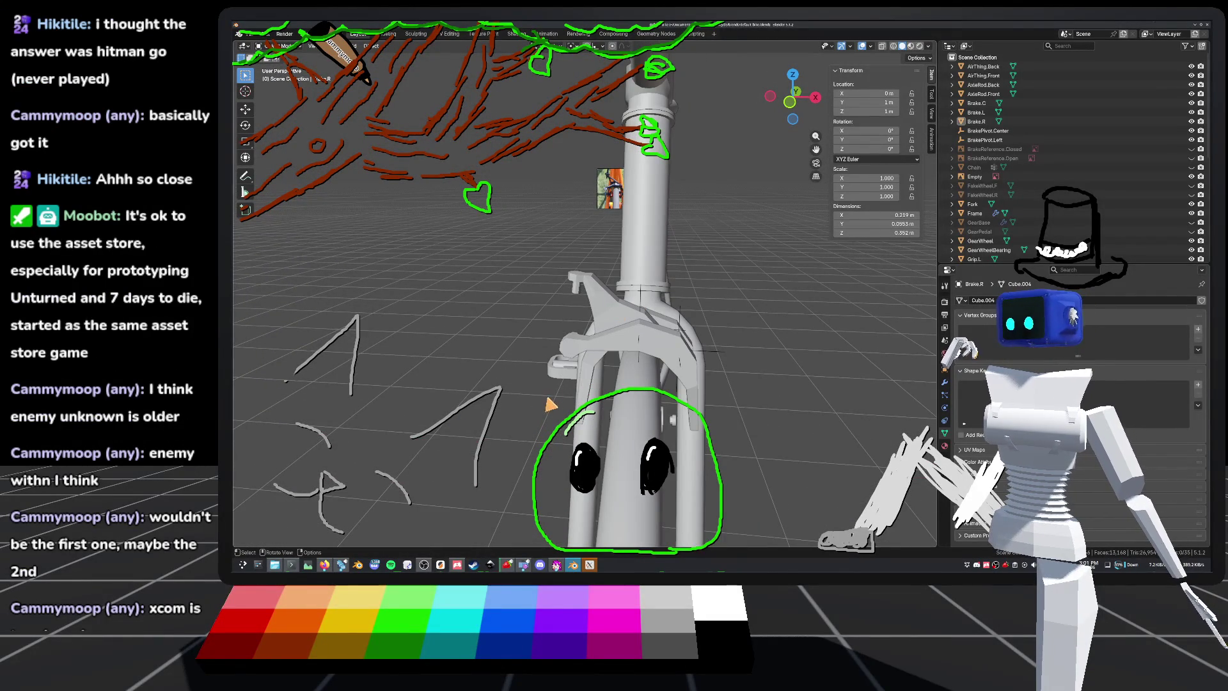
click(791, 102)
scroll(731, 231, down, 2)
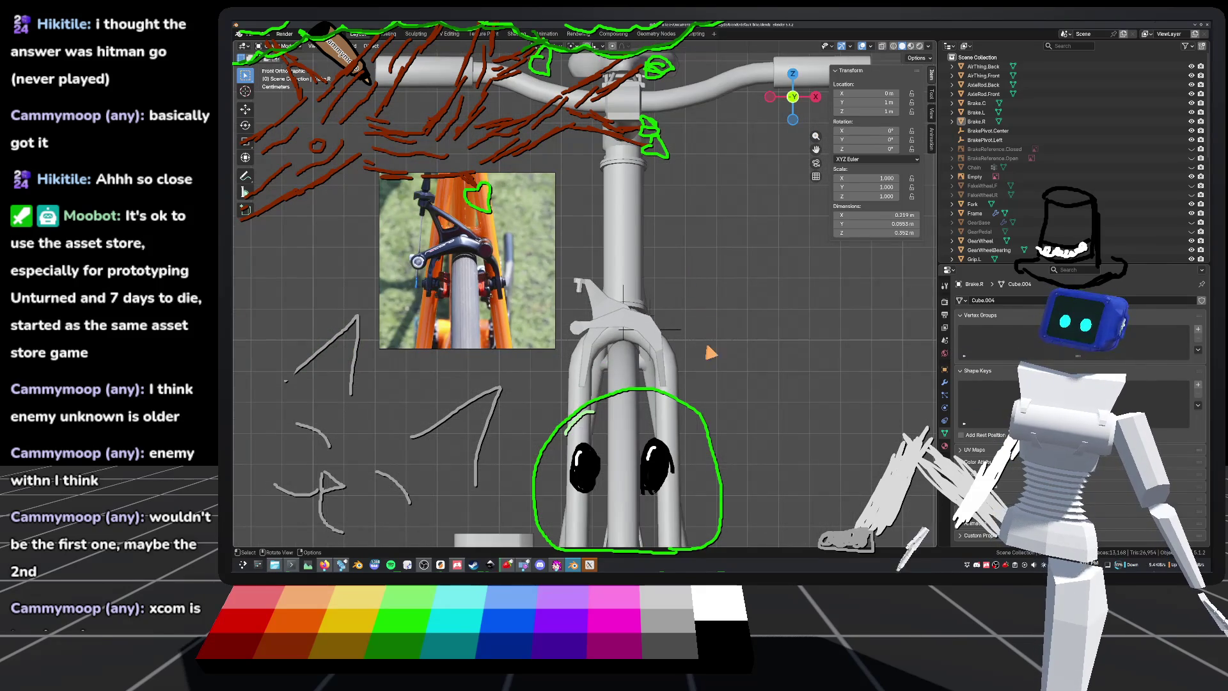
mouse_move(703, 326)
shift+middle_down()
mouse_move(653, 316)
mouse_move(757, 351)
mouse_move(842, 343)
mouse_move(698, 287)
shift+middle_up()
scroll(800, 329, up, 3)
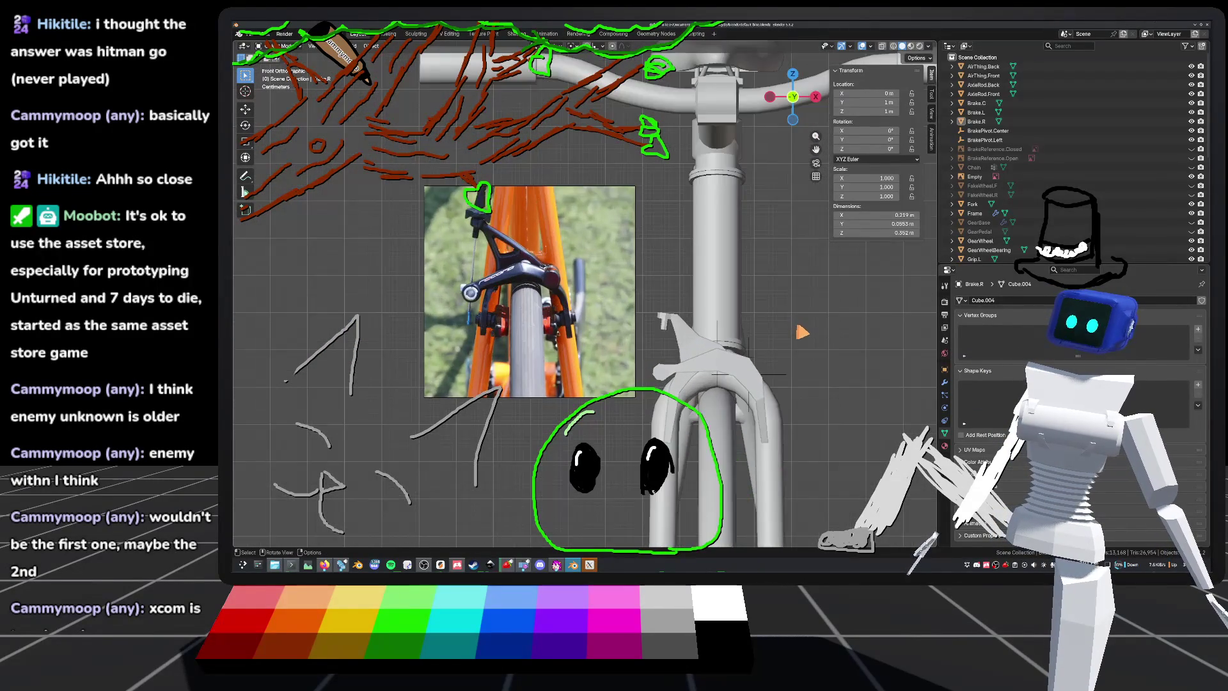
mouse_move(820, 408)
shift+middle_down()
mouse_move(731, 325)
mouse_move(763, 378)
shift+middle_up()
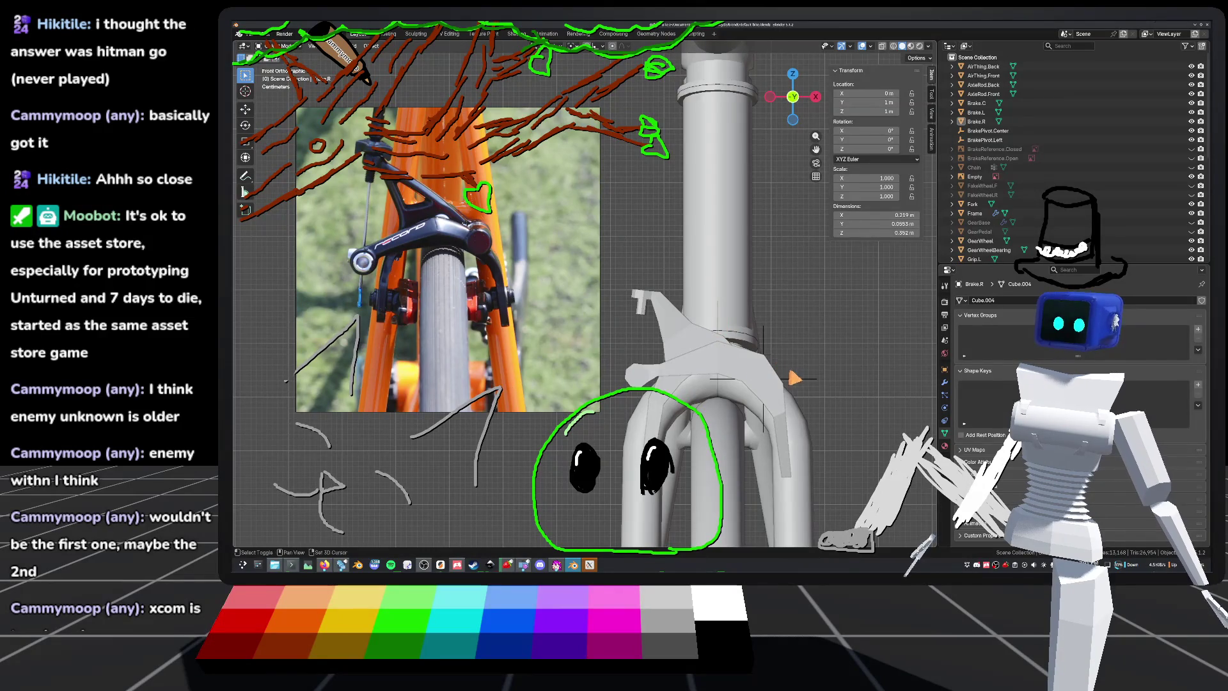
scroll(584, 294, up, 5)
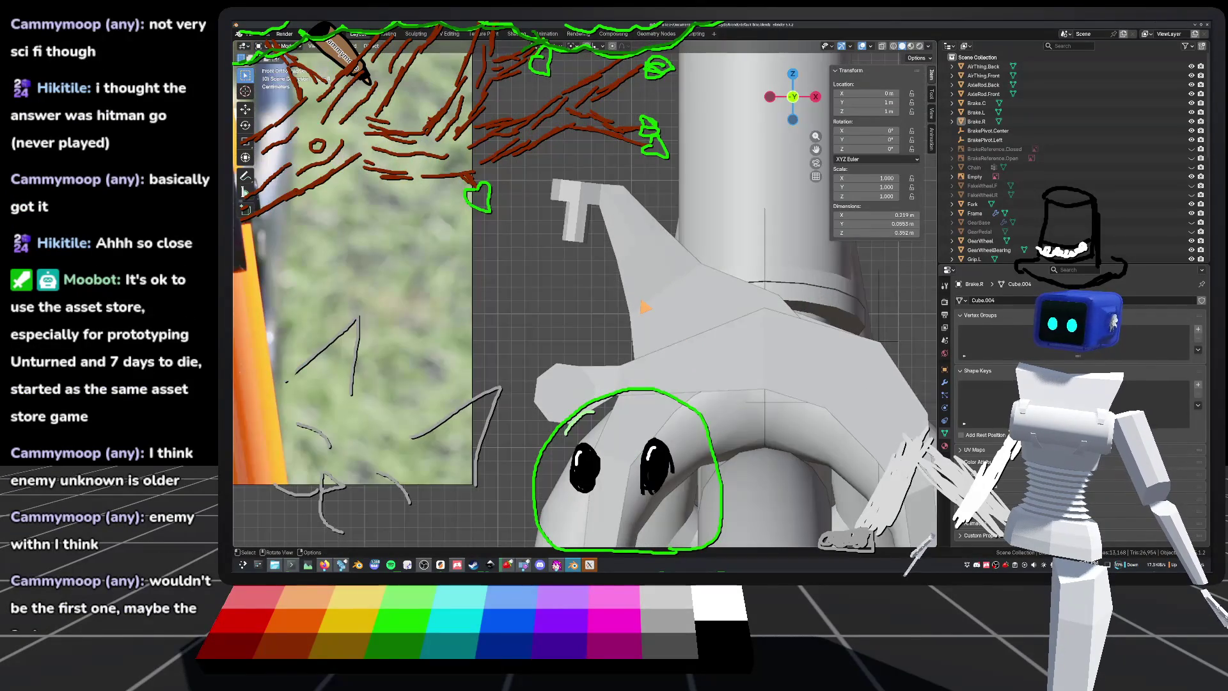
scroll(576, 307, down, 2)
scroll(584, 294, up, 2)
scroll(584, 295, down, 1)
Step: Orbit and zoom in closer around the fork crown
scroll(588, 309, down, 1)
scroll(588, 309, down, 1)
scroll(588, 309, up, 1)
scroll(584, 294, up, 1)
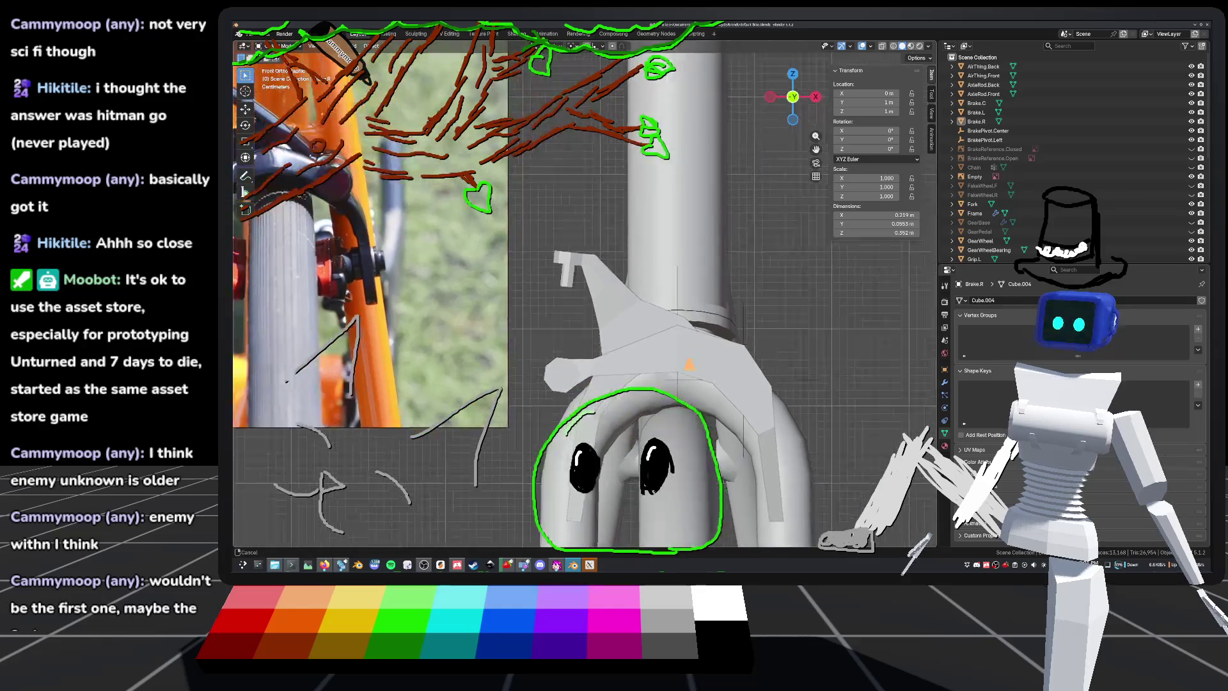
scroll(584, 294, down, 1)
mouse_move(652, 334)
middle_down()
mouse_move(666, 348)
mouse_move(652, 294)
mouse_move(656, 309)
mouse_move(754, 192)
middle_up()
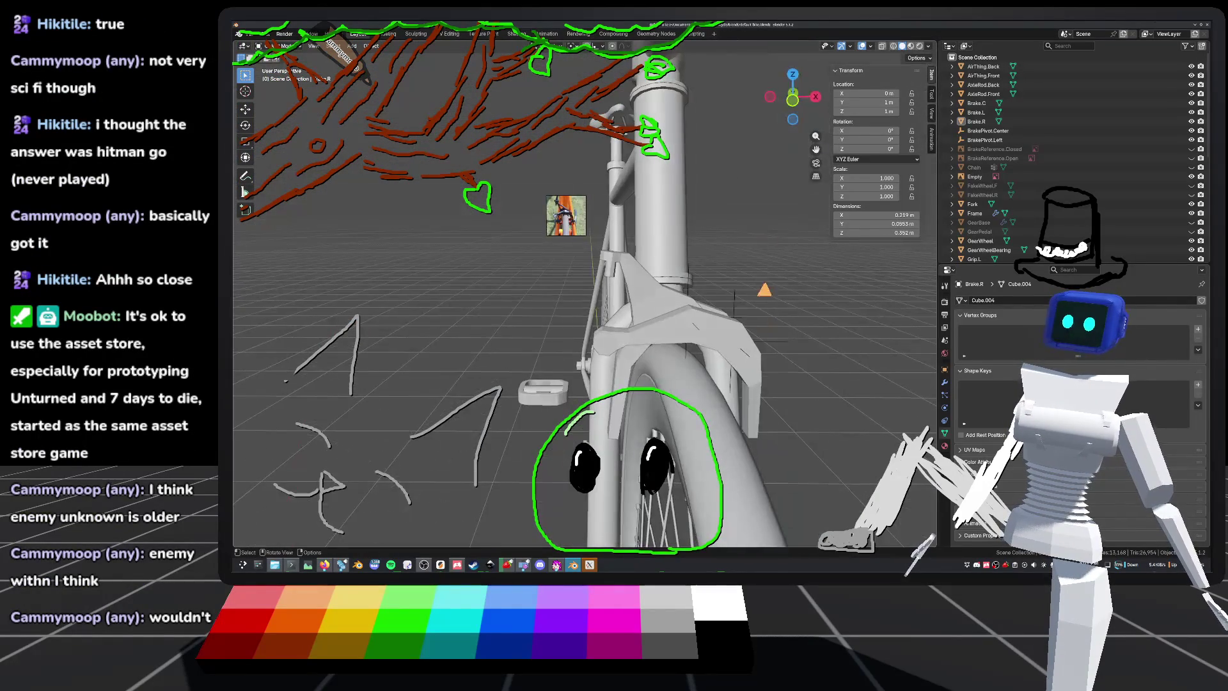
click(796, 103)
scroll(585, 294, down, 3)
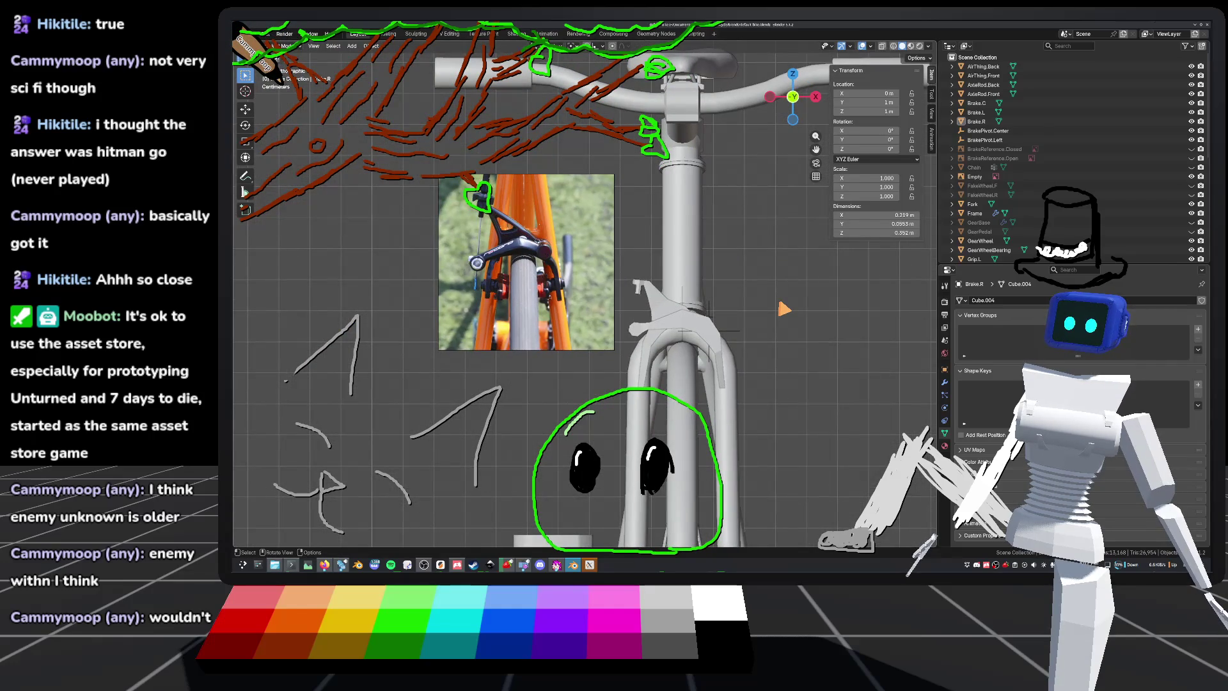
scroll(781, 331, up, 4)
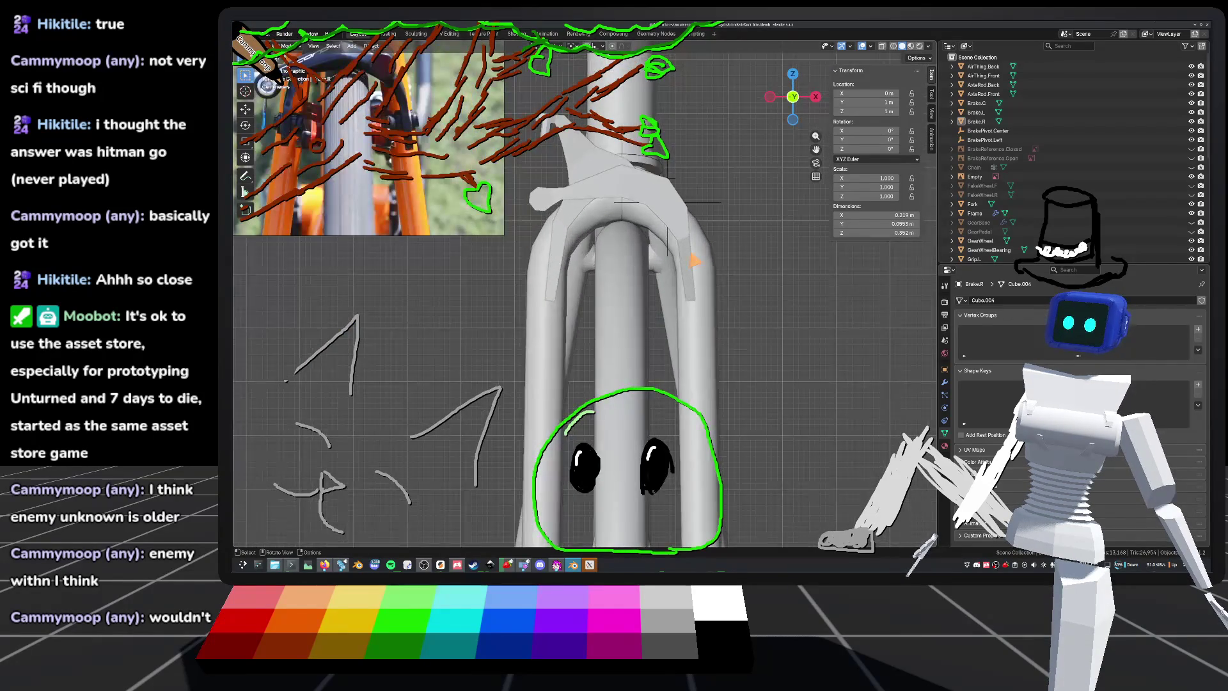
shift+middle_drag(627, 288, 620, 371)
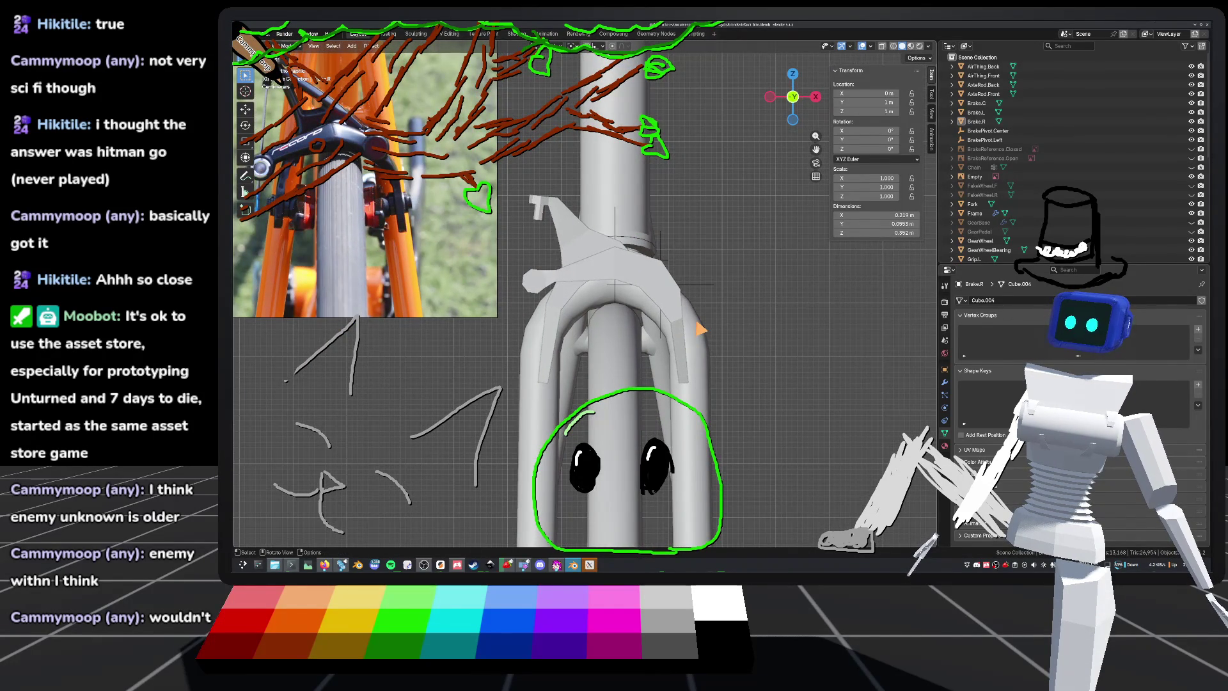
scroll(702, 347, down, 3)
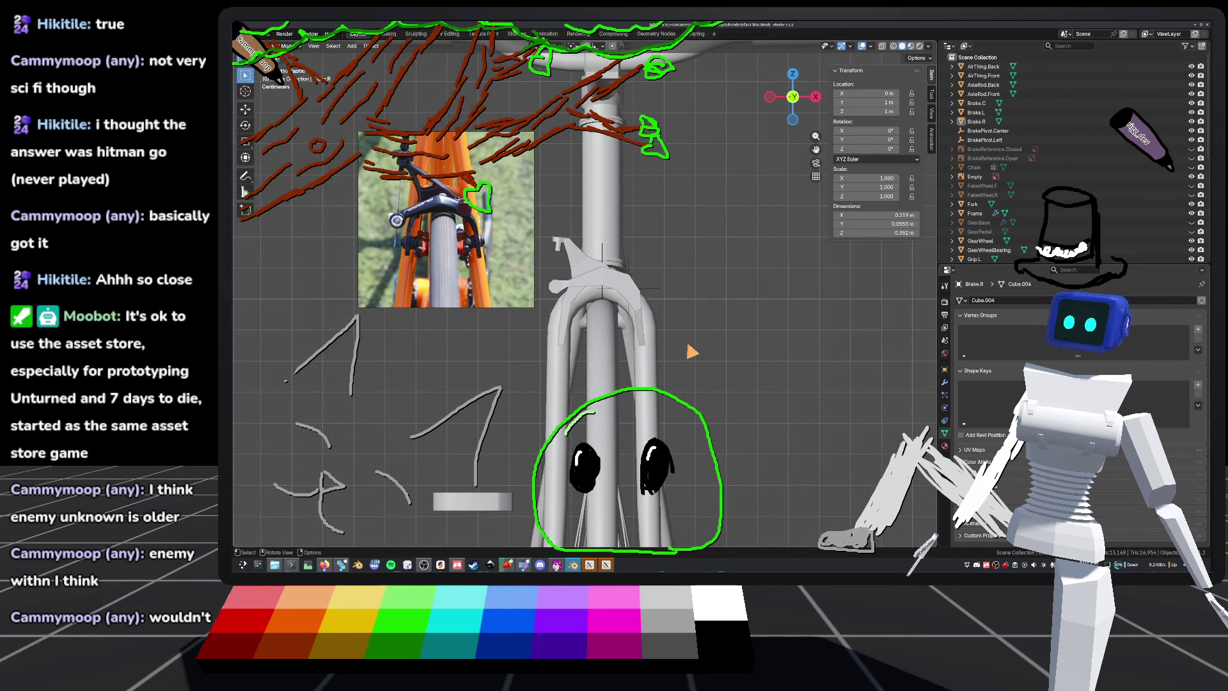
middle_drag(692, 351, 624, 305)
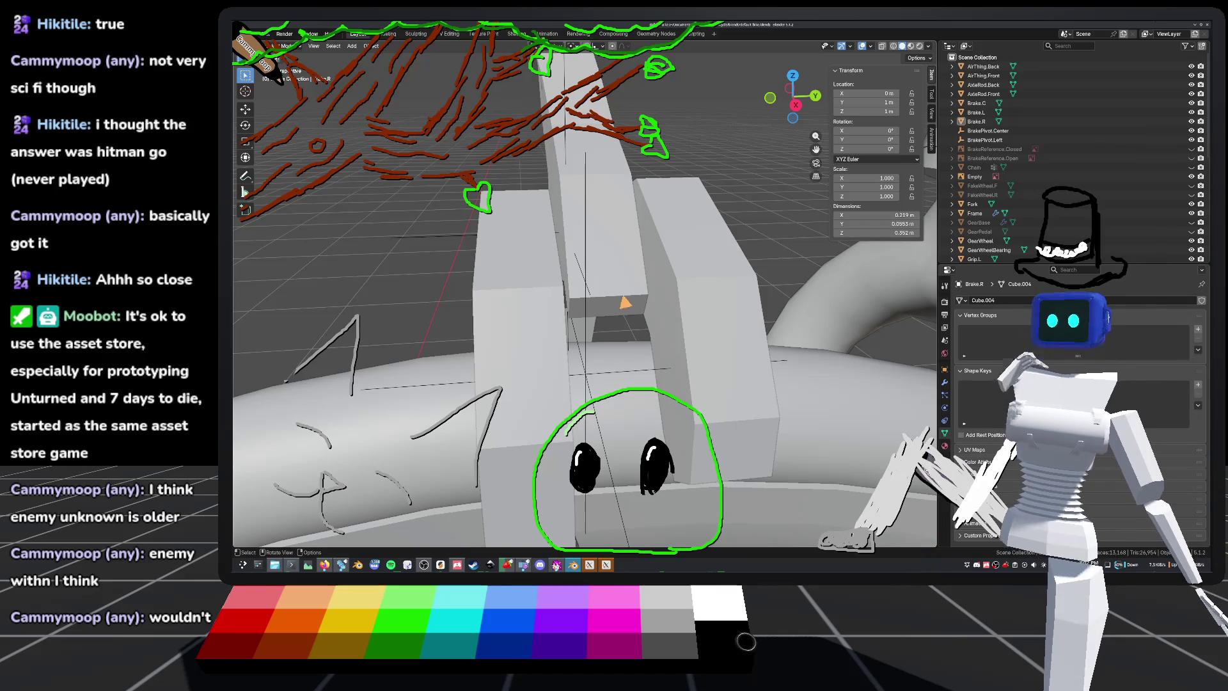
mouse_move(624, 305)
middle_down()
mouse_move(605, 182)
mouse_move(513, 216)
mouse_move(671, 211)
middle_up()
Step: Select Brake.C, check it in wireframe and solid shading, frame it close up and enter Edit Mode
click(572, 198)
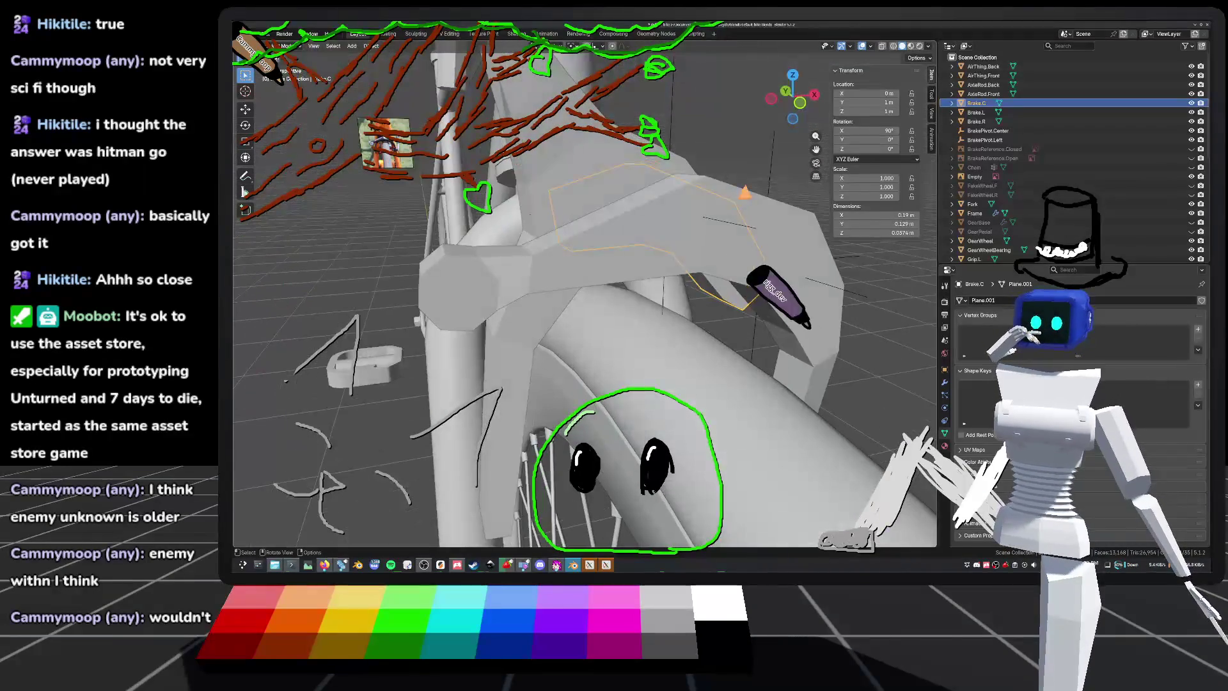
click(798, 101)
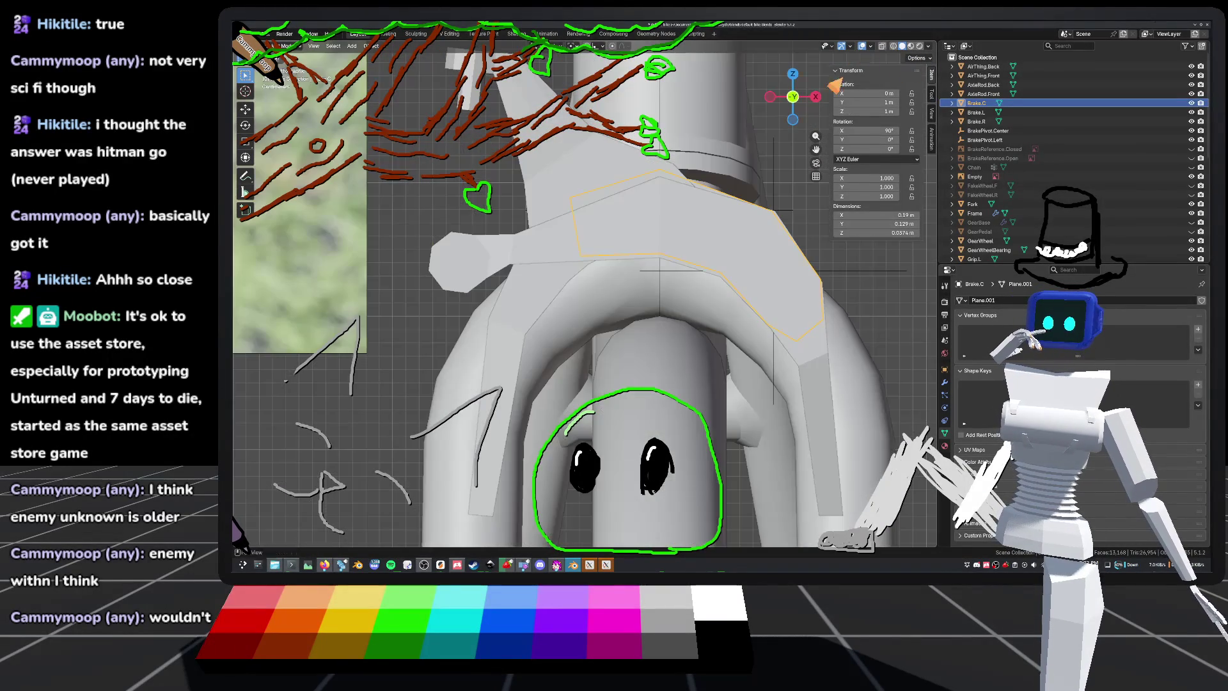
click(895, 46)
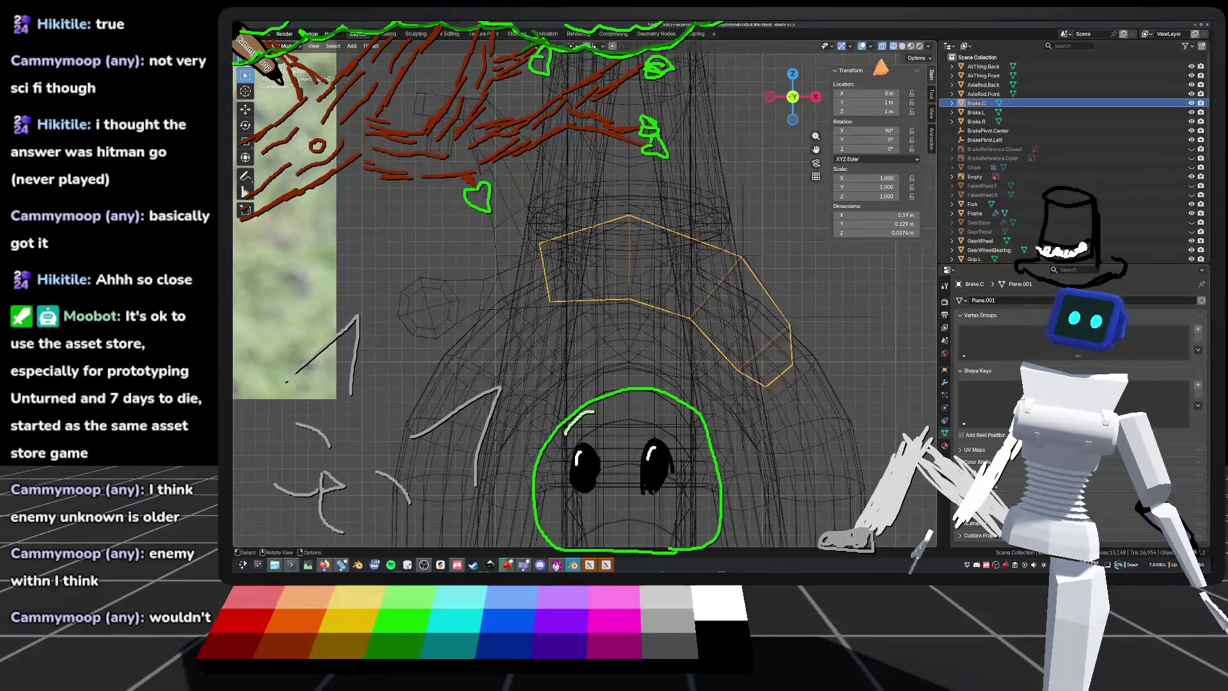
click(902, 46)
key(KP_Decimal)
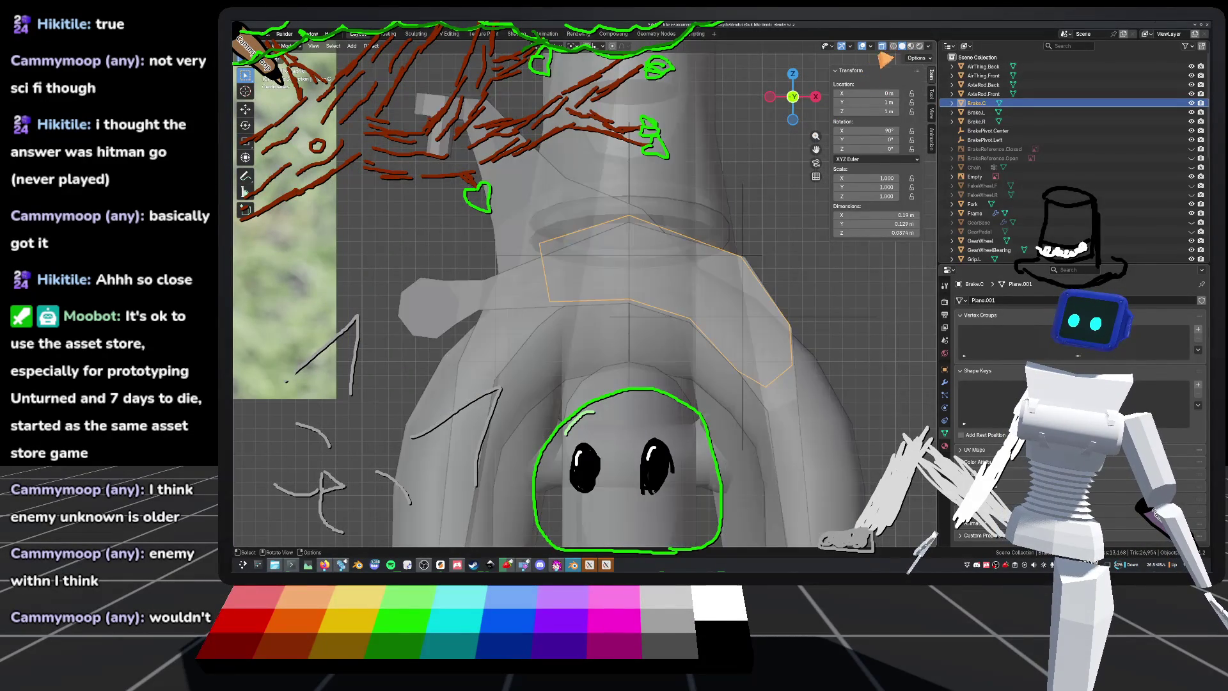
middle_drag(677, 341, 555, 328)
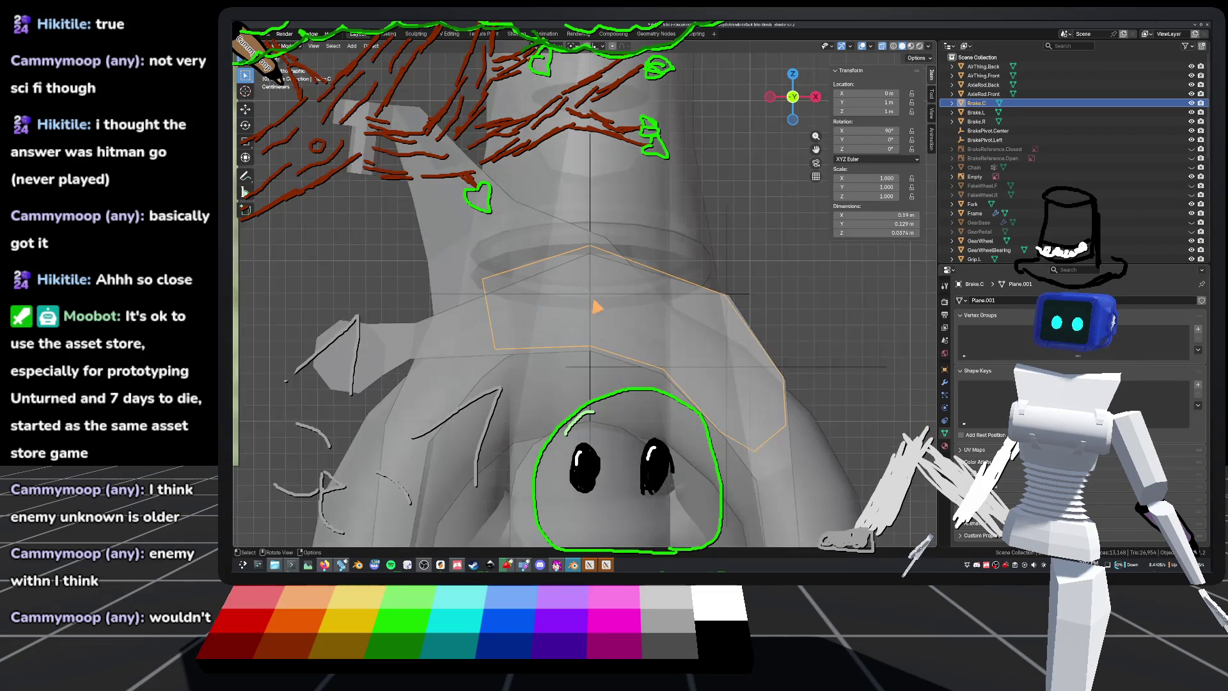
mouse_move(600, 299)
middle_down()
mouse_move(616, 301)
mouse_move(626, 328)
mouse_move(623, 306)
middle_up()
key(Tab)
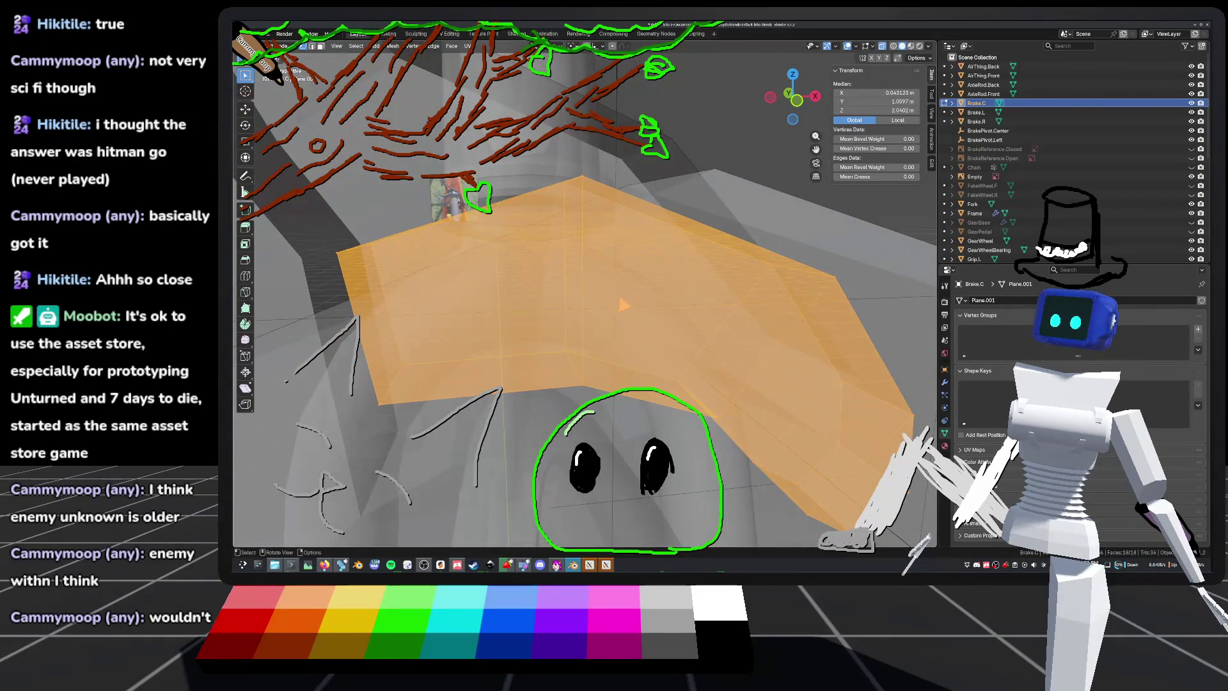
Step: Clear the selection and pick the vertical edges across Brake.C's middle in front view
click(797, 100)
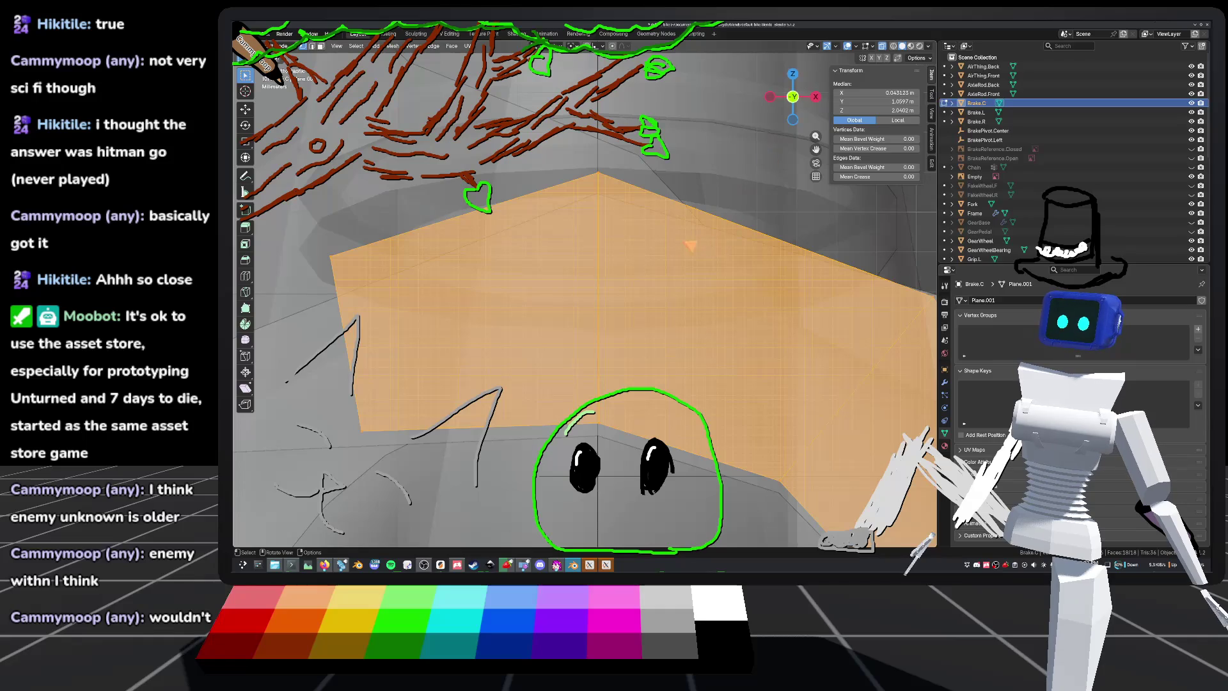
scroll(590, 300, down, 1)
scroll(590, 306, up, 3)
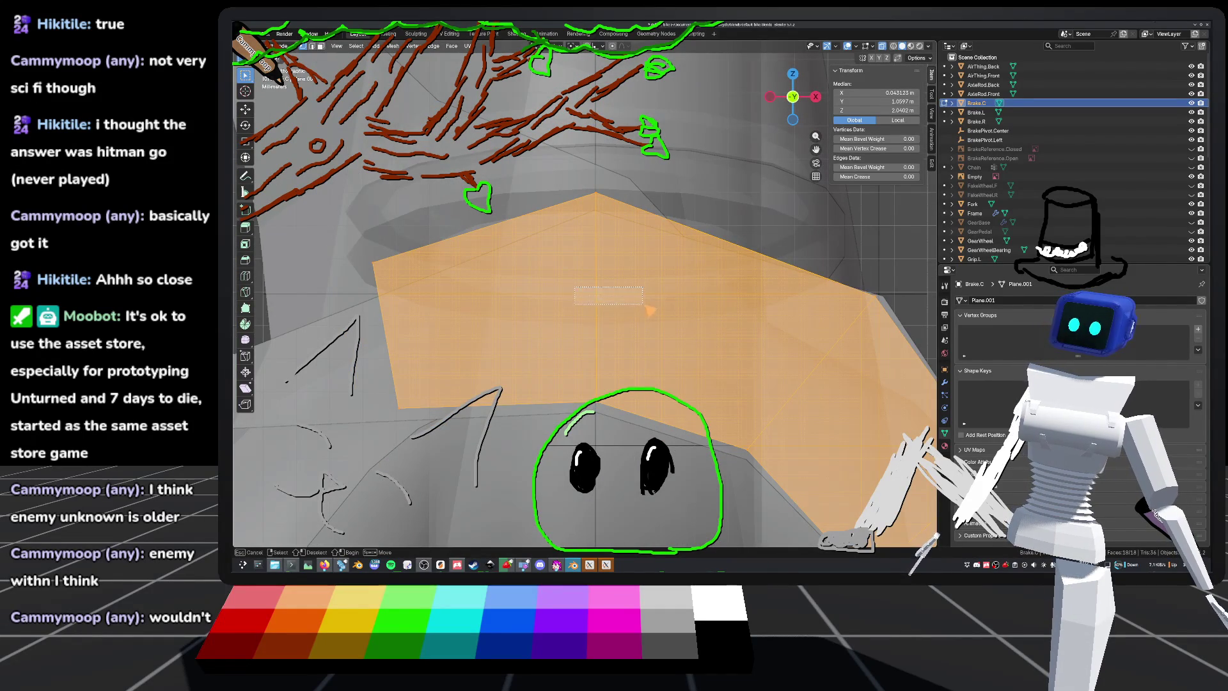
key(alt+a)
middle_drag(639, 312, 668, 323)
shift+click(575, 284)
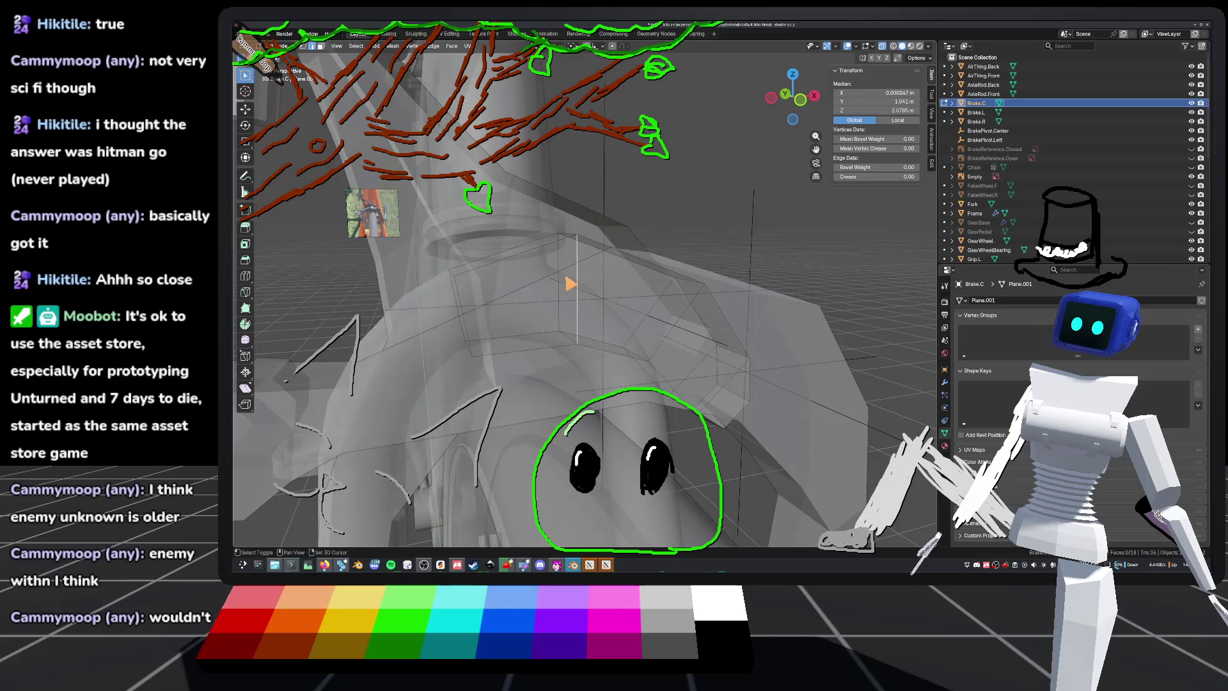
mouse_move(560, 283)
middle_down()
mouse_move(624, 293)
mouse_move(573, 318)
mouse_move(612, 306)
mouse_move(598, 320)
mouse_move(548, 324)
mouse_move(594, 321)
mouse_move(535, 284)
middle_up()
mouse_move(700, 314)
middle_down()
mouse_move(723, 326)
mouse_move(726, 301)
middle_up()
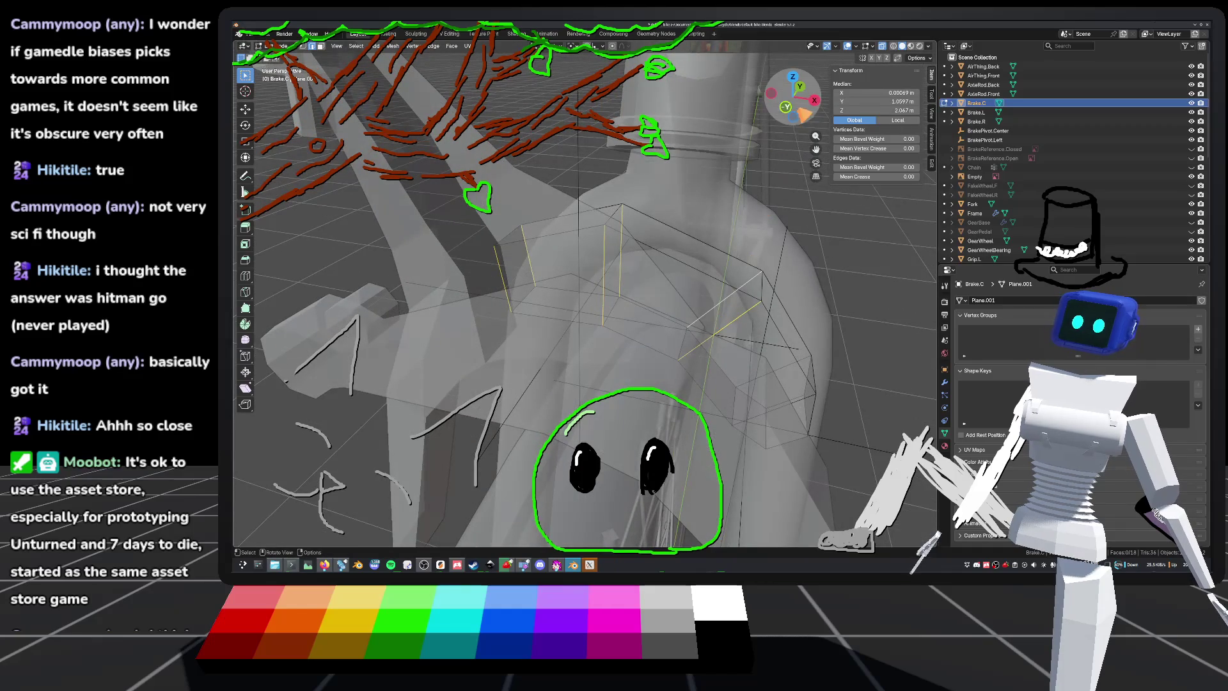
click(786, 108)
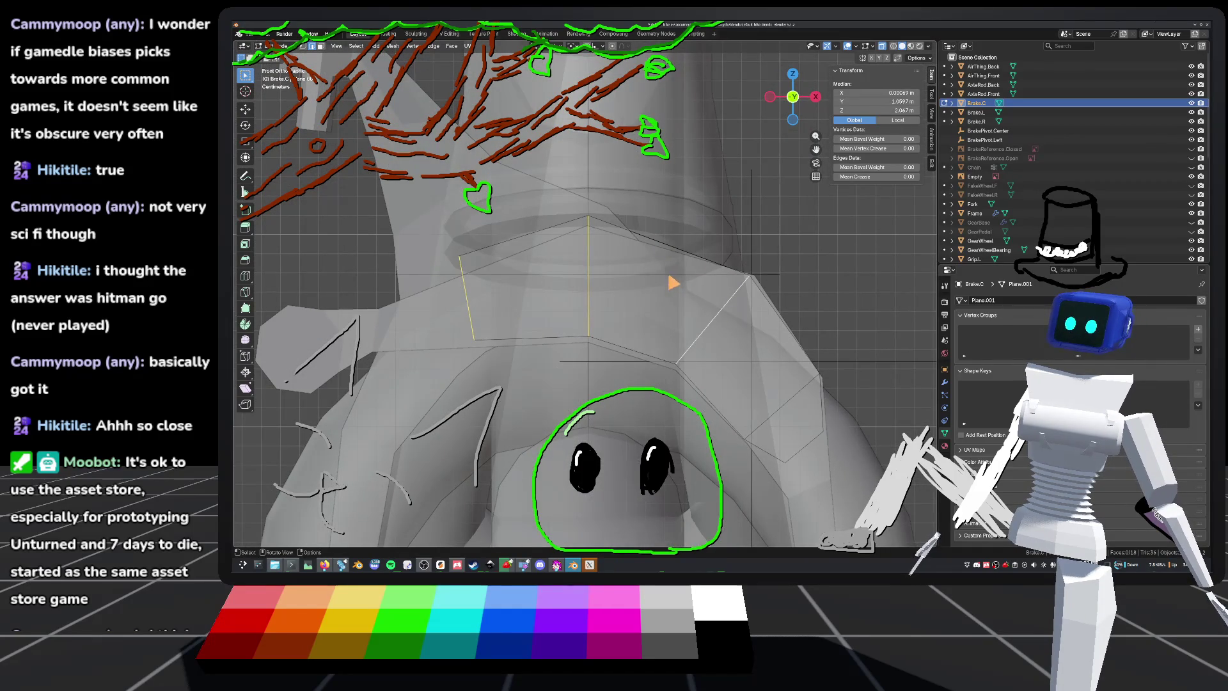
right_click(580, 282)
Step: Subdivide the selected middle faces with one cut and re-enter Edit Mode
click(579, 280)
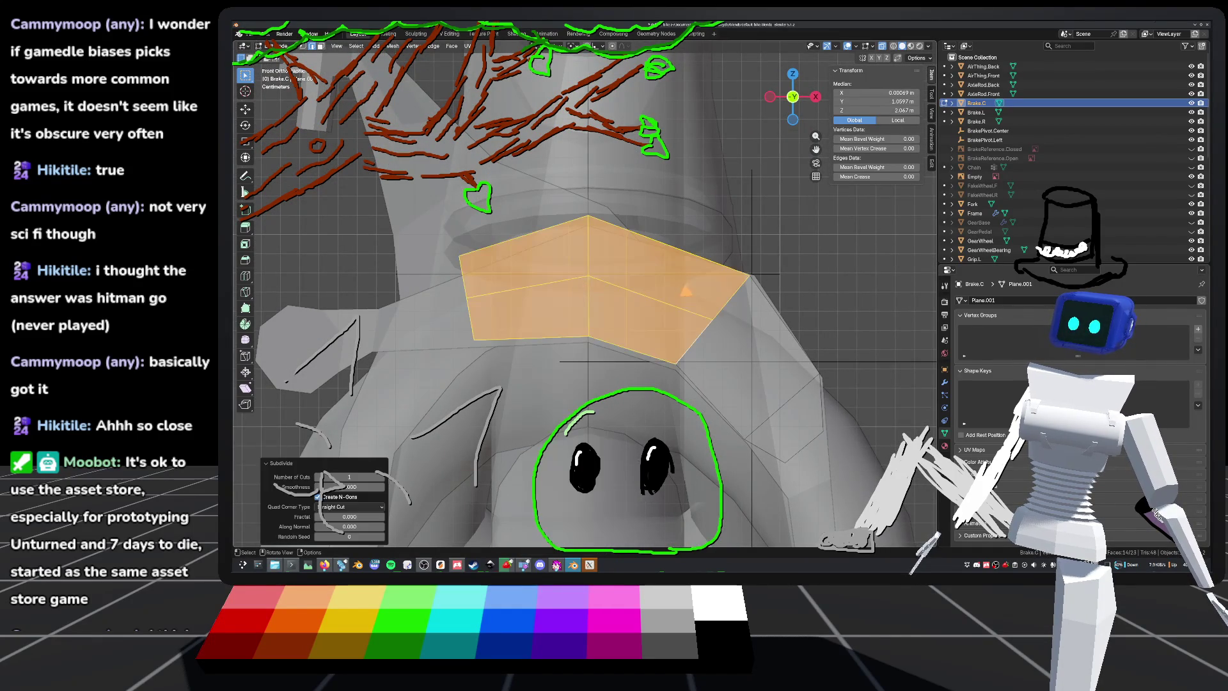
key(Tab)
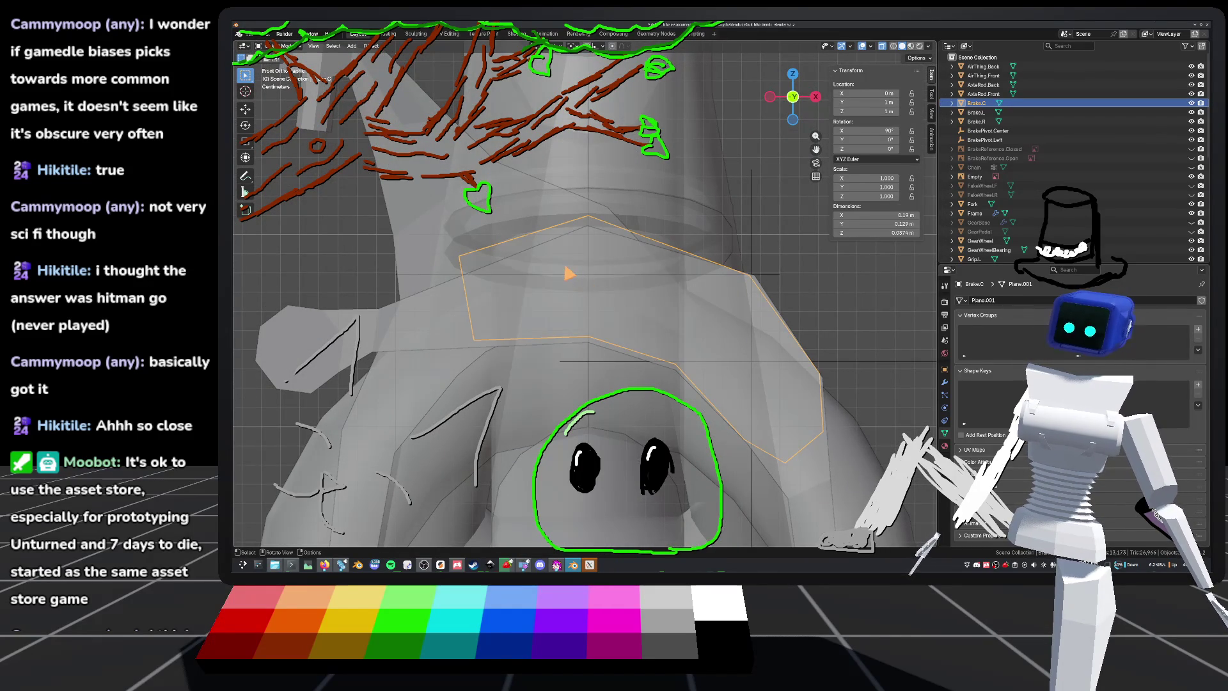
key(Tab)
Step: Select the new centre vertex, frame it and start moving it sideways
click(623, 298)
key(g)
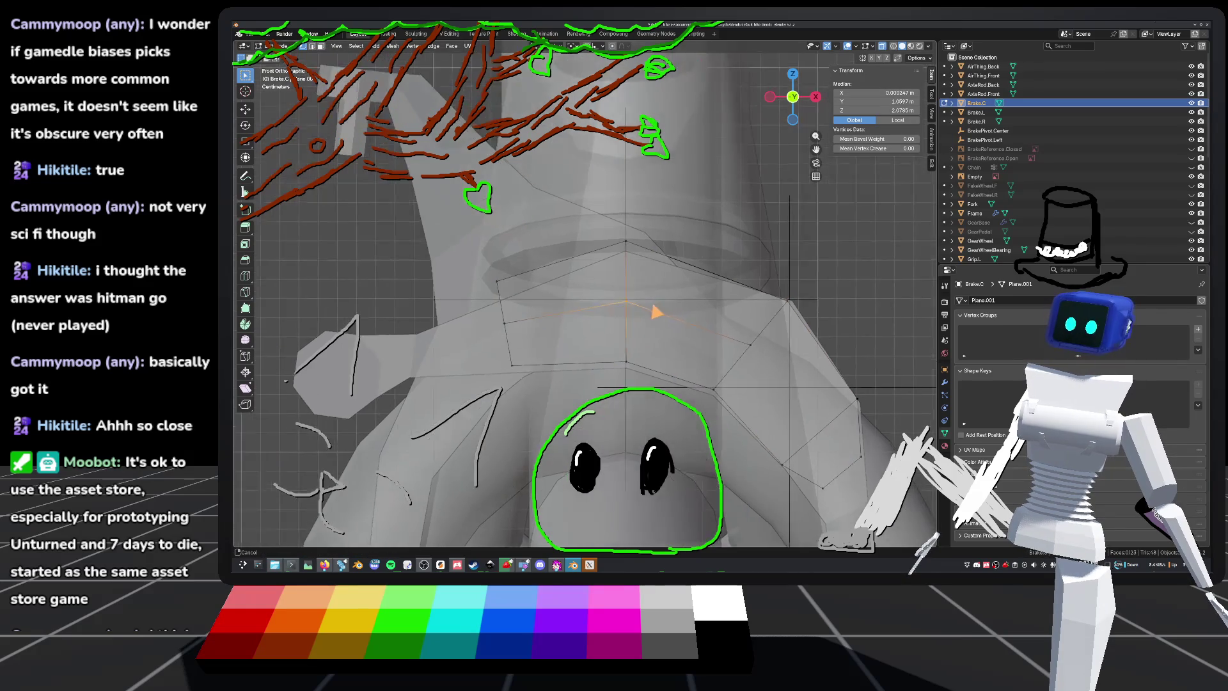
key(KP_Decimal)
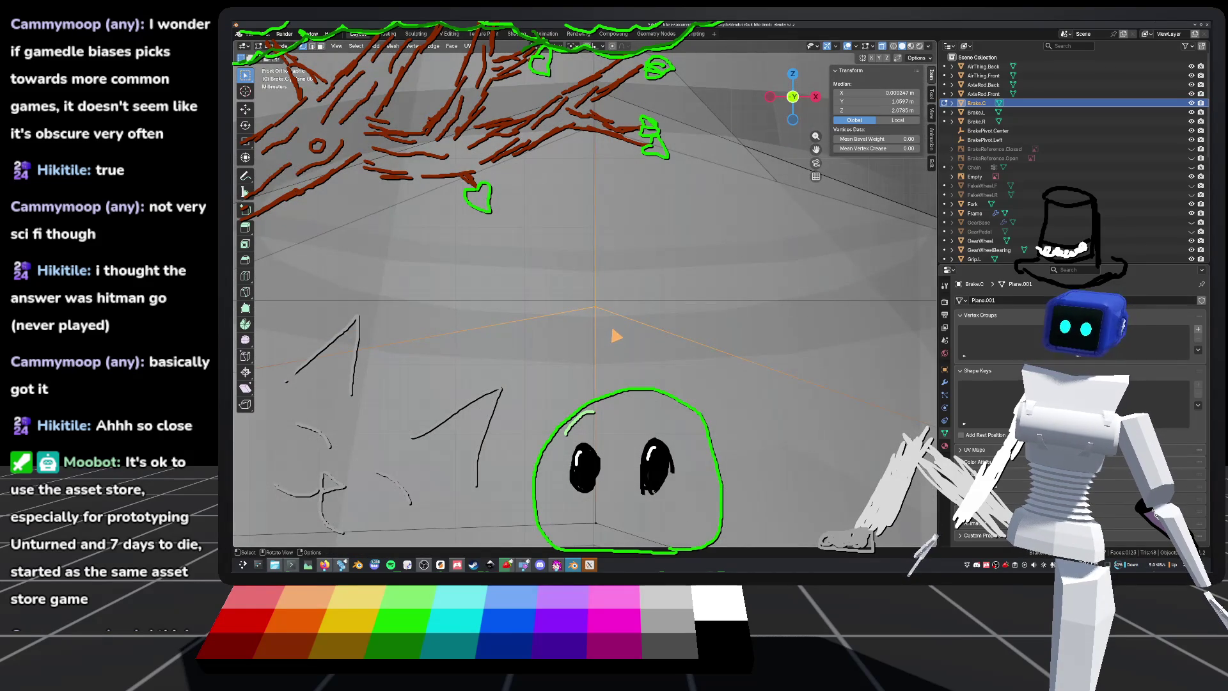
key(g)
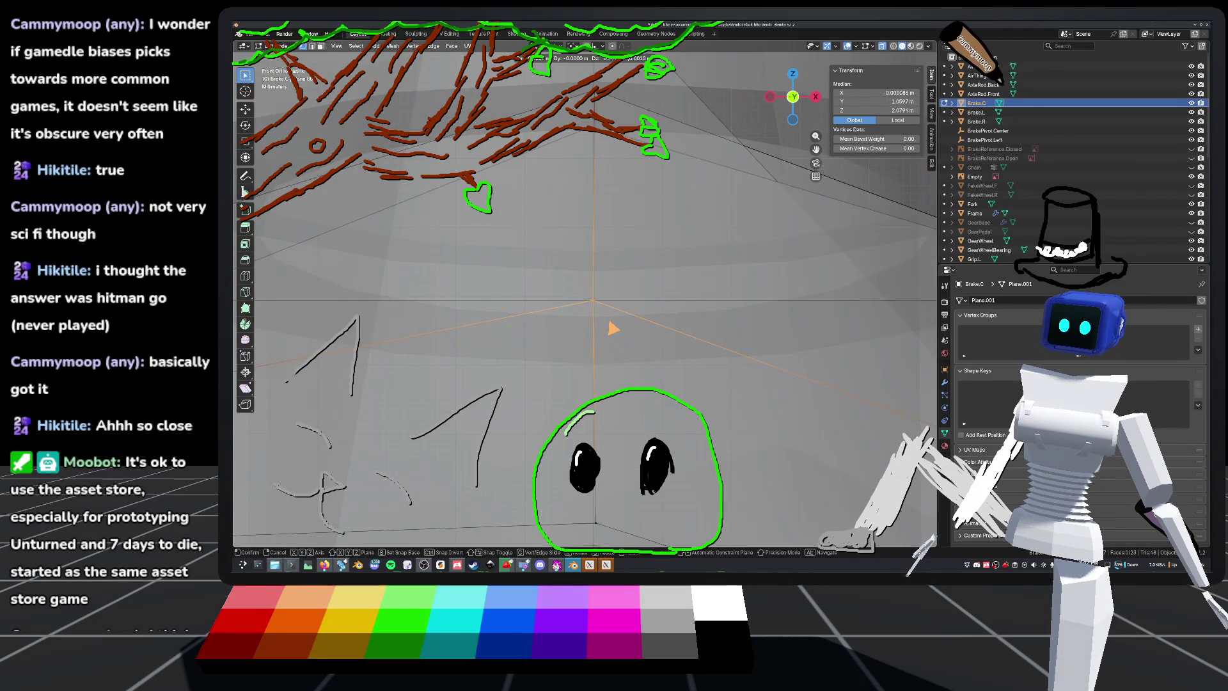
Step: Confirm the centre vertex's new position and save default_bike.blend
click(613, 328)
middle_drag(613, 328, 630, 312)
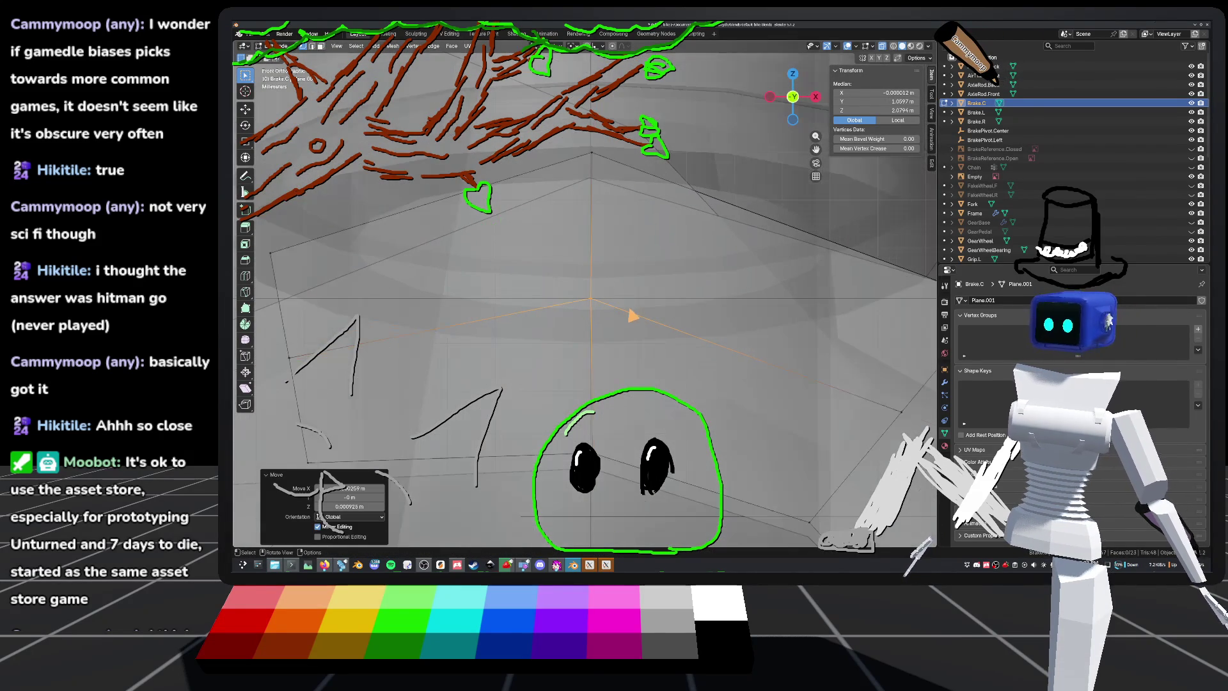
middle_drag(632, 252, 655, 304)
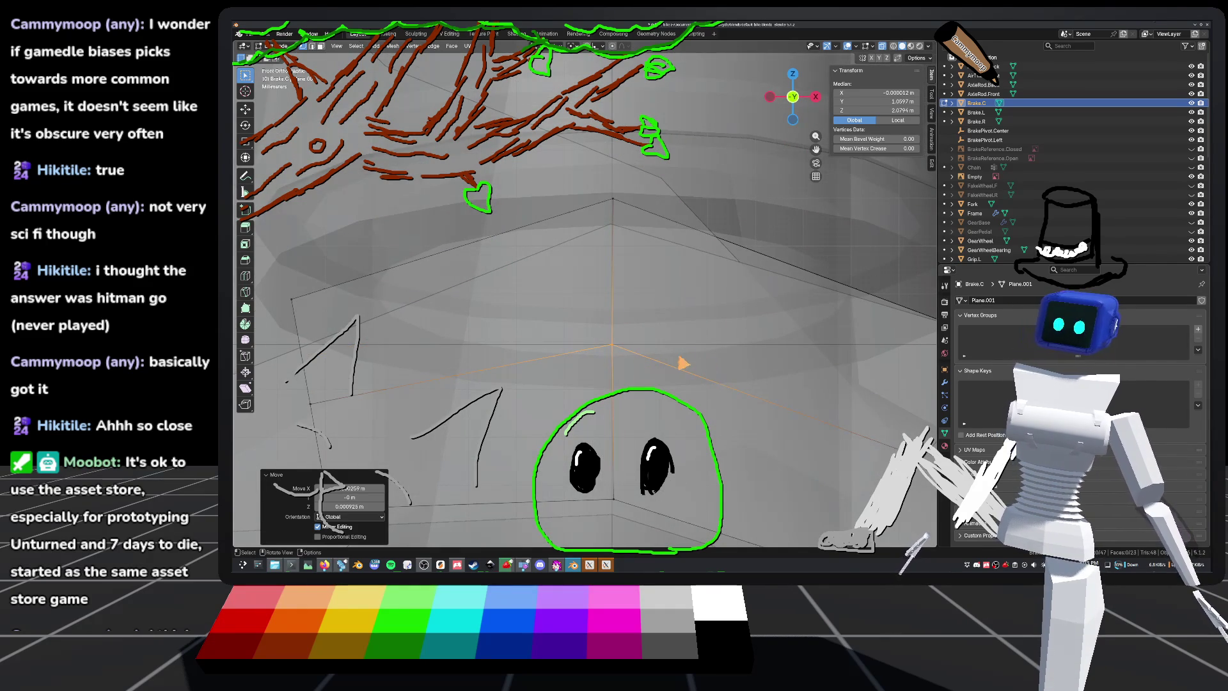
key(ctrl+s)
Step: Orbit around the brake mesh and check it in front orthographic view
mouse_move(678, 335)
middle_down()
mouse_move(613, 279)
mouse_move(701, 313)
mouse_move(678, 301)
mouse_move(695, 221)
middle_up()
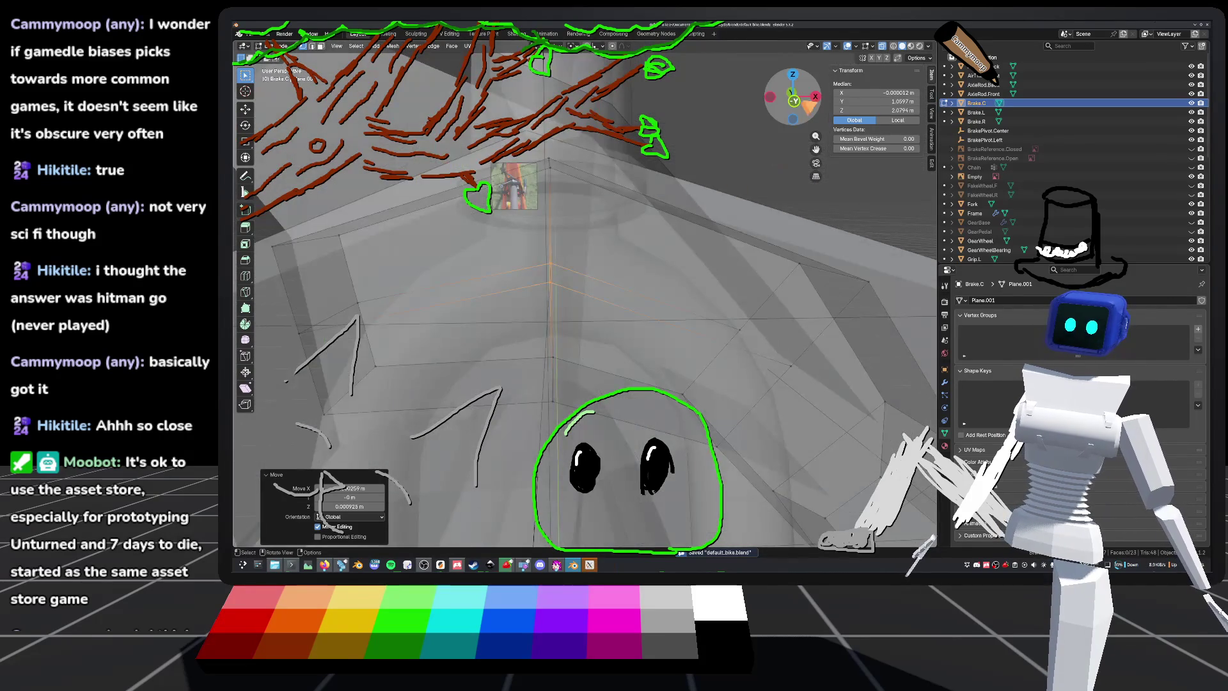
click(794, 103)
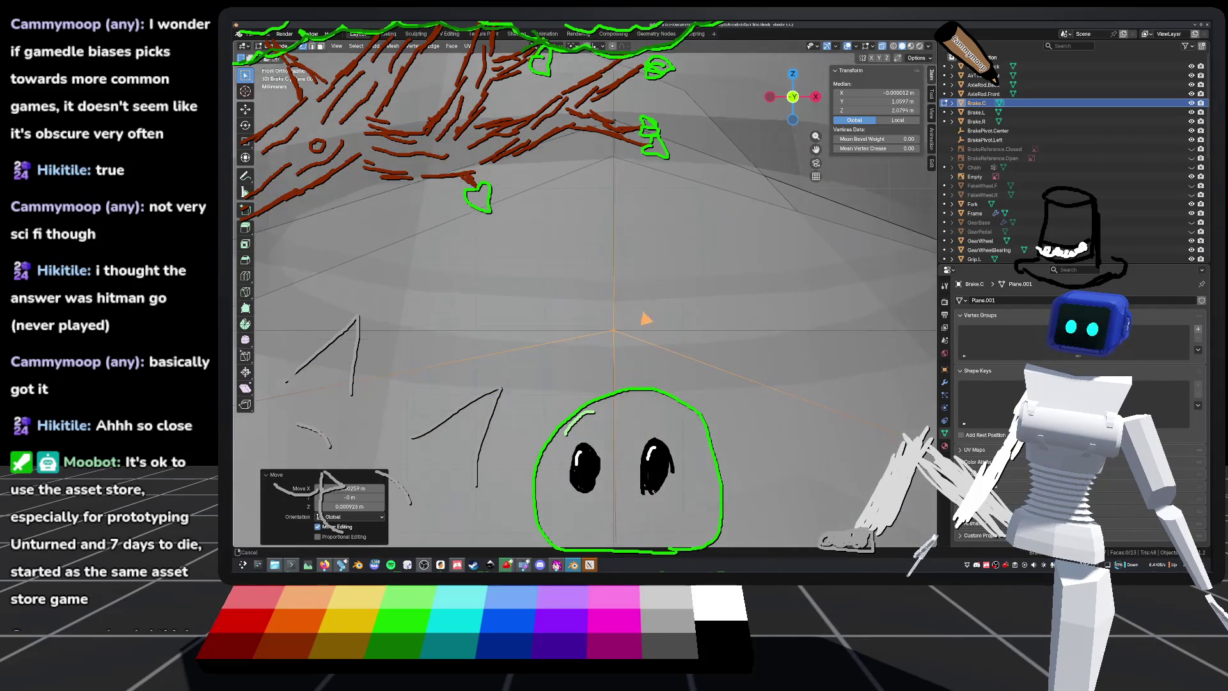
middle_drag(665, 329, 659, 350)
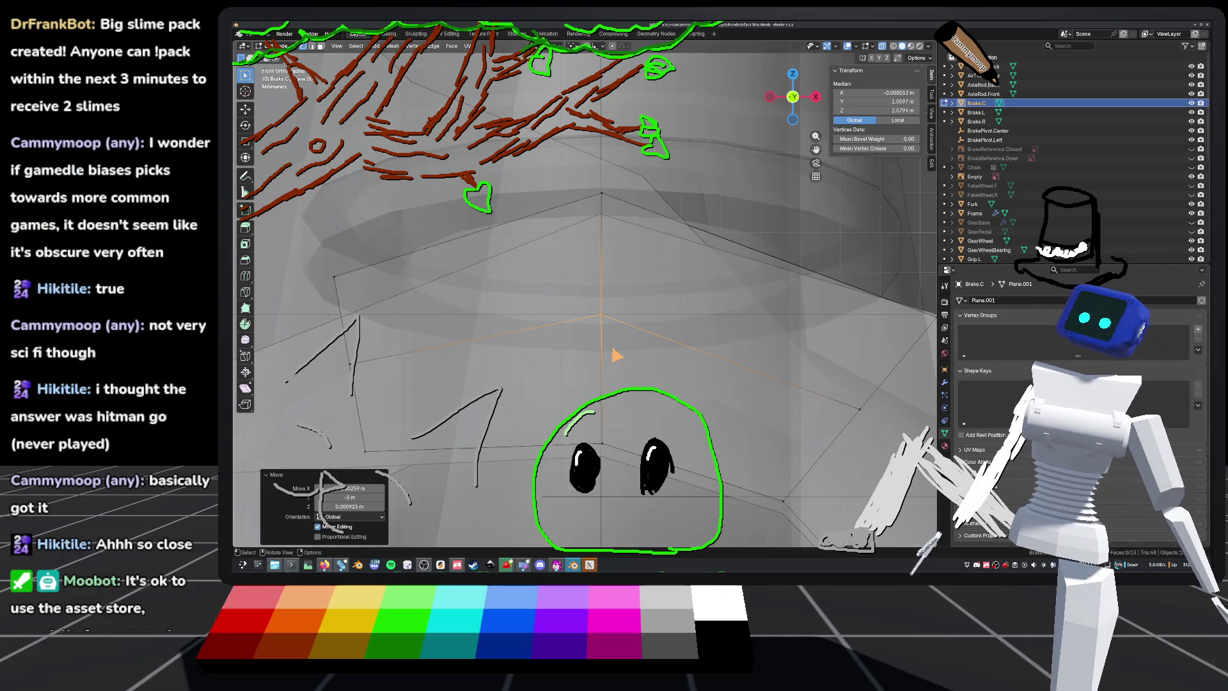
mouse_move(648, 400)
middle_down()
mouse_move(650, 315)
mouse_move(633, 344)
mouse_move(638, 323)
middle_up()
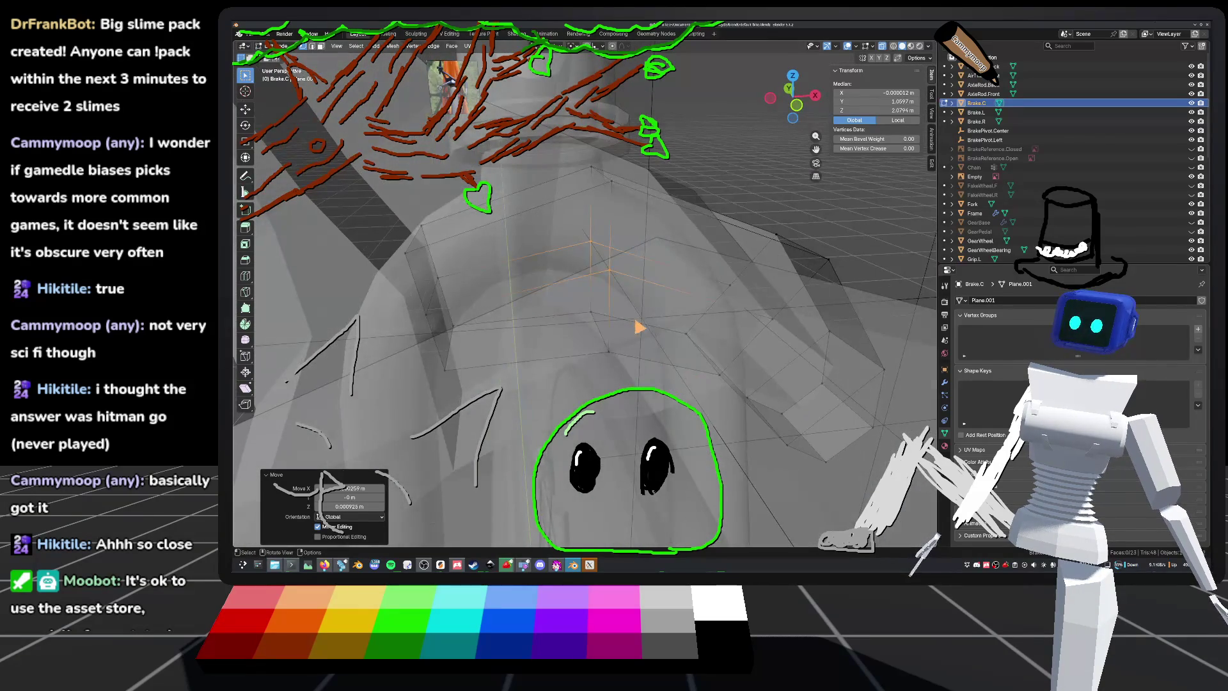
Step: Bevel the centre vertex into a small diamond-shaped face
right_click(608, 265)
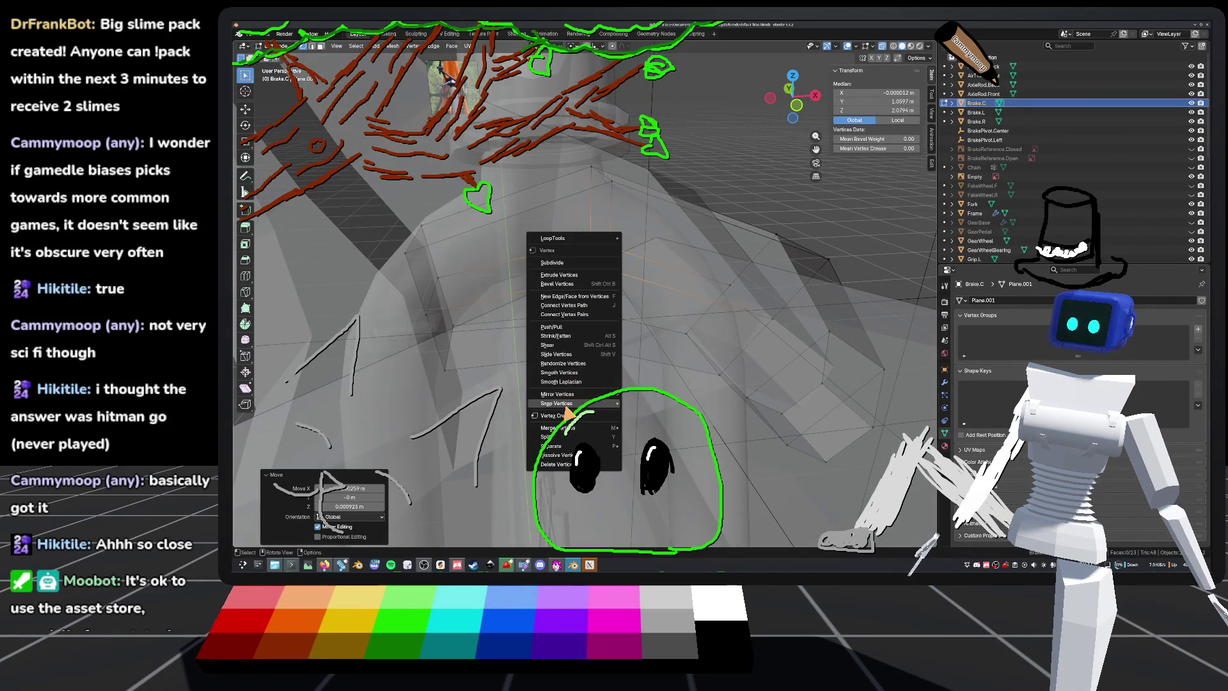
click(571, 286)
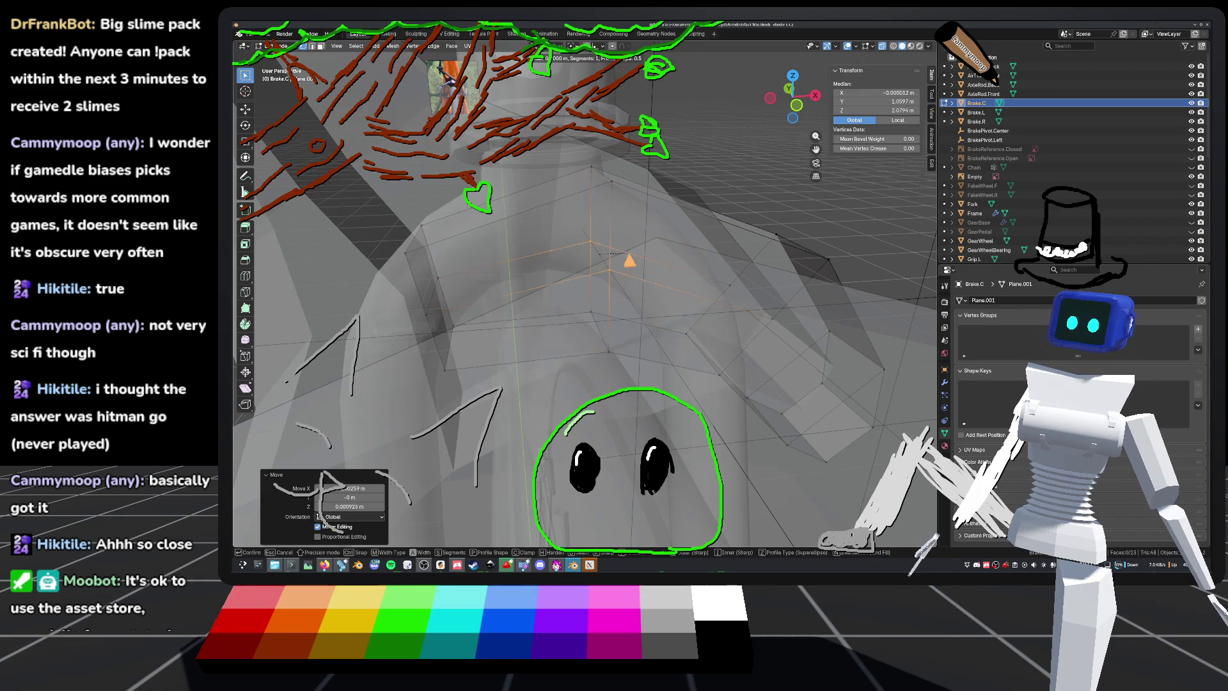
click(665, 253)
mouse_move(665, 252)
middle_down()
mouse_move(652, 266)
mouse_move(606, 251)
mouse_move(614, 263)
mouse_move(570, 266)
middle_up()
Step: In front view, even out the bevelled face with LoopTools Circle
click(774, 101)
scroll(718, 259, up, 3)
right_click(647, 240)
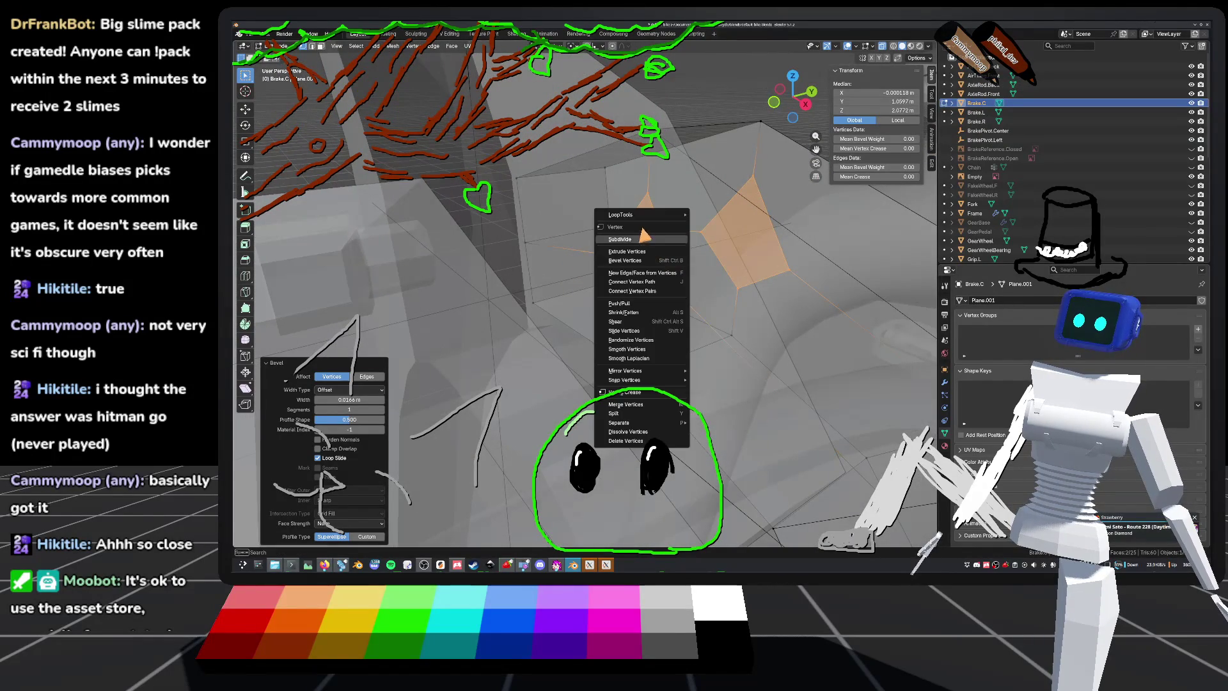
mouse_move(665, 215)
click(712, 225)
mouse_move(715, 231)
middle_down()
mouse_move(710, 242)
mouse_move(782, 109)
middle_up()
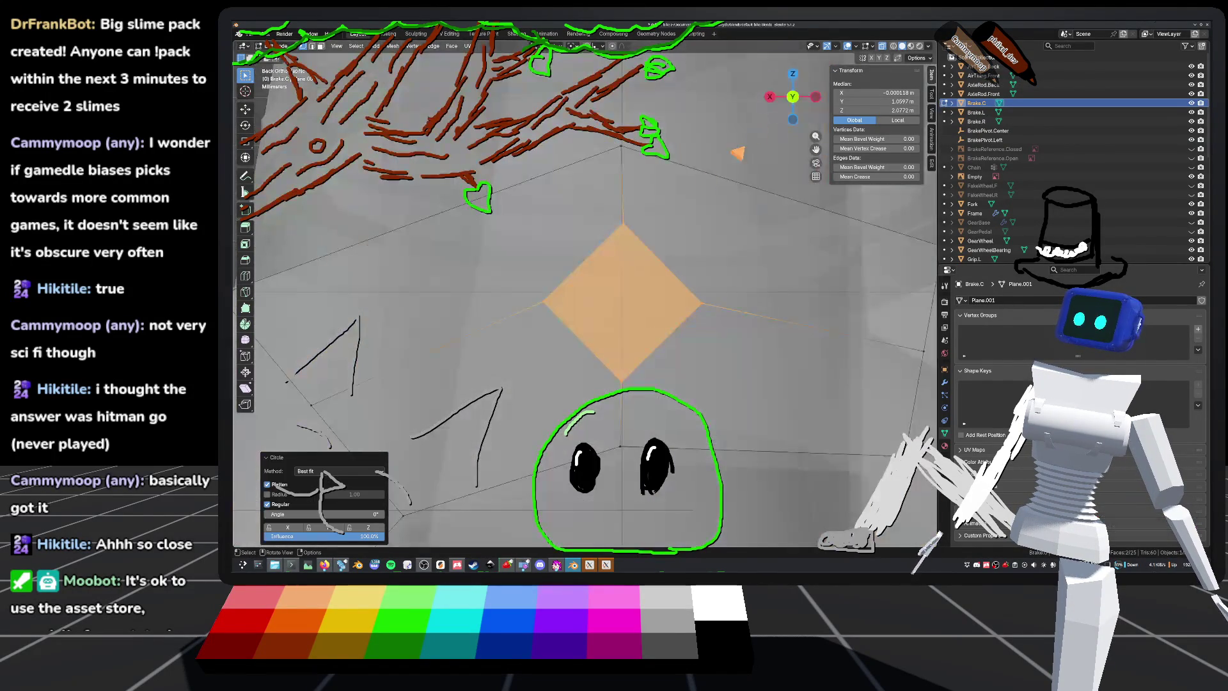
click(793, 98)
Step: Move the diamond face slightly higher on the centre piece
scroll(694, 304, down, 3)
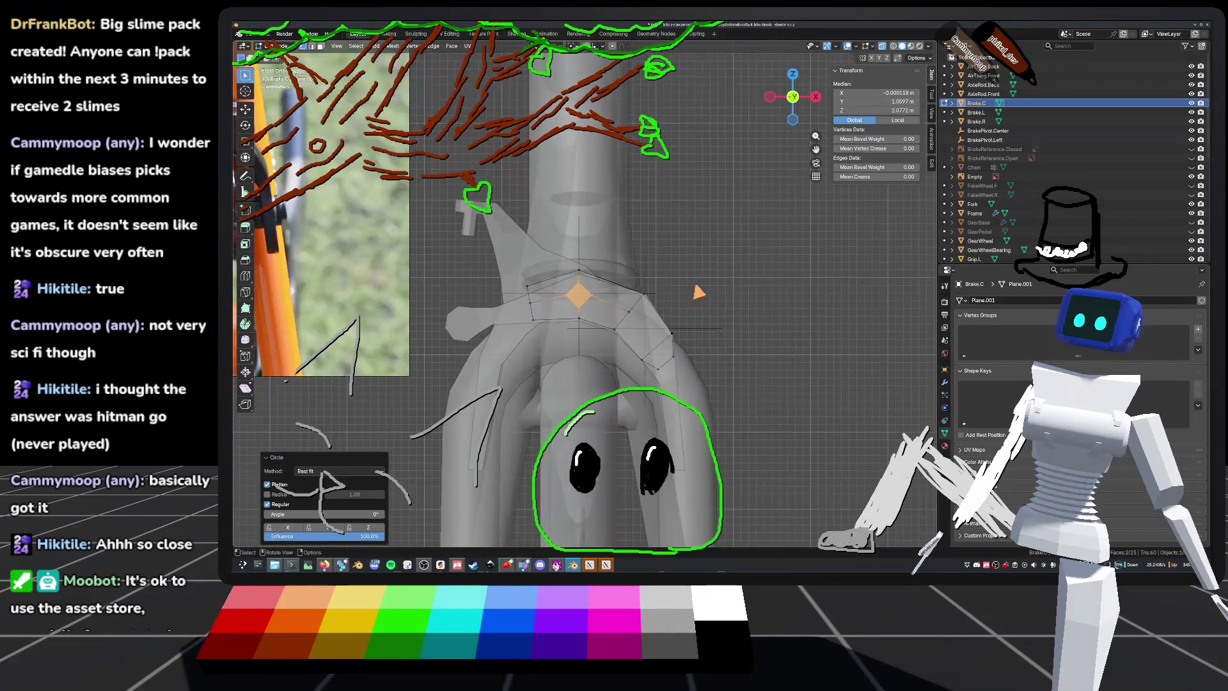
scroll(697, 218, up, 5)
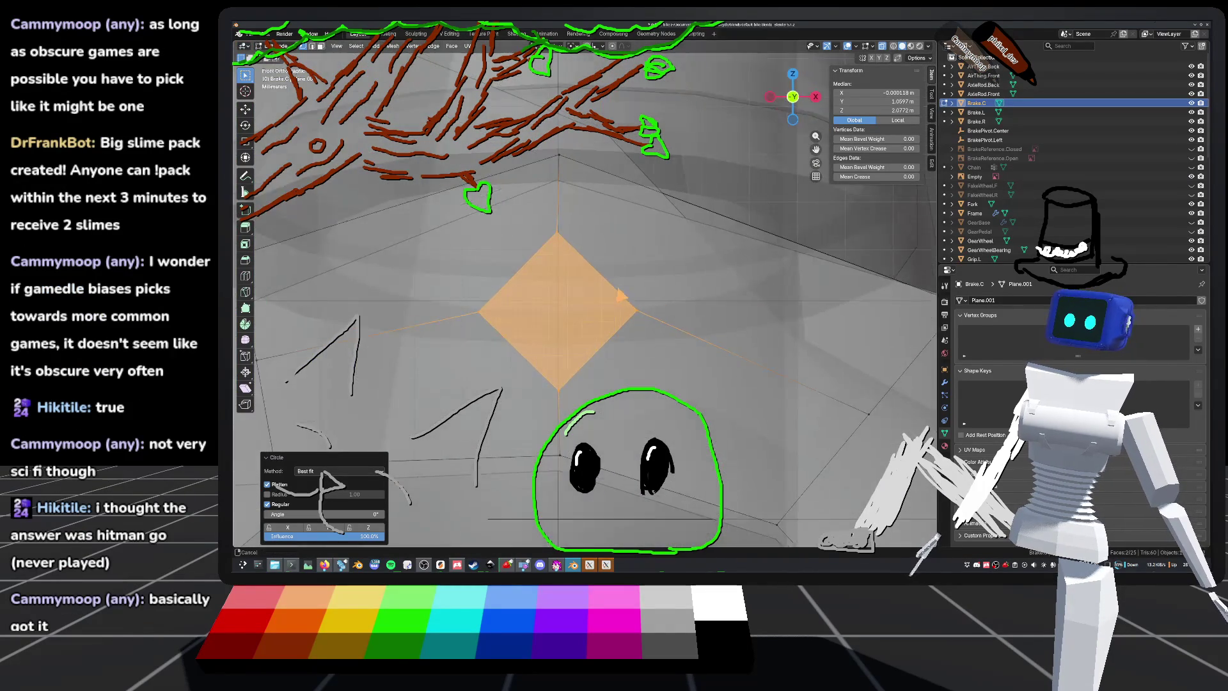
scroll(672, 327, down, 4)
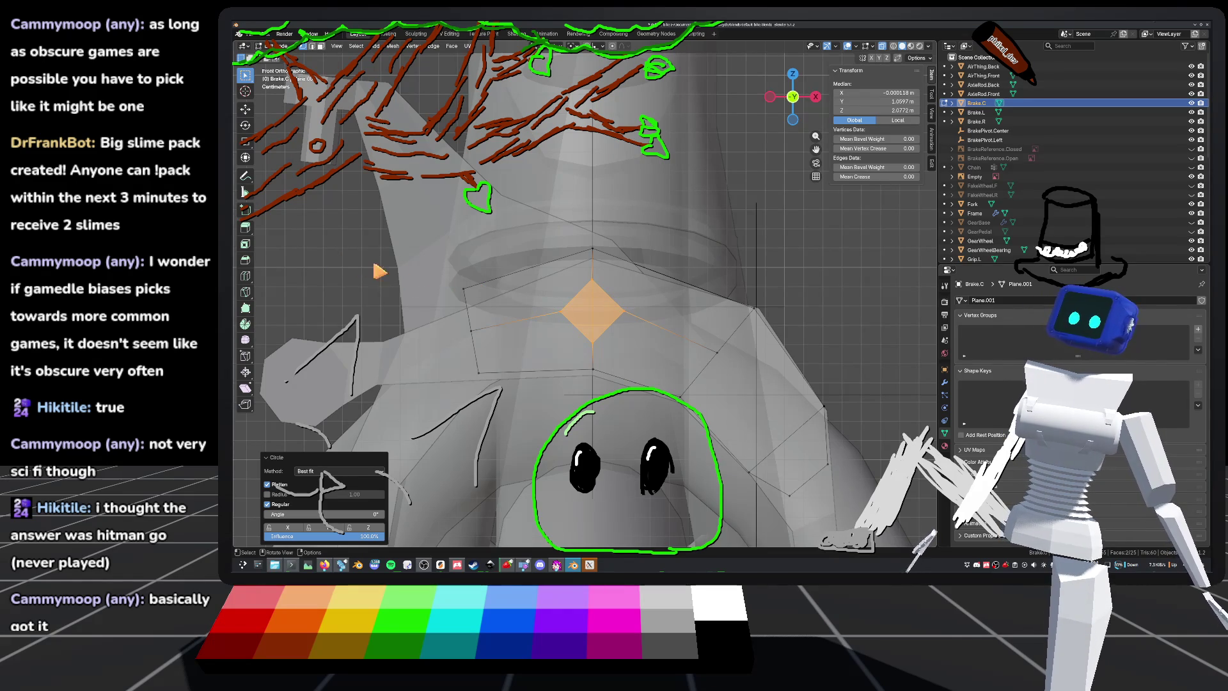
scroll(511, 316, up, 2)
shift+middle_drag(419, 300, 515, 312)
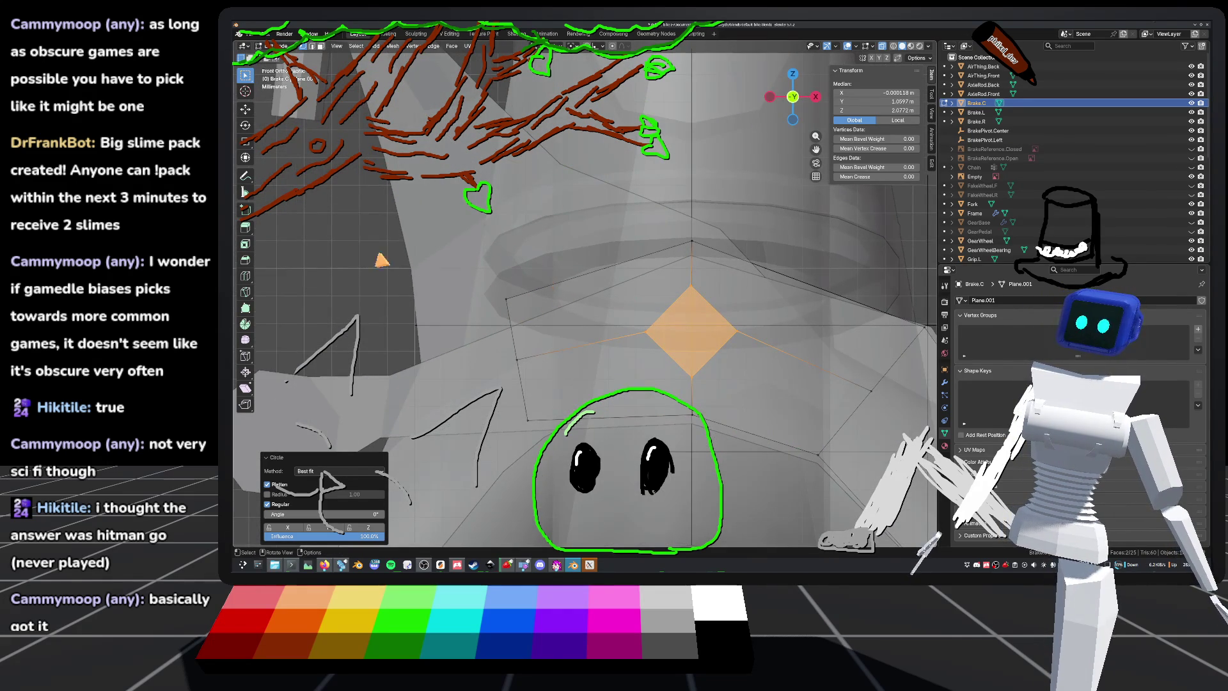
scroll(833, 377, up, 4)
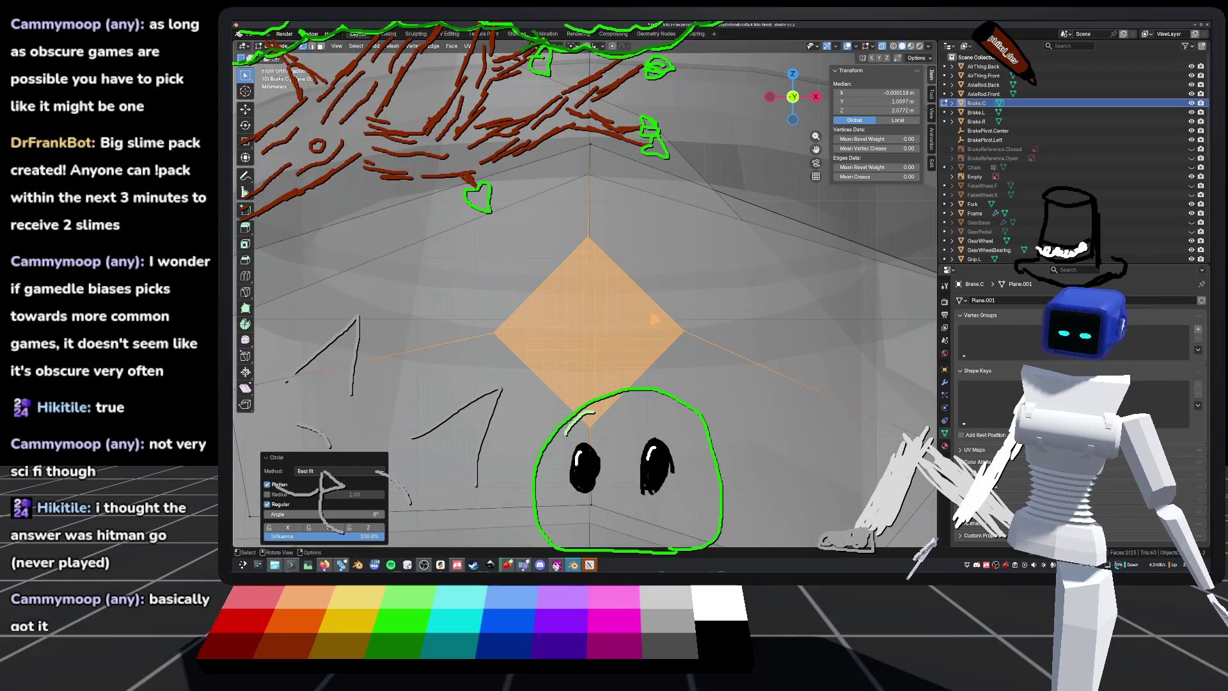
scroll(590, 337, down, 1)
key(g)
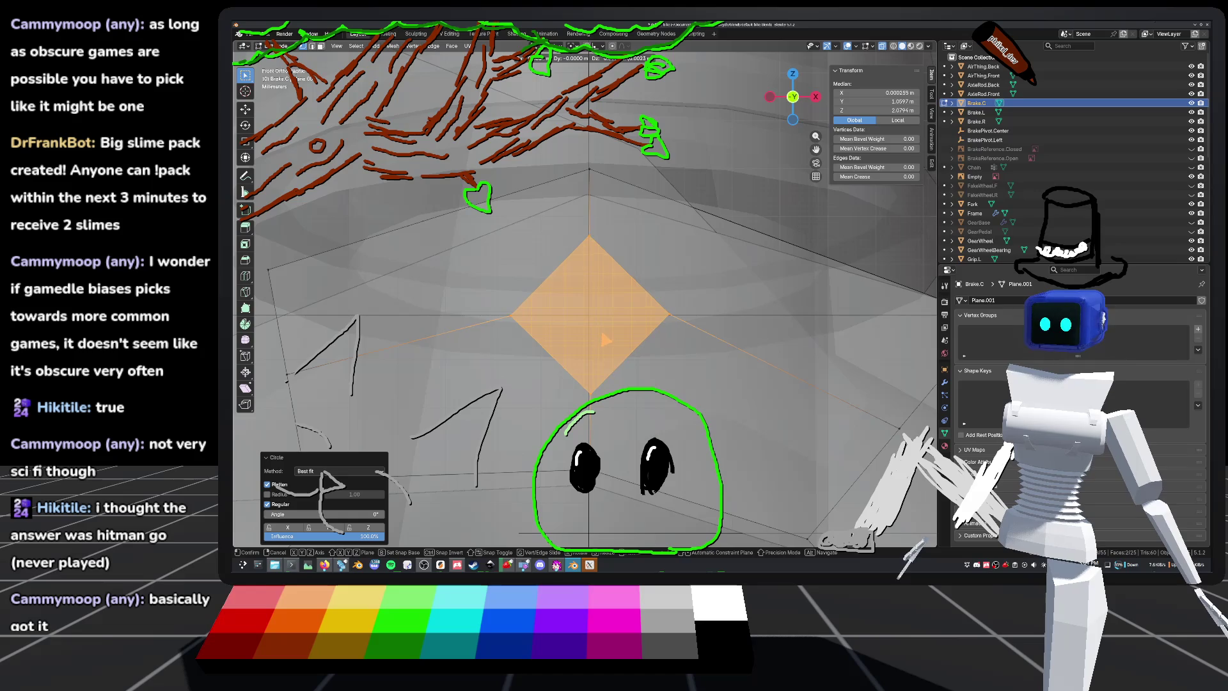
click(601, 336)
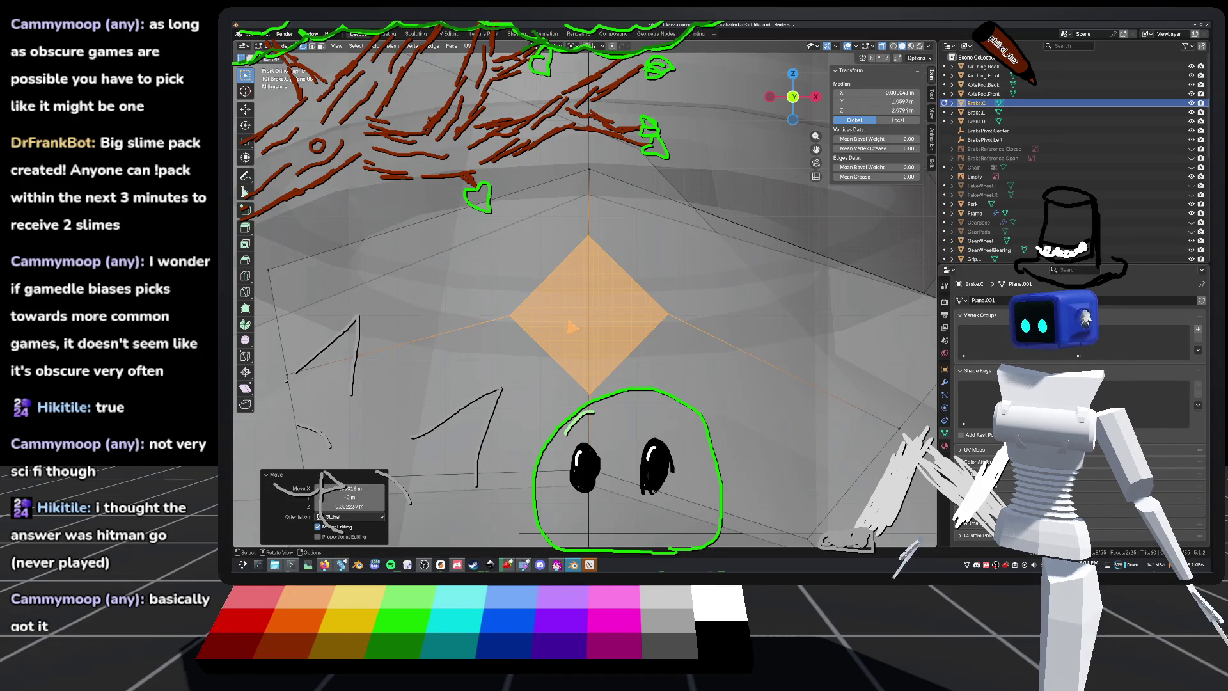
Step: Subdivide the diamond face into four smaller faces
middle_drag(663, 326, 687, 347)
scroll(690, 346, up, 4)
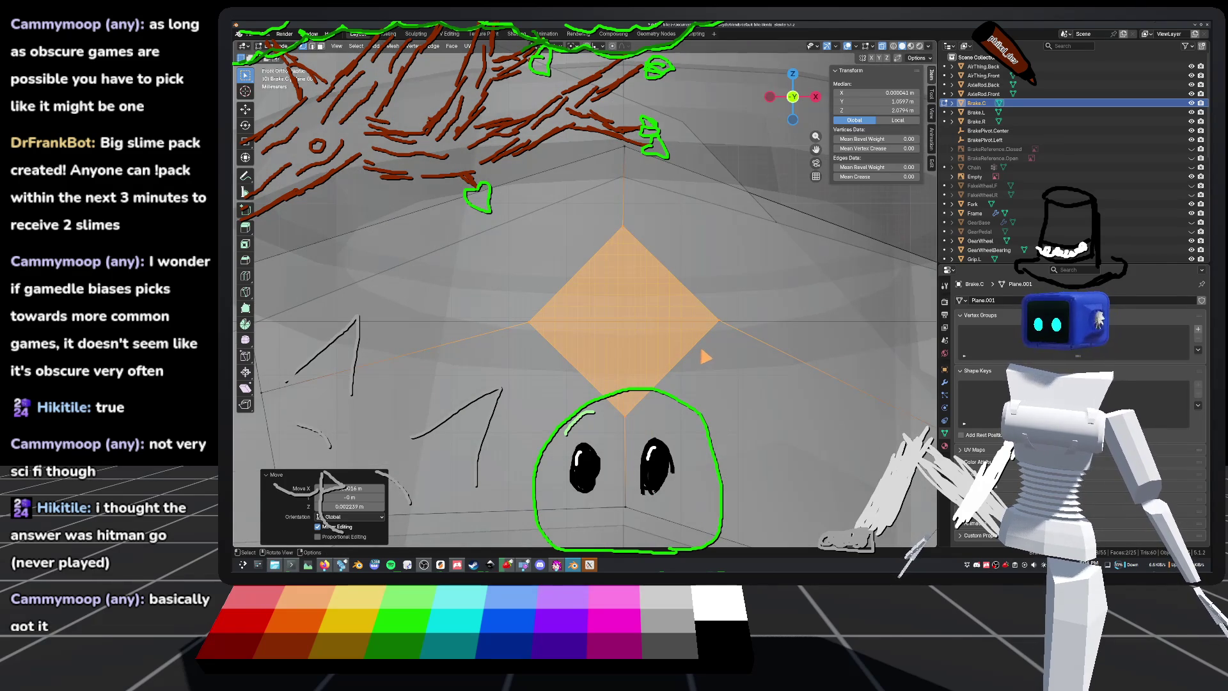
scroll(703, 357, down, 3)
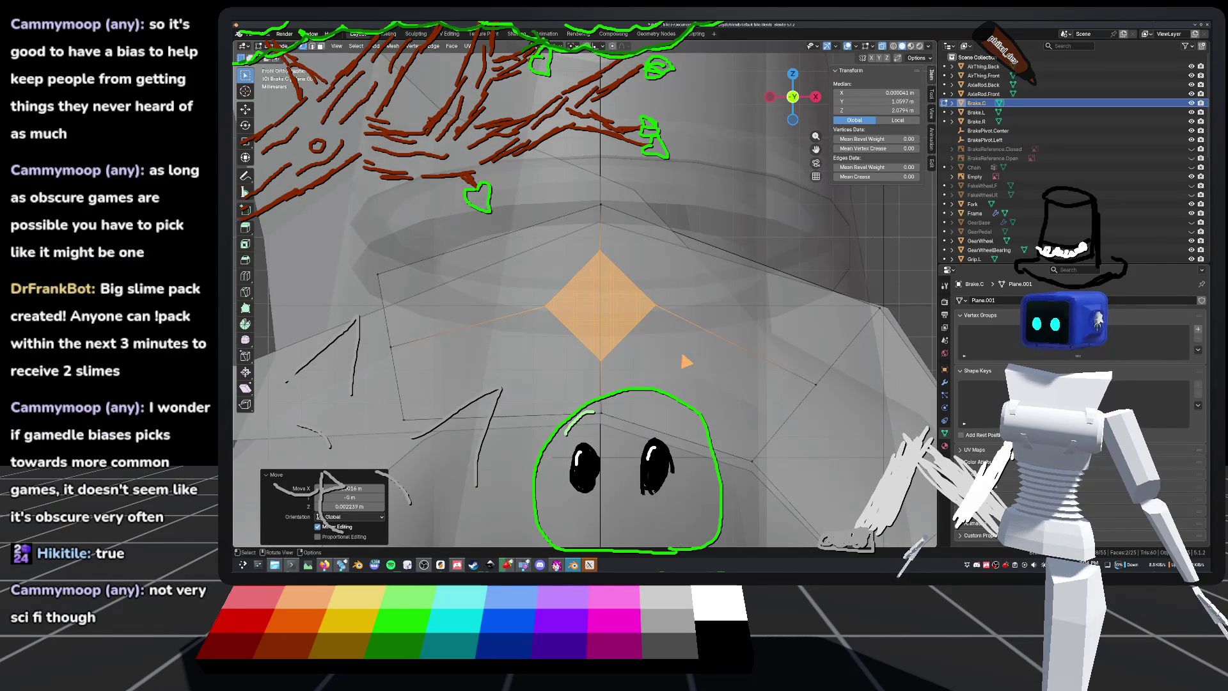
scroll(683, 360, up, 3)
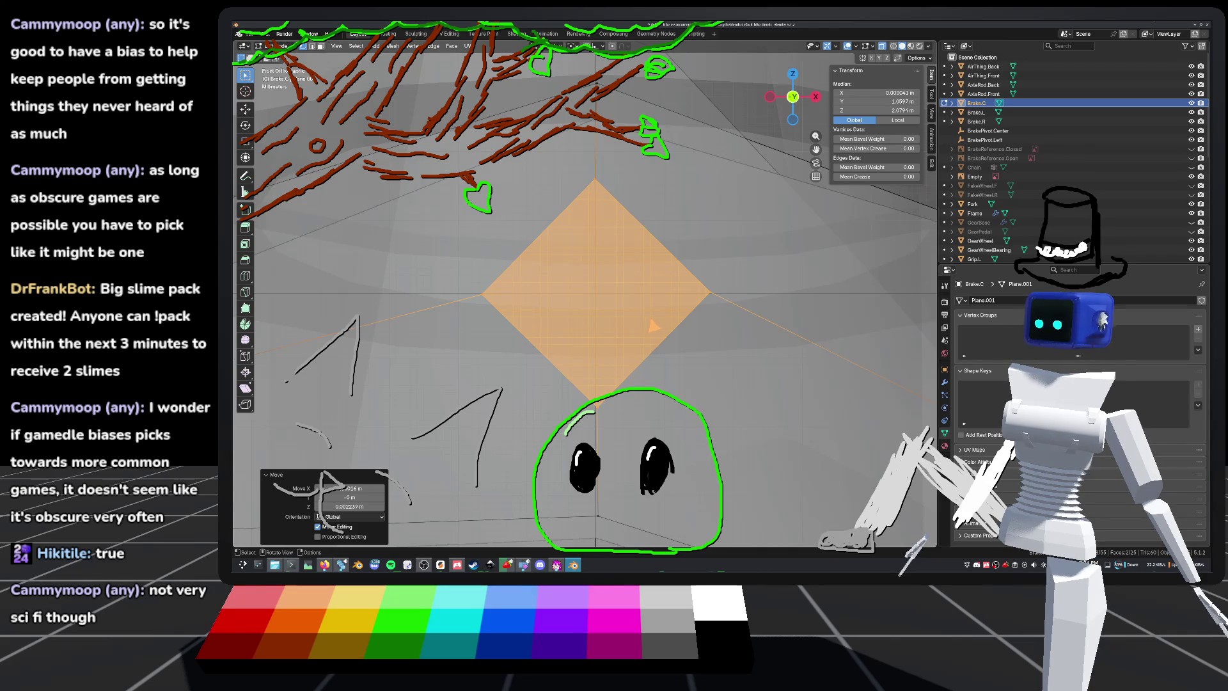
scroll(595, 291, down, 1)
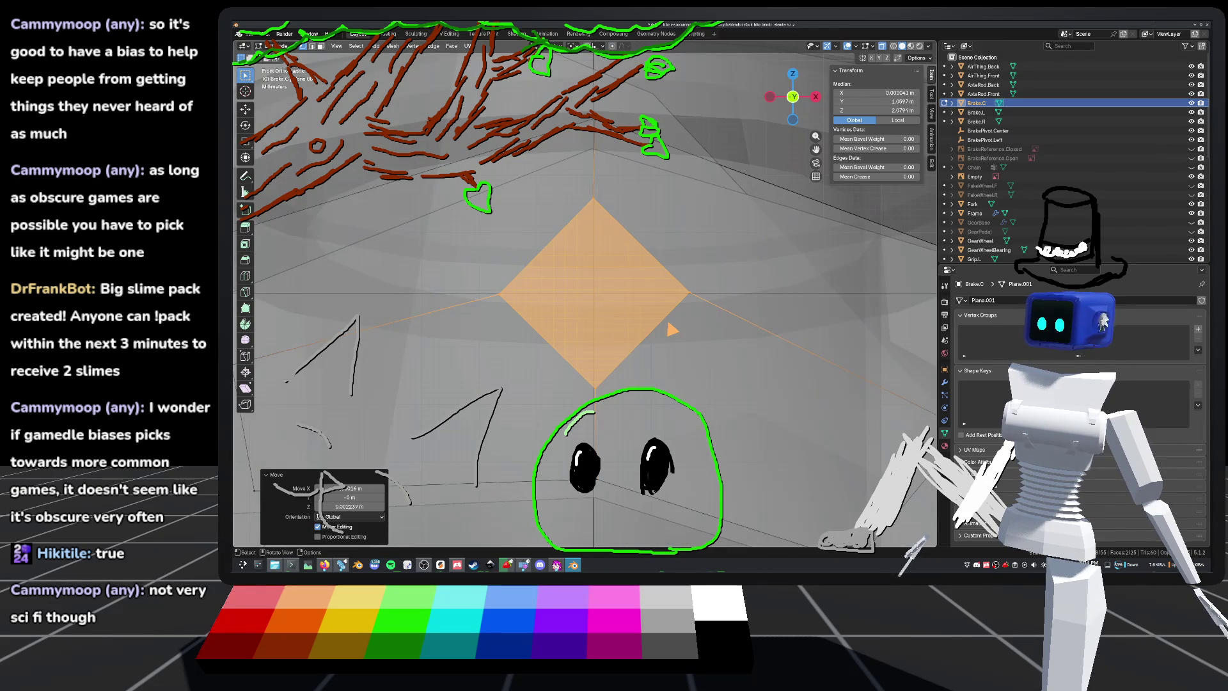
middle_drag(671, 345, 676, 325)
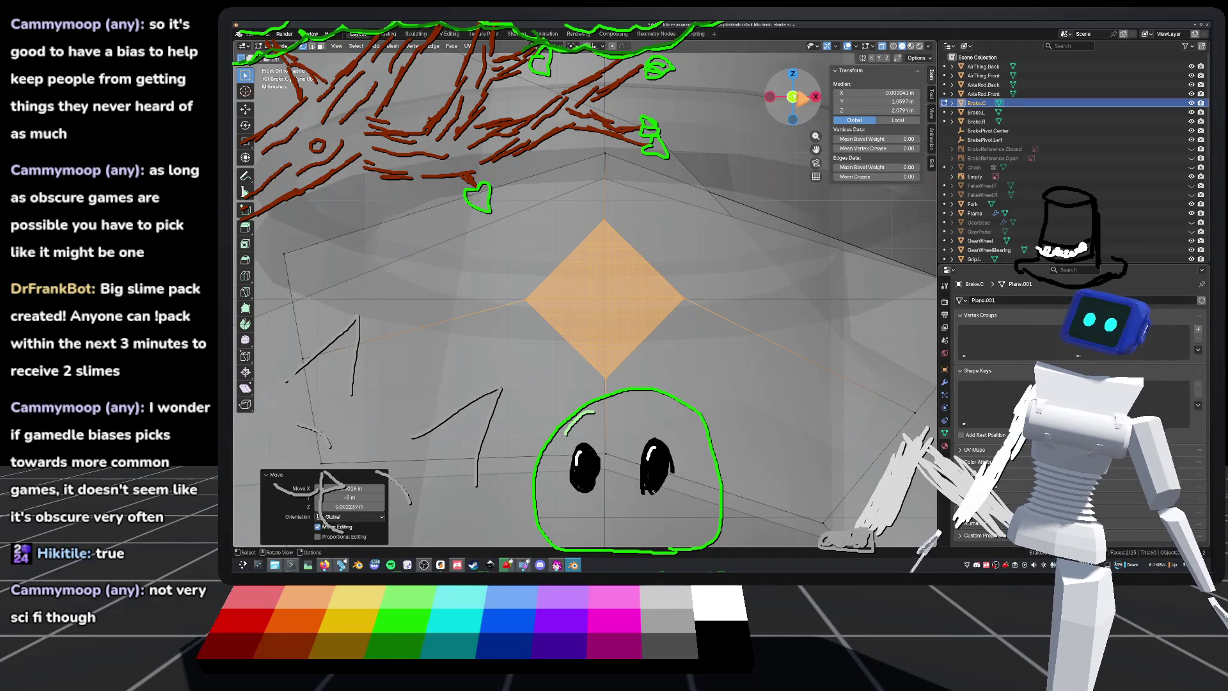
scroll(739, 247, up, 2)
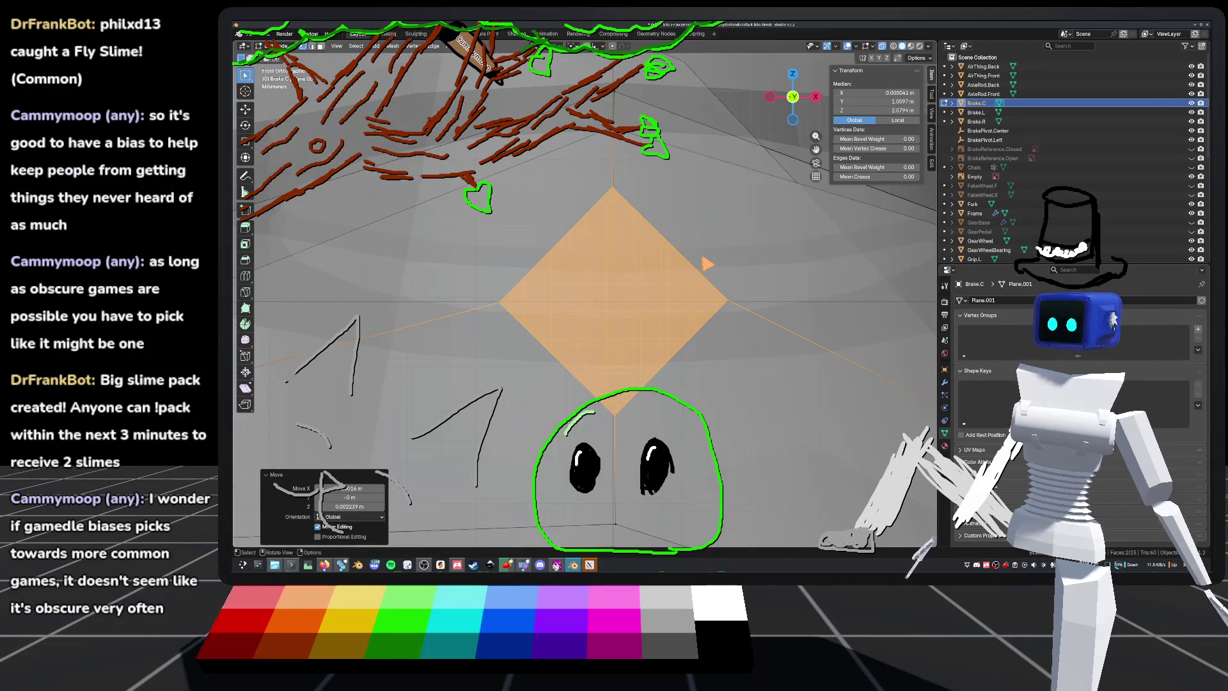
scroll(649, 255, down, 1)
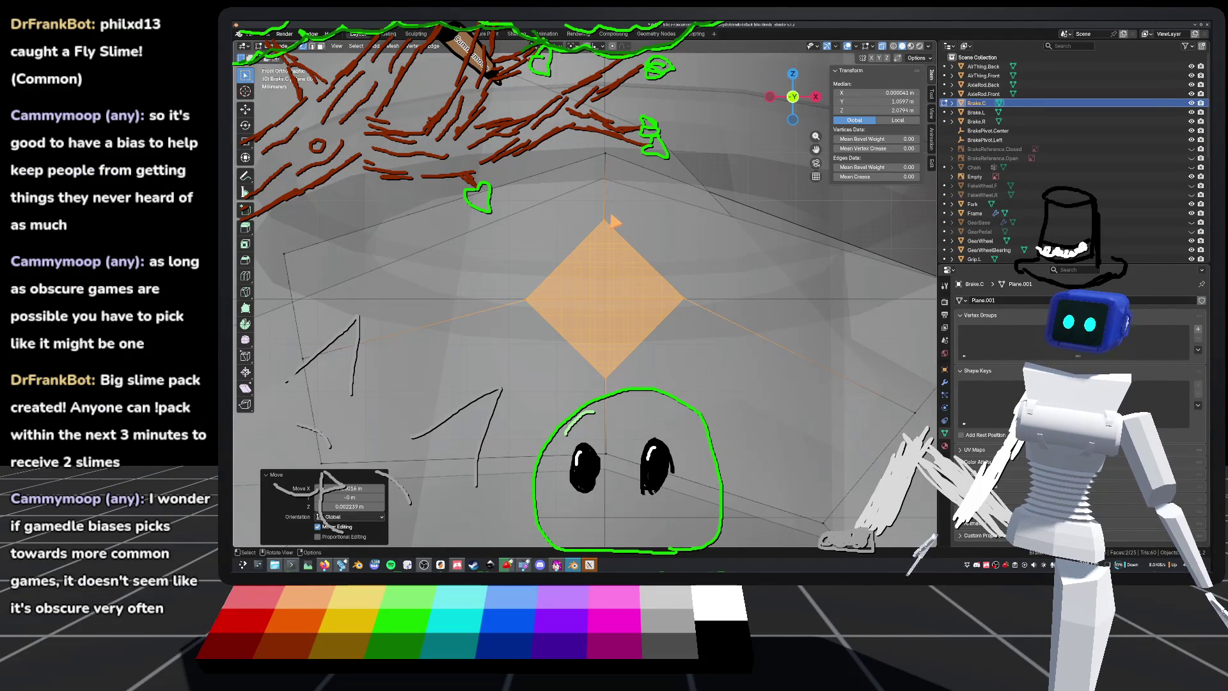
middle_drag(597, 262, 646, 290)
right_click(641, 235)
click(597, 252)
mouse_move(608, 266)
middle_down()
mouse_move(658, 219)
mouse_move(645, 265)
middle_up()
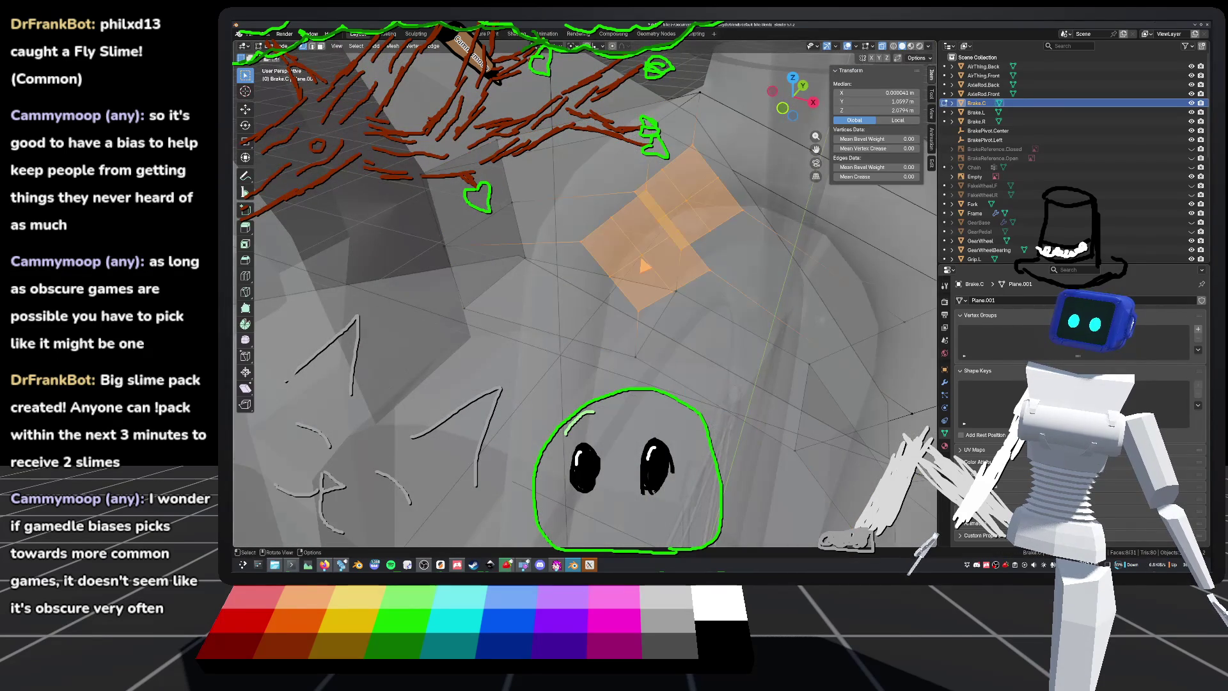
Step: Dissolve the unwanted vertex left by the subdivision
click(649, 263)
right_click(690, 202)
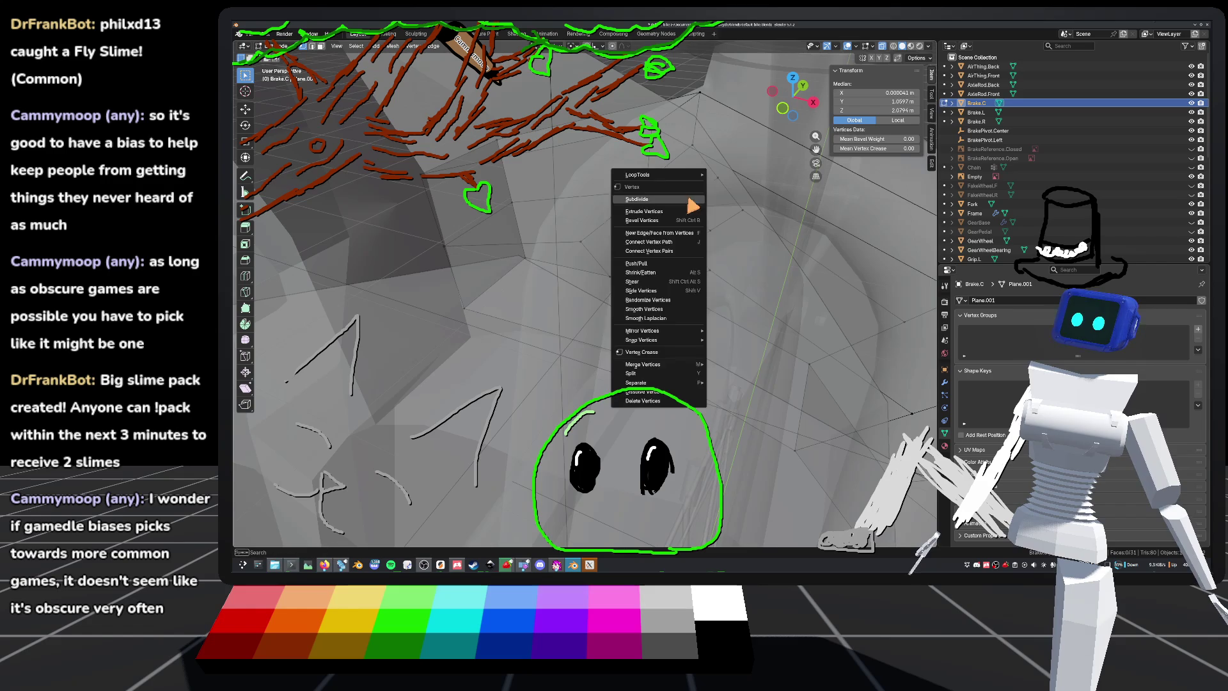
click(657, 391)
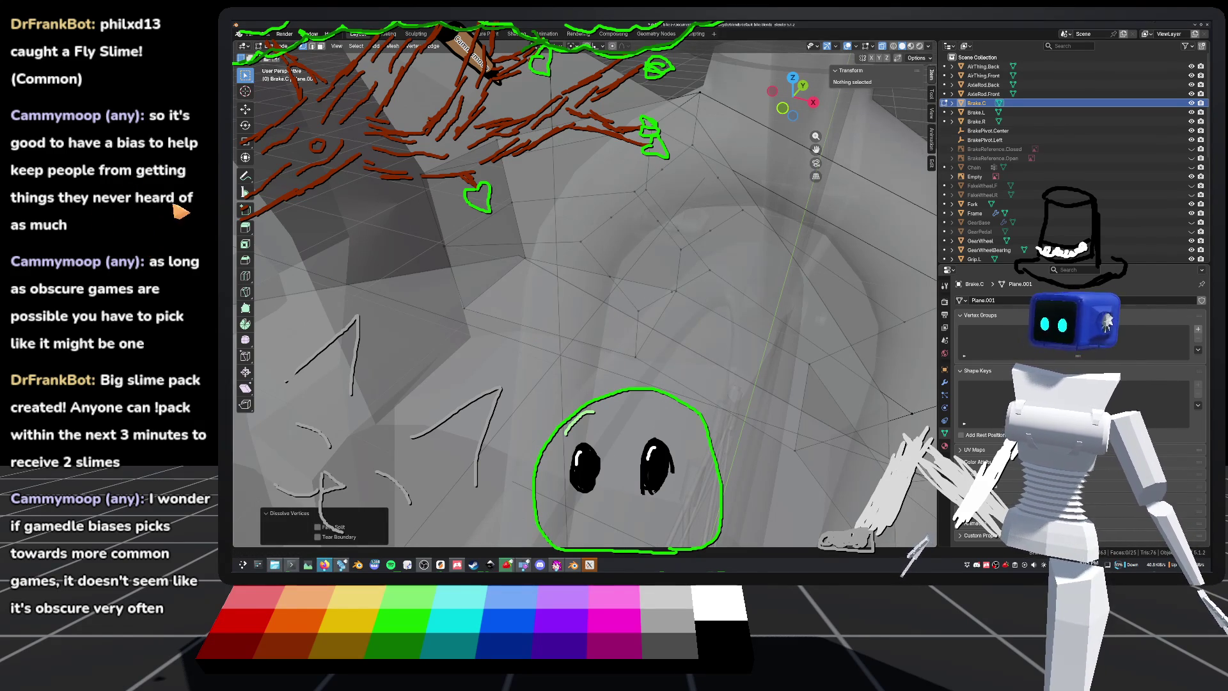
Step: Box-select all four diamond faces in front orthographic view
mouse_move(561, 317)
middle_down()
mouse_move(603, 321)
mouse_move(679, 183)
middle_up()
click(791, 108)
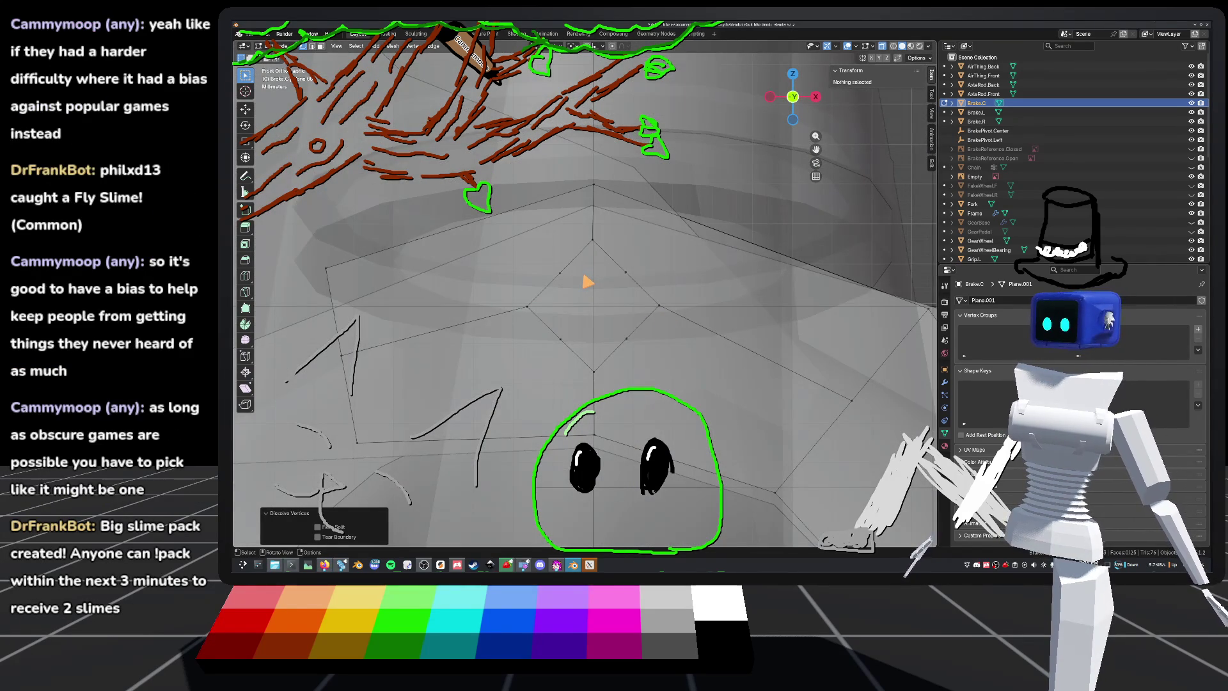
mouse_move(530, 239)
shift+mouse_down()
mouse_move(685, 365)
mouse_move(696, 392)
shift+mouse_up()
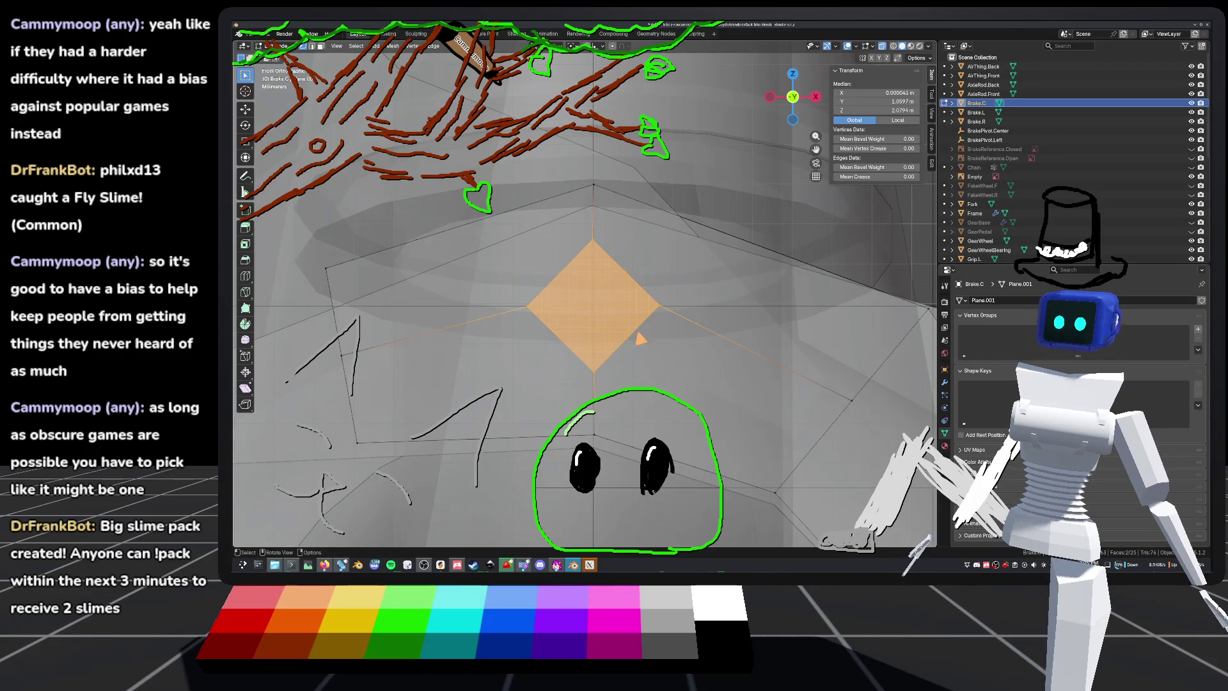
Step: Round the selected diamond faces into an octagonal circle from the vertex menu
scroll(647, 347, up, 2)
key(ctrl+v)
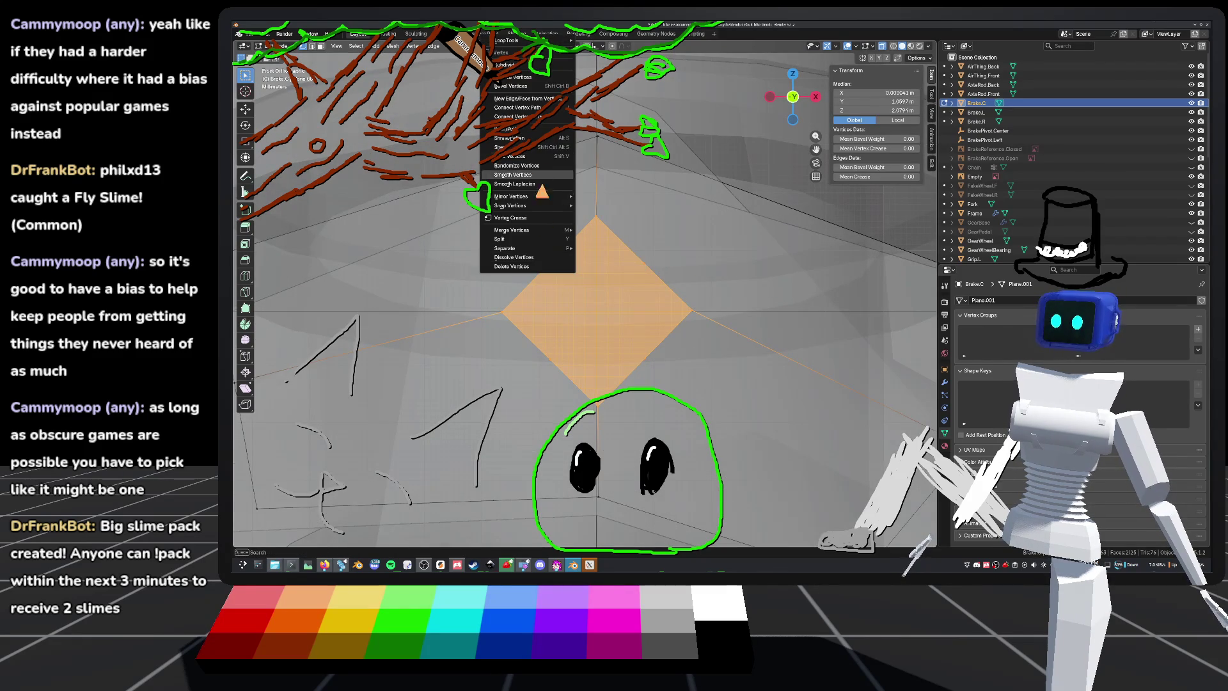
mouse_move(536, 40)
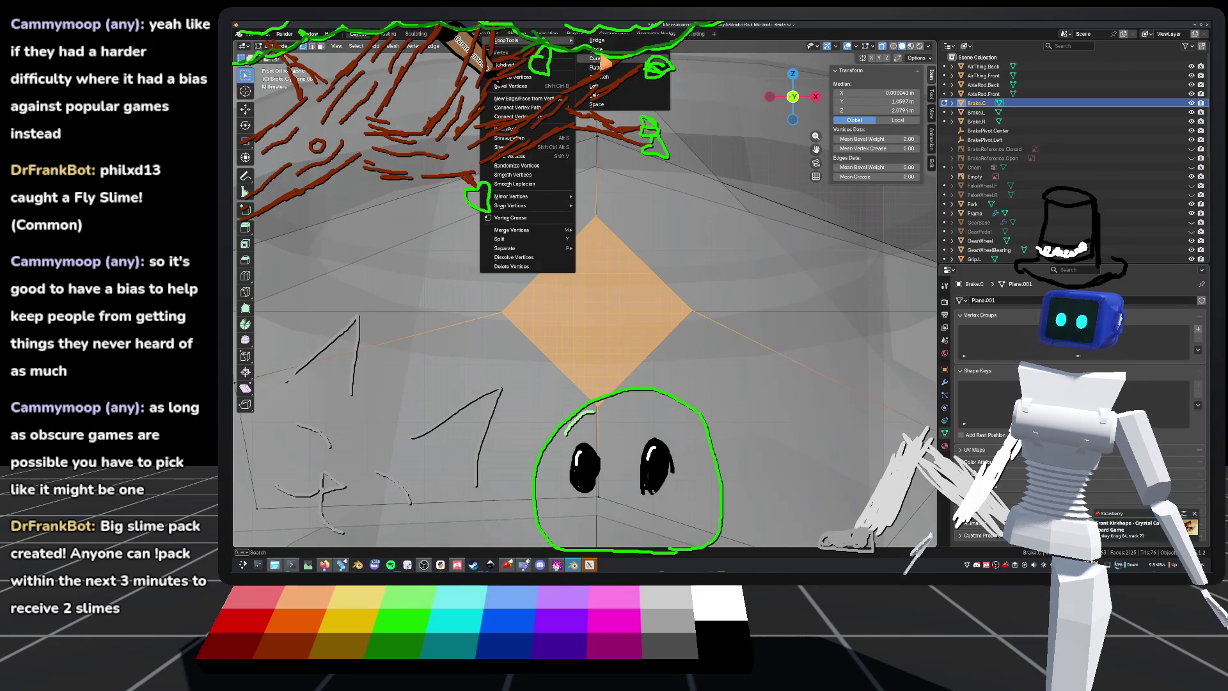
click(615, 49)
scroll(707, 222, down, 4)
scroll(729, 233, down, 2)
scroll(783, 275, up, 6)
scroll(684, 197, up, 1)
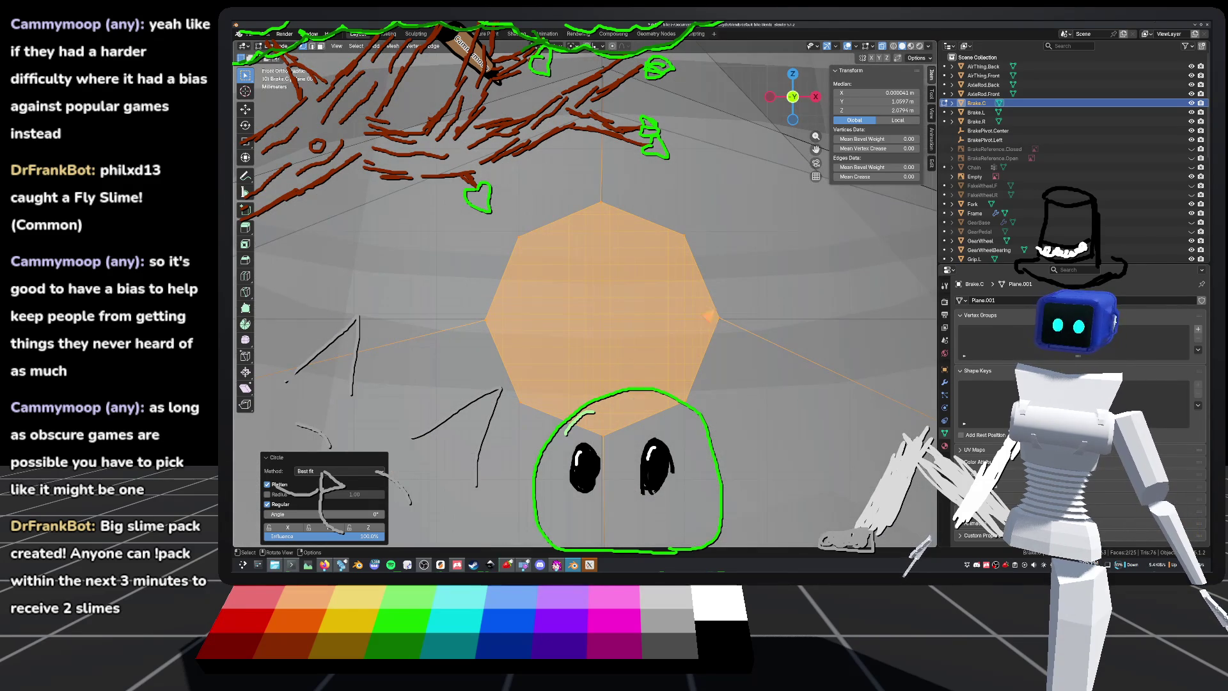
Step: Rotate the octagon face slightly, save default_bike.blend and leave Edit Mode
key(r)
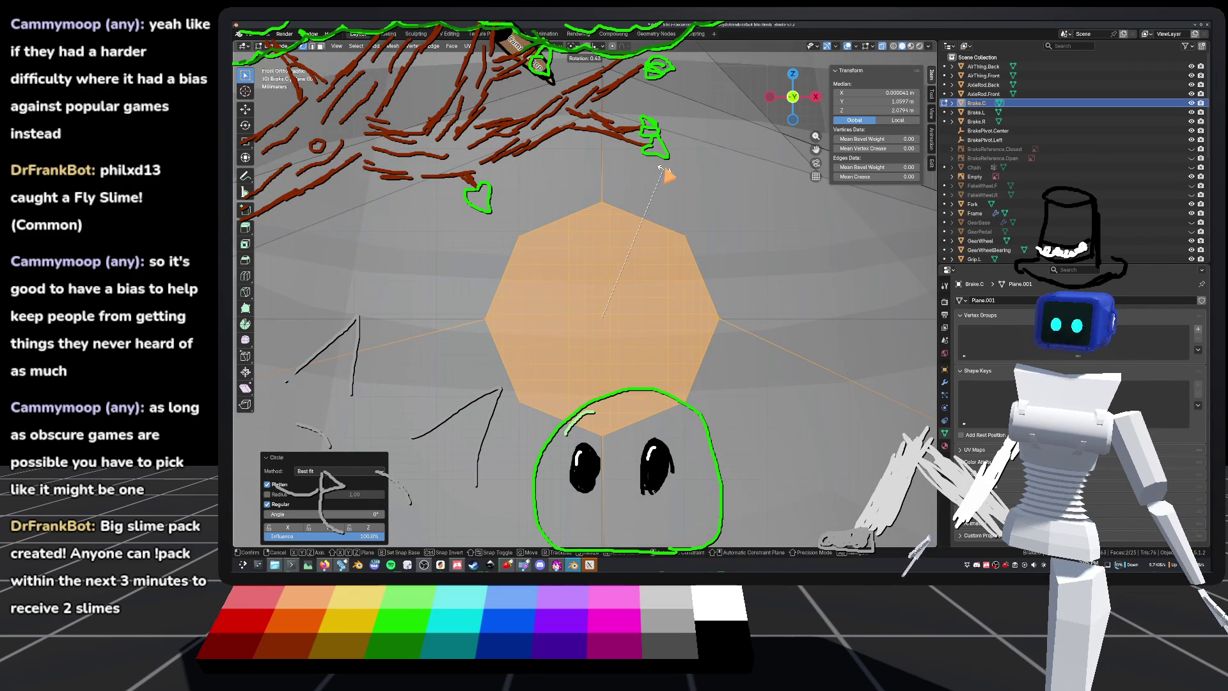
click(669, 182)
scroll(735, 269, down, 5)
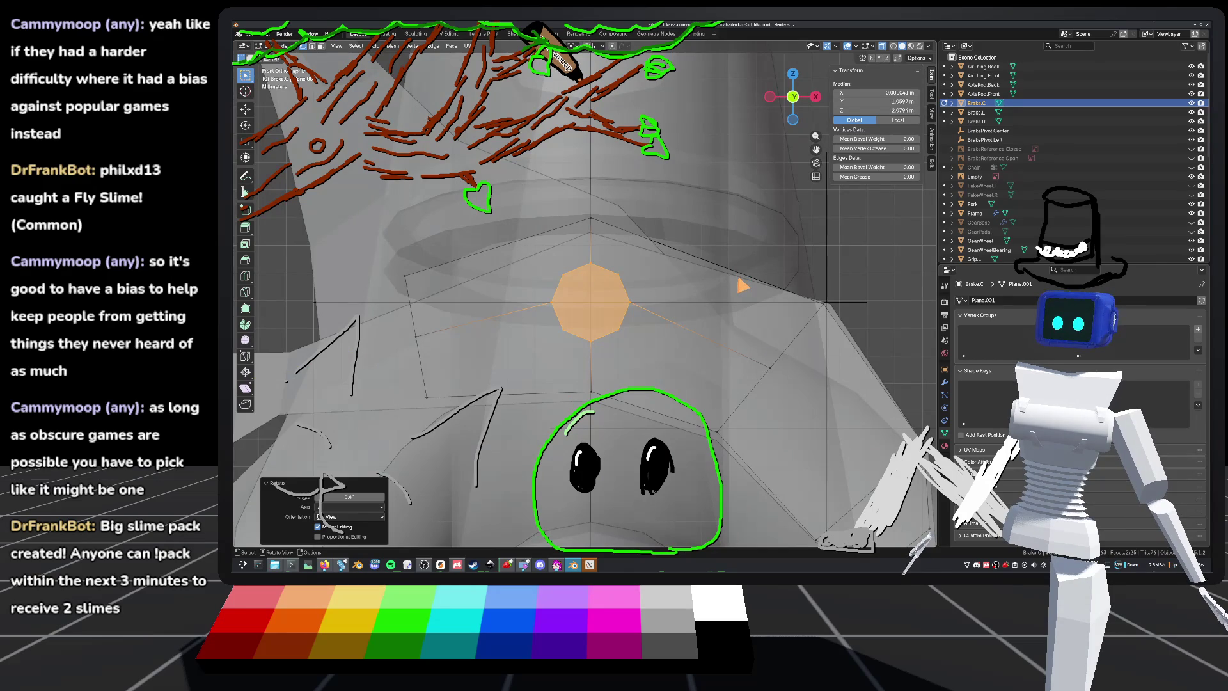
scroll(742, 285, down, 4)
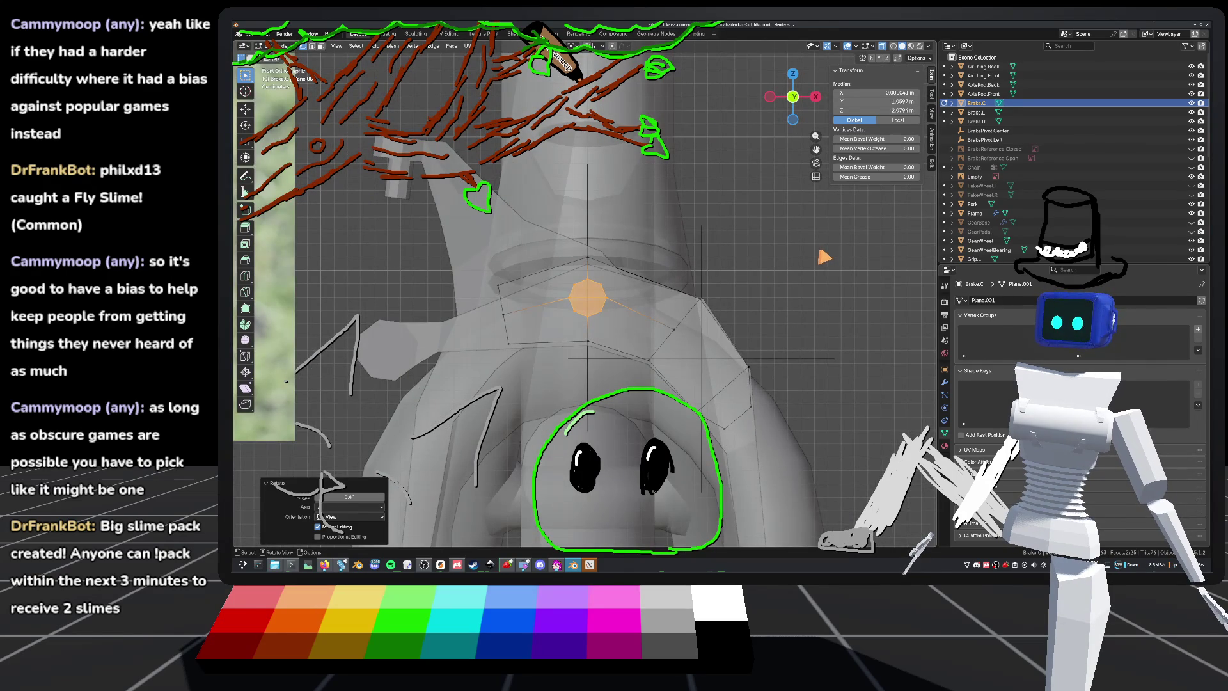
click(816, 255)
key(ctrl+s)
mouse_move(731, 266)
middle_down()
mouse_move(735, 294)
mouse_move(712, 301)
mouse_move(625, 318)
mouse_move(630, 290)
mouse_move(540, 321)
mouse_move(584, 329)
mouse_move(574, 250)
mouse_move(535, 296)
mouse_move(510, 296)
mouse_move(511, 283)
mouse_move(663, 296)
mouse_move(718, 285)
mouse_move(704, 305)
mouse_move(640, 311)
mouse_move(534, 296)
mouse_move(617, 278)
mouse_move(633, 319)
mouse_move(591, 292)
mouse_move(735, 274)
mouse_move(685, 290)
middle_up()
scroll(541, 299, up, 4)
key(Tab)
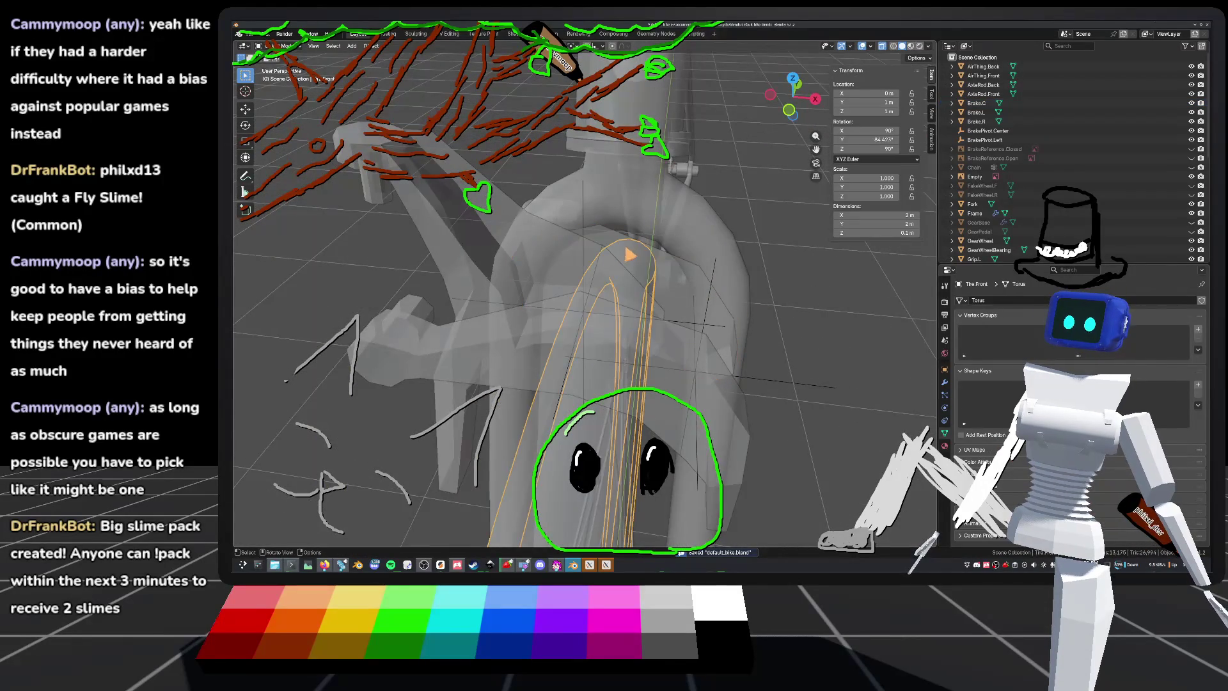
Step: Edit Brake.R in front view with edge selection and X-ray turned off
click(595, 265)
key(Tab)
mouse_move(631, 261)
middle_down()
mouse_move(614, 283)
mouse_move(578, 282)
mouse_move(628, 269)
mouse_move(665, 218)
middle_up()
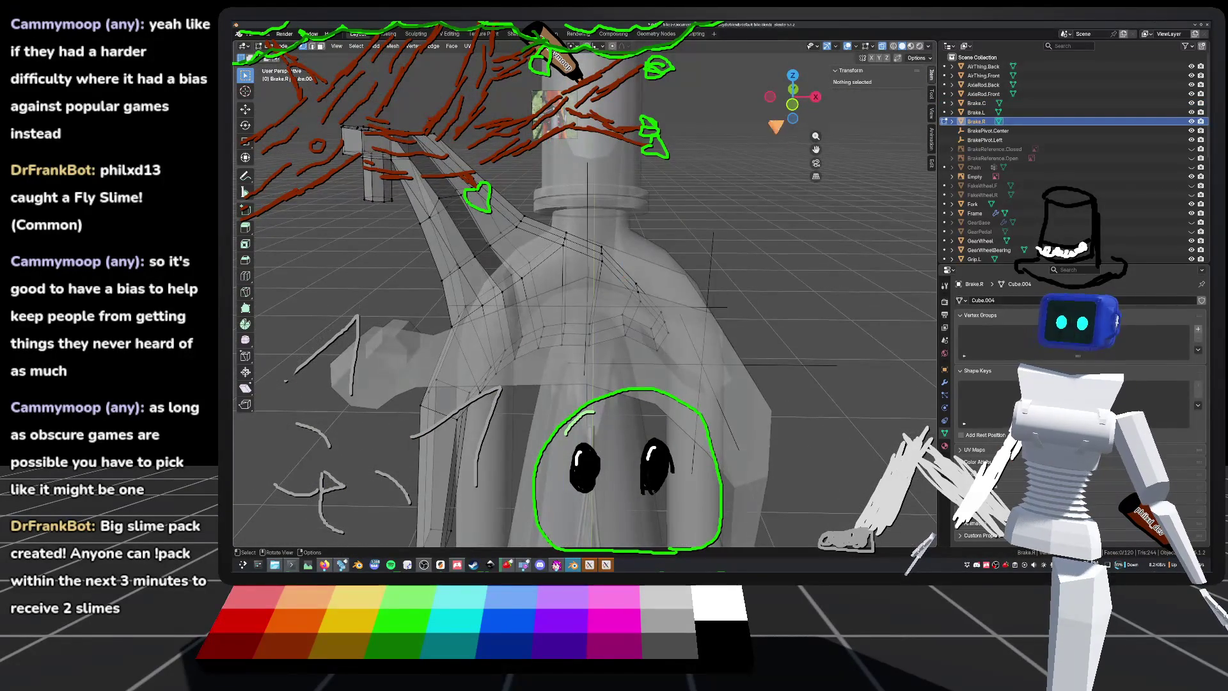
click(795, 108)
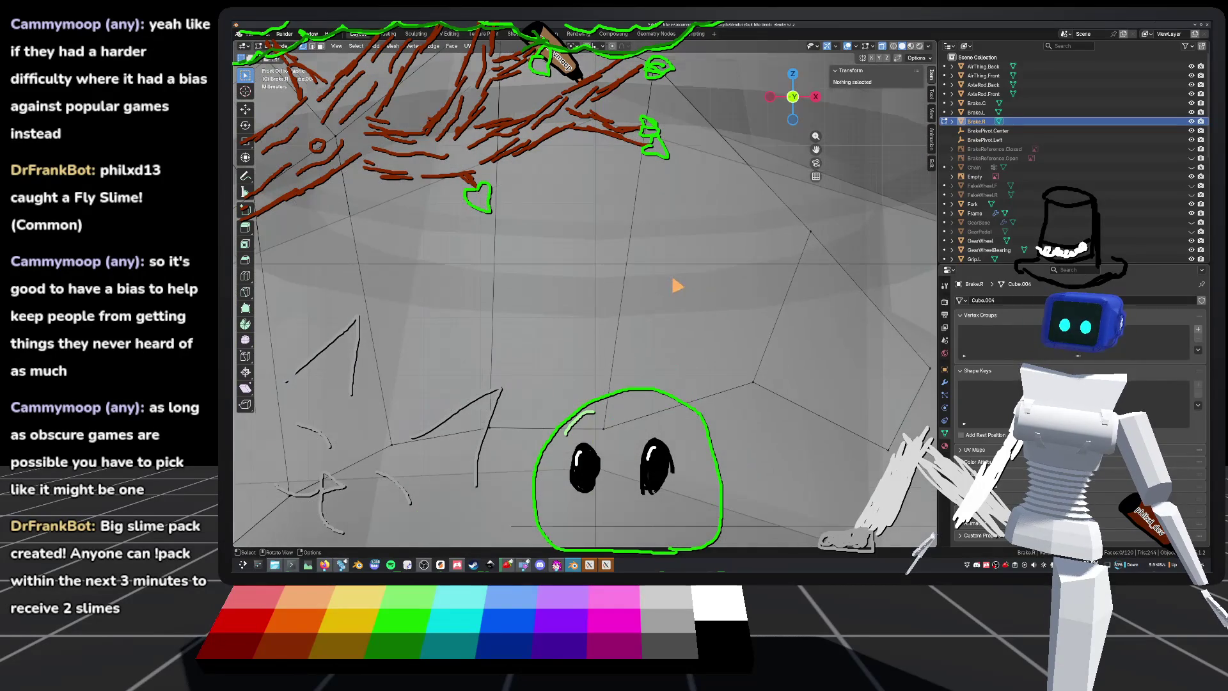
key(2)
key(alt+z)
Step: Subdivide three edges of the Brake.R arm
click(531, 266)
shift+click(606, 307)
shift+click(699, 306)
right_click(603, 286)
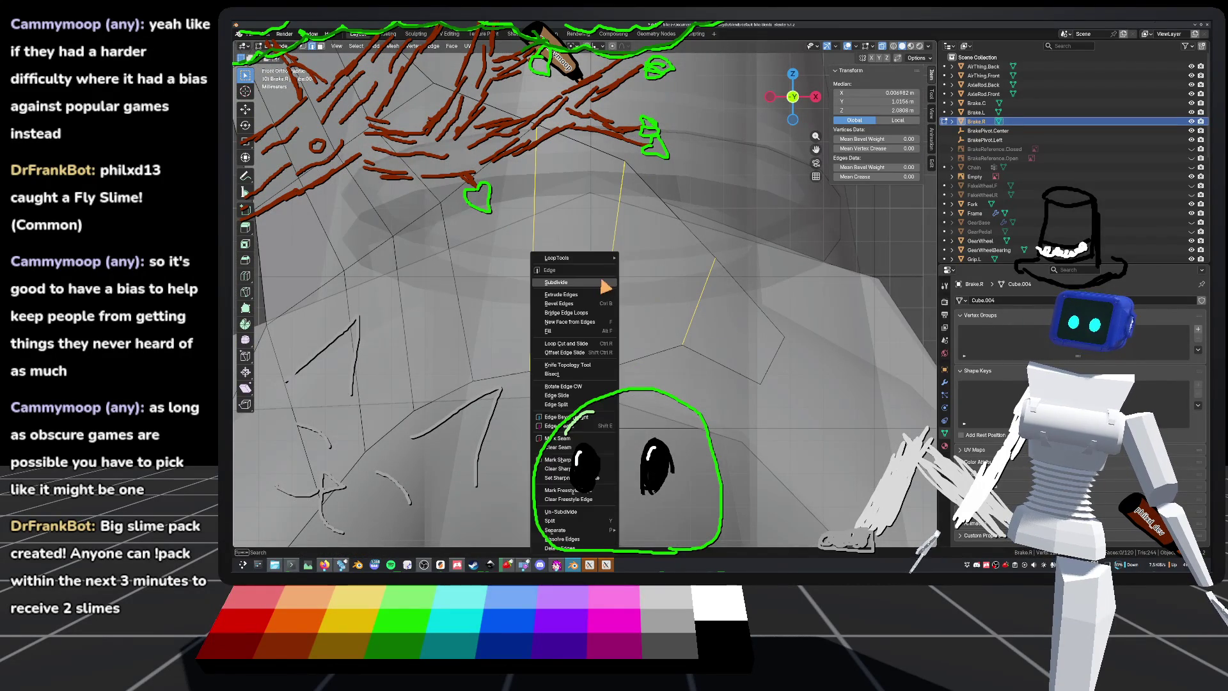
click(602, 287)
Step: Move a new vertex to about 2.068 m median height, save, and select another vertex
key(1)
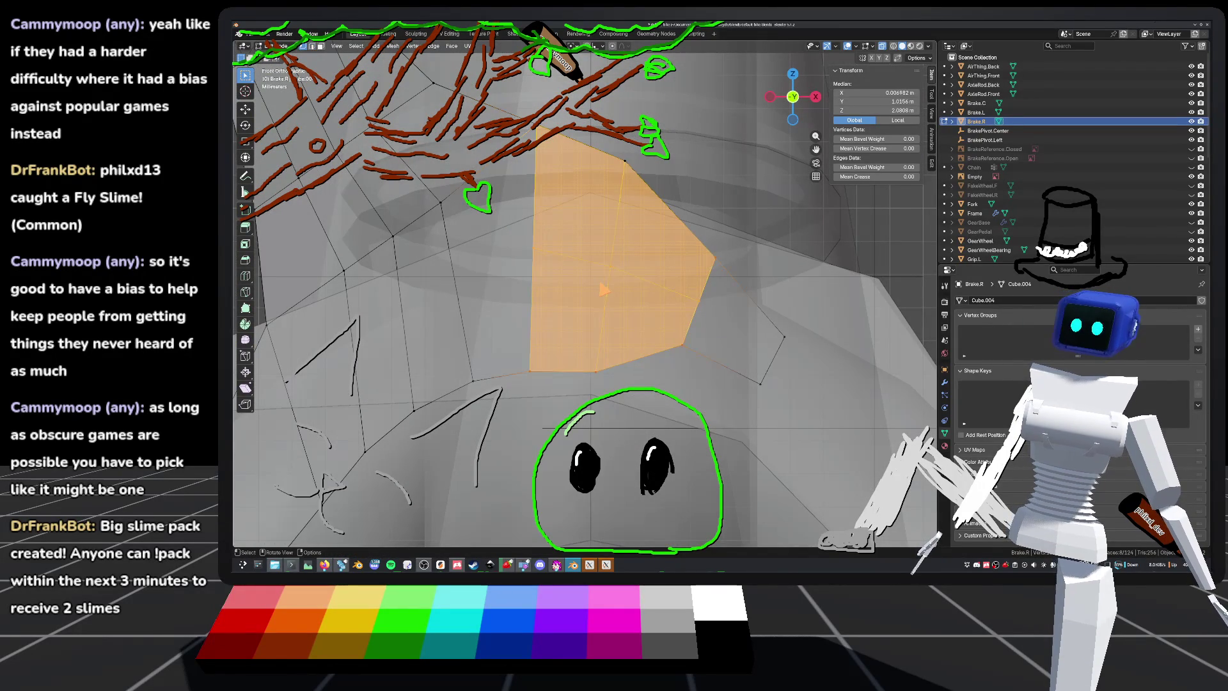
scroll(614, 316, up, 3)
key(g)
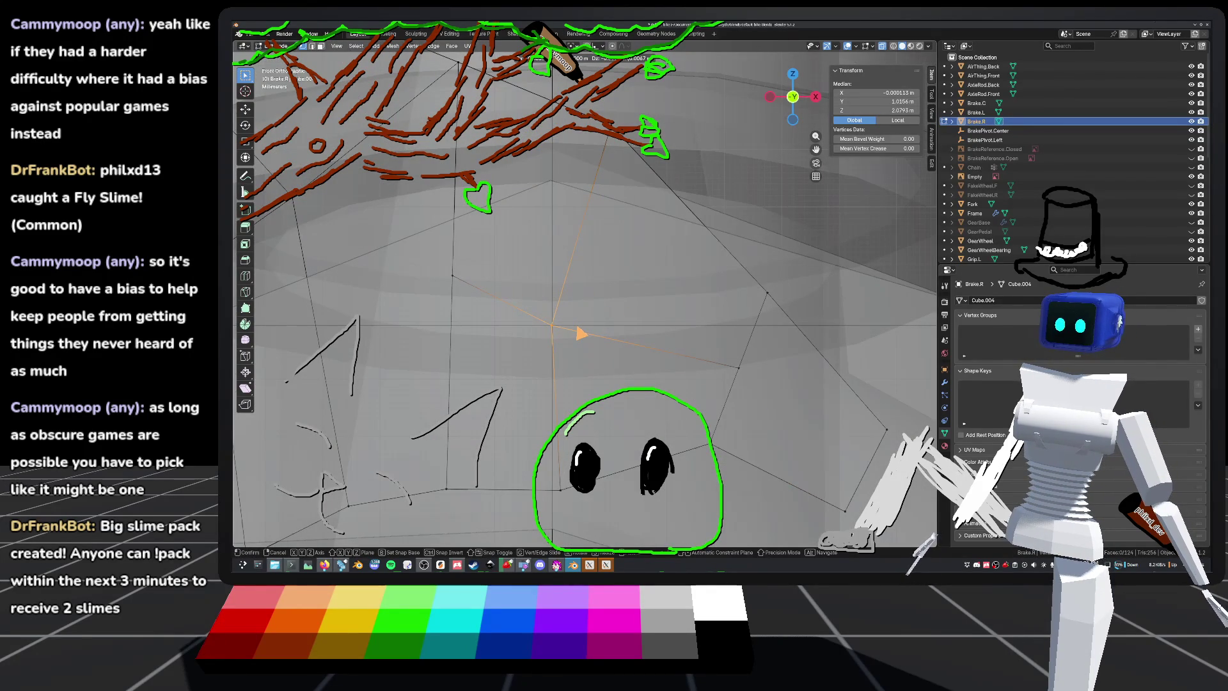
click(578, 331)
scroll(579, 331, down, 3)
key(ctrl+s)
scroll(721, 369, up, 2)
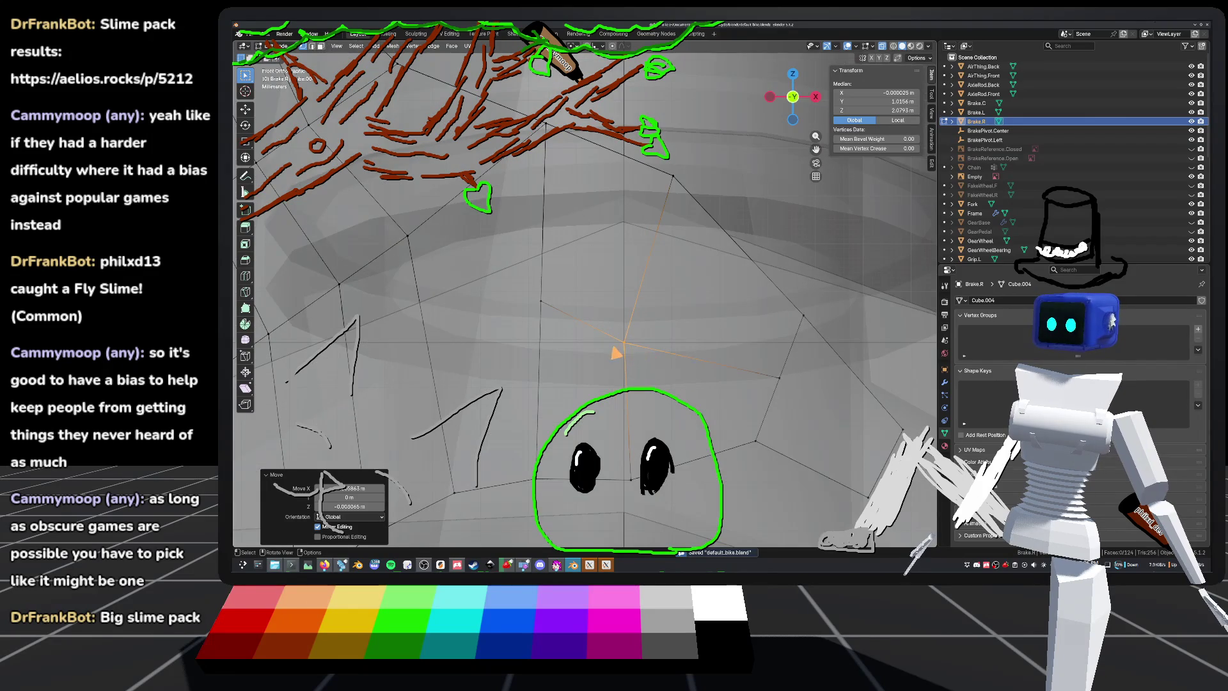
scroll(615, 352, up, 3)
click(644, 307)
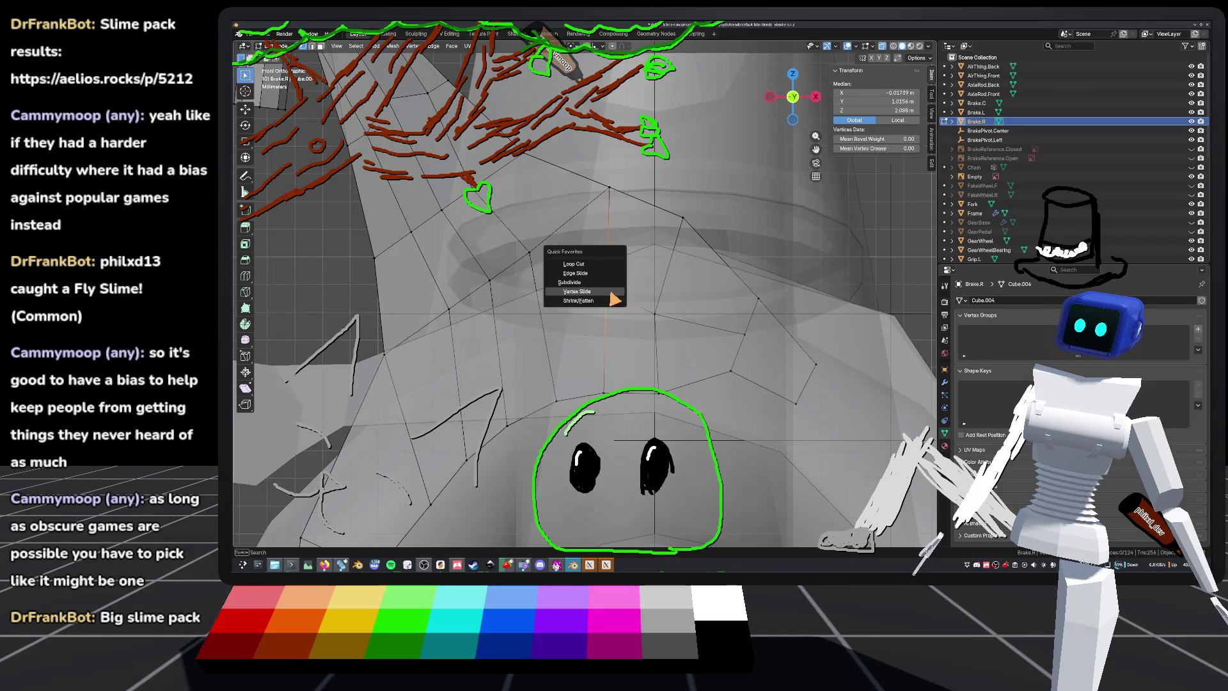
Step: Slide the Brake.R vertex along its edge to about 2.079 m Z and save the file
key(c)
key(Escape)
key(shift+v)
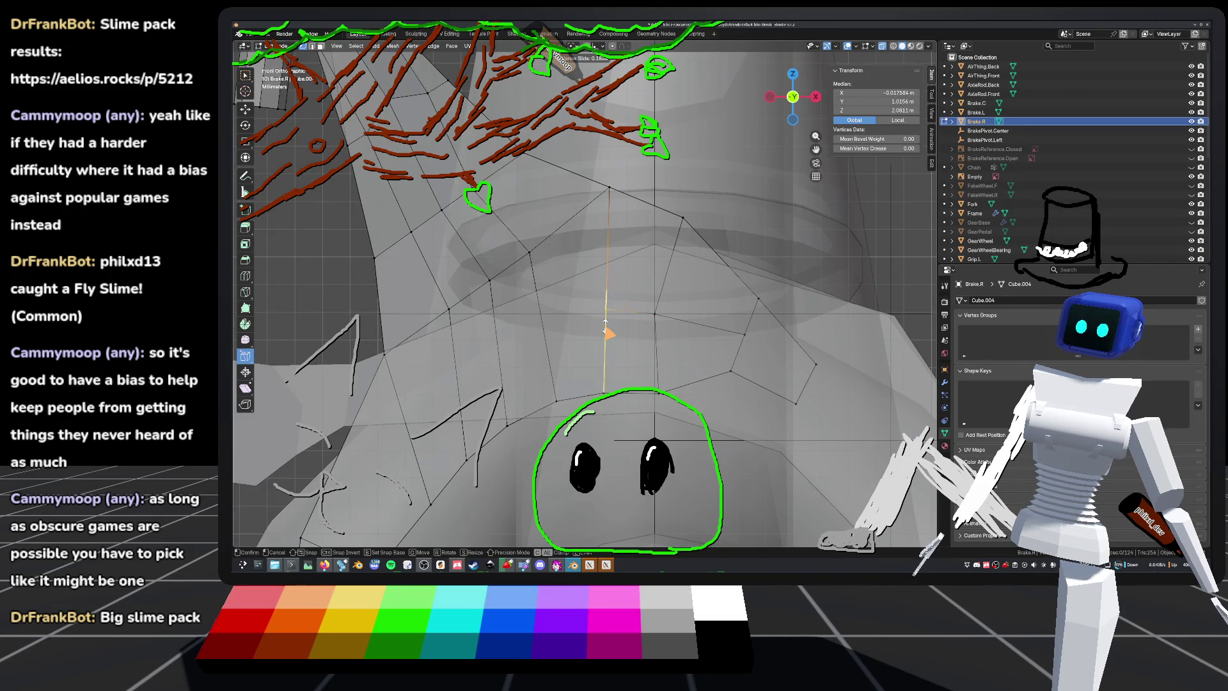
click(604, 322)
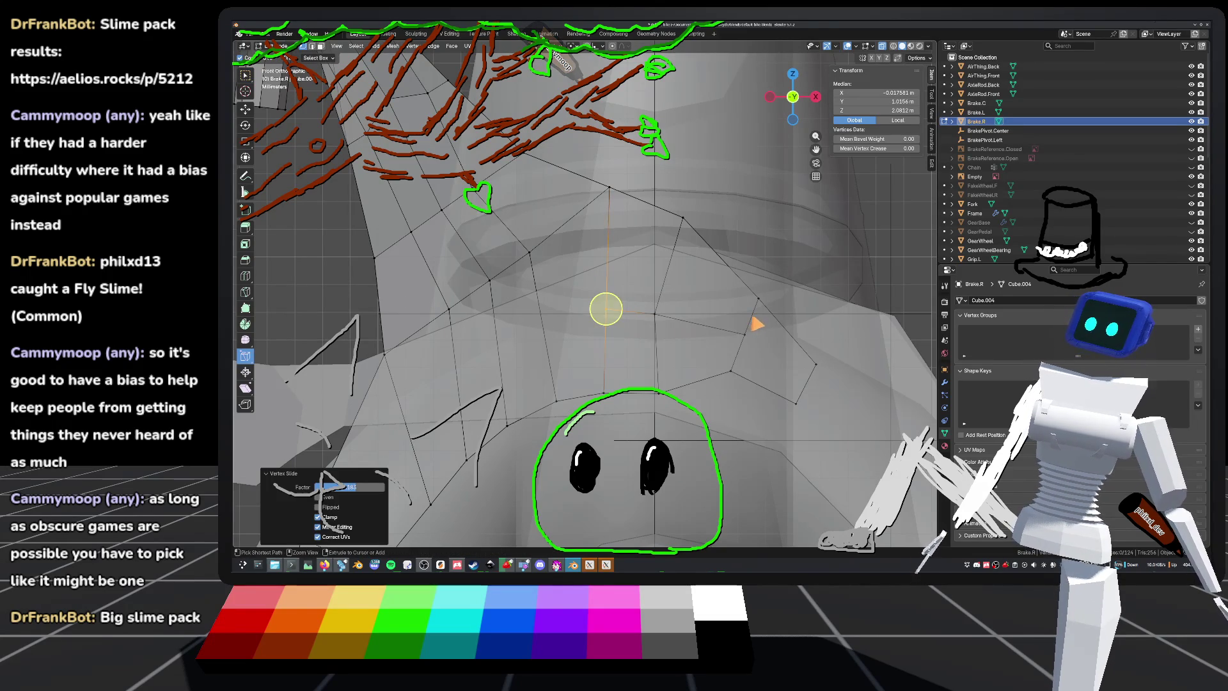
key(ctrl+s)
key(Tab)
key(Tab)
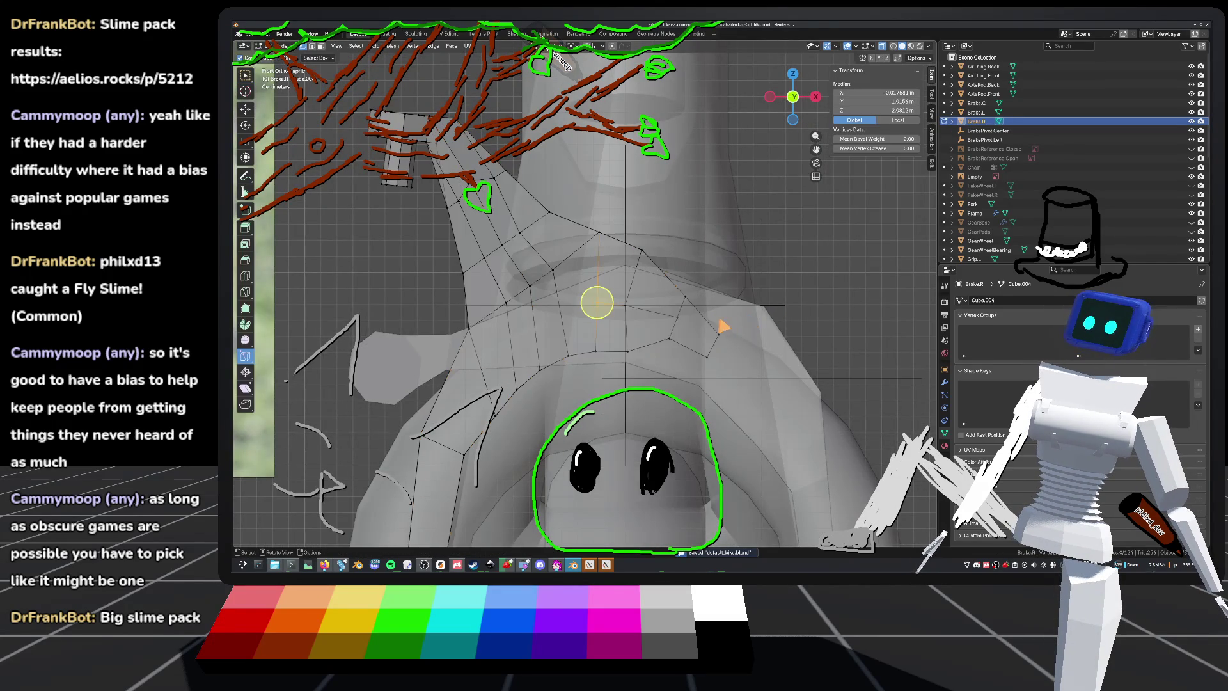
Step: Select a vertex in the middle of the arm from front view and centre on it
middle_drag(693, 321, 607, 329)
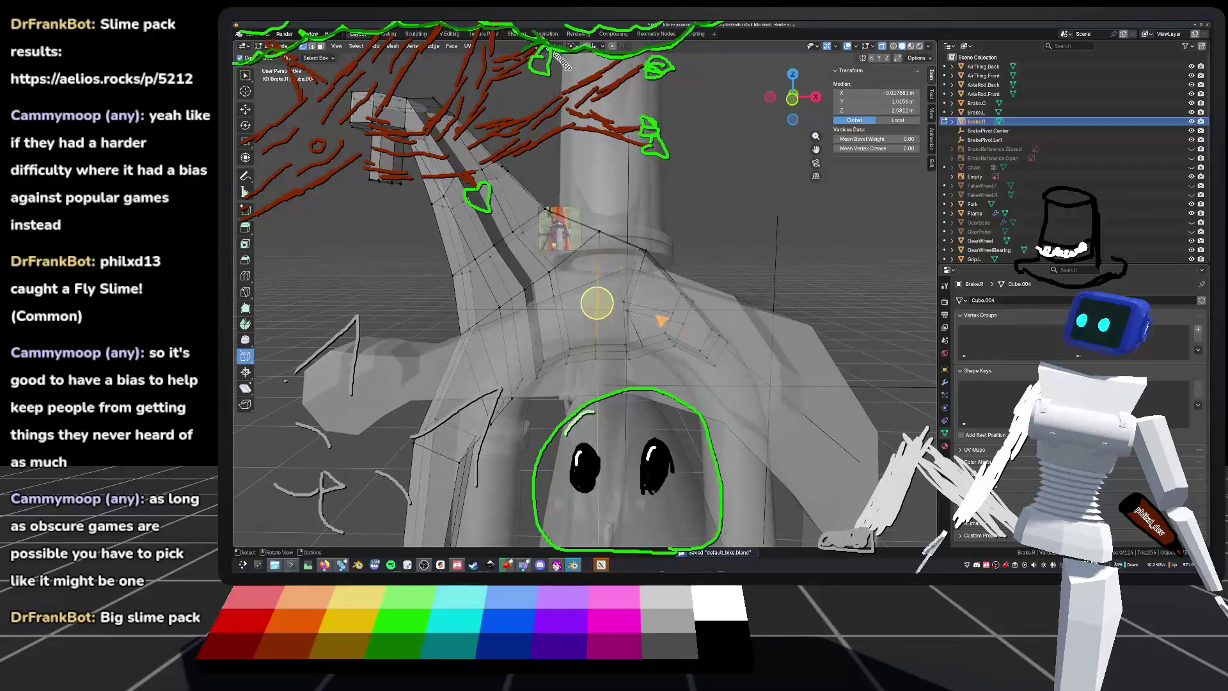
middle_drag(751, 247, 735, 247)
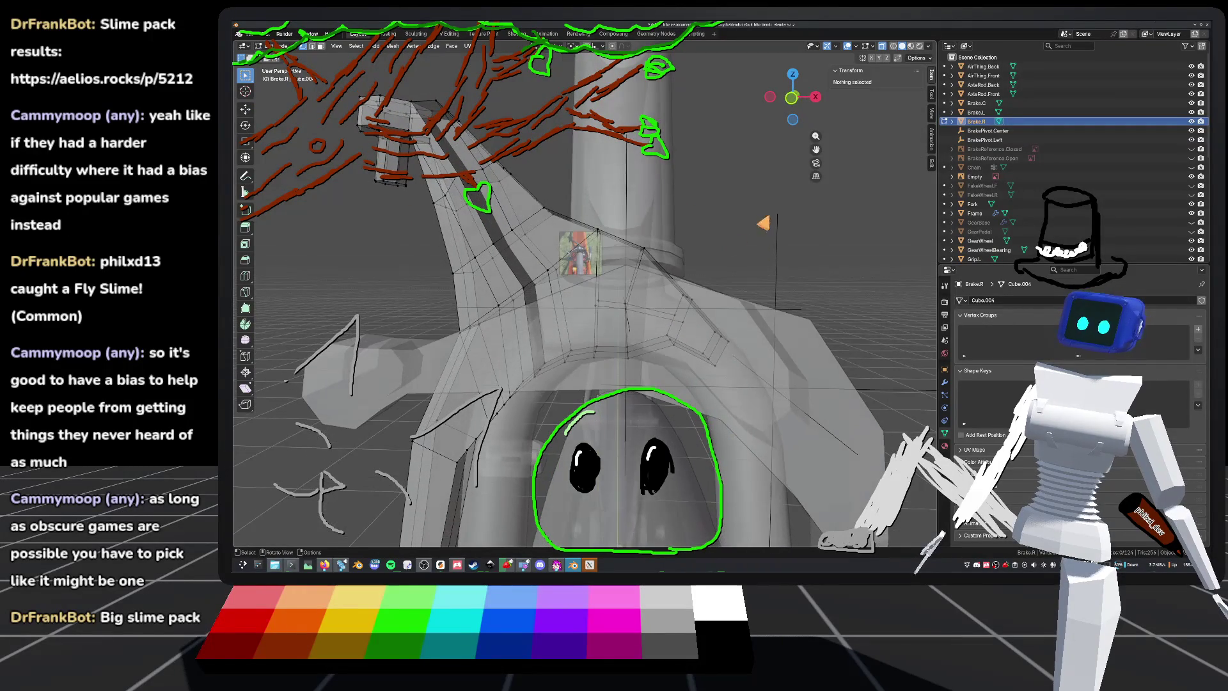
click(793, 97)
scroll(649, 277, up, 5)
click(650, 351)
key(KP_Decimal)
Step: Show the front view in wireframe, then open the chat's slime pack results page
right_click(584, 299)
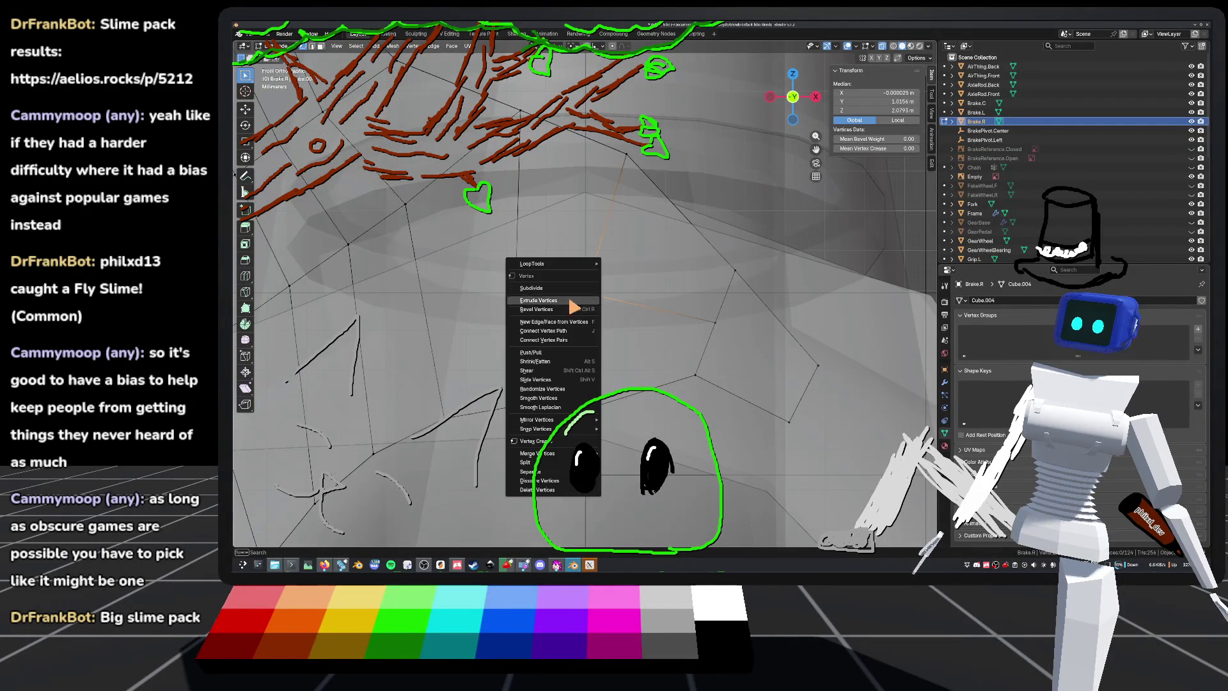
mouse_move(704, 258)
middle_down()
mouse_move(638, 294)
mouse_move(597, 296)
mouse_move(750, 186)
middle_up()
click(794, 101)
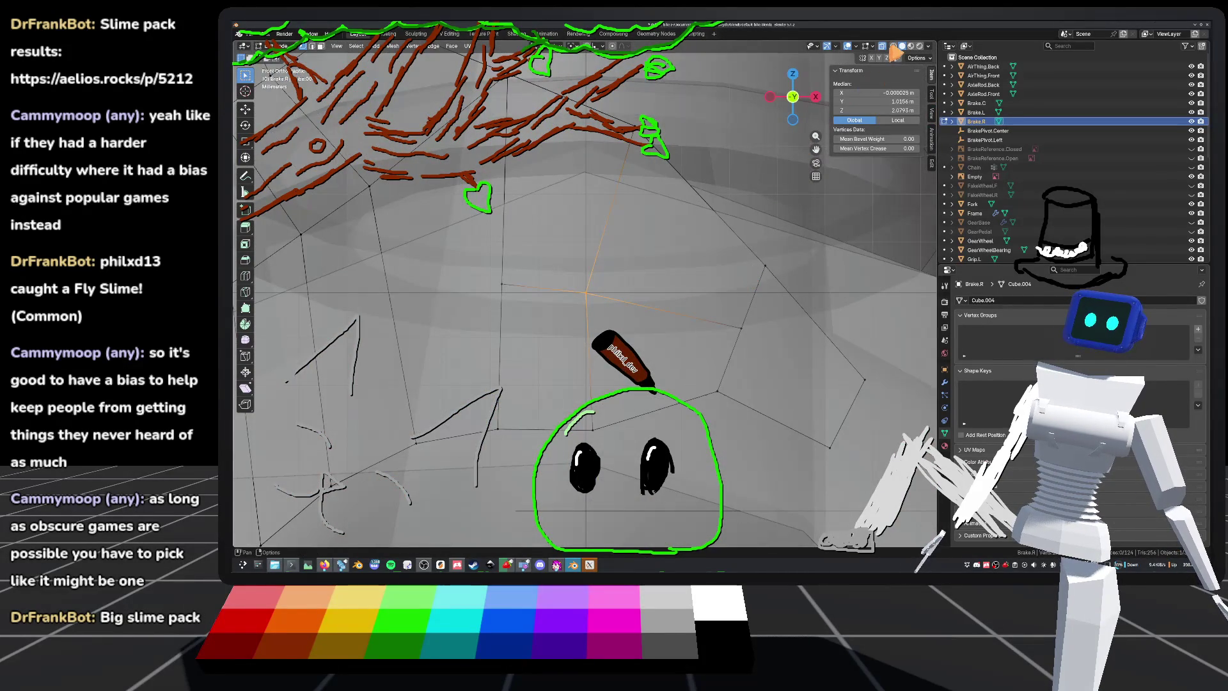
click(893, 46)
shift+middle_drag(640, 320, 658, 285)
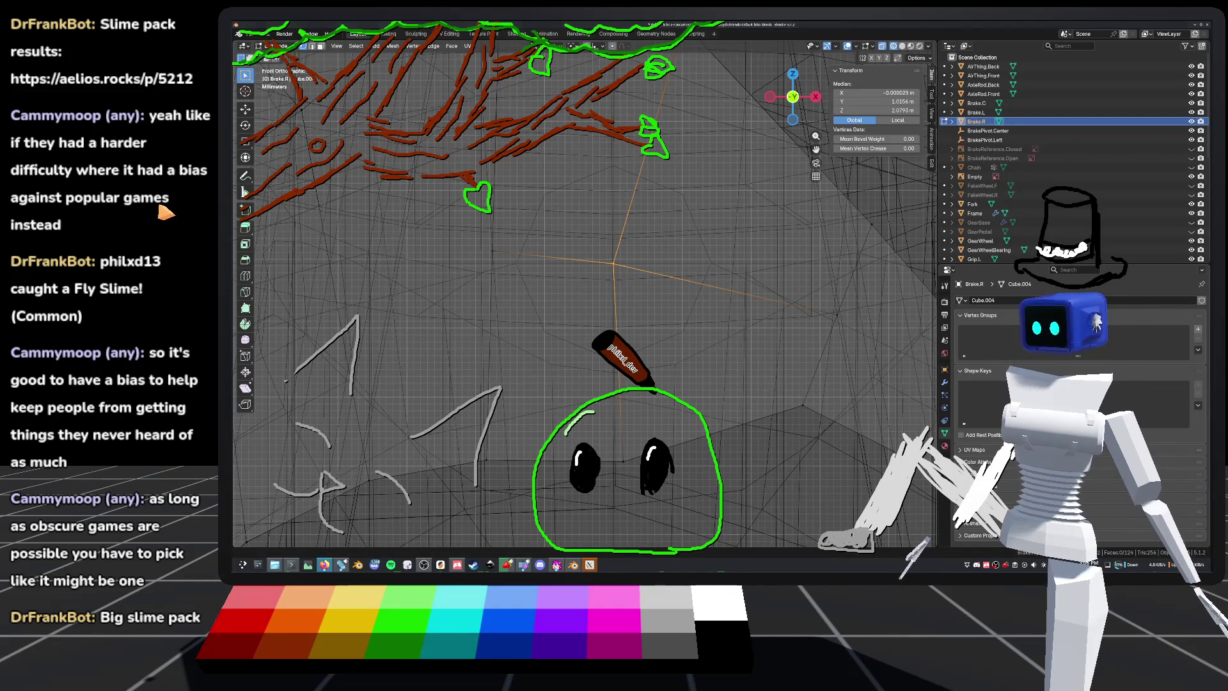
click(184, 217)
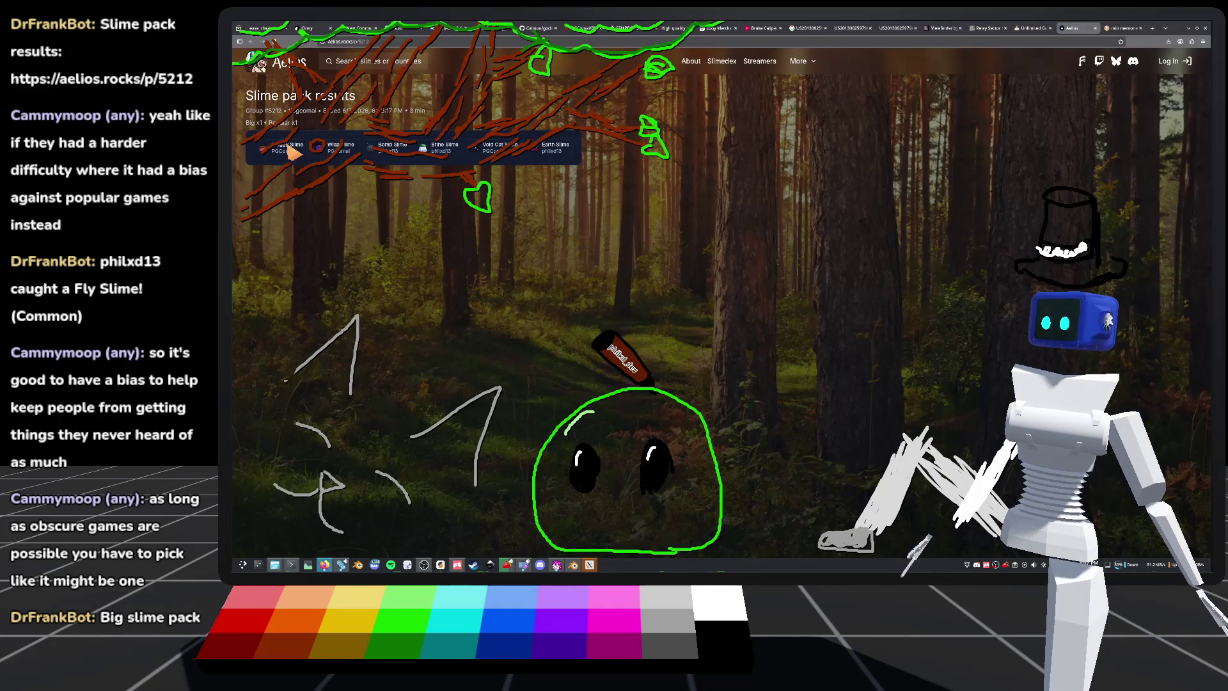
click(287, 153)
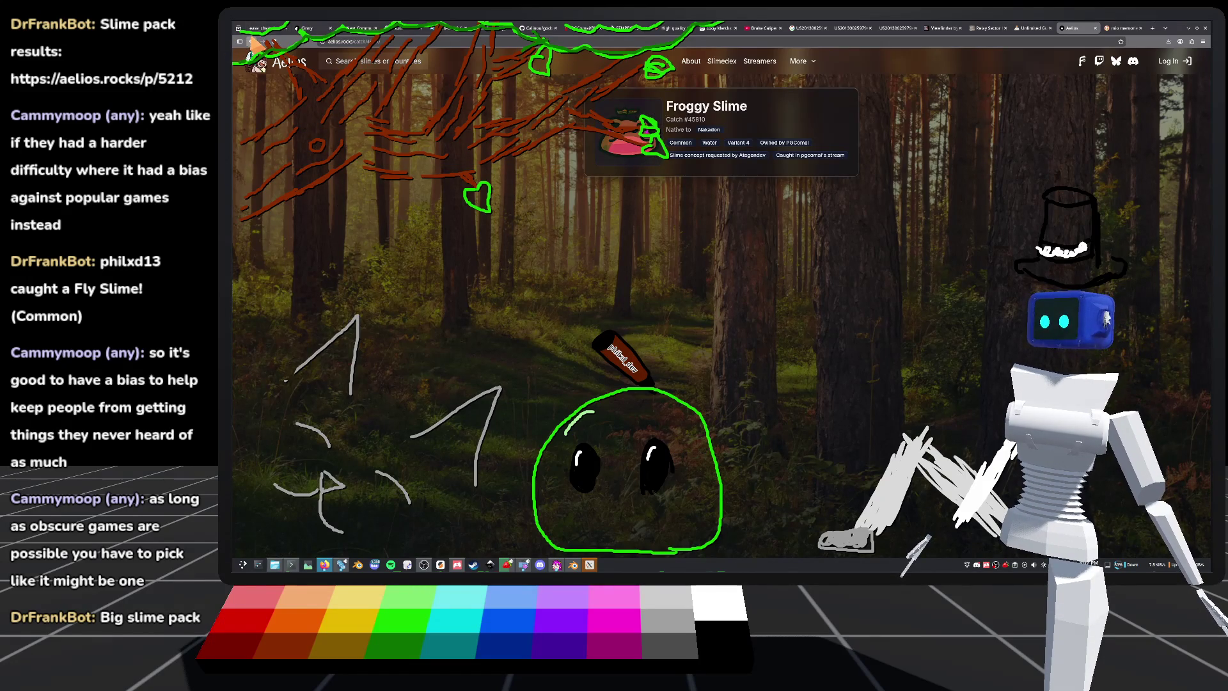
click(252, 41)
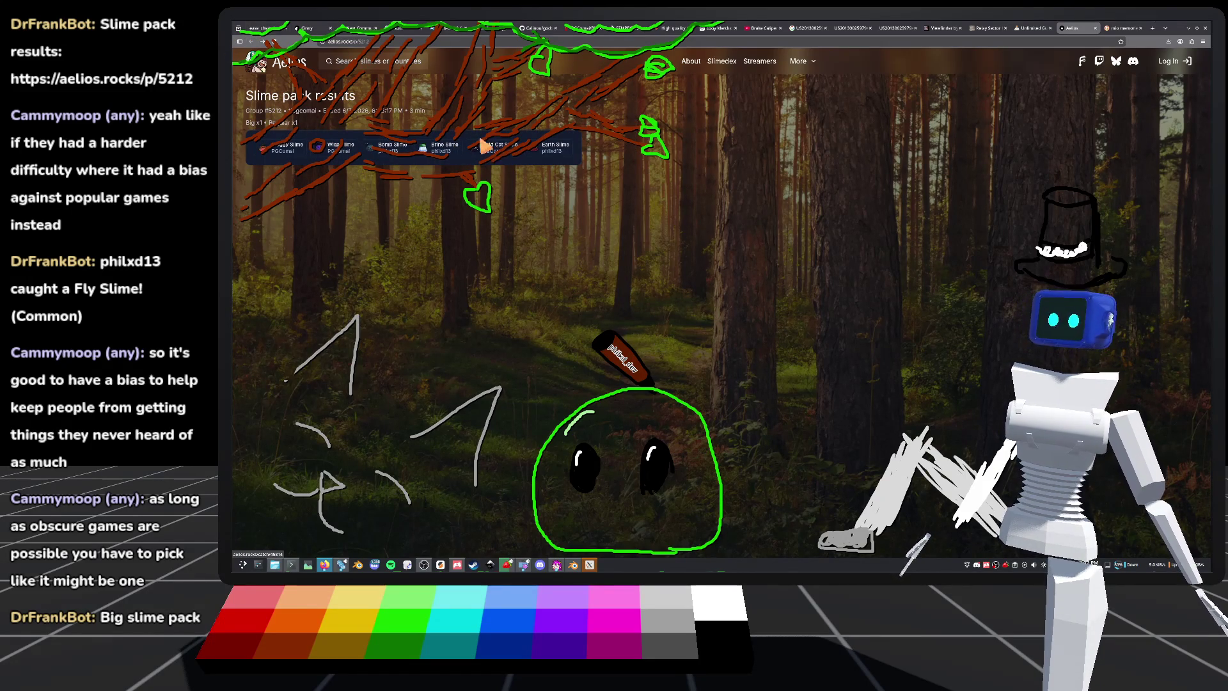
click(497, 152)
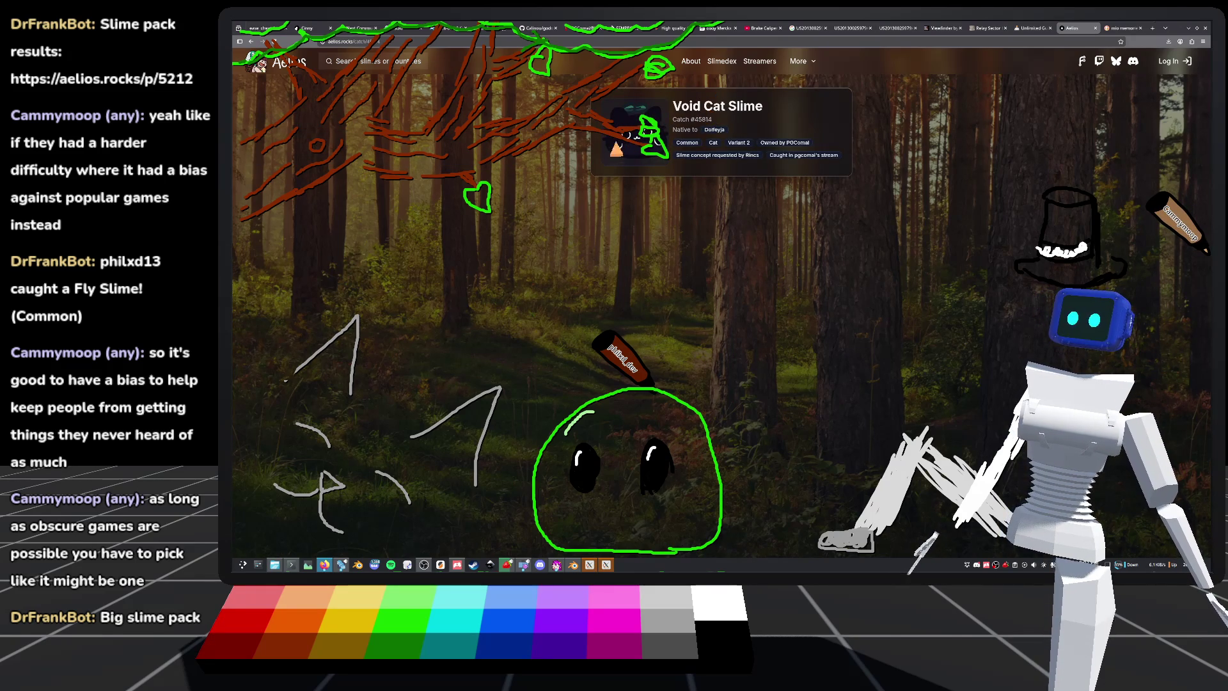
drag(1137, 28, 1157, 149)
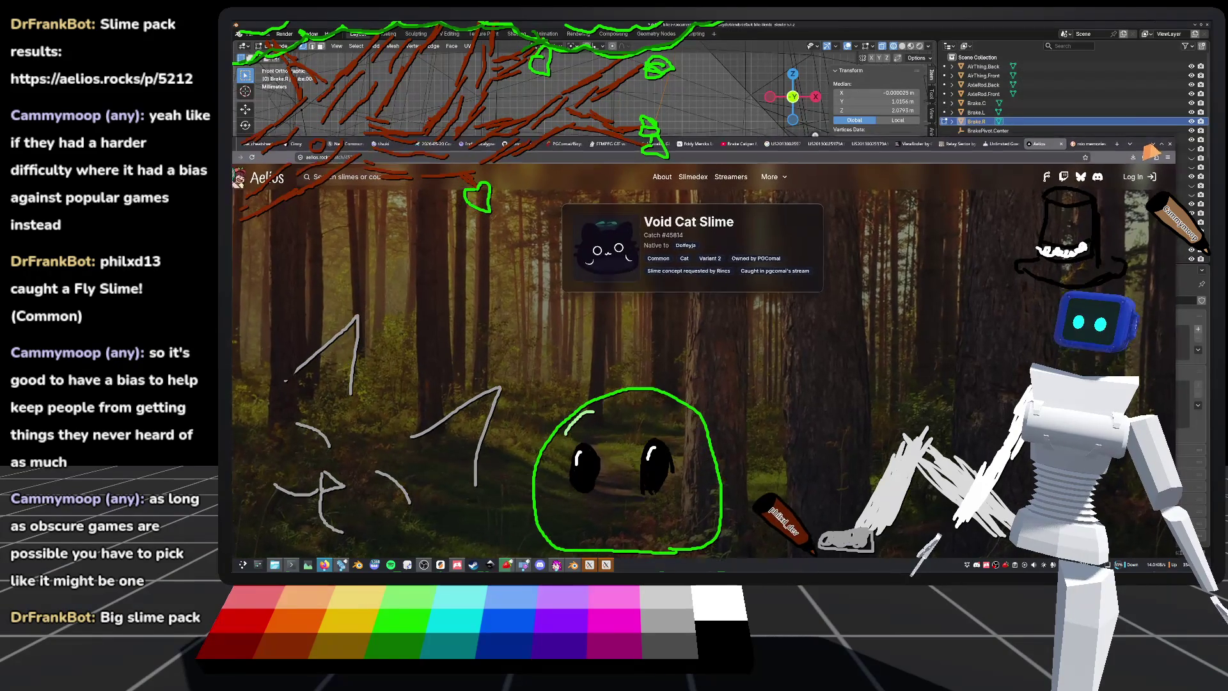
double_click(1157, 148)
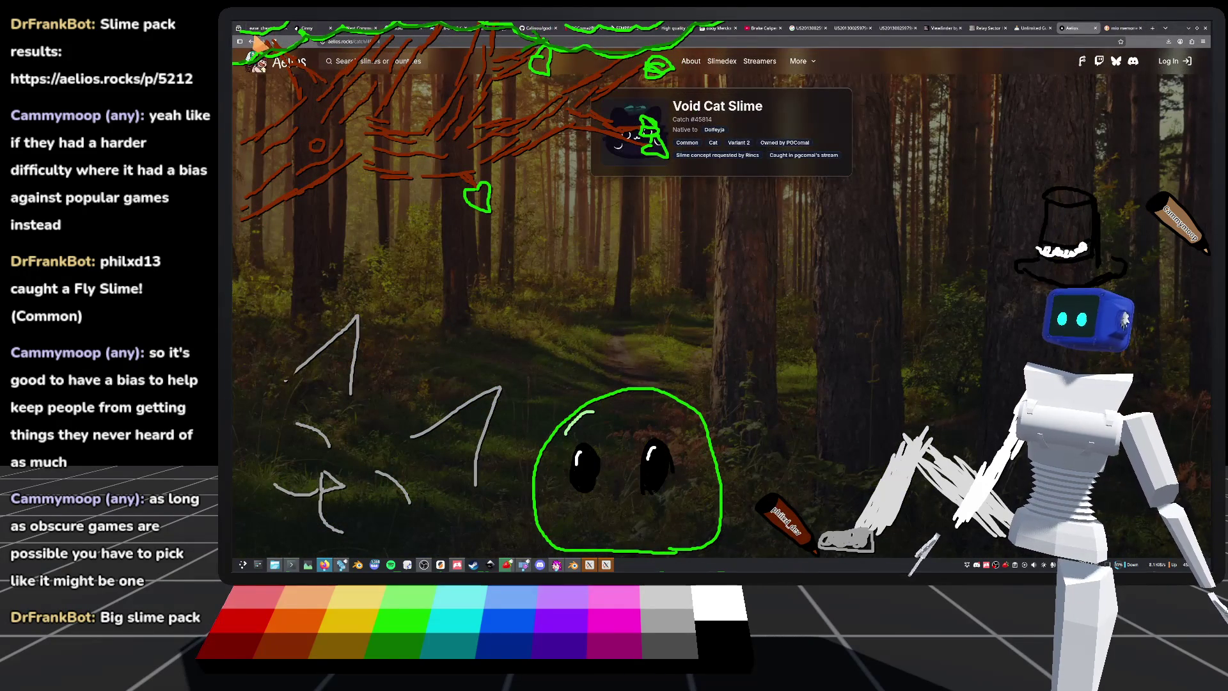
click(249, 41)
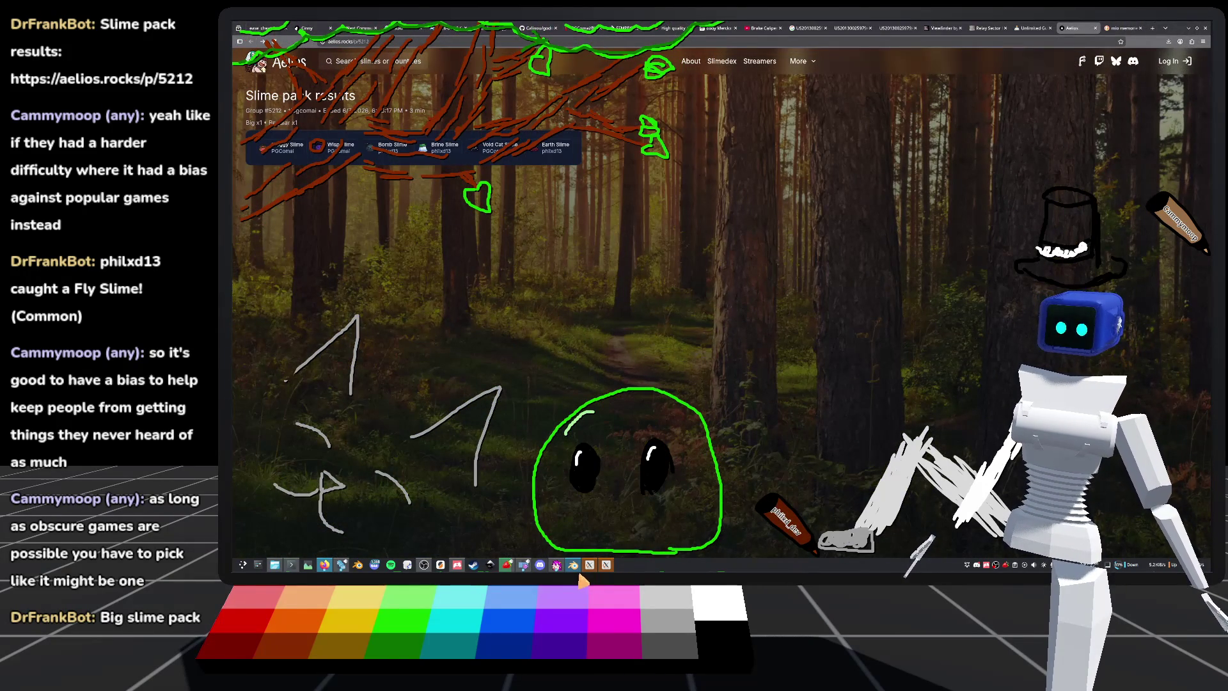
Step: Bevel the selected mid-arm vertex into a small diamond face
mouse_move(579, 577)
mouse_move(687, 305)
middle_down()
mouse_move(701, 315)
mouse_move(632, 318)
middle_up()
right_click(665, 305)
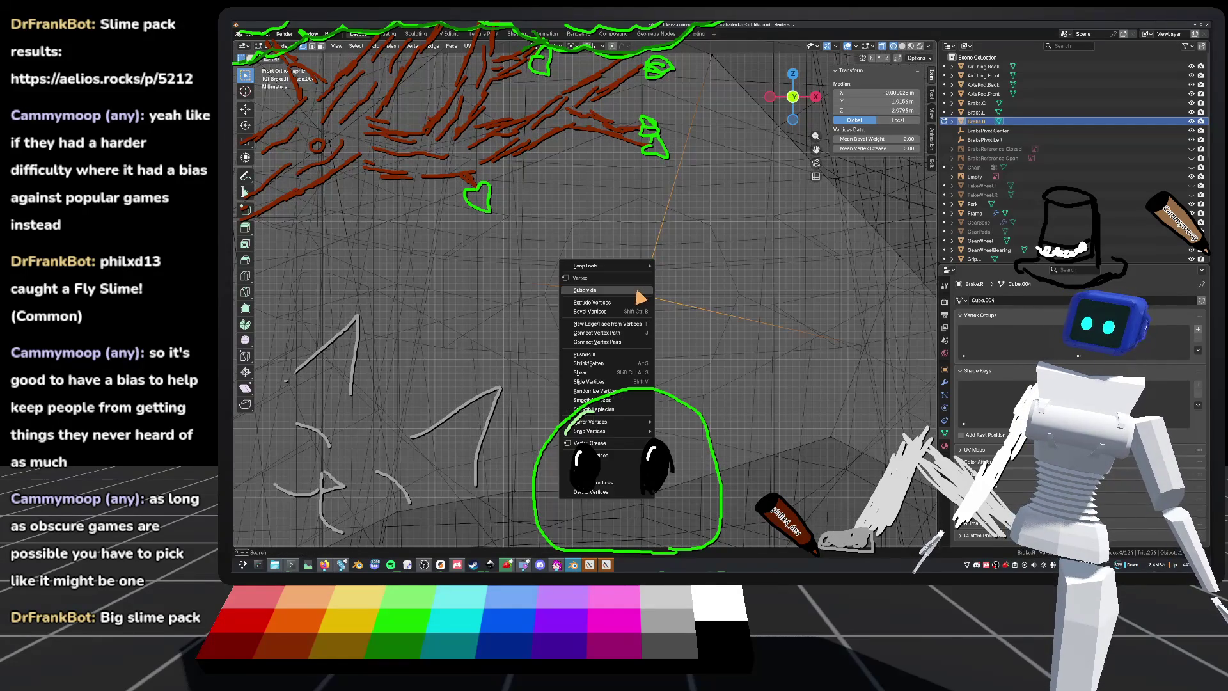
click(608, 318)
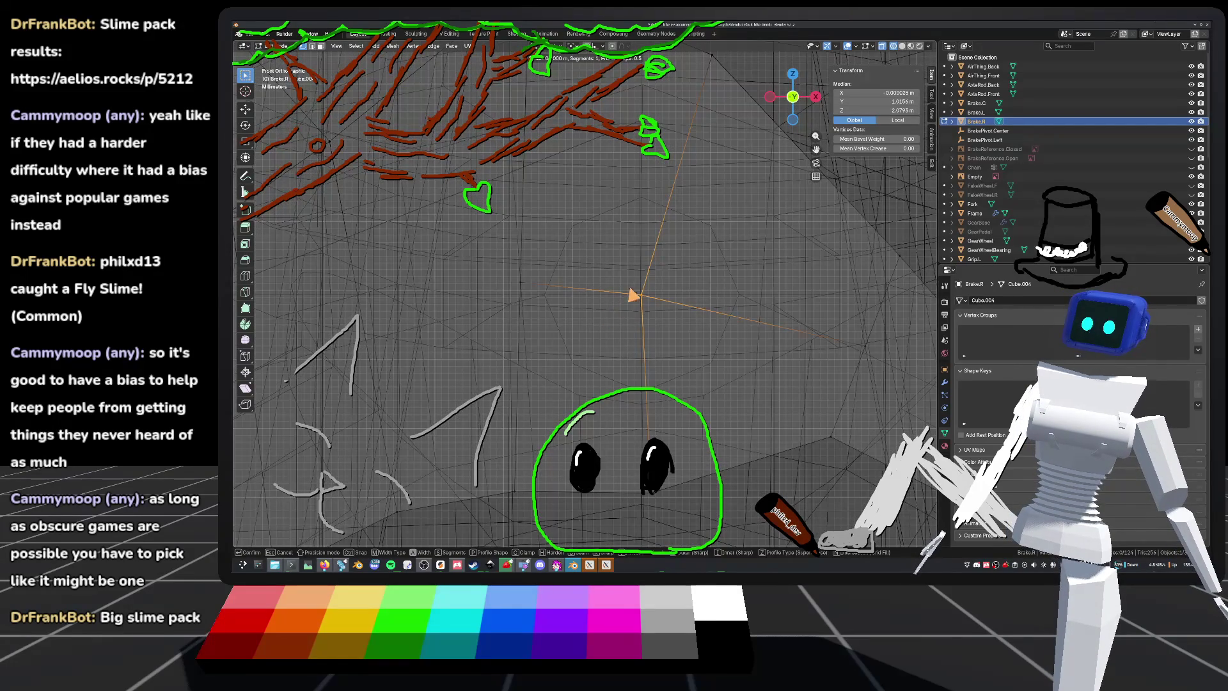
click(691, 212)
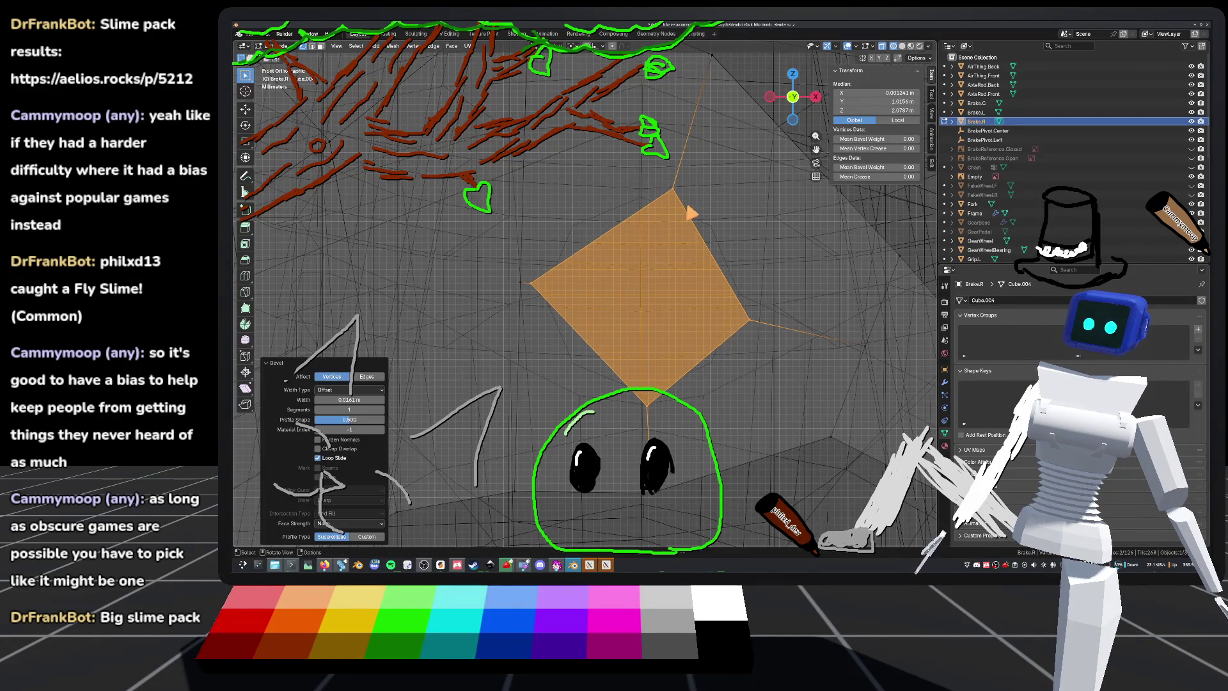
Step: Subdivide the square face into four
shift+middle_drag(691, 213, 627, 217)
scroll(635, 282, down, 2)
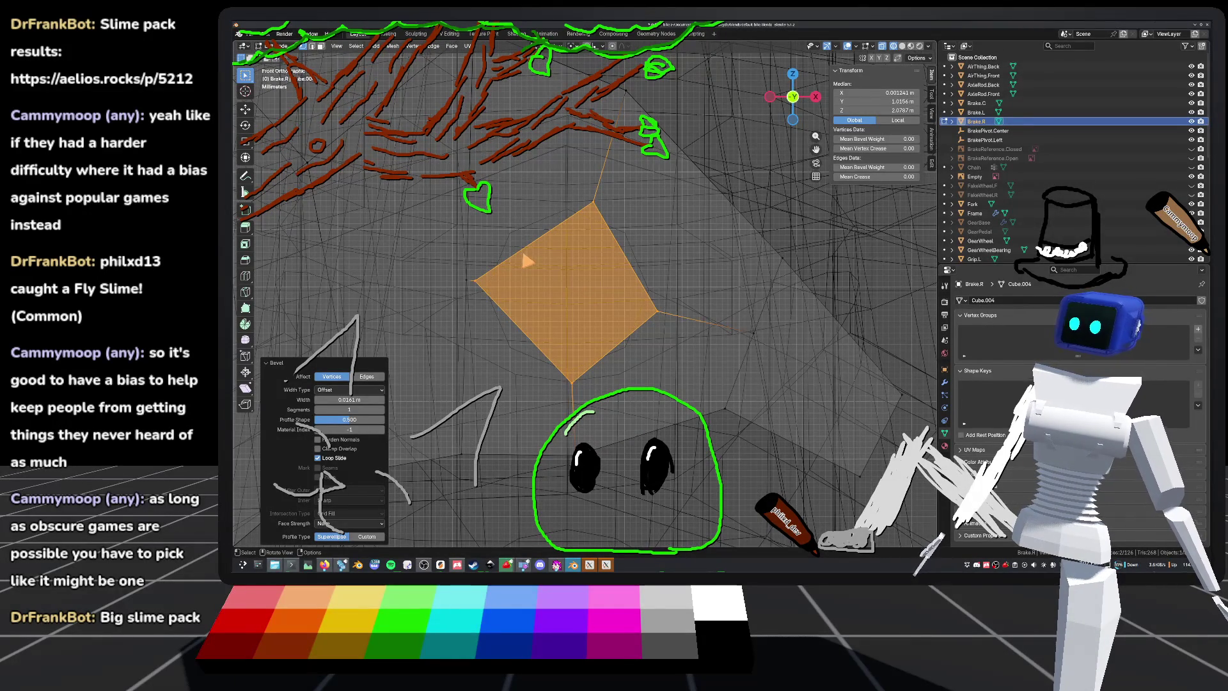
right_click(537, 251)
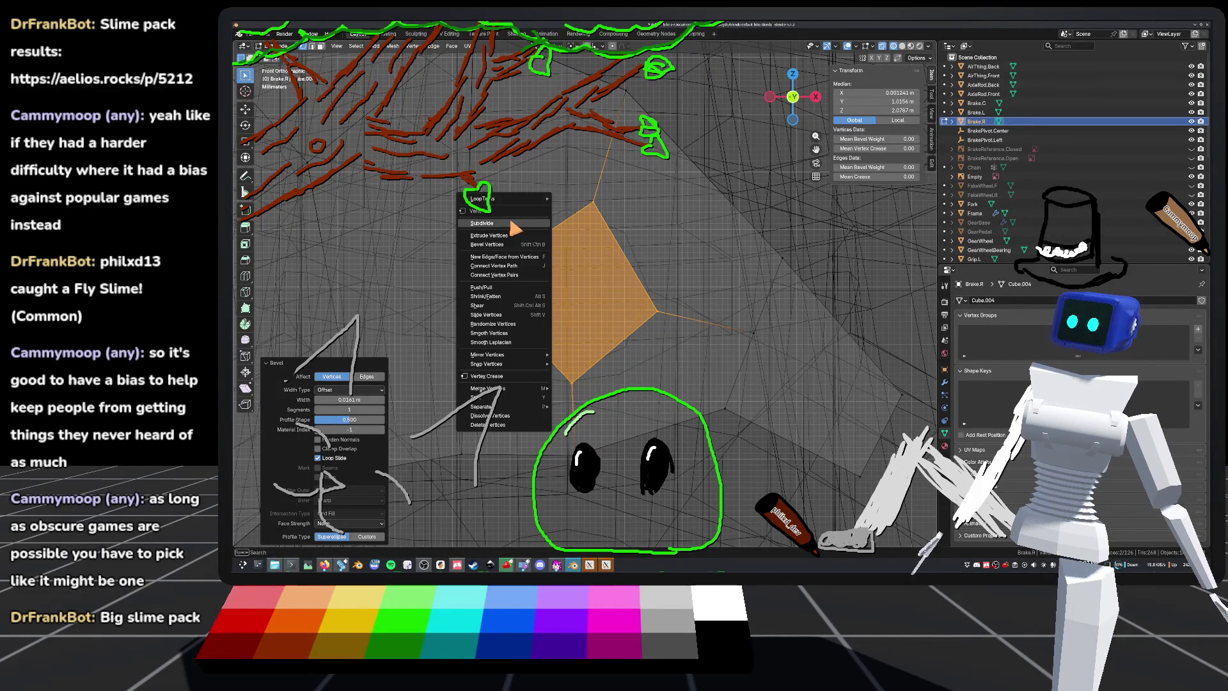
click(517, 229)
Step: Dissolve the new centre vertex and box-select the resulting eight-vertex face
click(572, 293)
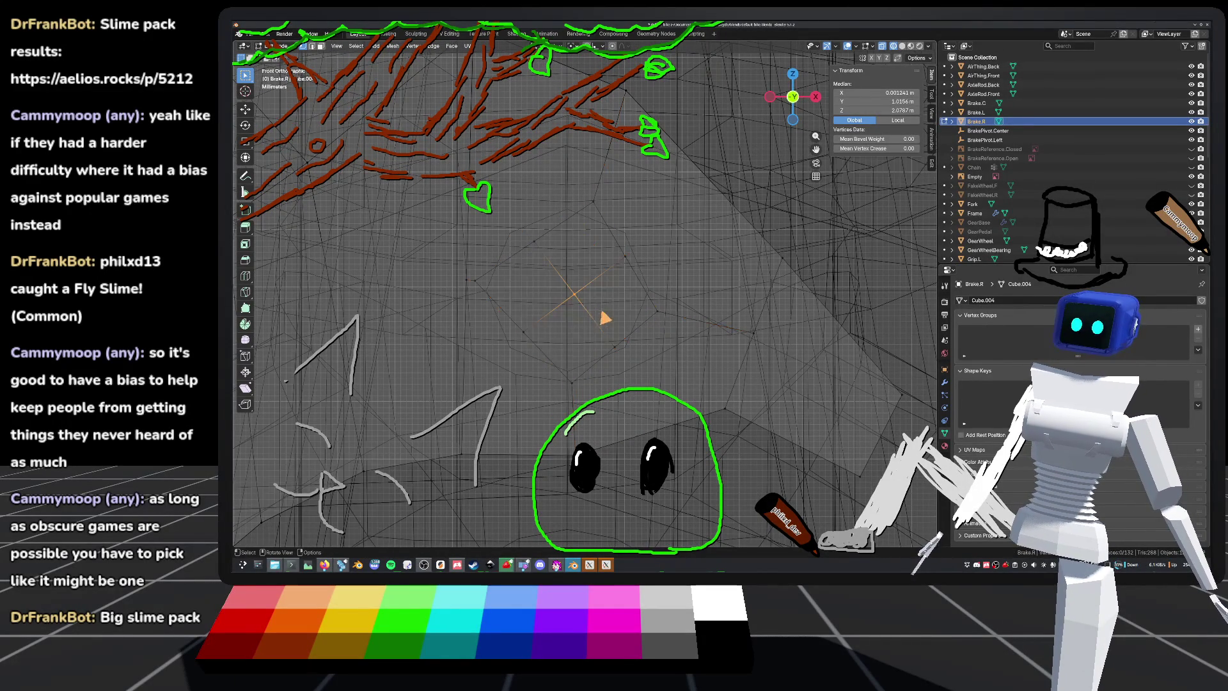
right_click(579, 300)
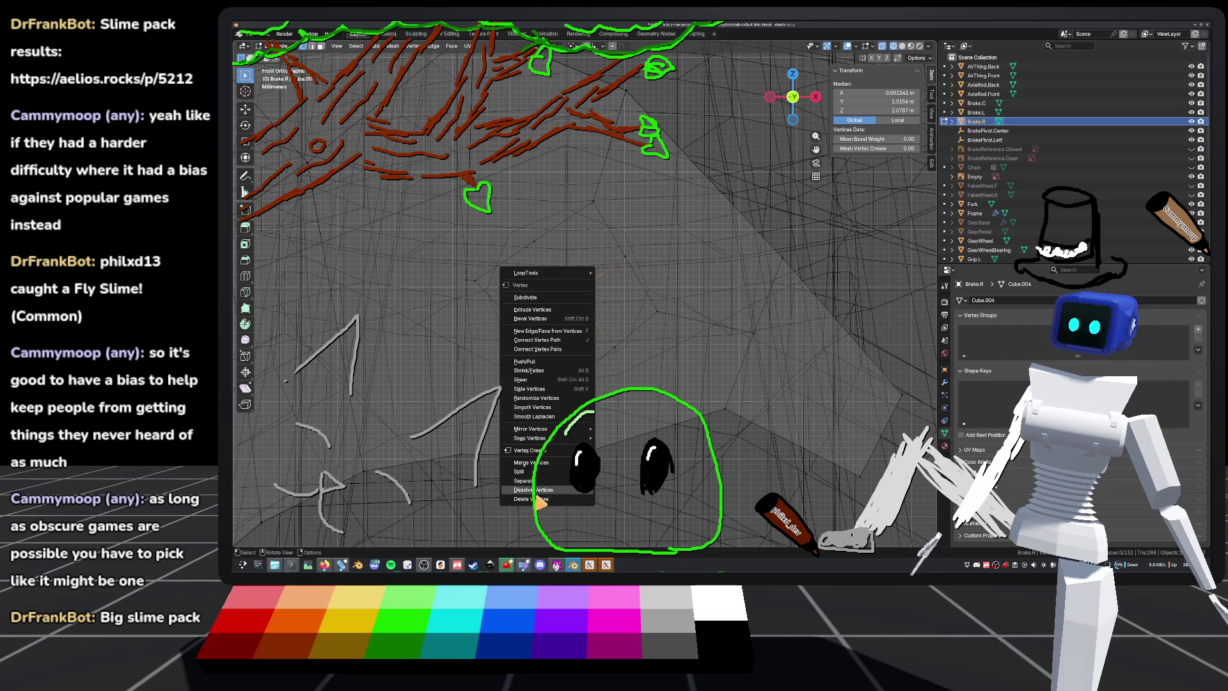
click(537, 491)
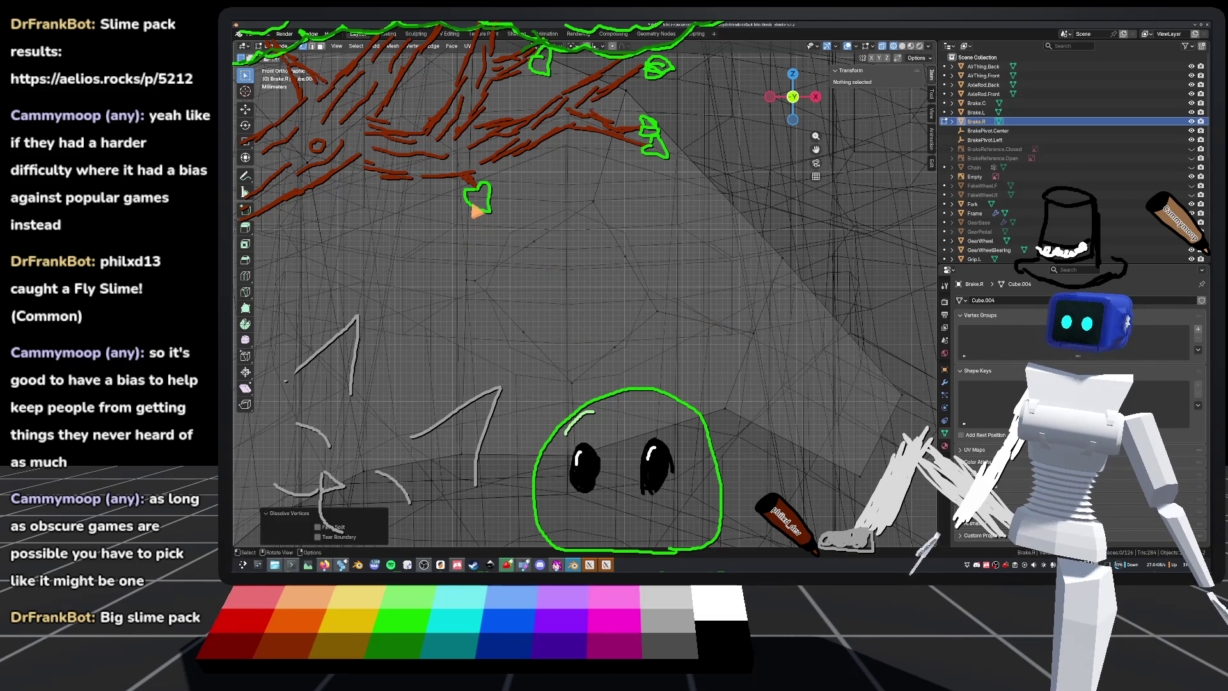
mouse_move(473, 198)
mouse_down()
mouse_move(616, 366)
mouse_move(663, 411)
mouse_move(671, 402)
mouse_up()
right_click(575, 278)
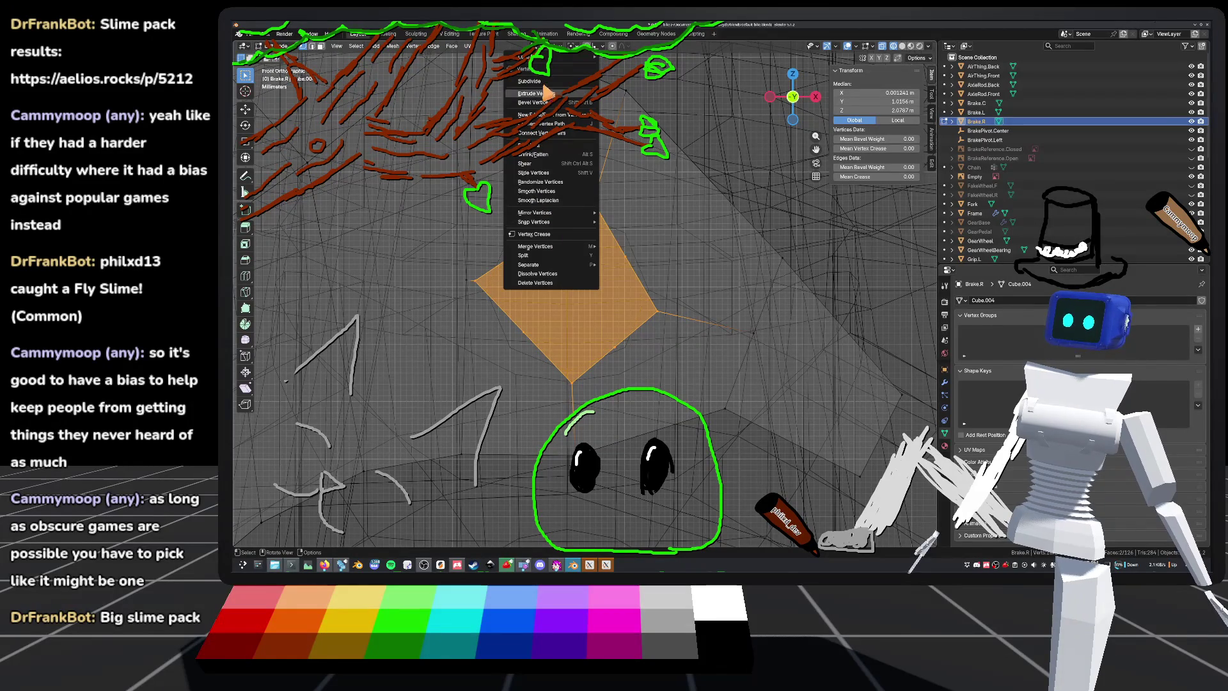
Step: Round the eight-vertex face into an octagon with LoopTools Circle
mouse_move(537, 57)
click(629, 69)
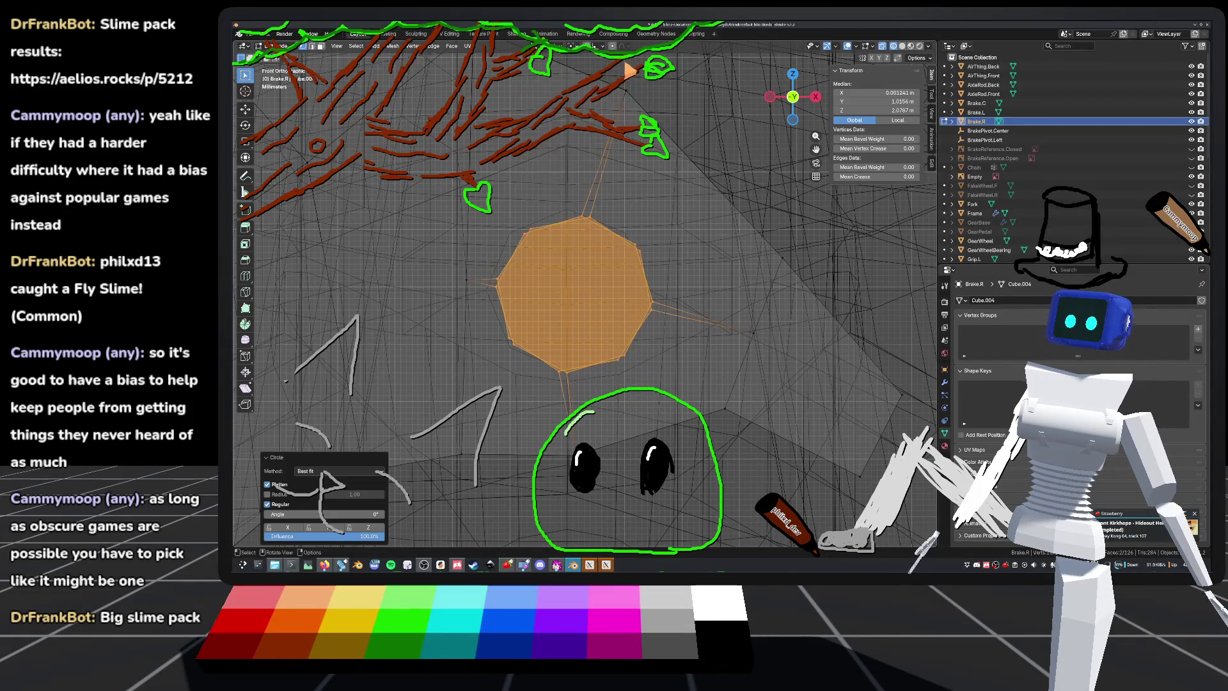
shift+middle_drag(683, 221, 707, 249)
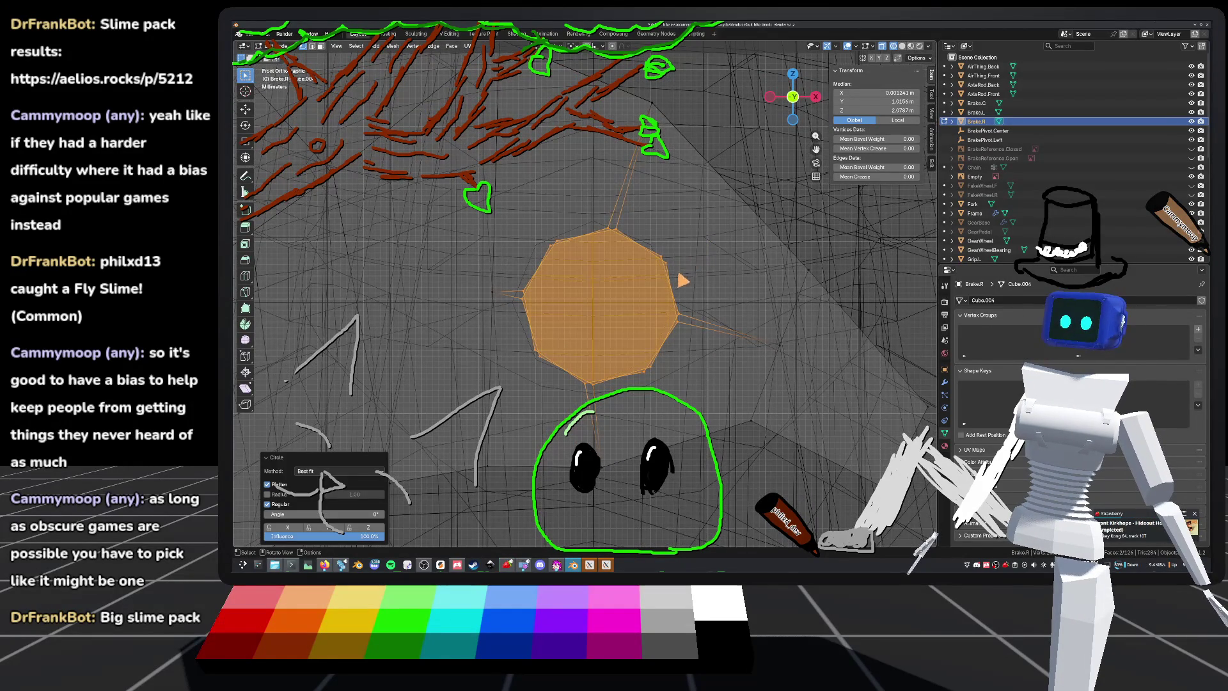
scroll(691, 293, down, 3)
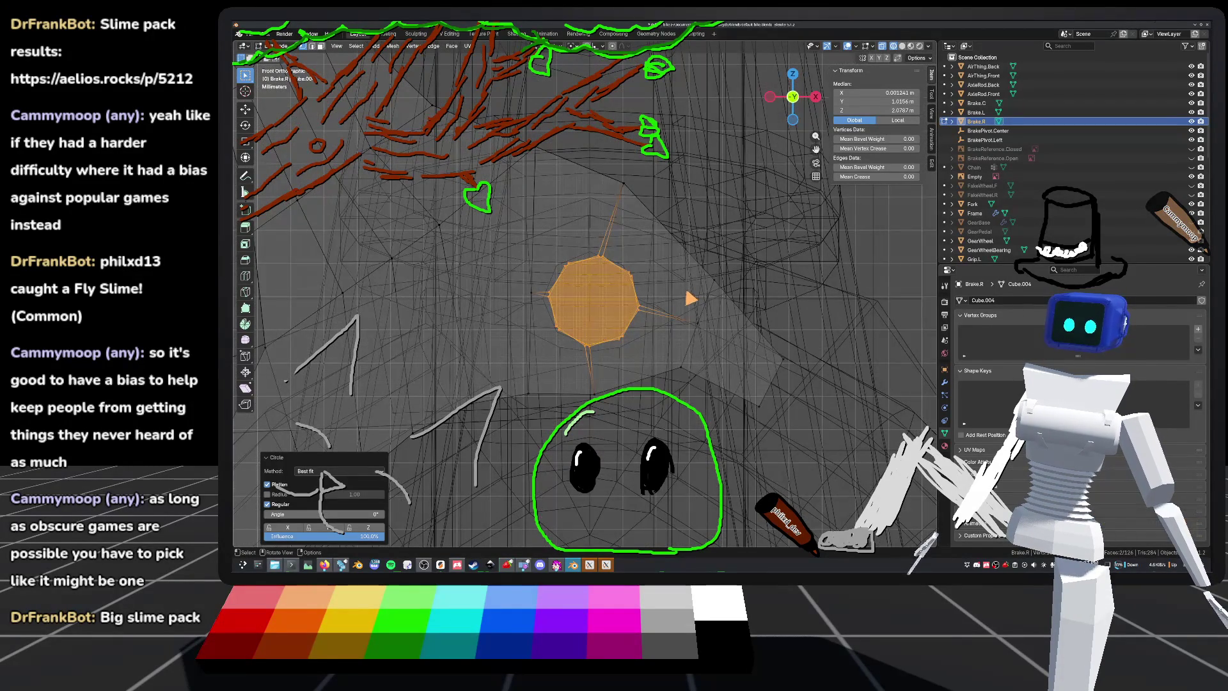
scroll(691, 299, up, 6)
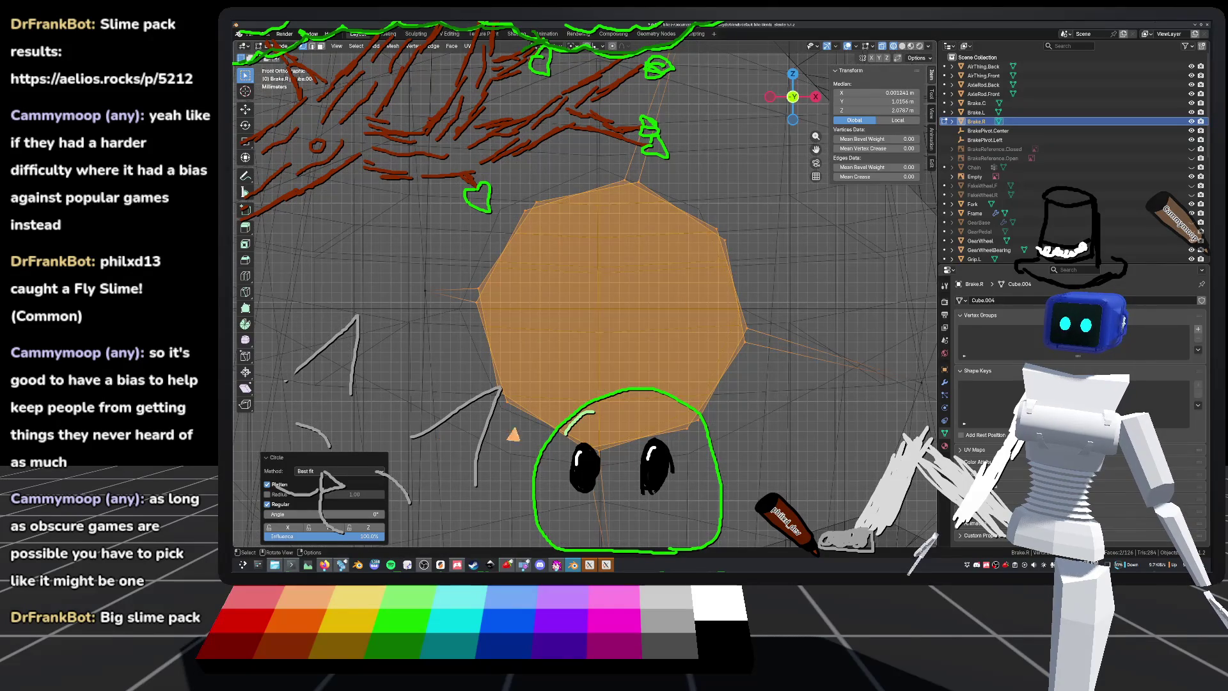
scroll(620, 406, down, 6)
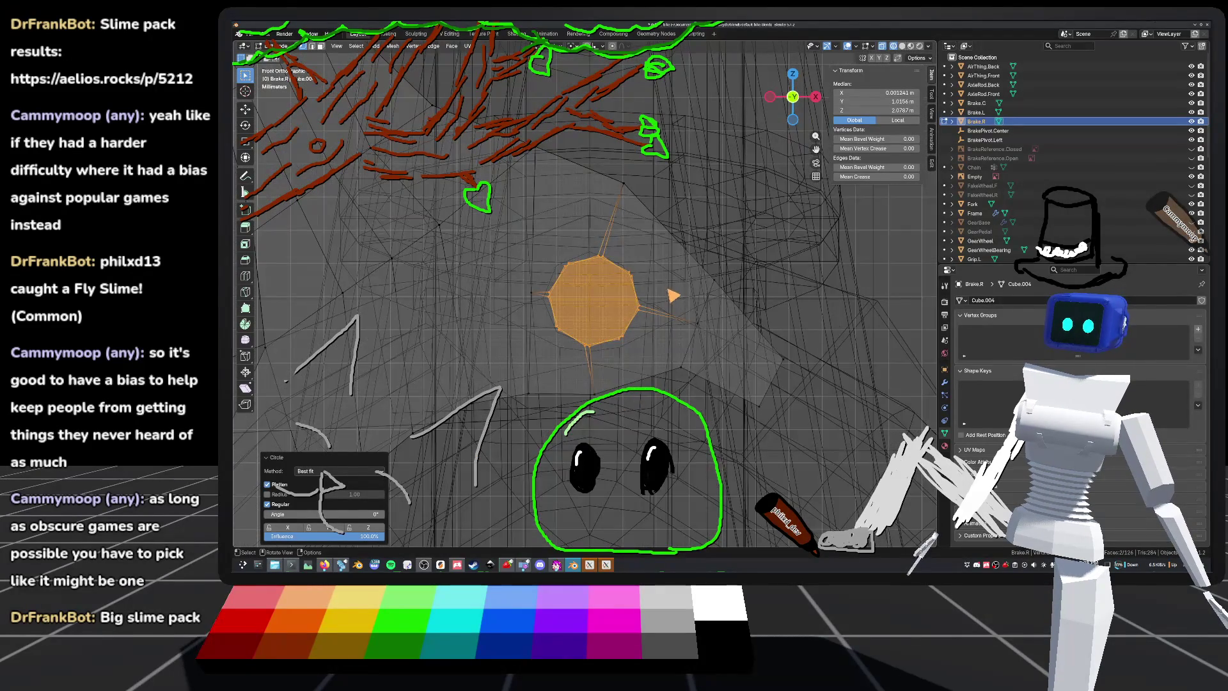
scroll(659, 294, up, 4)
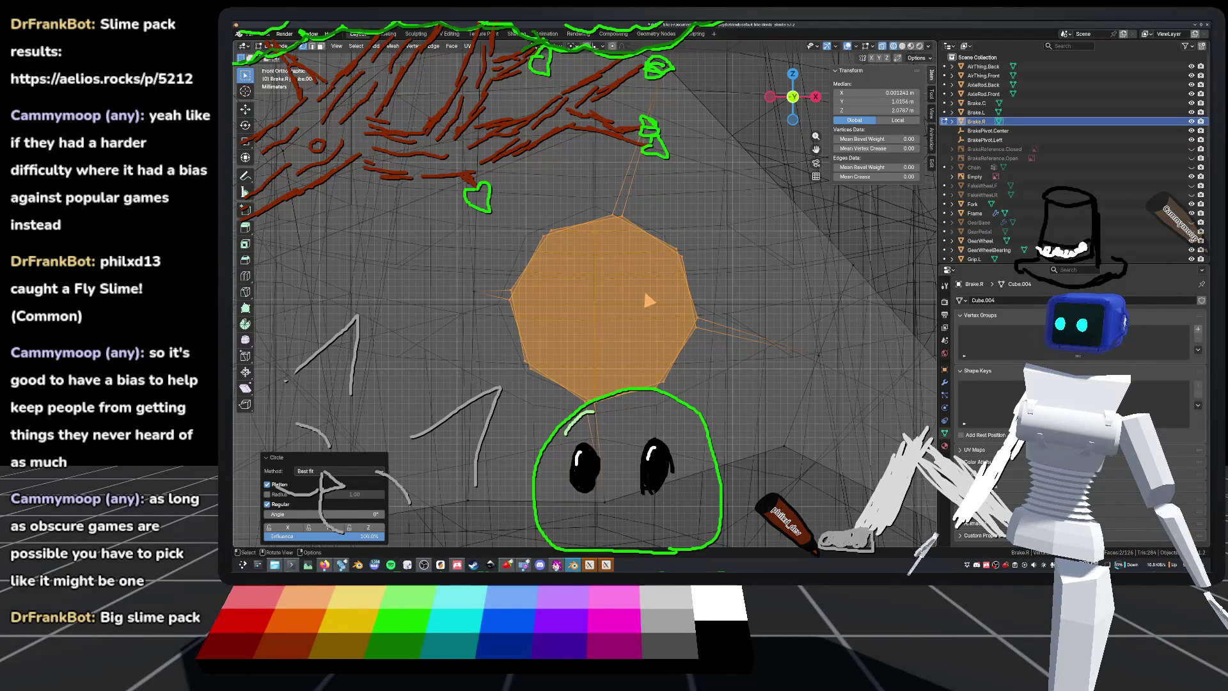
scroll(683, 296, down, 4)
mouse_move(716, 300)
middle_down()
mouse_move(734, 296)
mouse_move(729, 309)
mouse_move(721, 296)
middle_up()
click(800, 105)
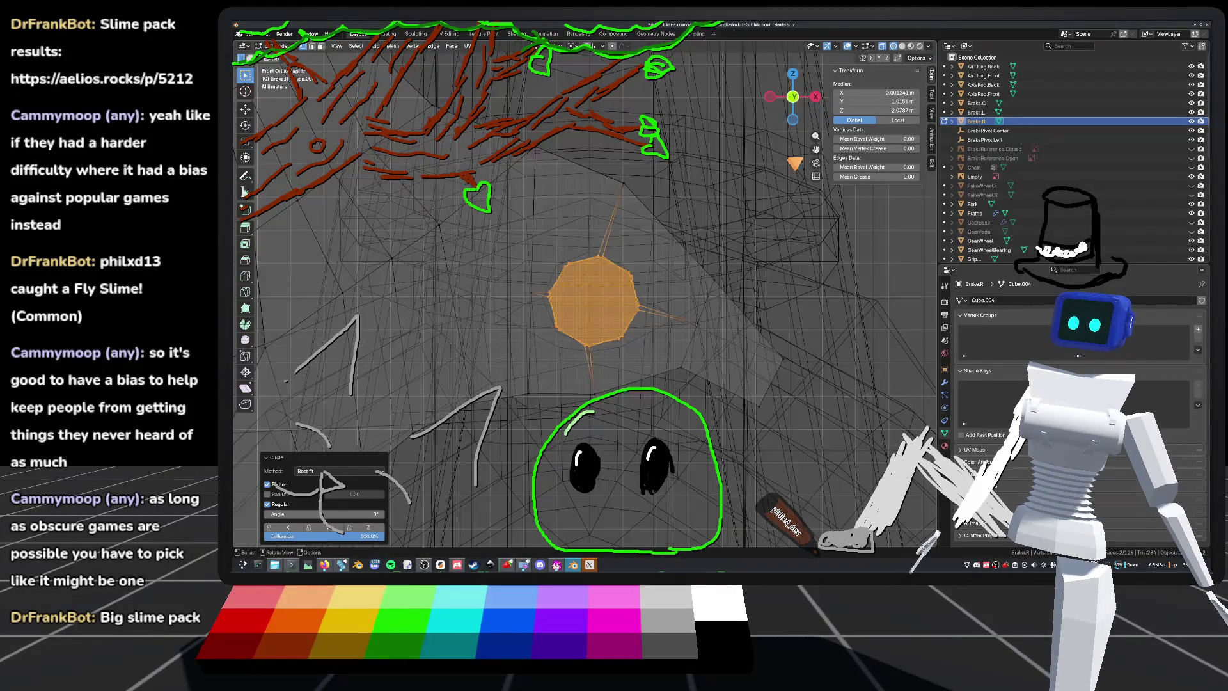
scroll(768, 343, up, 3)
shift+middle_drag(767, 343, 768, 256)
mouse_move(694, 261)
shift+middle_down()
mouse_move(781, 315)
mouse_move(793, 408)
shift+middle_up()
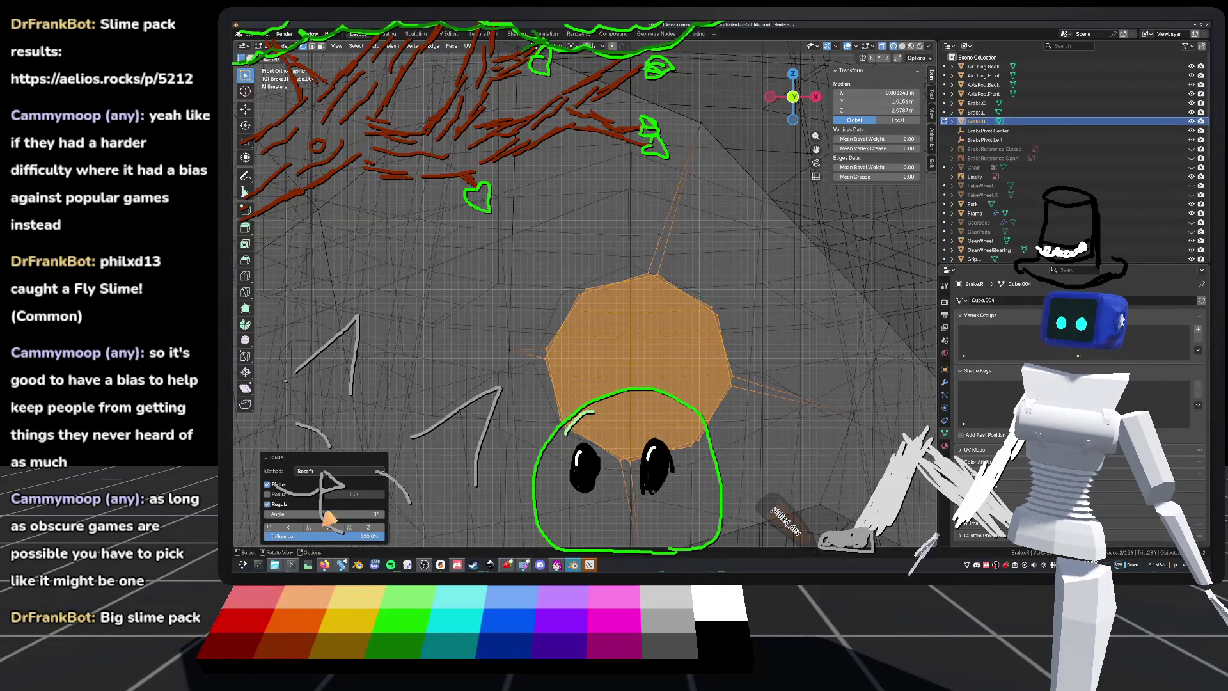
Step: Toggle the Circle's Regular option several times, leave it on, then undo the rounding
click(268, 504)
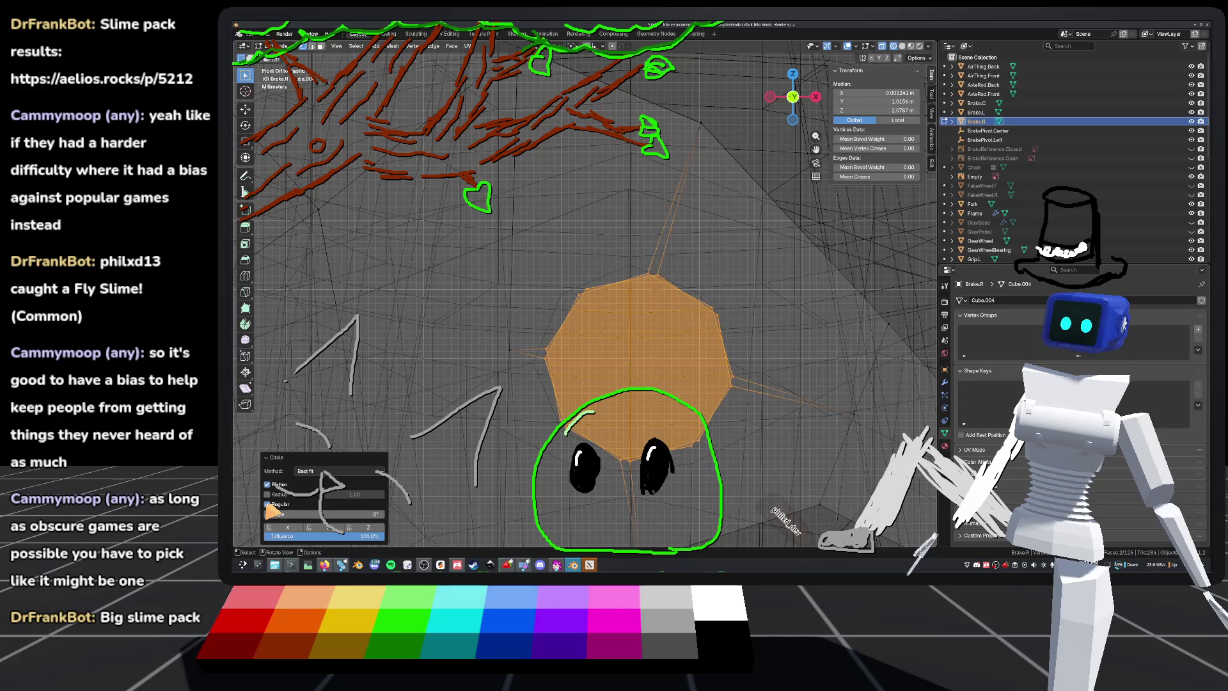
click(268, 504)
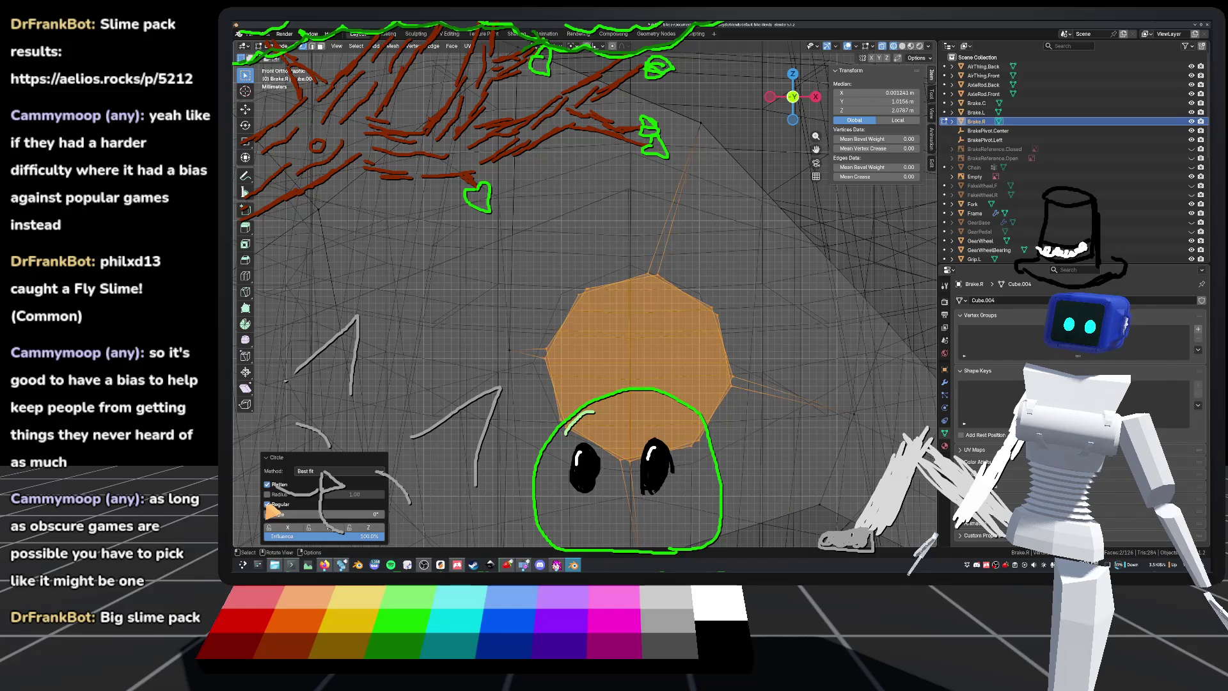
click(268, 505)
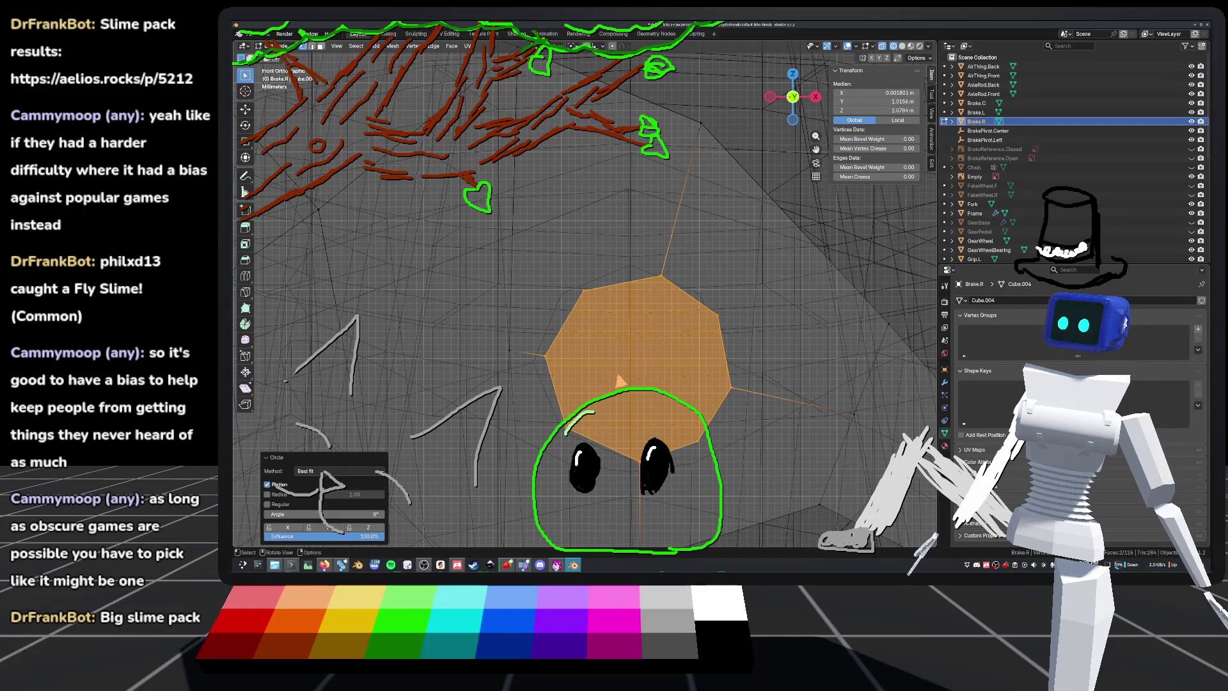
click(268, 503)
click(268, 504)
click(268, 503)
key(ctrl+z)
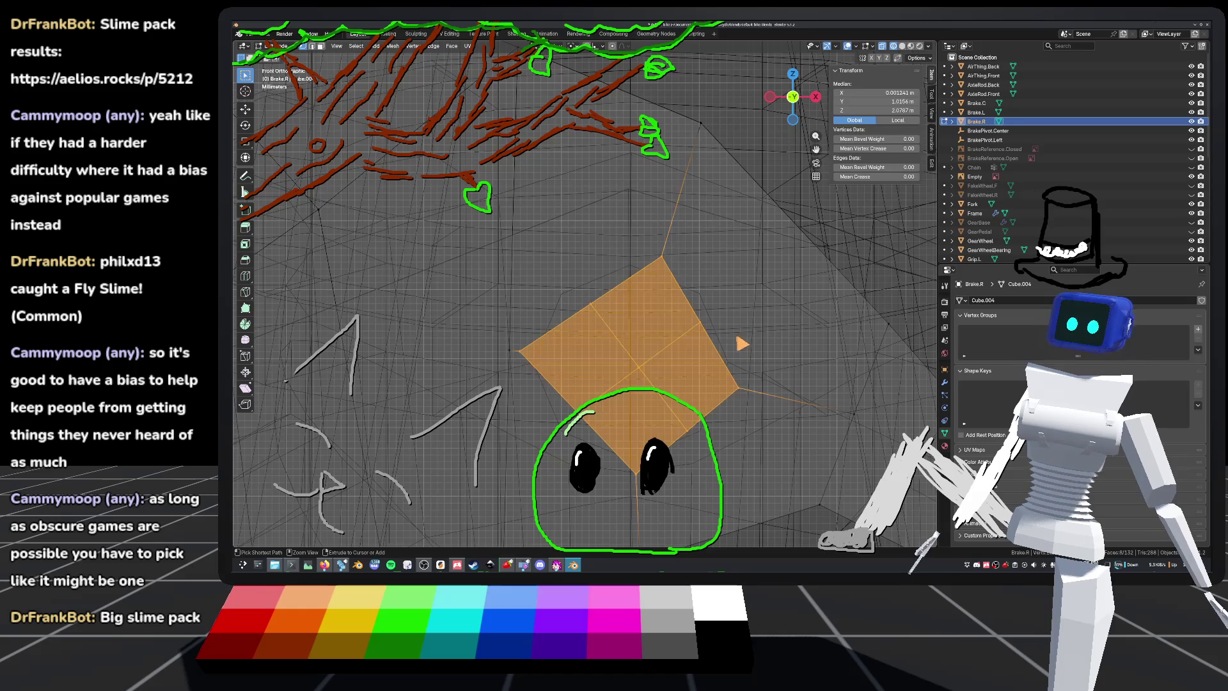
Step: Apply LoopTools Circle to the four-sided diamond face
right_click(597, 309)
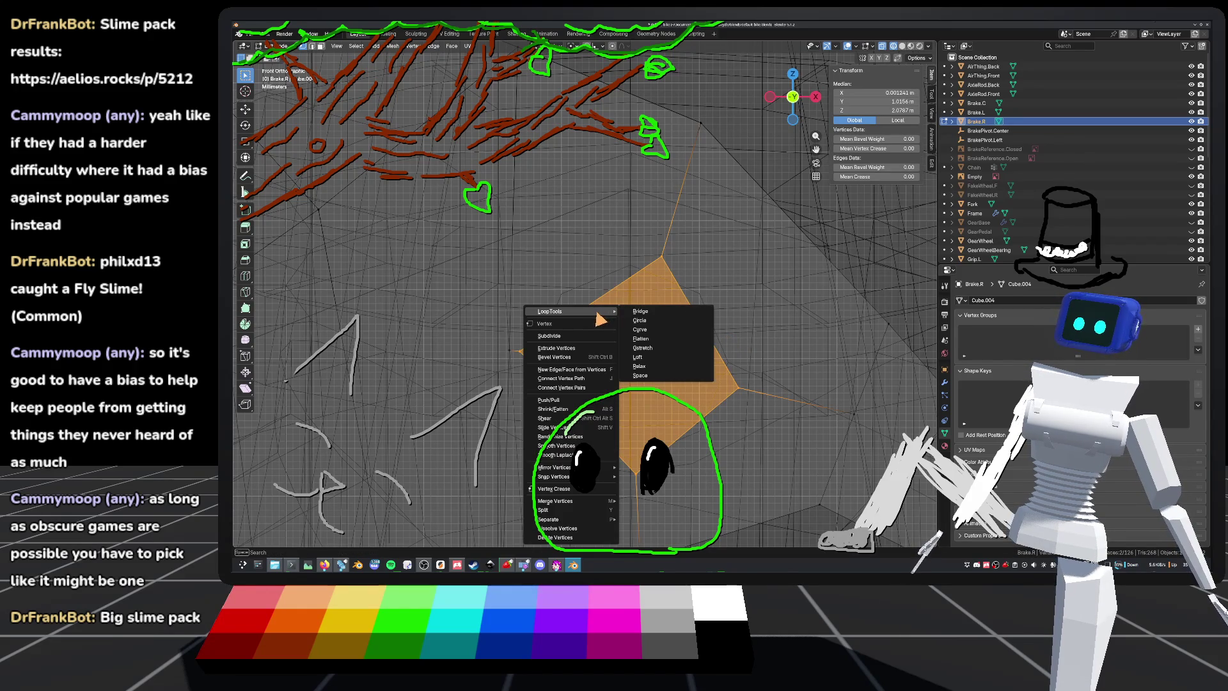
click(654, 319)
scroll(656, 327, down, 3)
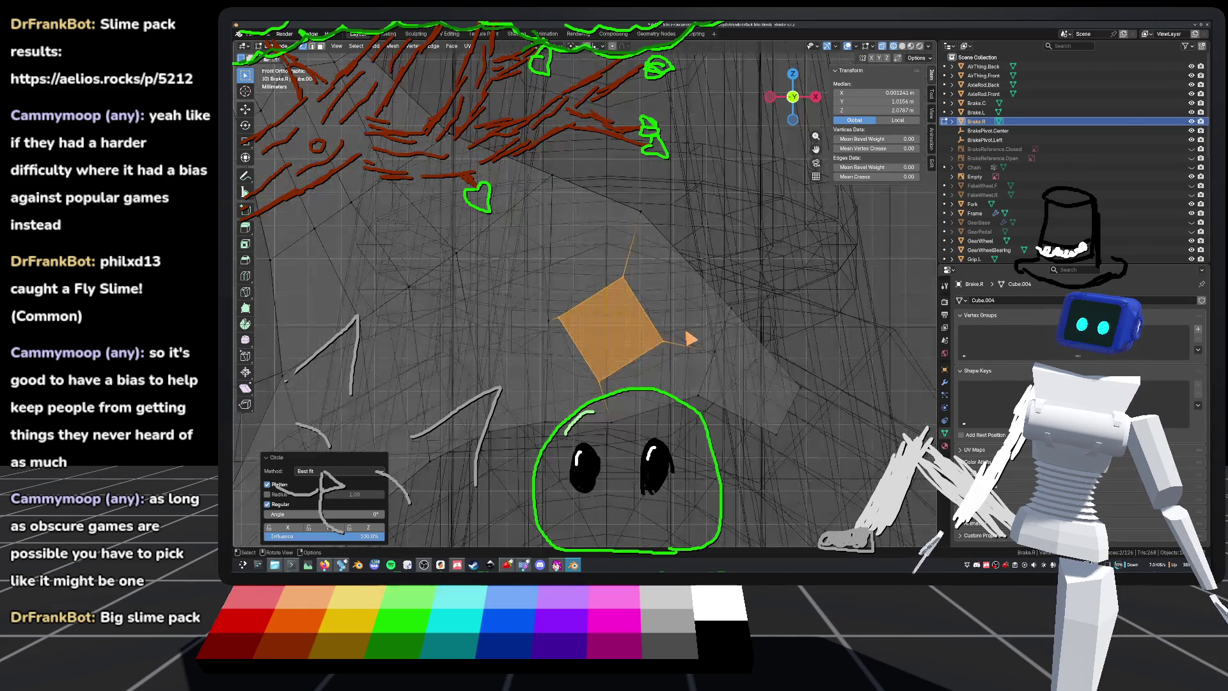
scroll(699, 349, up, 2)
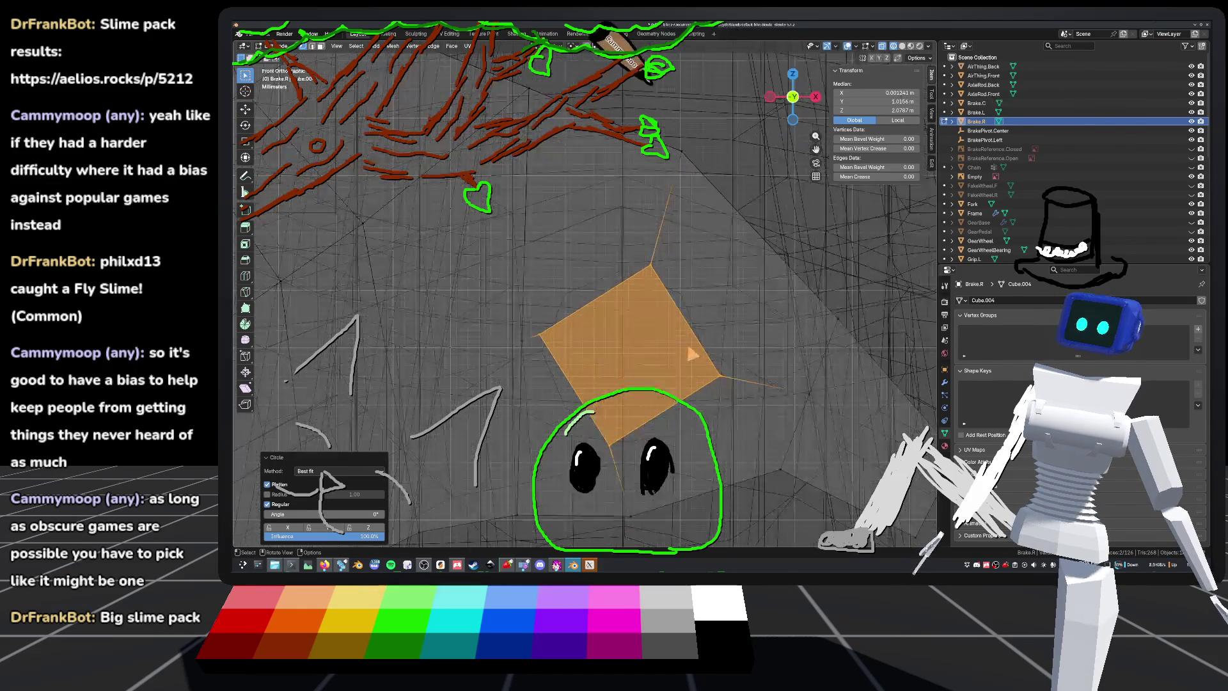
Step: Re-subdivide the face and dissolve its new centre vertex
right_click(591, 312)
click(579, 332)
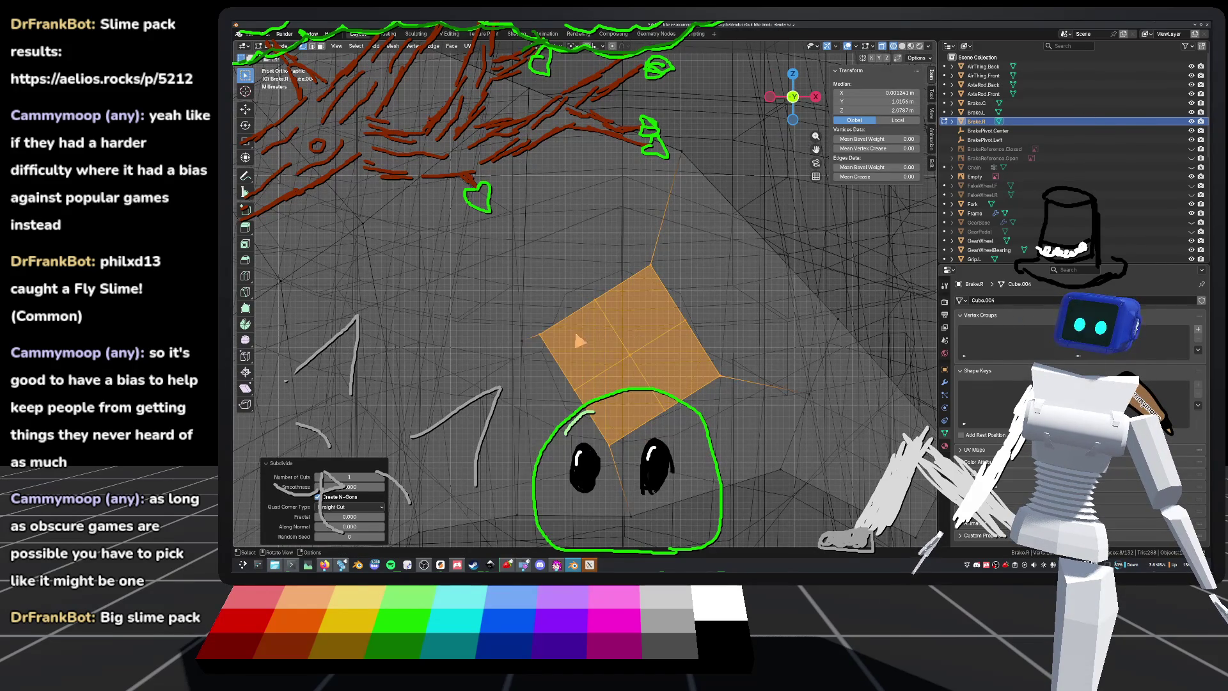
click(629, 362)
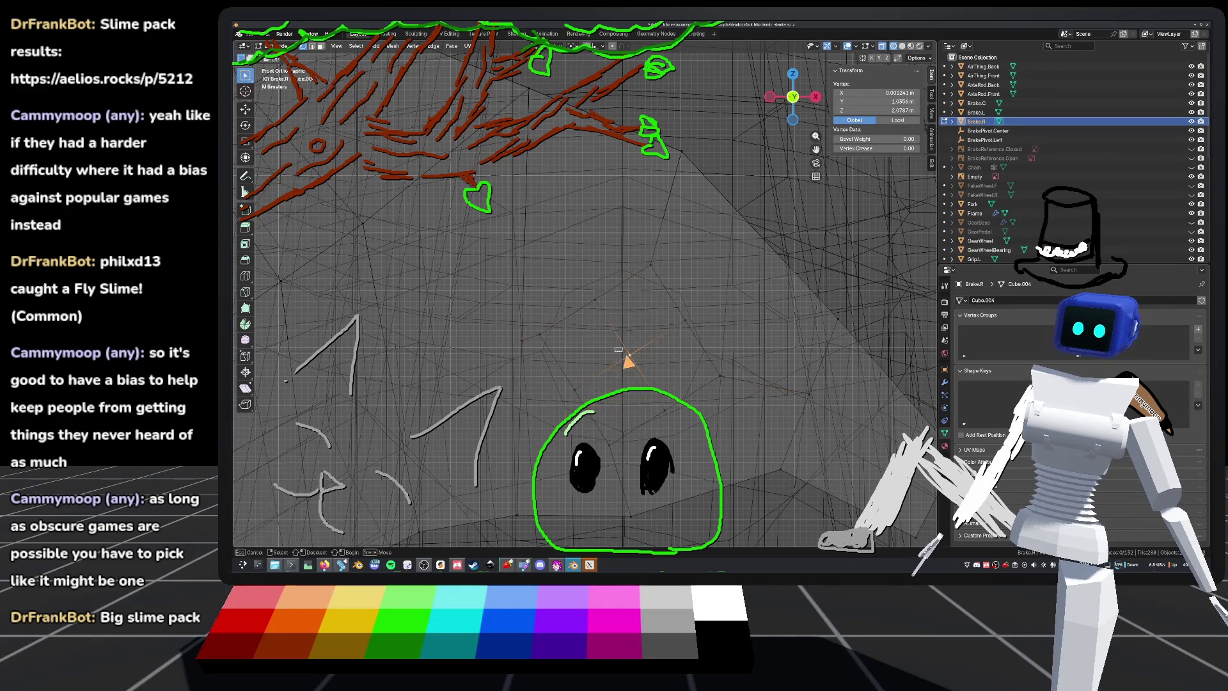
right_click(631, 357)
click(589, 540)
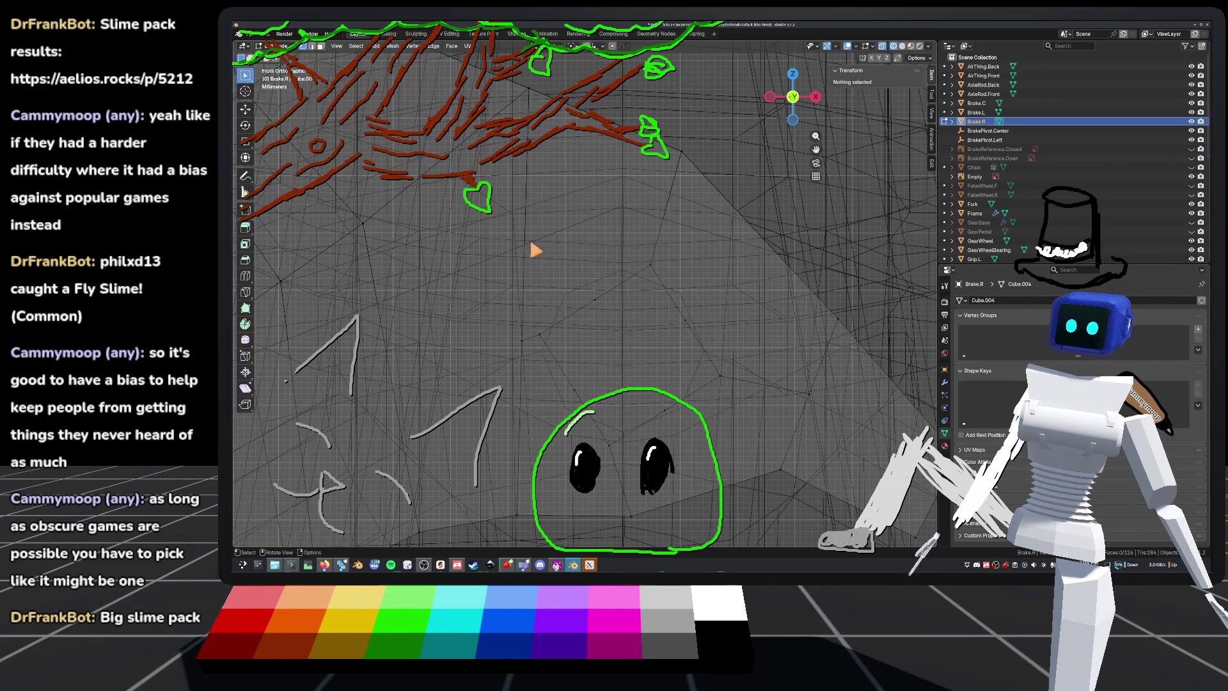
Step: Box-select the eight-vertex face and round it into a regular octagon with LoopTools Circle
mouse_move(536, 250)
mouse_down()
mouse_move(717, 465)
mouse_move(746, 471)
mouse_up()
right_click(647, 345)
mouse_move(600, 124)
click(704, 142)
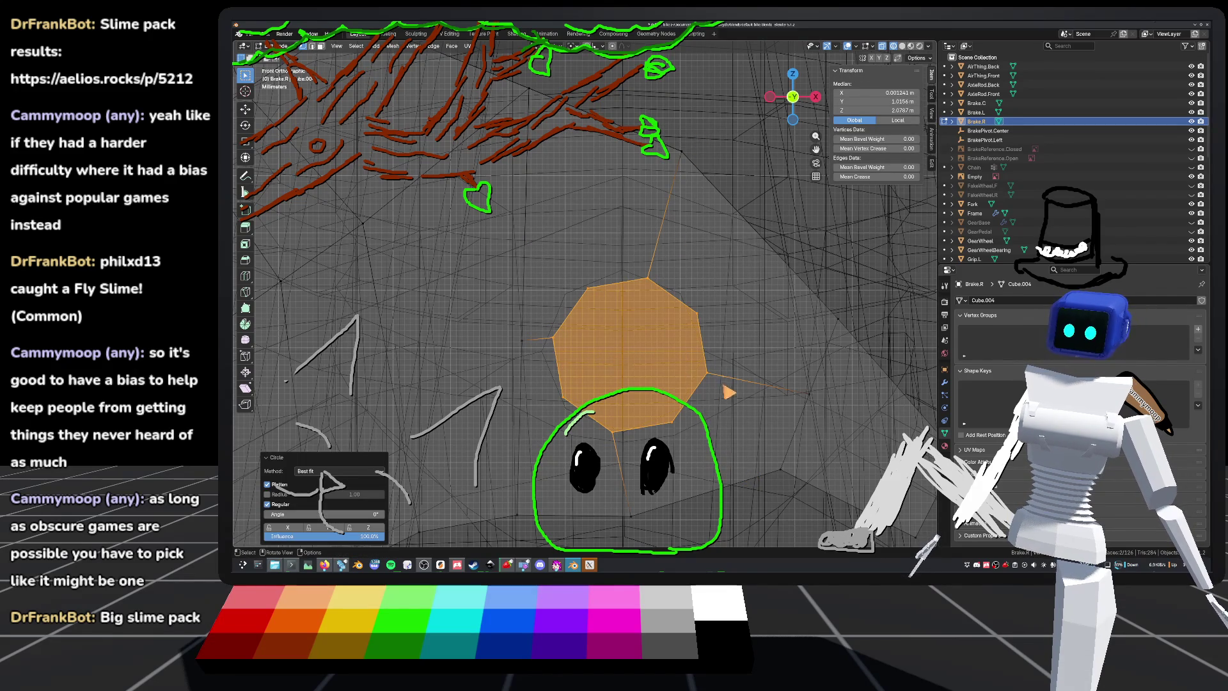
scroll(721, 390, up, 3)
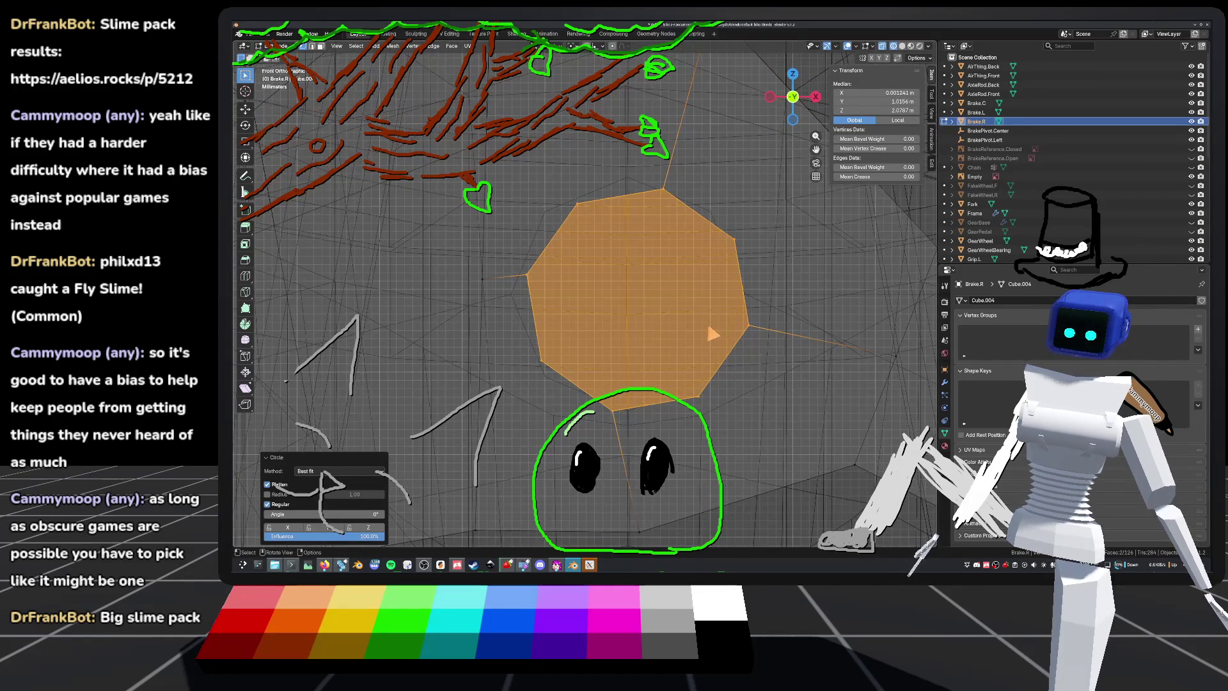
Step: Rotate the octagon about -11° and move it into position
key(r)
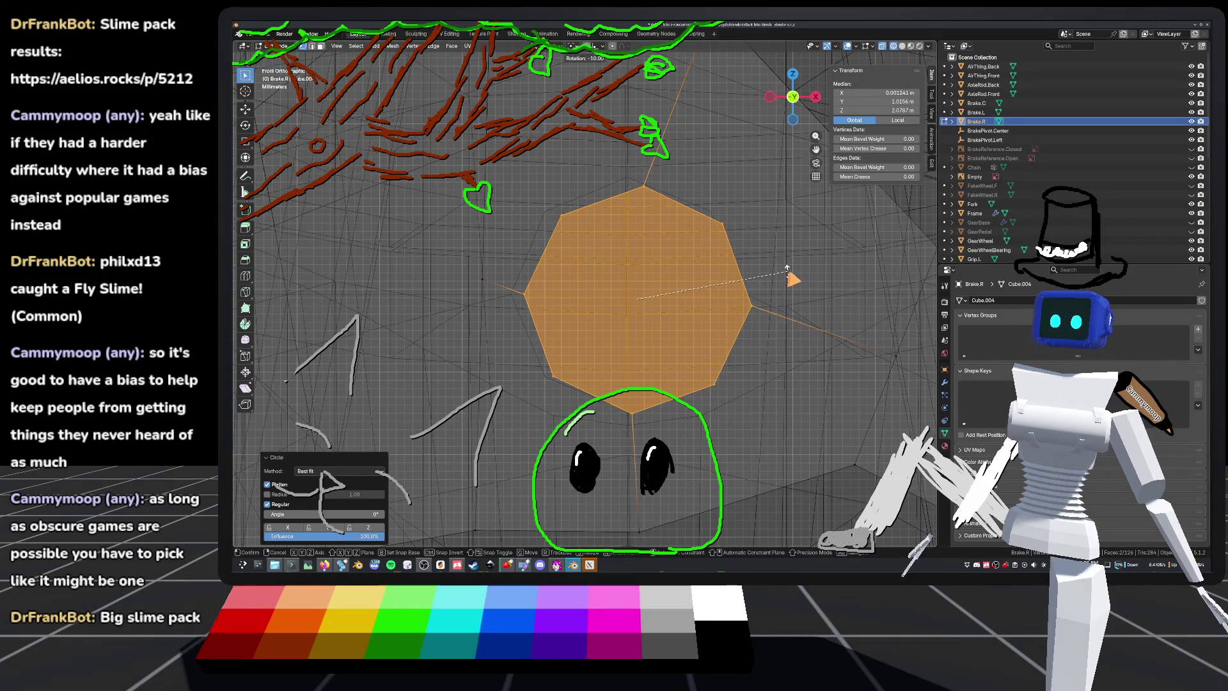
click(792, 275)
key(g)
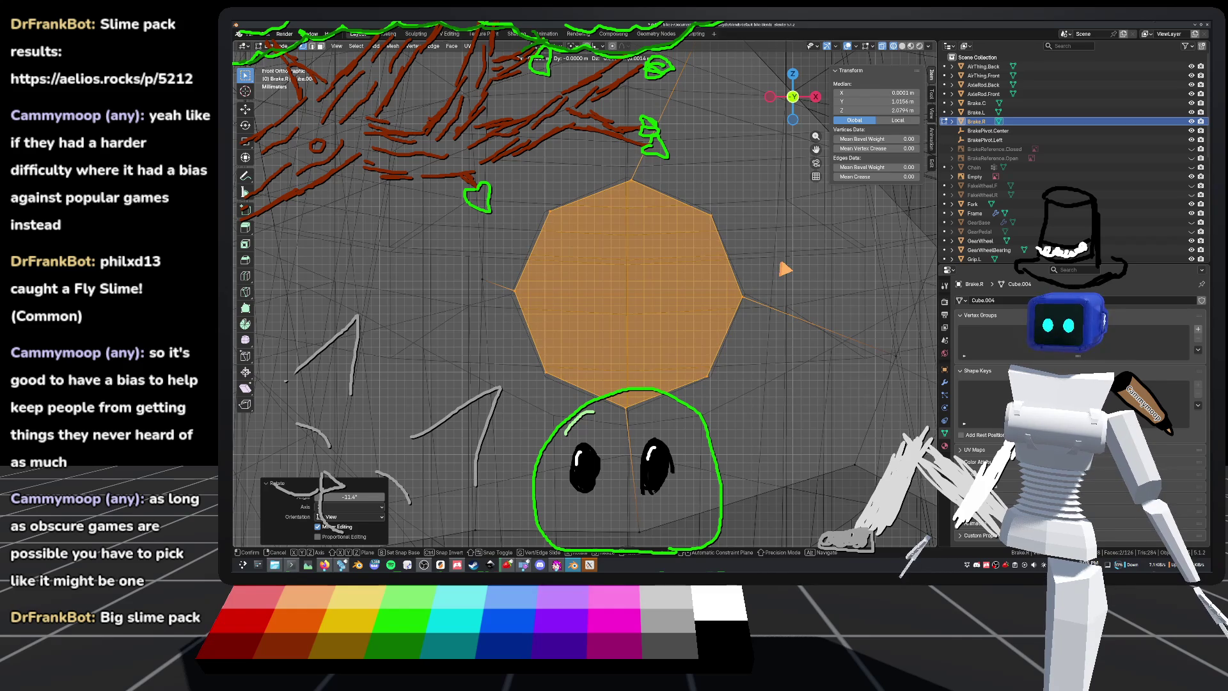
click(783, 267)
Step: Rotate the octagon a further -1.7°, nudge it, and check both mirrored octagons from front view
key(r)
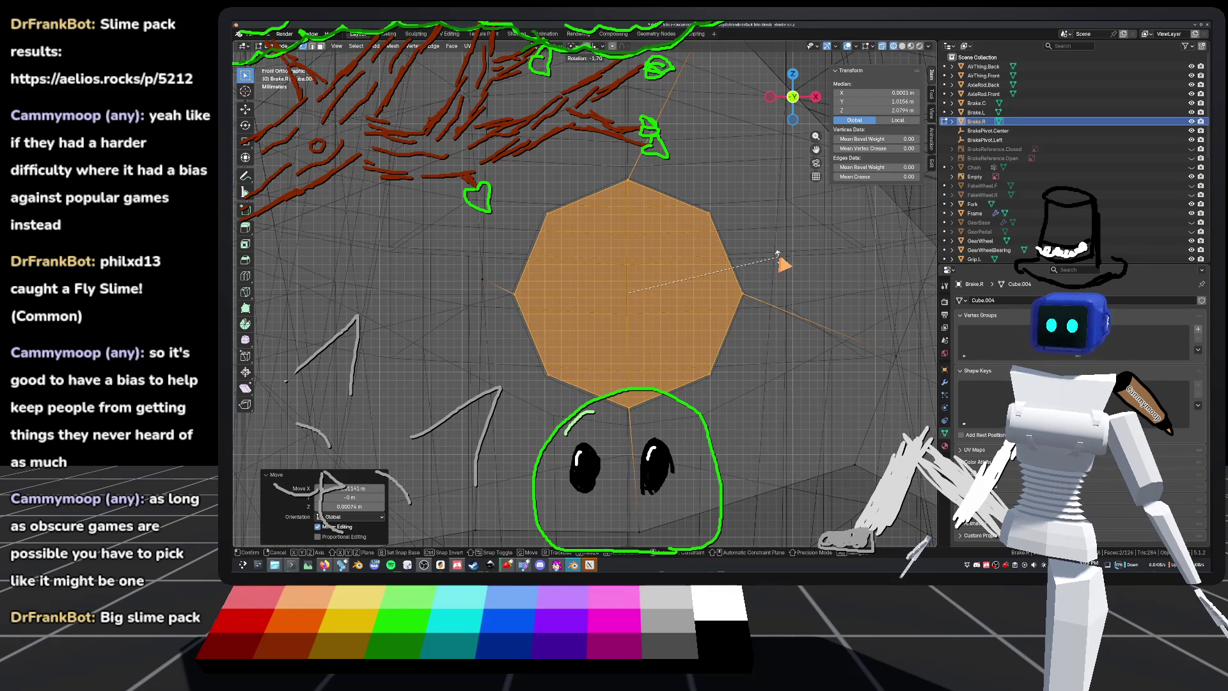
click(778, 254)
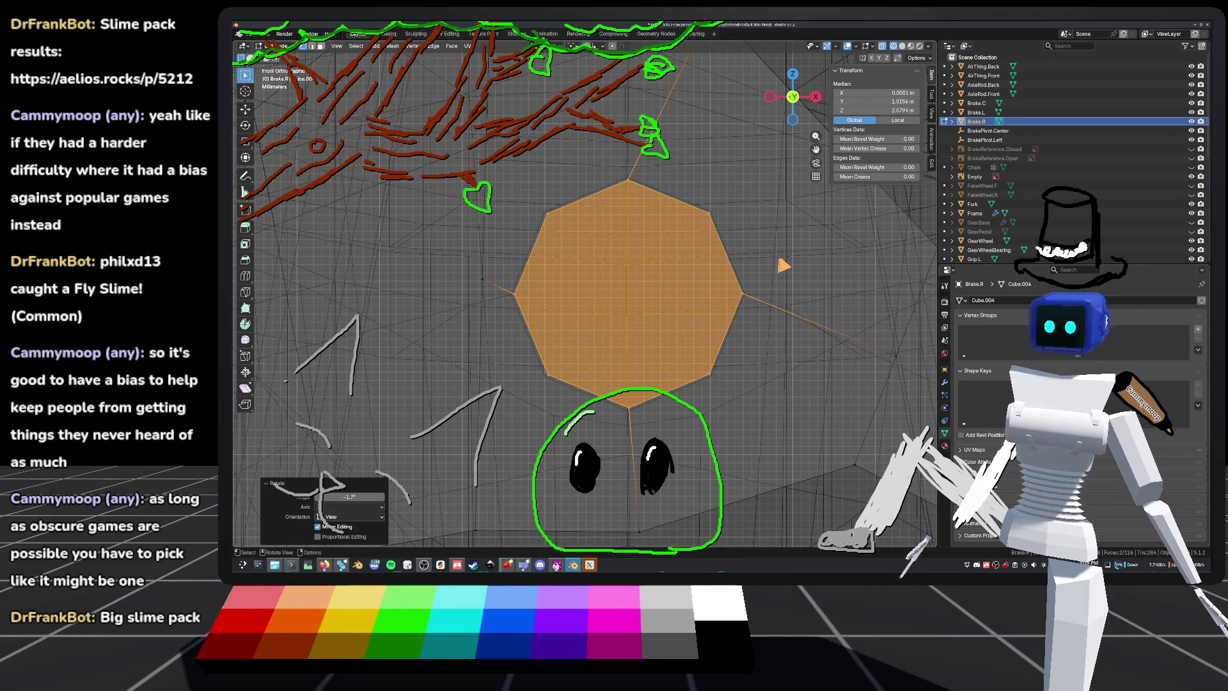
key(g)
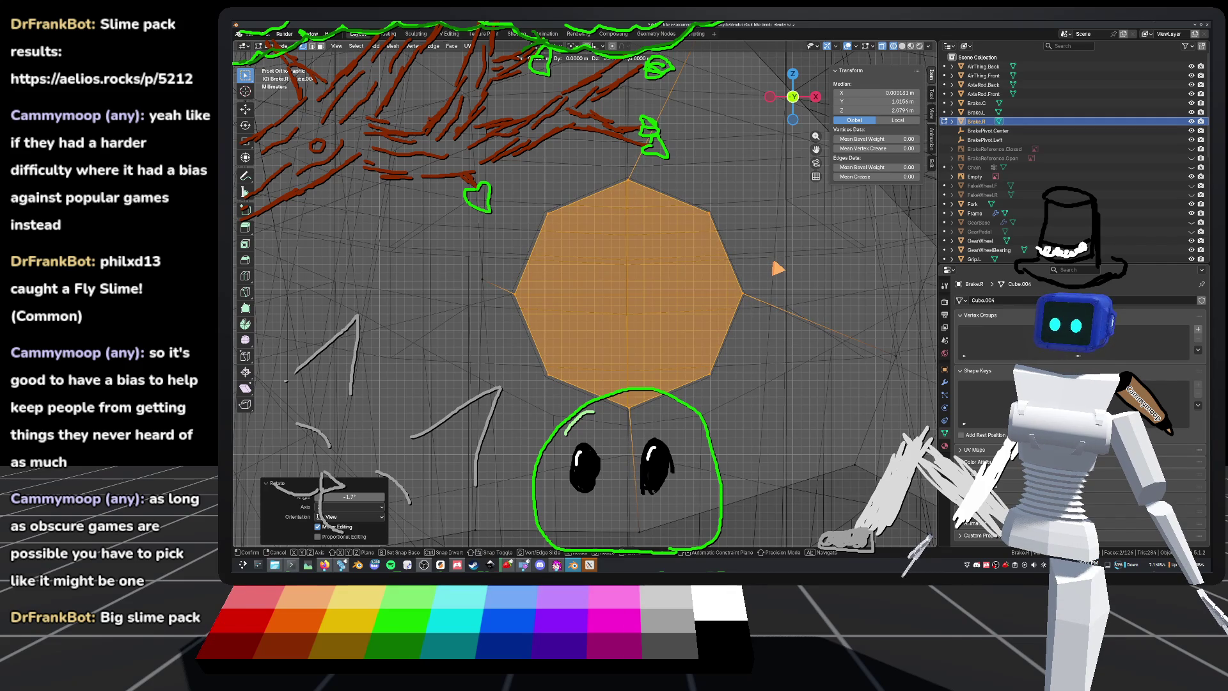
click(777, 269)
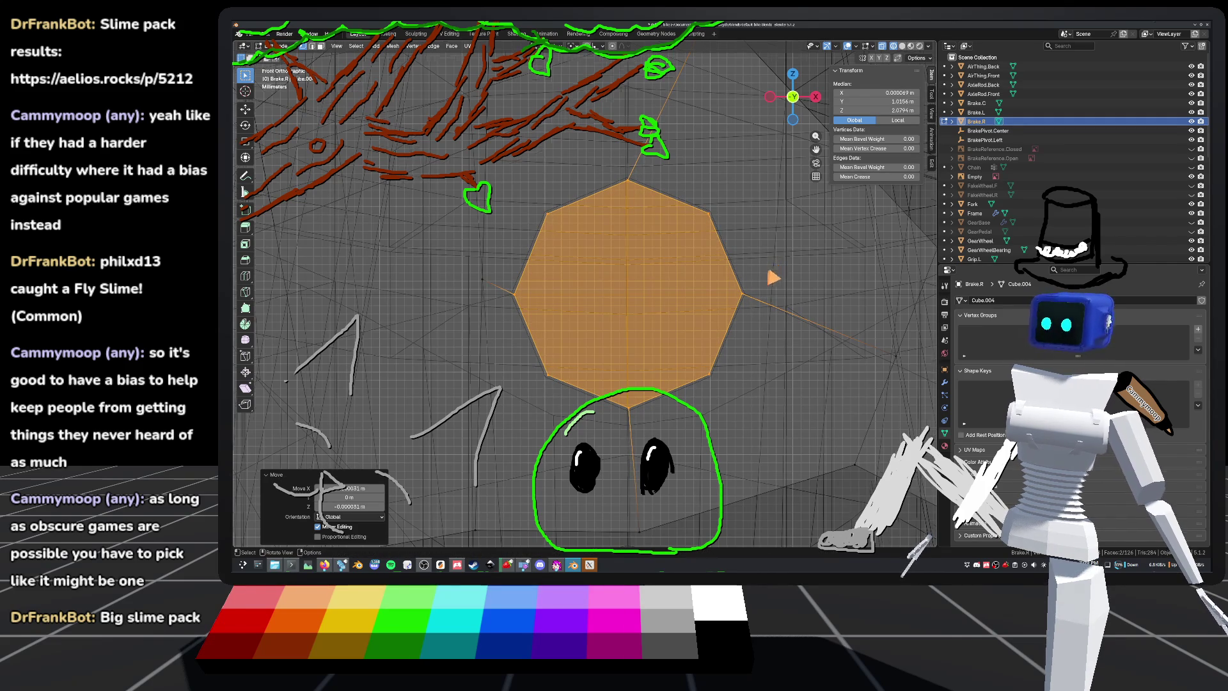
middle_drag(740, 309, 706, 320)
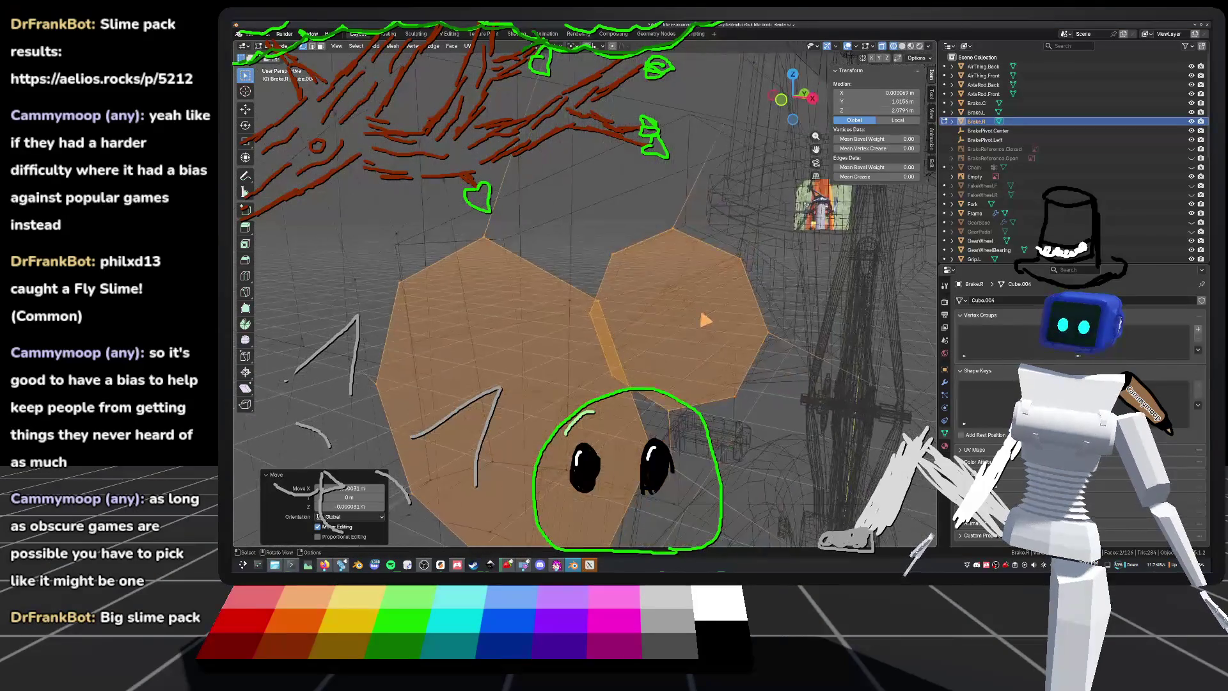
click(780, 99)
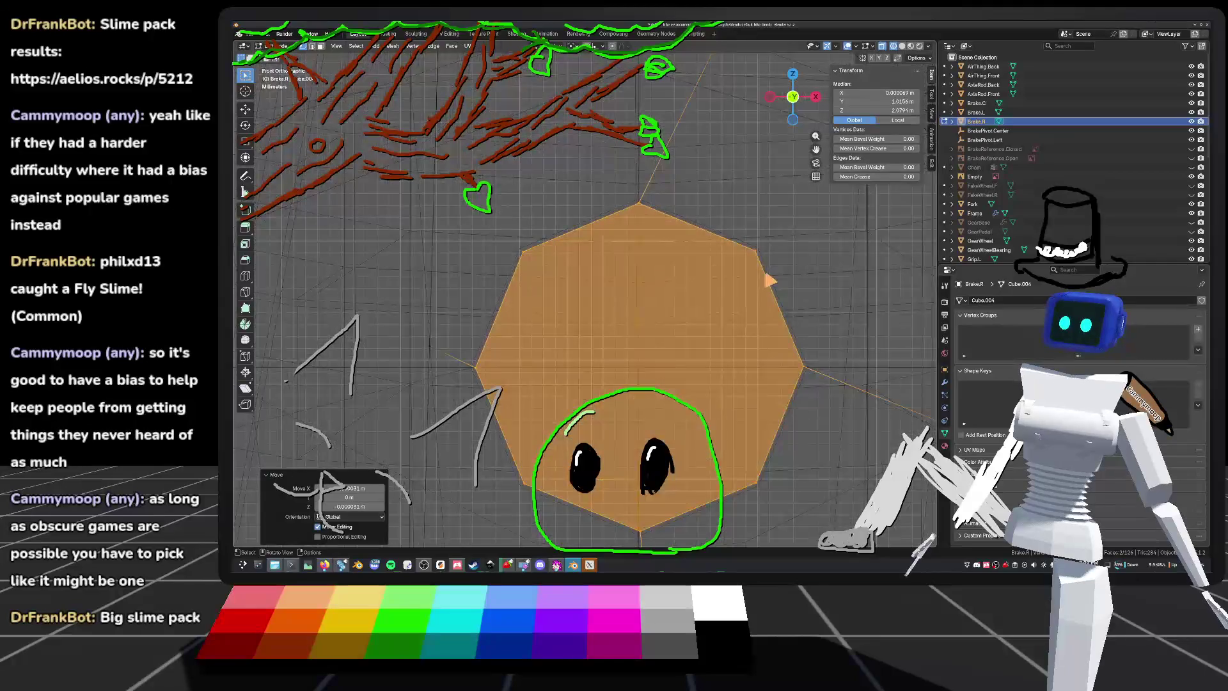
shift+middle_drag(770, 280, 676, 248)
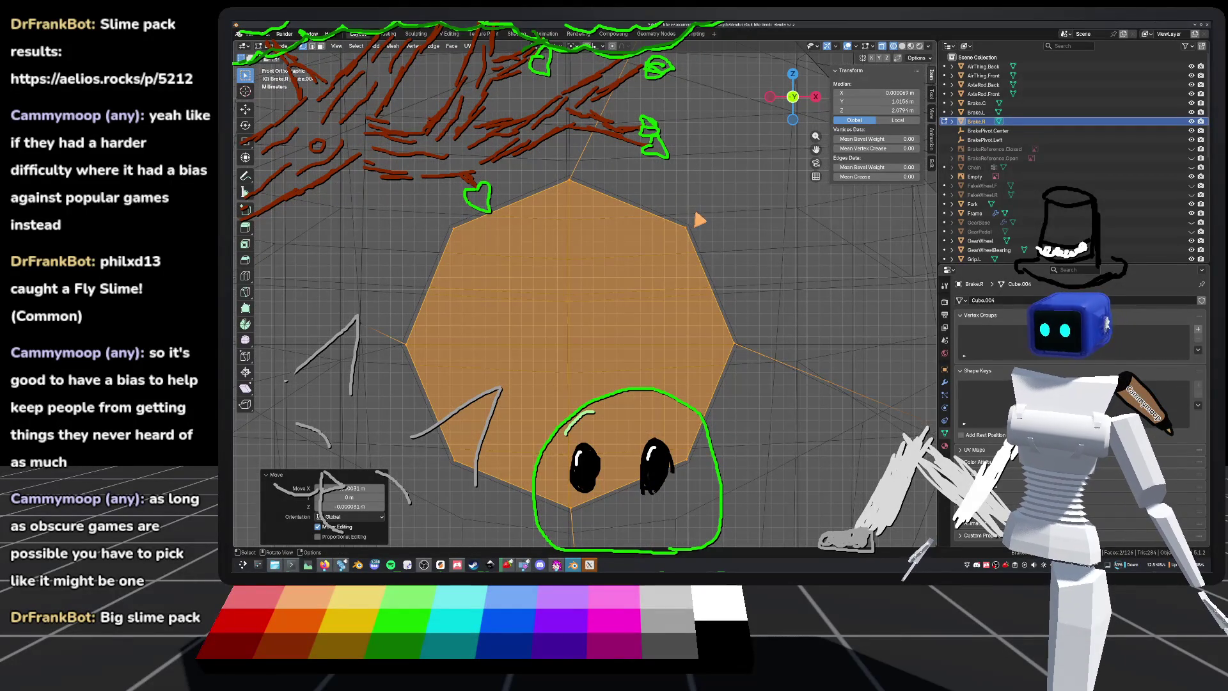
key(s)
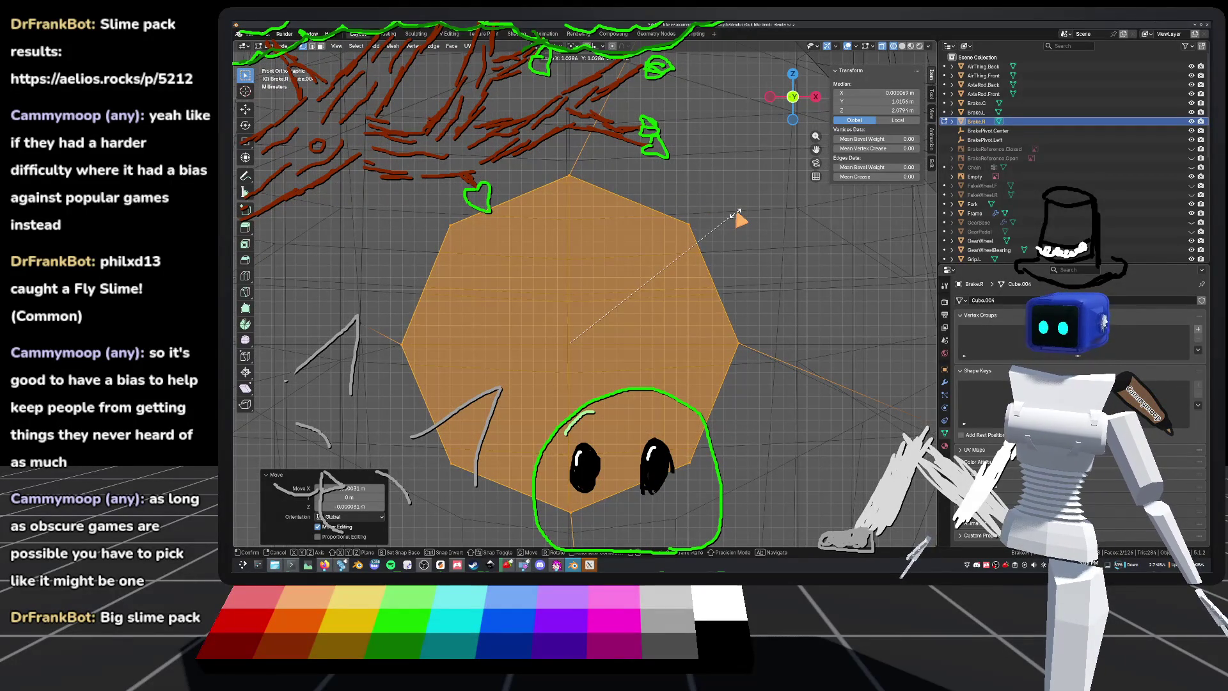
Step: Scale the octagon by 1.029 while keeping the Y factor at 1.000
click(735, 218)
drag(361, 493, 413, 506)
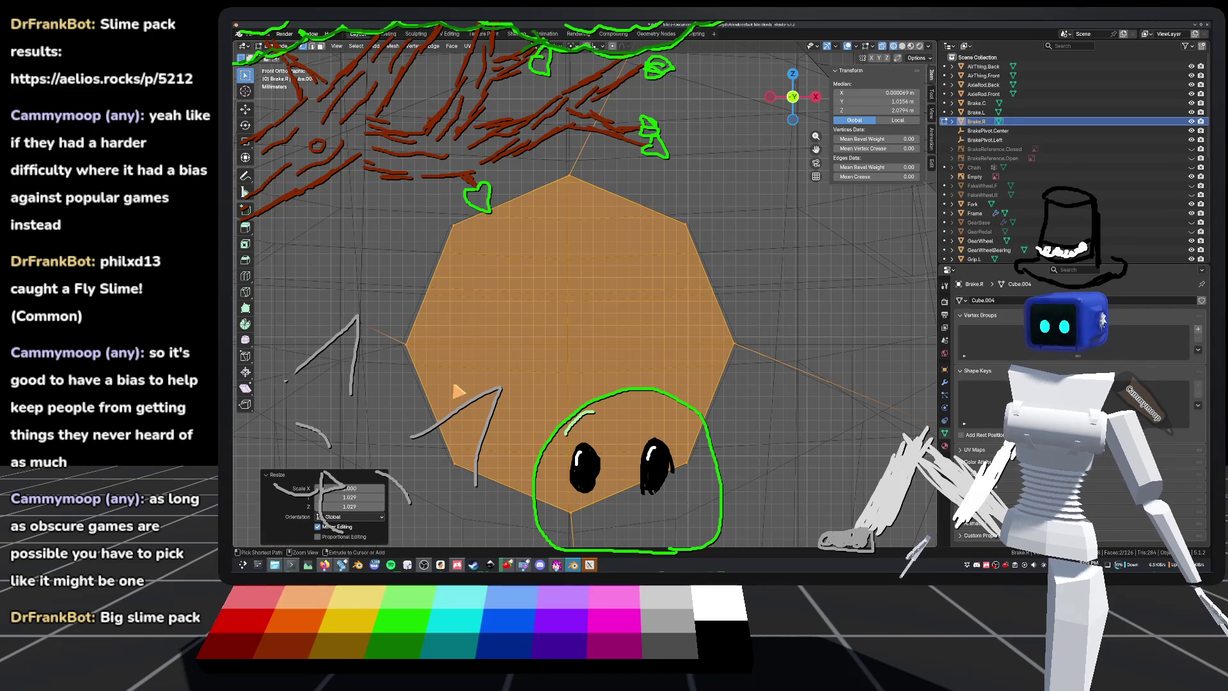
key(ctrl+z)
key(s)
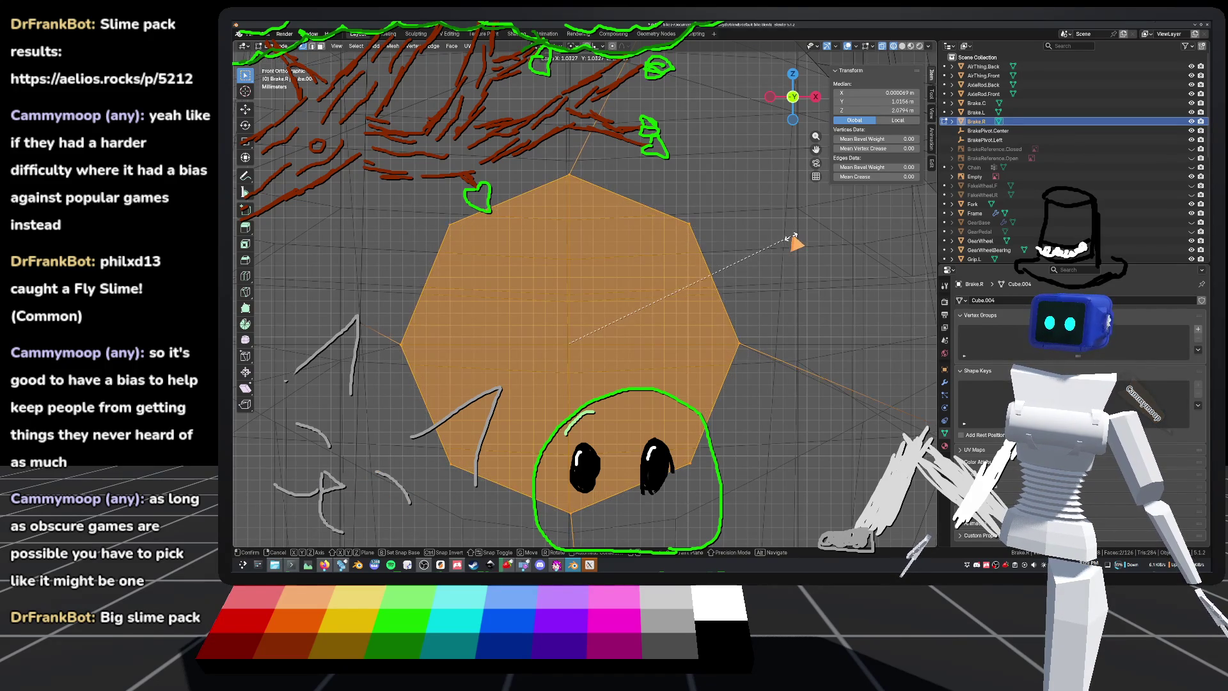
click(795, 241)
click(350, 497)
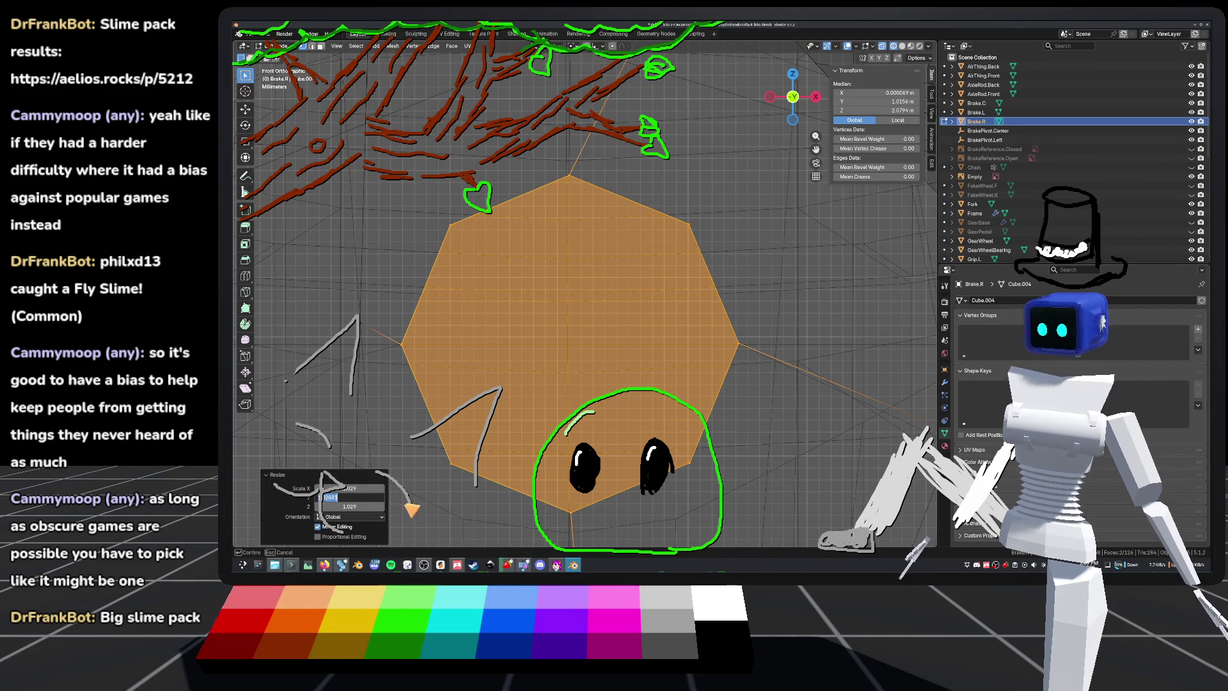
key(Return)
scroll(409, 505, down, 10)
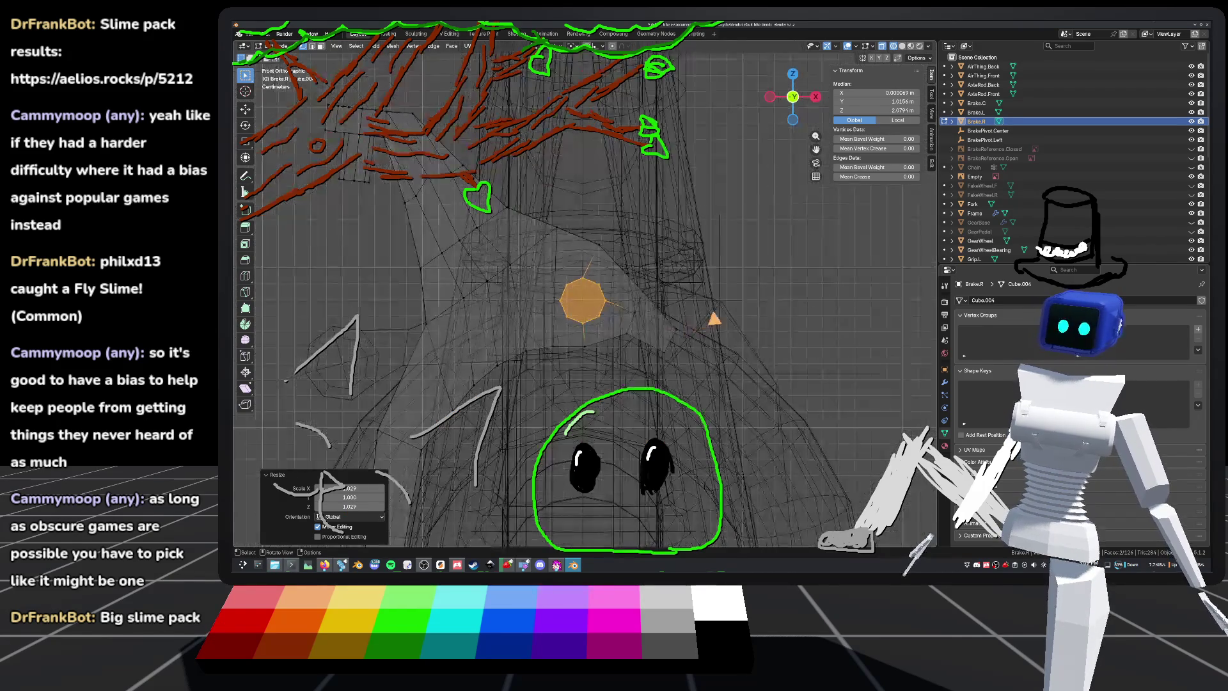
Step: Deselect everything and save default_bike.blend
click(768, 259)
key(ctrl+s)
mouse_move(768, 259)
middle_down()
mouse_move(652, 282)
mouse_move(562, 255)
mouse_move(718, 280)
mouse_move(796, 275)
mouse_move(708, 268)
middle_up()
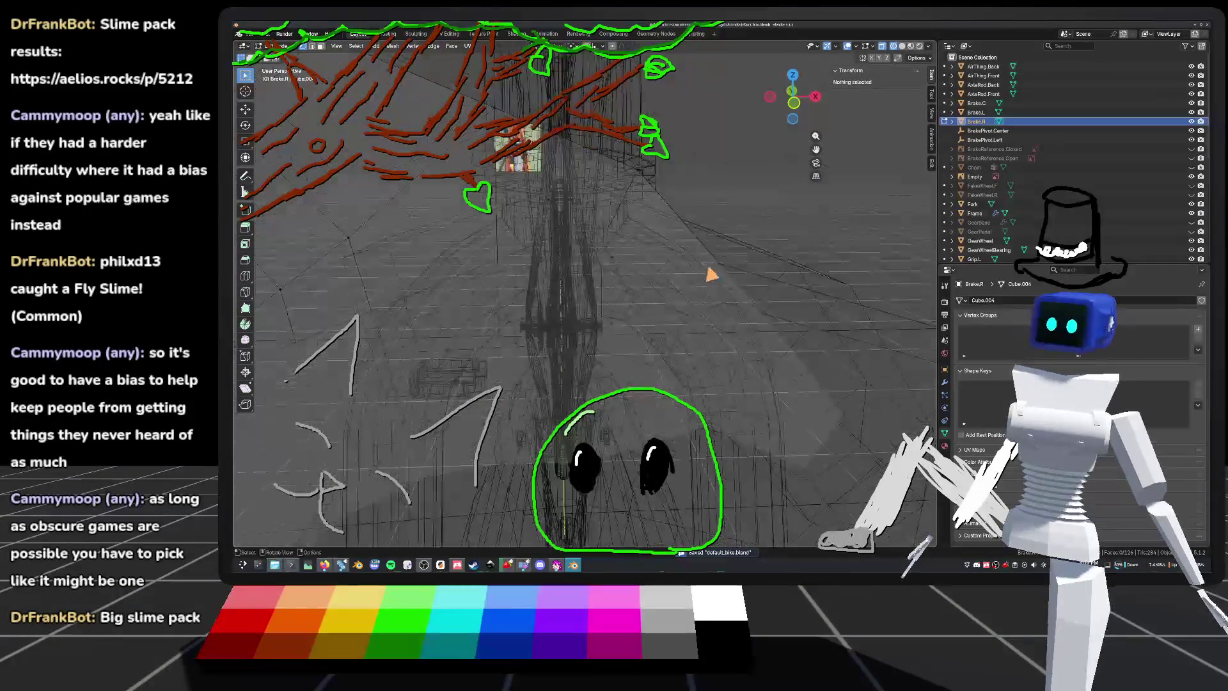
Step: In Object Mode, select the Fork and then Brake.C, and frame Brake.C in front view
key(Tab)
key(KP_1)
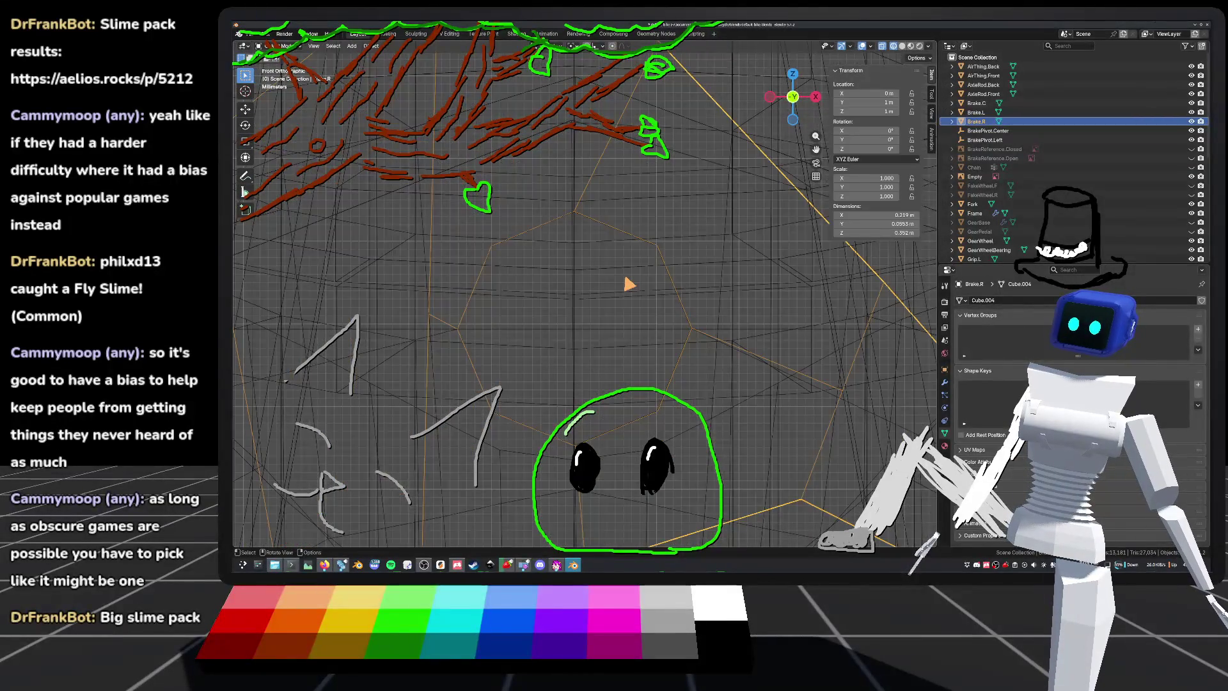
mouse_move(629, 283)
middle_down()
mouse_move(631, 263)
mouse_move(672, 277)
mouse_move(651, 314)
middle_up()
click(646, 275)
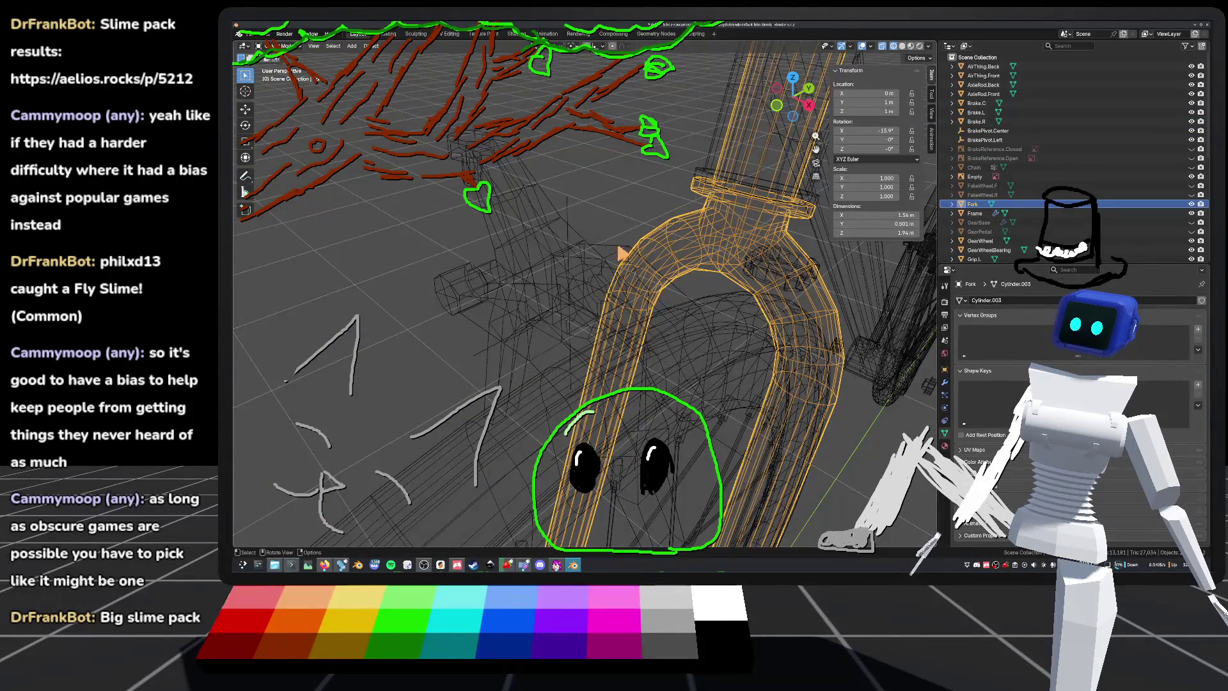
click(620, 252)
key(KP_1)
key(KP_Decimal)
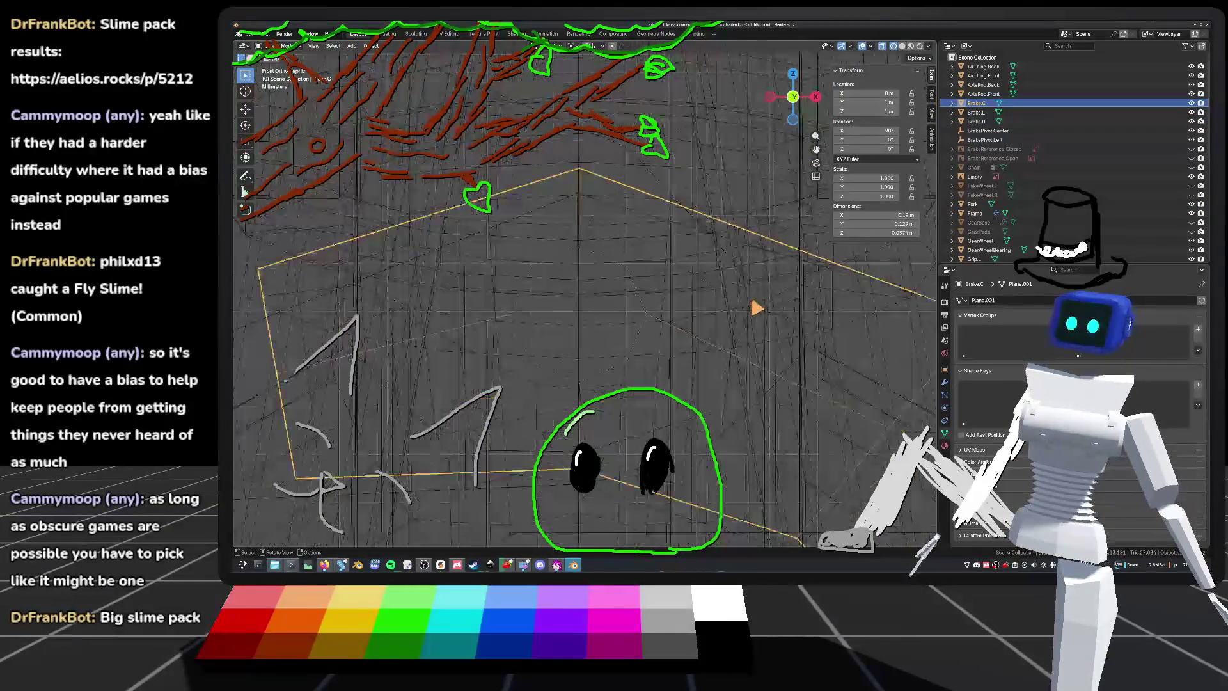
key(Tab)
key(Tab)
Step: Orbit around the bike from several angles, then enter Edit Mode on Brake.C
scroll(742, 307, down, 5)
middle_drag(742, 307, 733, 298)
middle_drag(637, 329, 615, 339)
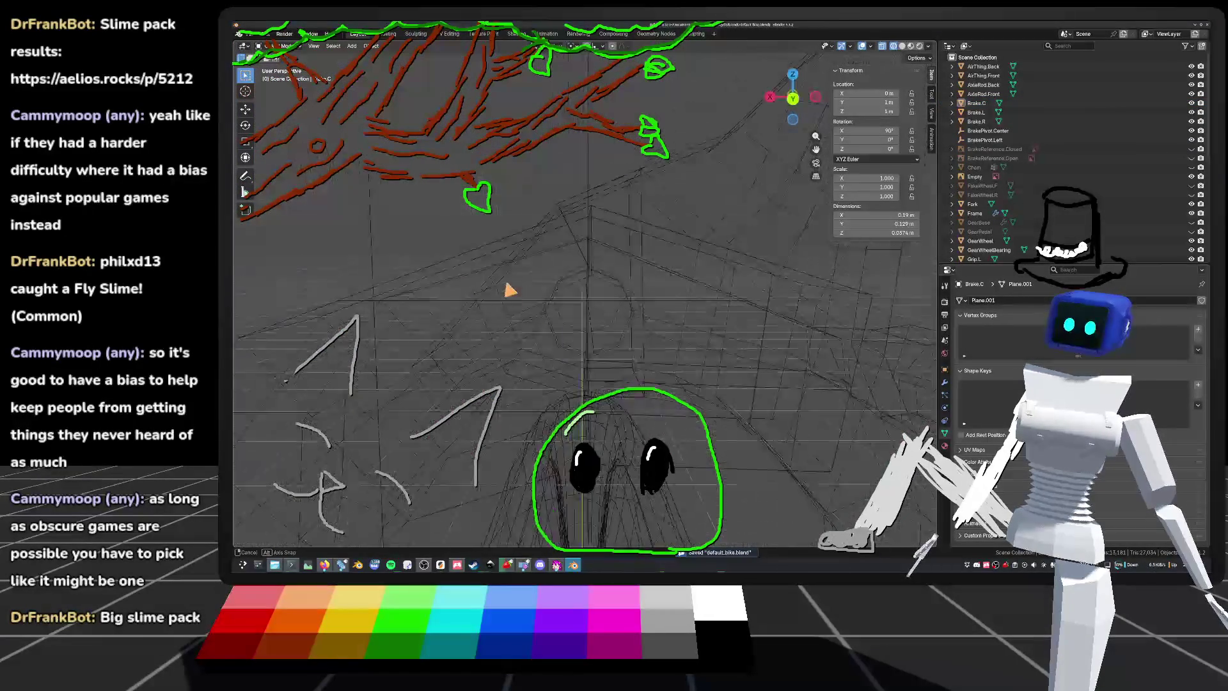
middle_drag(615, 339, 710, 329)
mouse_move(595, 289)
middle_down()
mouse_move(476, 307)
mouse_move(640, 307)
mouse_move(643, 325)
mouse_move(593, 313)
mouse_move(564, 332)
middle_up()
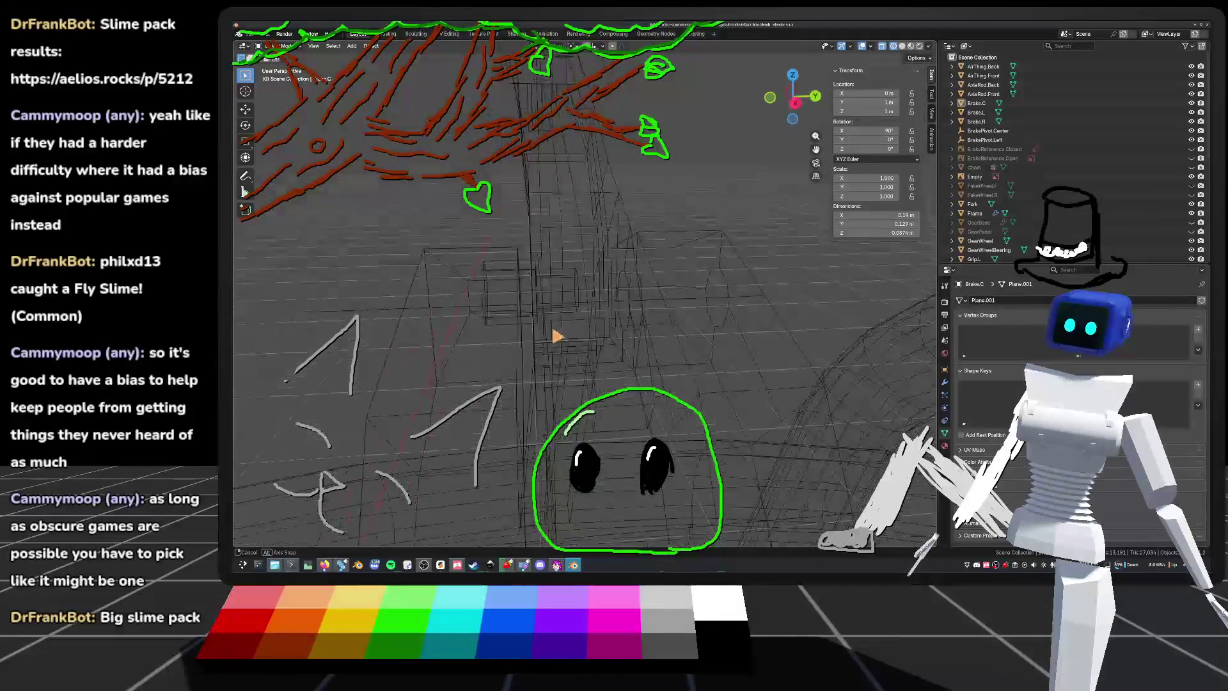
mouse_move(414, 316)
middle_down()
mouse_move(608, 329)
mouse_move(548, 274)
mouse_move(669, 351)
mouse_move(515, 346)
mouse_move(589, 328)
mouse_move(613, 263)
mouse_move(614, 285)
mouse_move(557, 294)
mouse_move(614, 288)
mouse_move(631, 260)
mouse_move(619, 294)
mouse_move(596, 305)
middle_up()
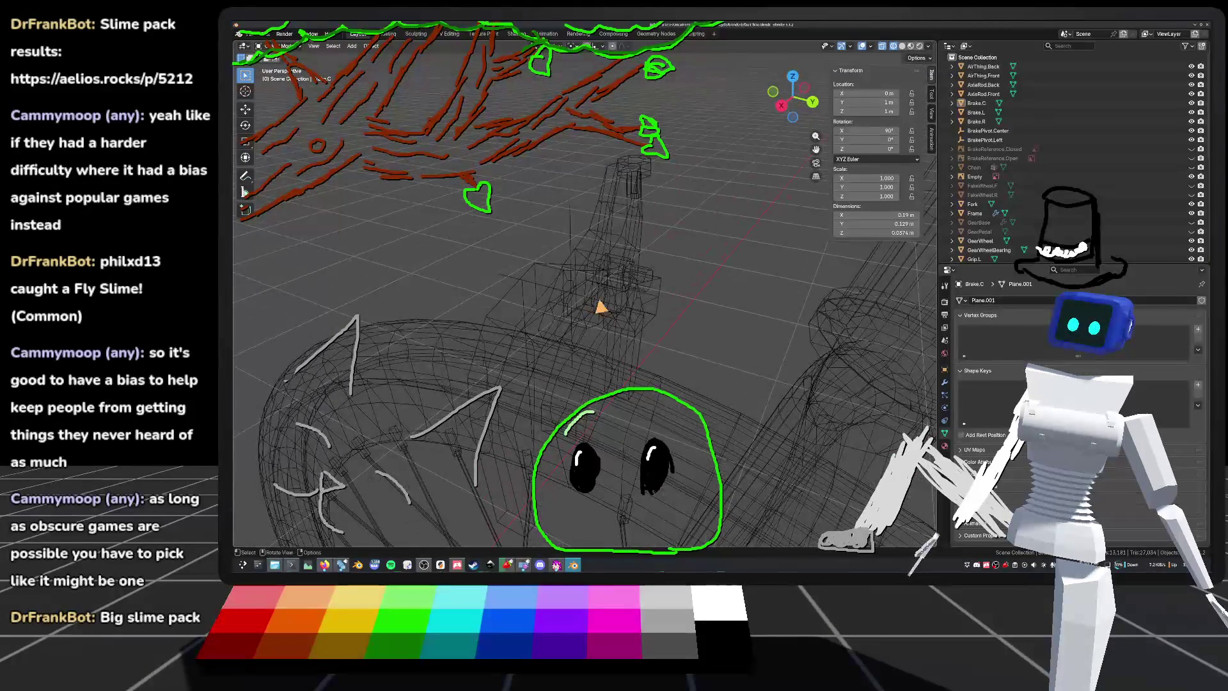
key(Tab)
scroll(636, 316, up, 3)
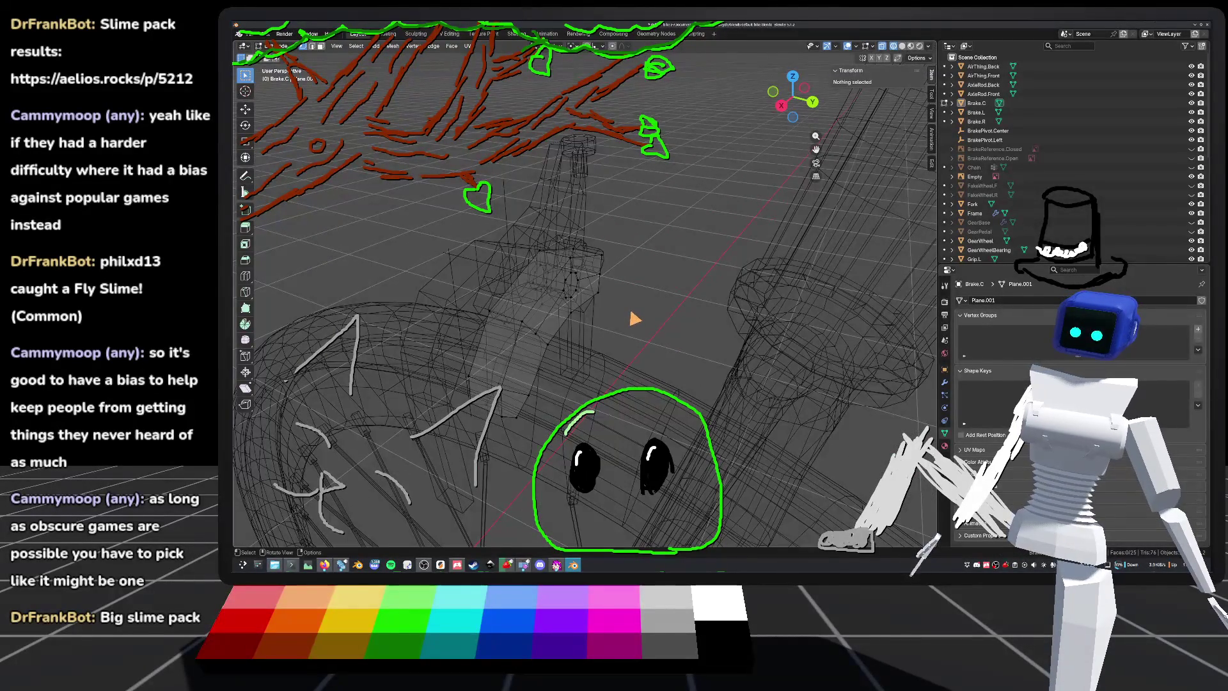
Step: Select Brake.C's centre octagon face and switch to Right view
click(567, 277)
mouse_move(567, 277)
middle_down()
mouse_move(621, 258)
mouse_move(590, 292)
middle_up()
scroll(591, 293, down, 2)
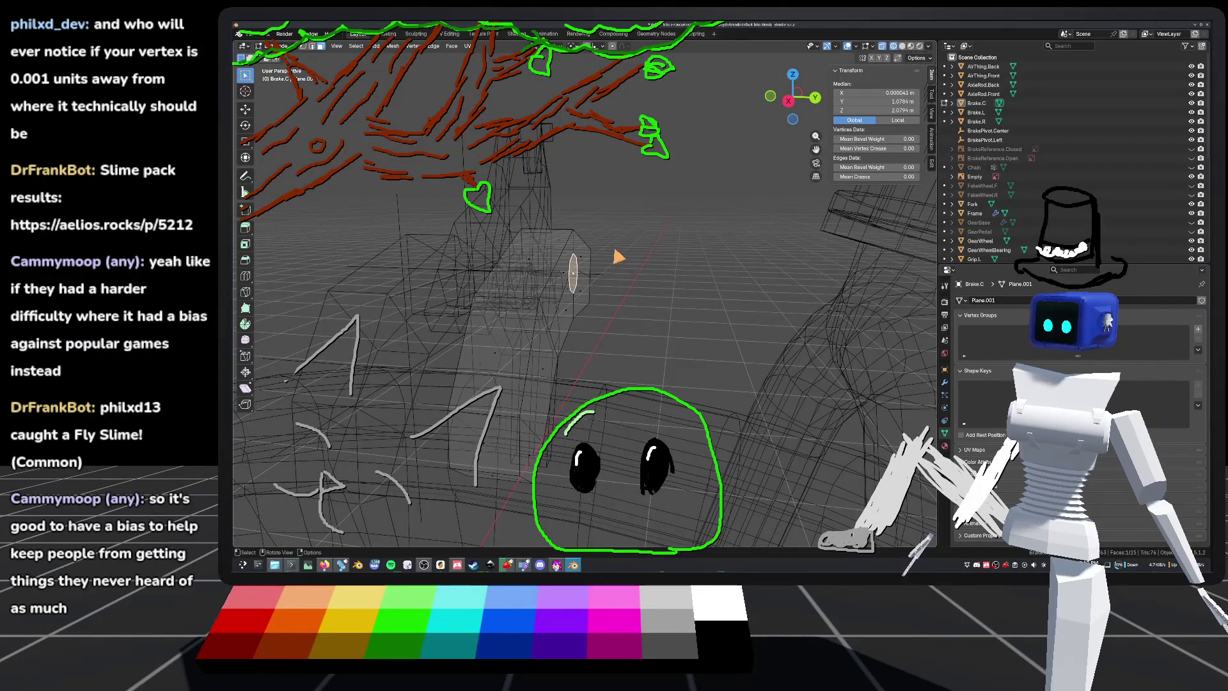
scroll(590, 293, up, 2)
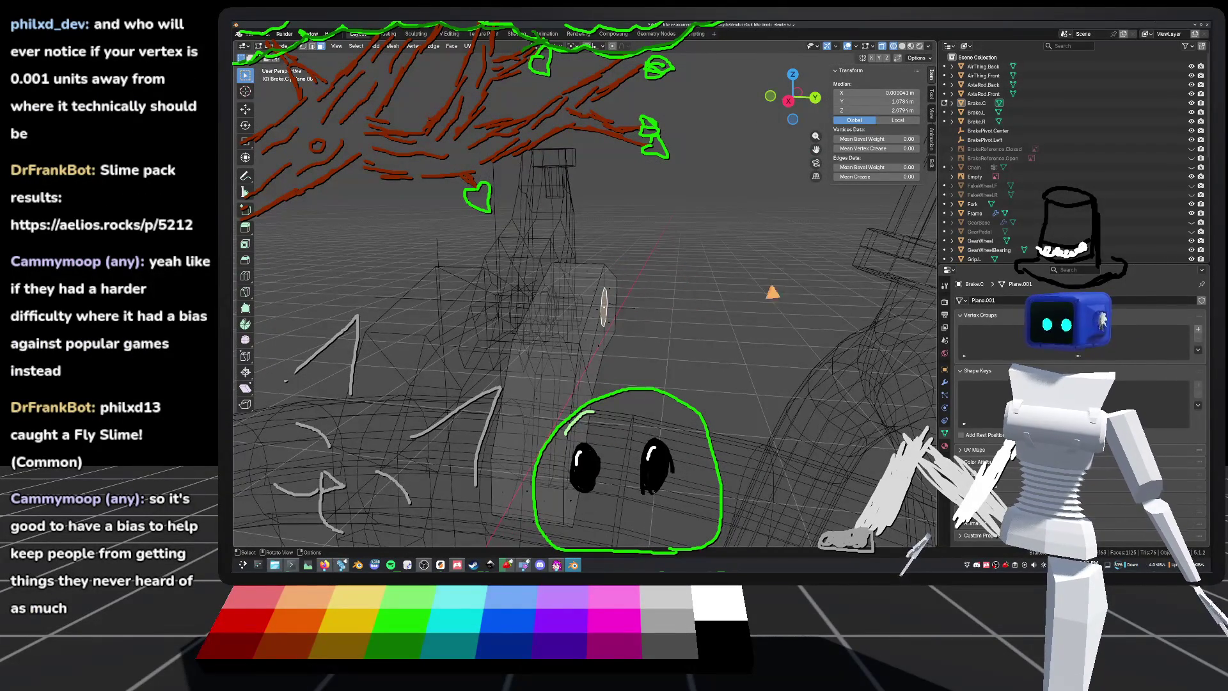
click(788, 101)
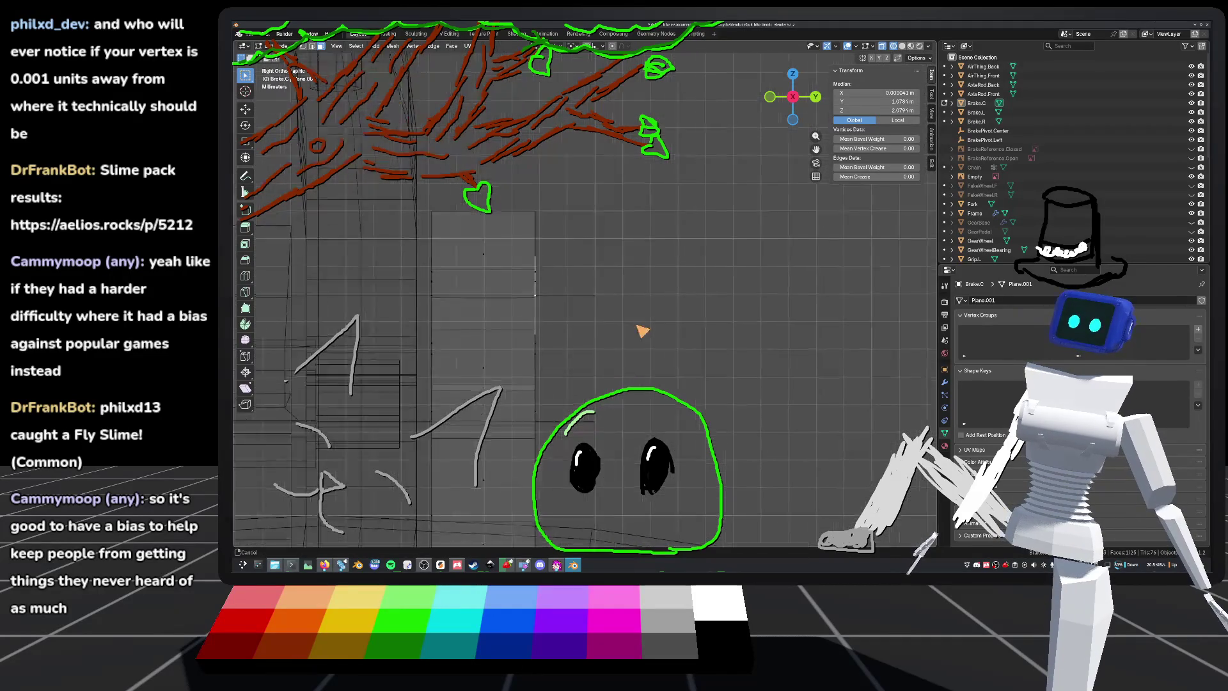
Step: Extrude the face outward about 0.027 m, return to Object Mode and save default_bike.blend
key(e)
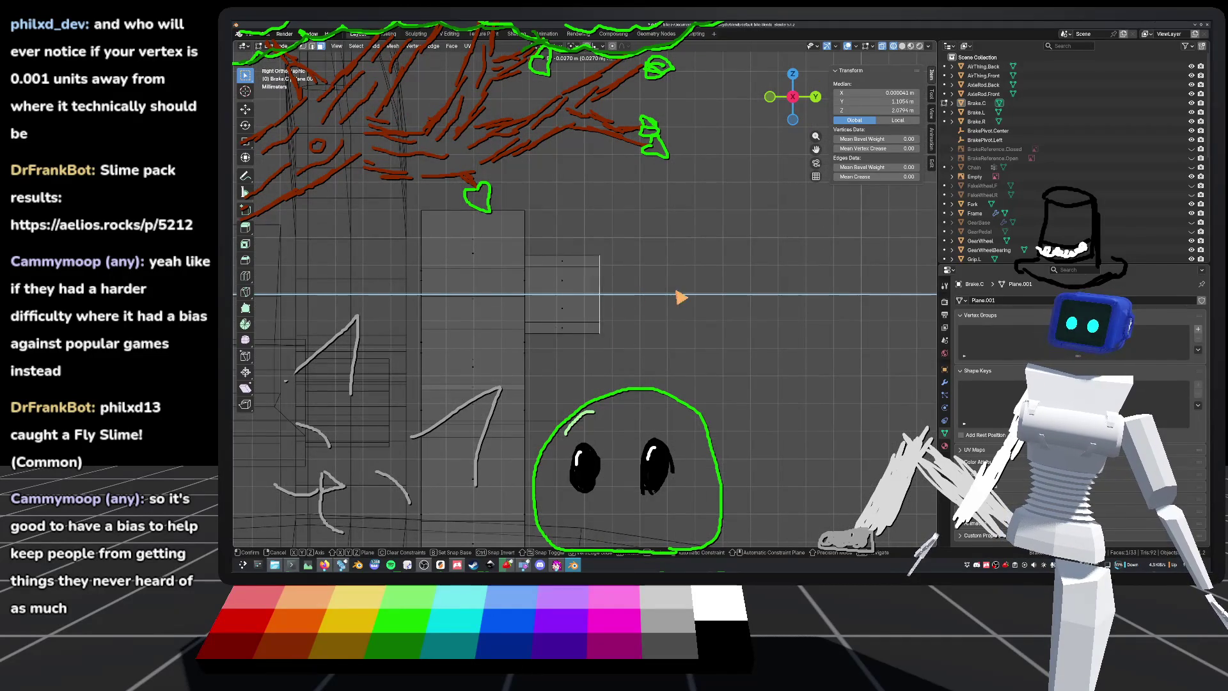
click(679, 305)
scroll(640, 307, down, 5)
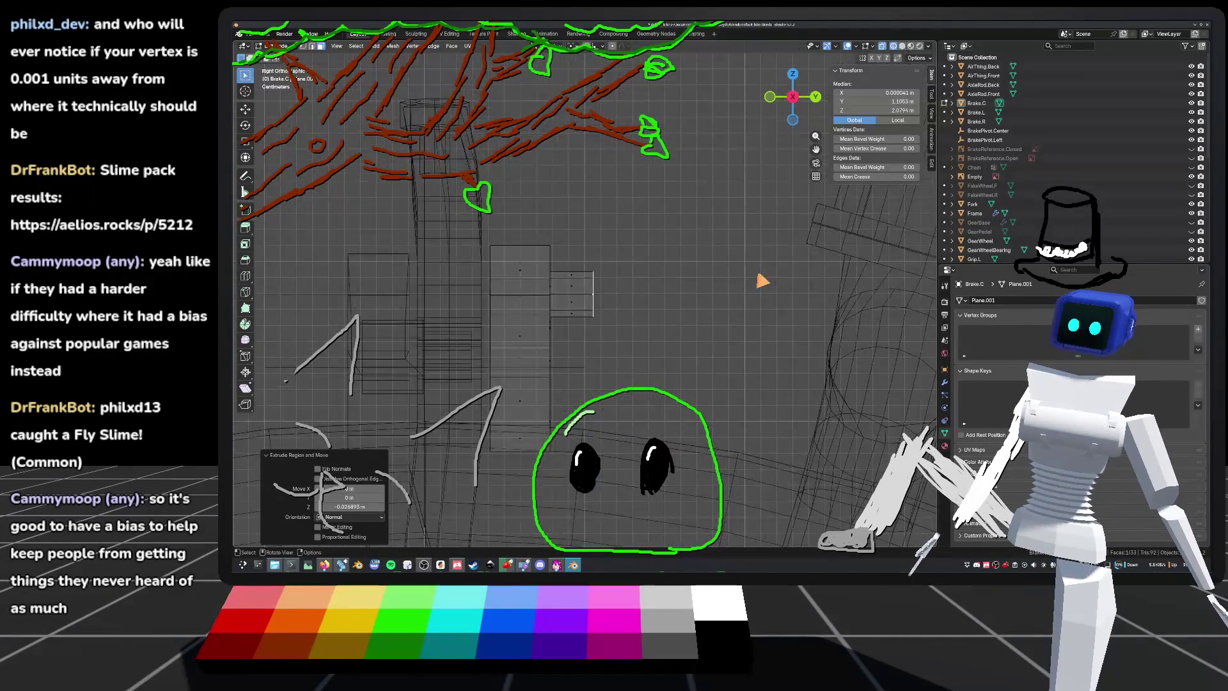
key(Tab)
mouse_move(719, 291)
middle_down()
mouse_move(639, 348)
mouse_move(663, 262)
mouse_move(666, 315)
mouse_move(797, 285)
mouse_move(882, 339)
mouse_move(865, 327)
mouse_move(752, 330)
mouse_move(809, 280)
mouse_move(748, 318)
mouse_move(566, 320)
mouse_move(556, 364)
mouse_move(561, 326)
mouse_move(548, 334)
mouse_move(589, 358)
mouse_move(532, 291)
middle_up()
key(ctrl+s)
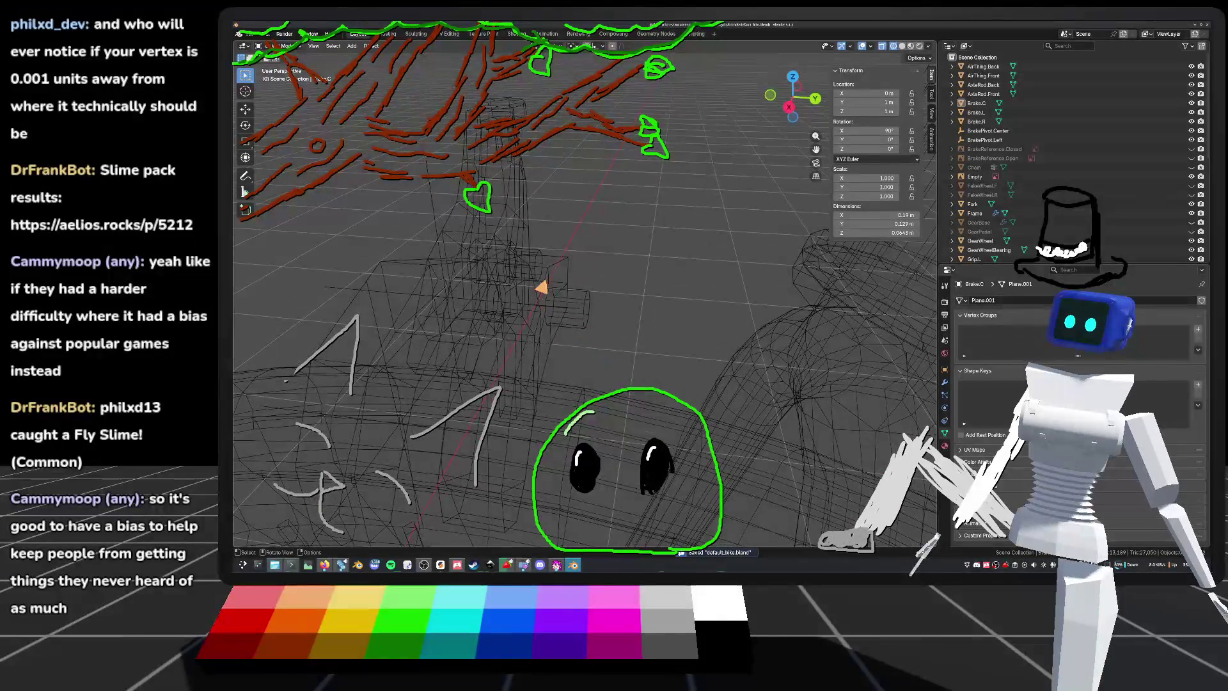
Step: Select the BrakePivot.Center empty and orbit to the front of the bike
click(581, 314)
click(585, 319)
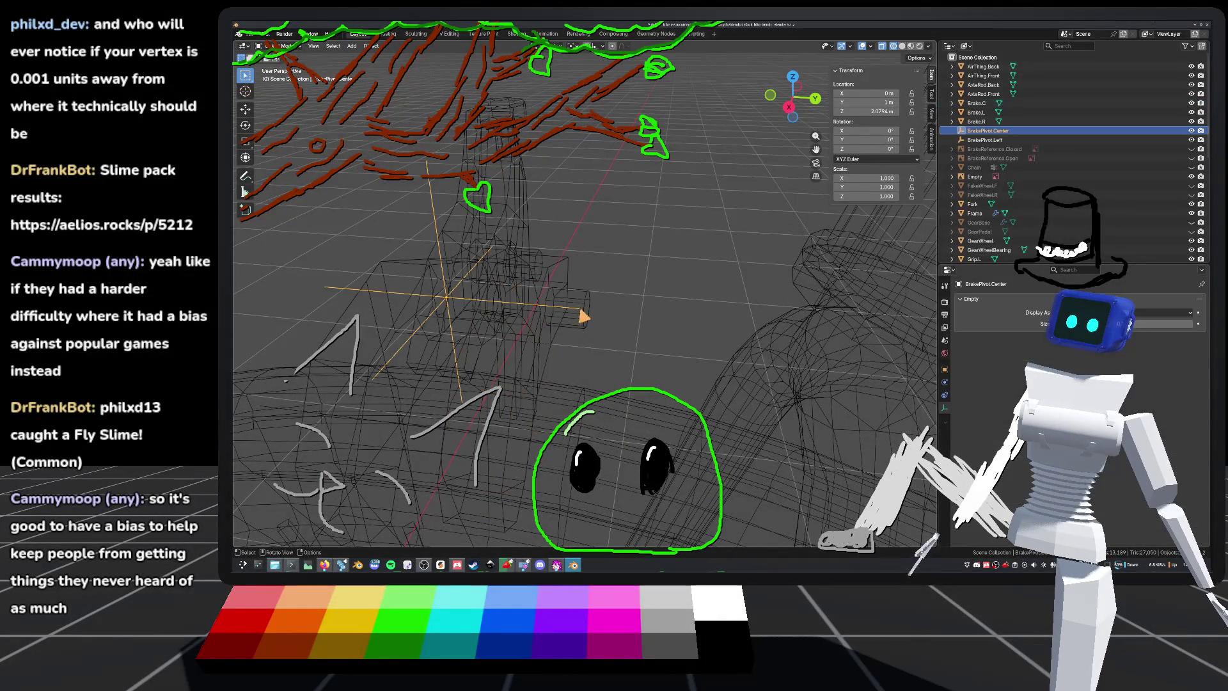
ctrl+middle_drag(600, 326, 683, 330)
middle_drag(694, 332, 761, 323)
Step: Switch to Solid shading and inspect the brake parts, frame tube and wheel
click(903, 47)
scroll(633, 307, down, 5)
middle_drag(633, 307, 636, 299)
click(807, 97)
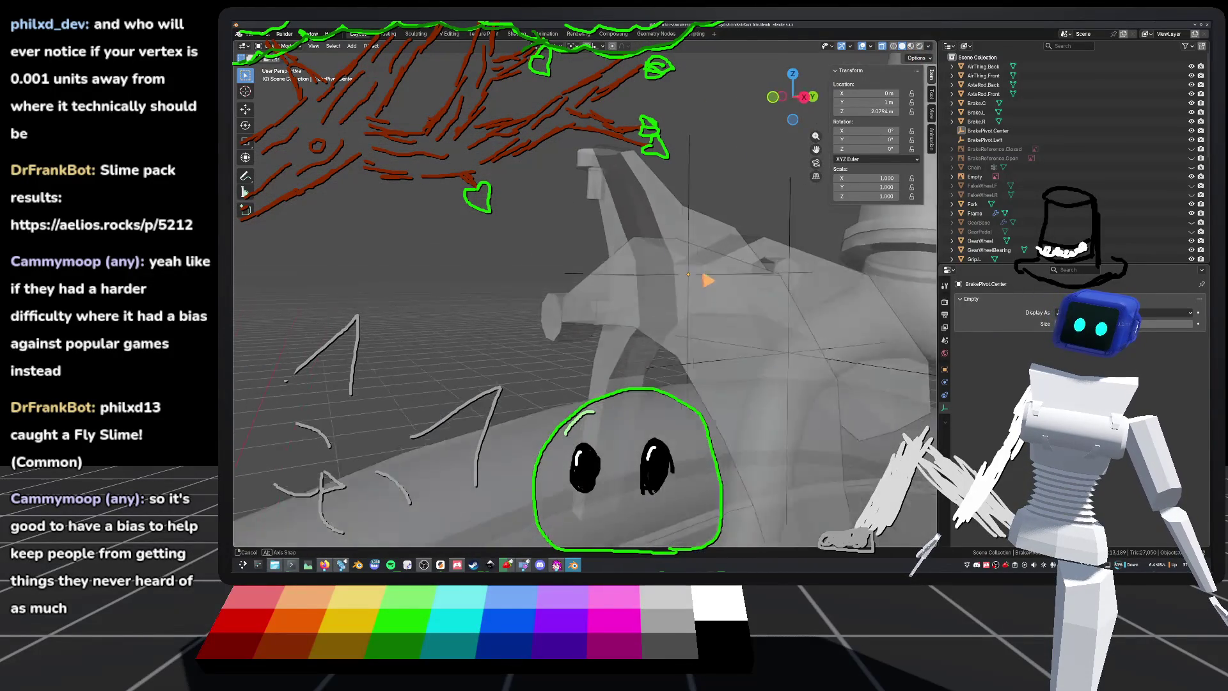
mouse_move(612, 276)
middle_down()
mouse_move(646, 290)
mouse_move(685, 279)
mouse_move(627, 285)
mouse_move(591, 255)
mouse_move(557, 260)
mouse_move(576, 282)
middle_up()
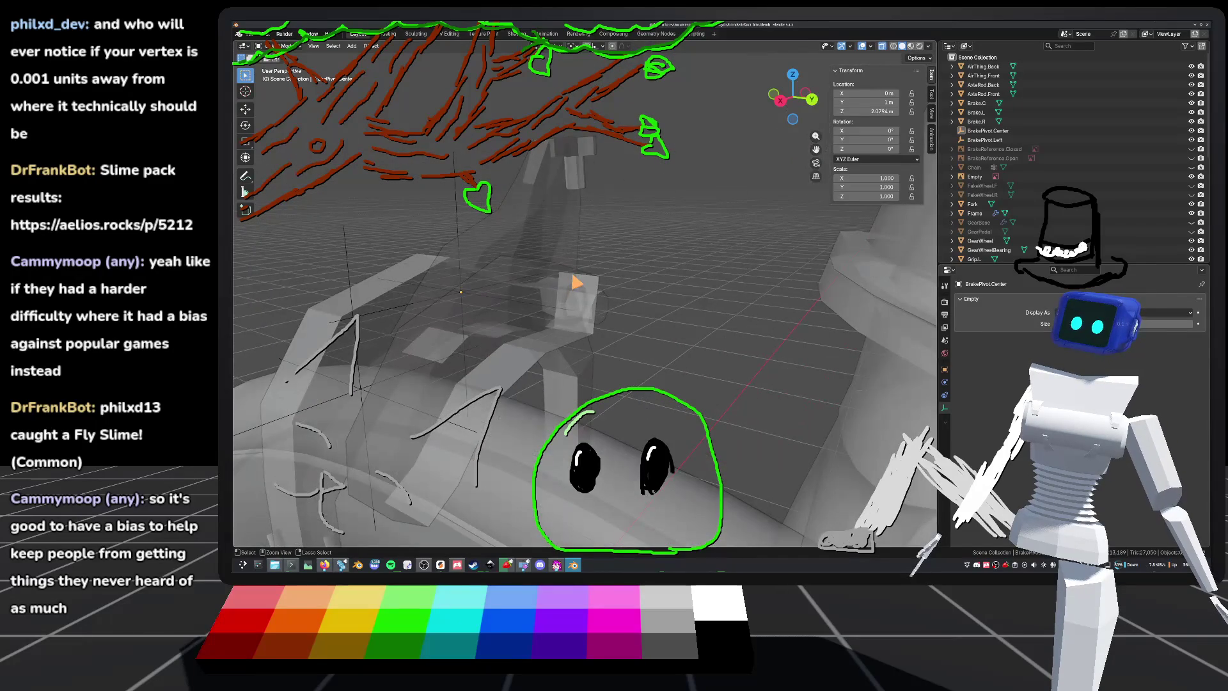
shift+middle_drag(702, 266, 895, 70)
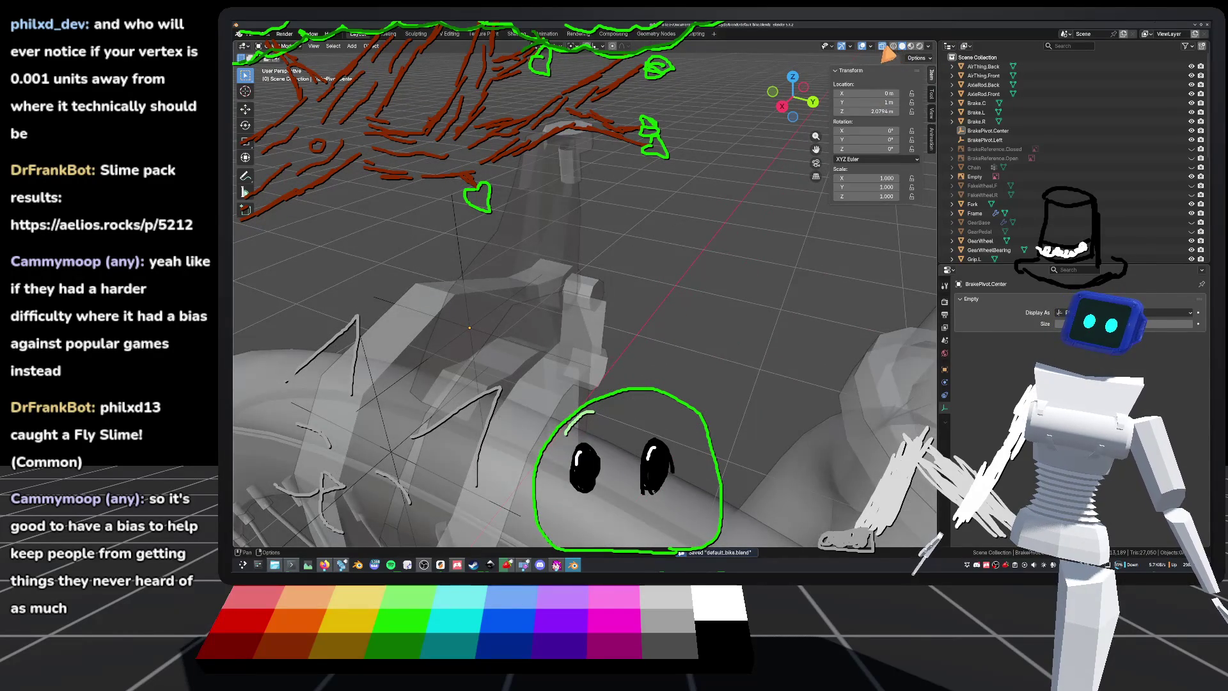
mouse_move(661, 256)
middle_down()
mouse_move(674, 294)
mouse_move(638, 281)
mouse_move(658, 249)
middle_up()
scroll(682, 210, up, 8)
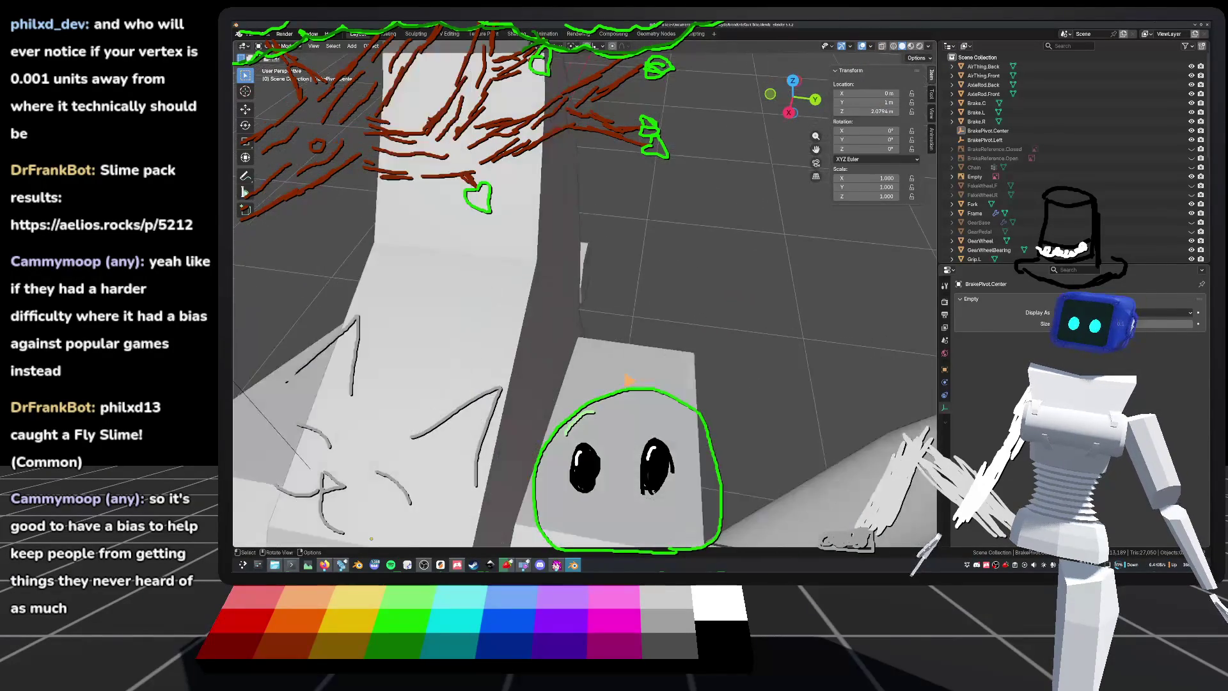
Step: Inspect the Brake.R arm mesh in Edit Mode, then return to Object Mode
click(606, 291)
key(Tab)
scroll(607, 287, down, 5)
mouse_move(608, 287)
middle_down()
mouse_move(619, 269)
mouse_move(653, 296)
middle_up()
key(Tab)
Step: Open the Brake.C center piece in Edit Mode and orbit in close around the bracket
click(653, 296)
key(Tab)
scroll(576, 307, up, 5)
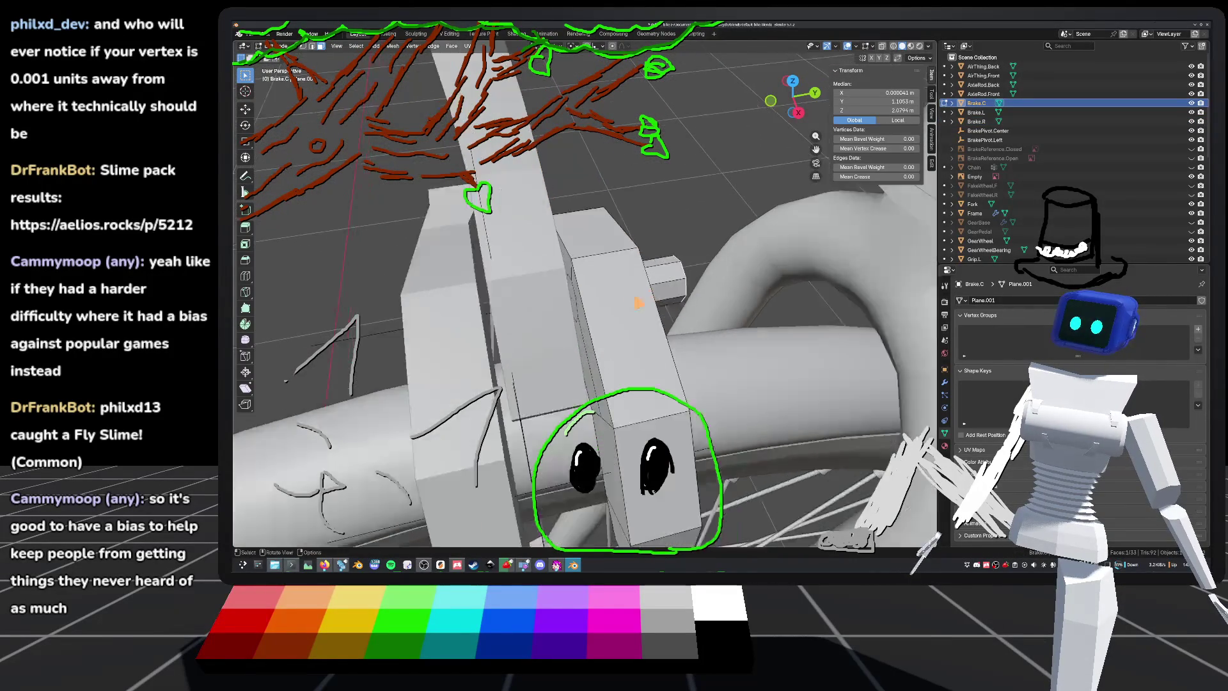
scroll(562, 296, down, 5)
mouse_move(592, 293)
middle_down()
mouse_move(672, 294)
mouse_move(674, 309)
middle_up()
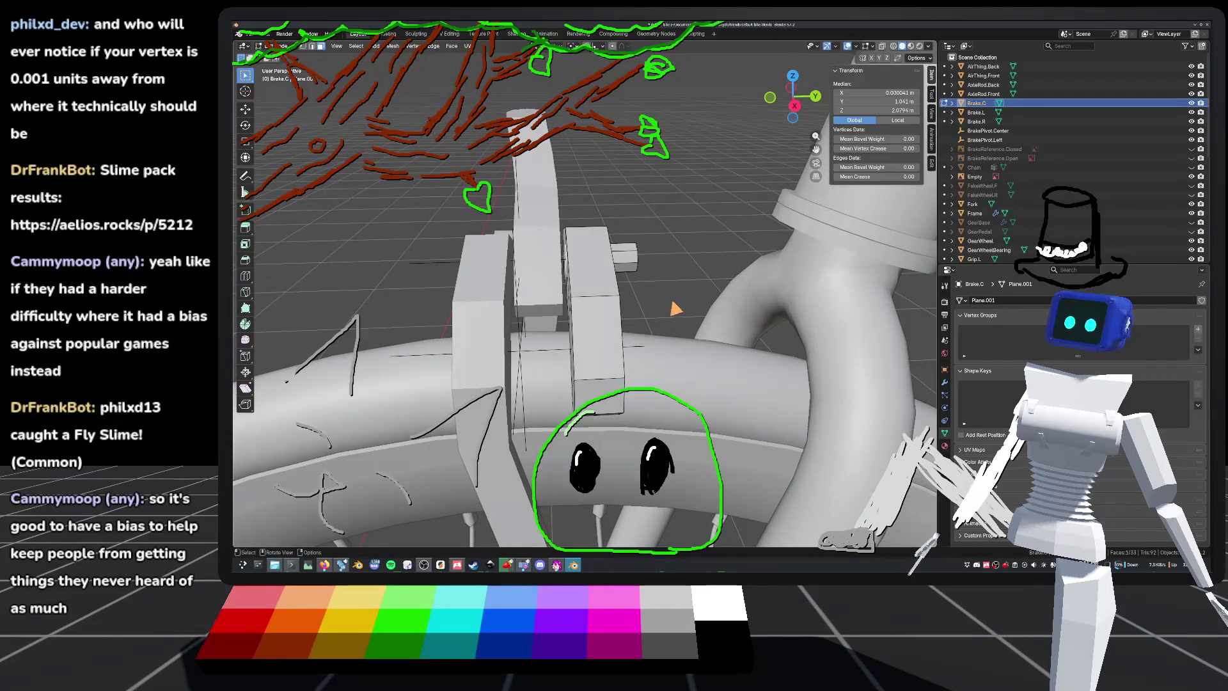
middle_drag(440, 267, 700, 316)
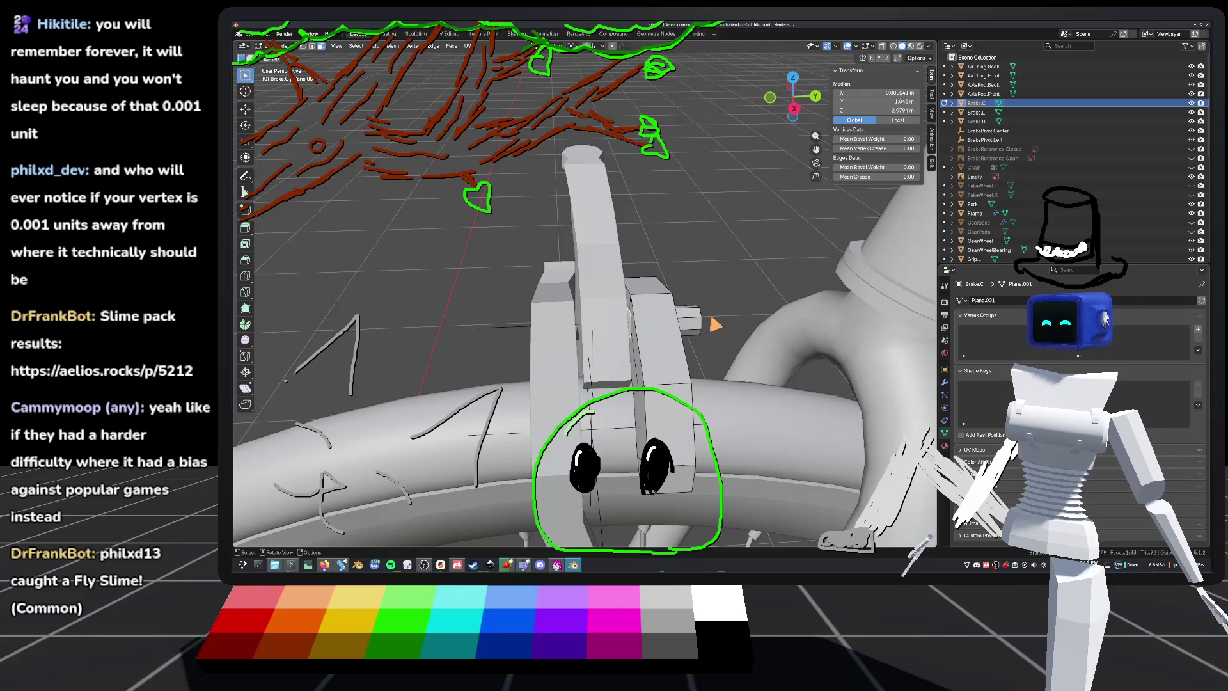
scroll(720, 329, up, 3)
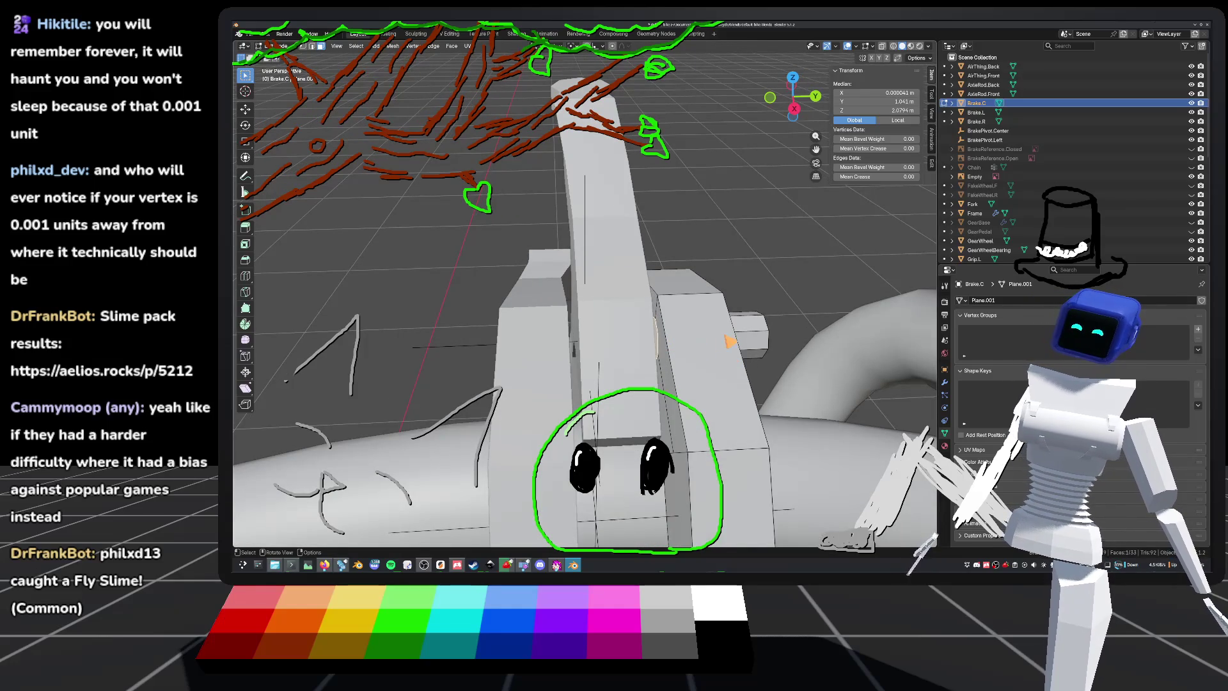
Step: Nudge the Brake.C vertices along Y, save default_bike.blend, and return to Object Mode
key(g)
key(y)
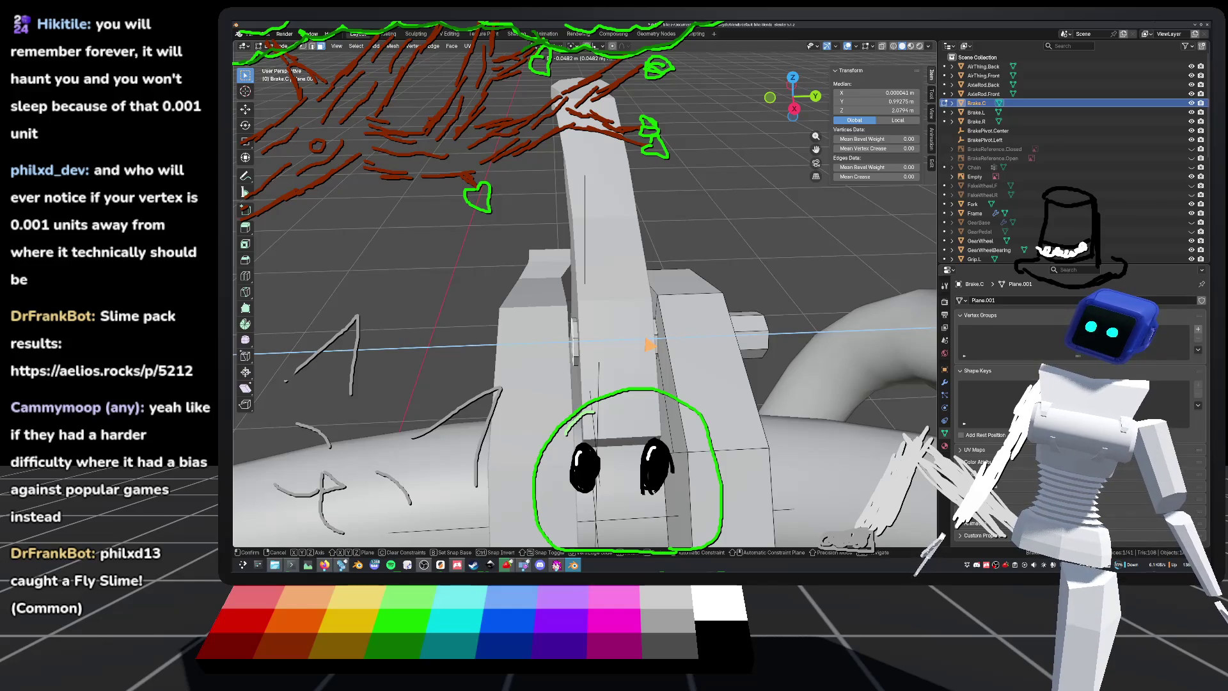
click(649, 346)
key(ctrl+s)
key(Tab)
scroll(687, 229, down, 3)
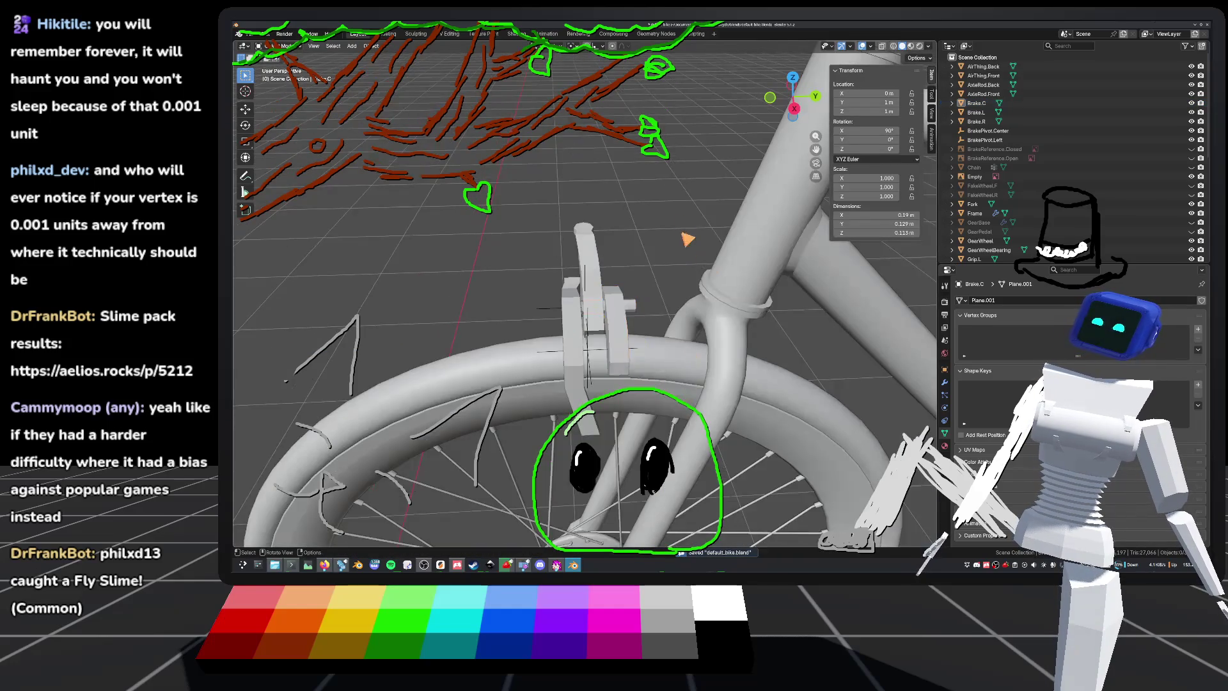
scroll(687, 229, up, 3)
scroll(697, 263, down, 3)
scroll(704, 265, up, 3)
mouse_move(705, 265)
middle_down()
mouse_move(647, 297)
mouse_move(720, 282)
mouse_move(885, 283)
mouse_move(825, 211)
mouse_move(822, 334)
mouse_move(844, 351)
mouse_move(618, 218)
mouse_move(665, 281)
mouse_move(716, 294)
mouse_move(684, 358)
mouse_move(614, 275)
mouse_move(665, 301)
mouse_move(678, 281)
middle_up()
Step: Save default_bike.blend and pick the Brake.L arm for editing
key(ctrl+s)
key(Tab)
key(Tab)
click(687, 220)
key(Tab)
Step: View Brake.L in Front Orthographic, close up, and select an edge of its mesh
middle_drag(688, 220, 665, 231)
key(KP_1)
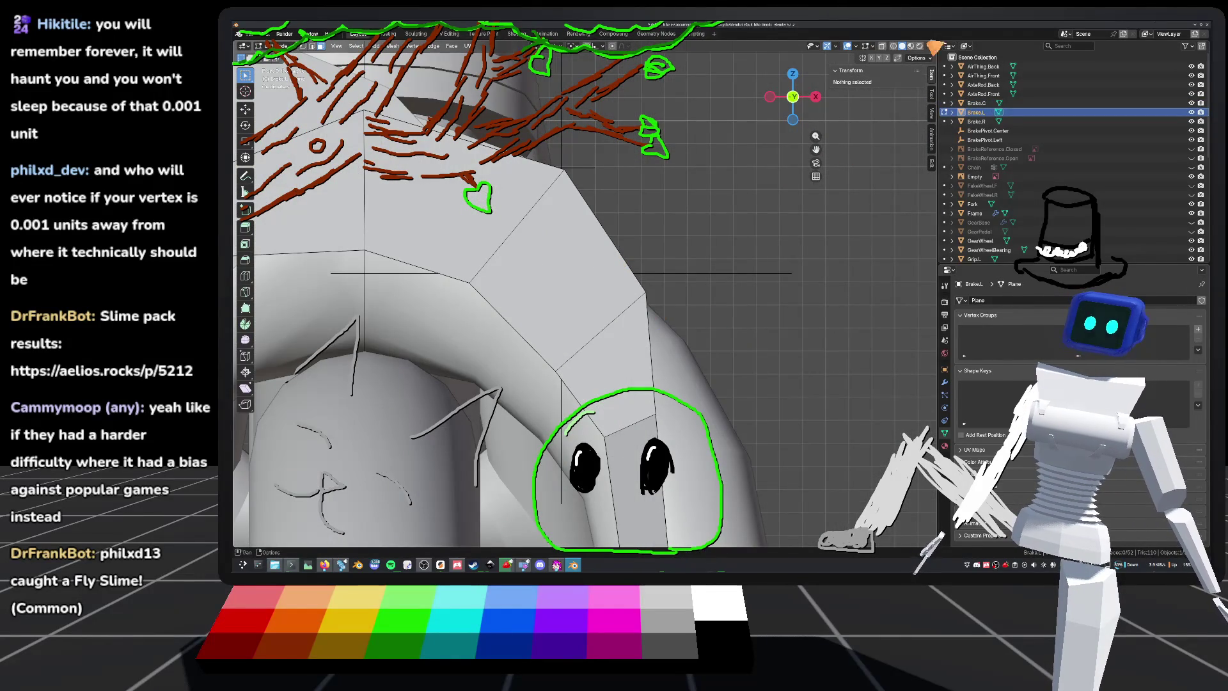
shift+middle_drag(632, 320, 693, 341)
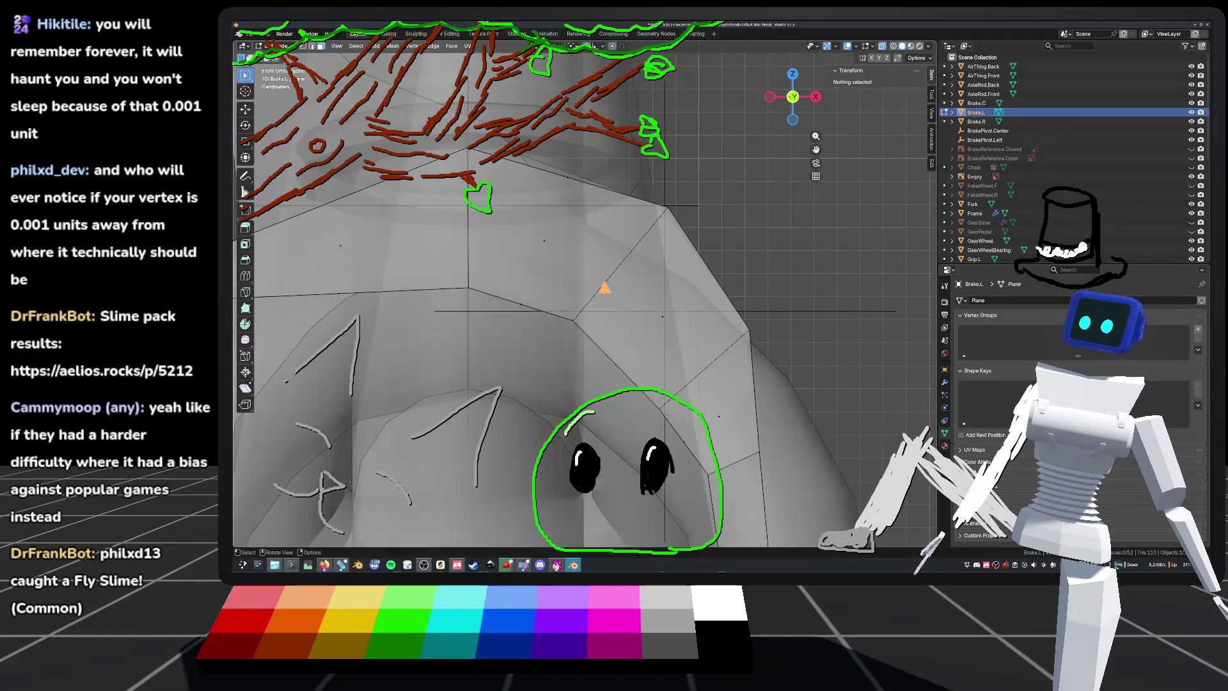
click(614, 270)
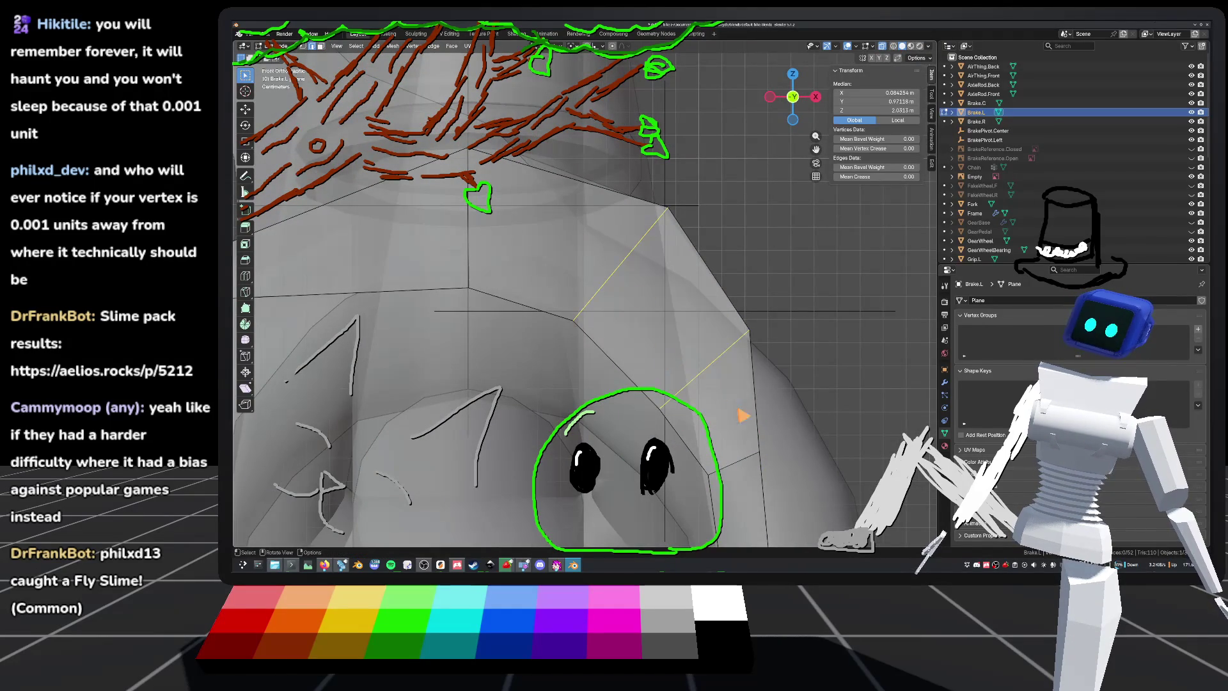
Step: Subdivide the diamond face on Brake.L into four quads
right_click(681, 372)
click(668, 282)
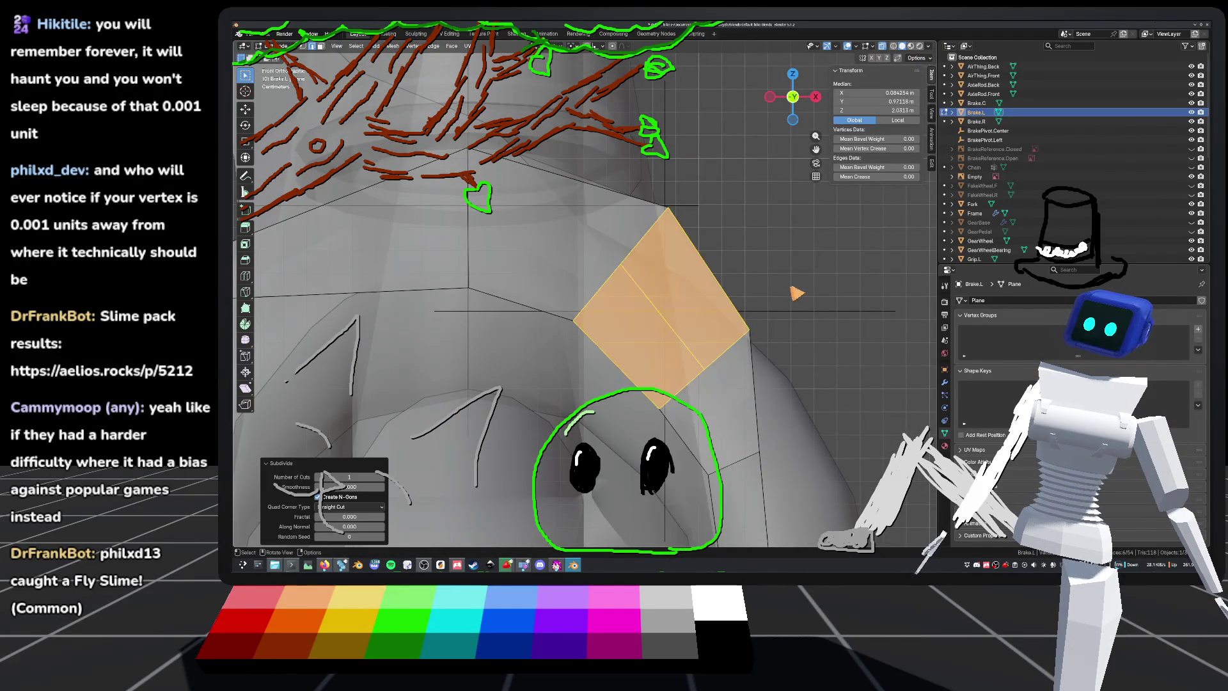
key(ctrl+z)
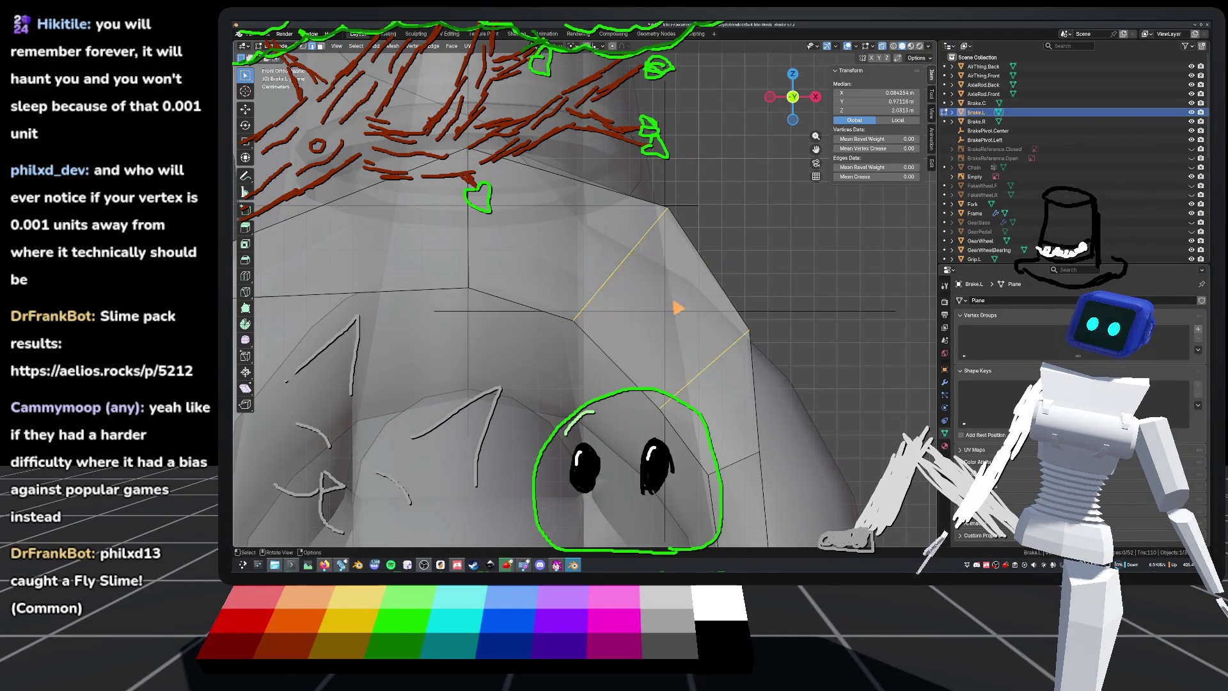
right_click(611, 376)
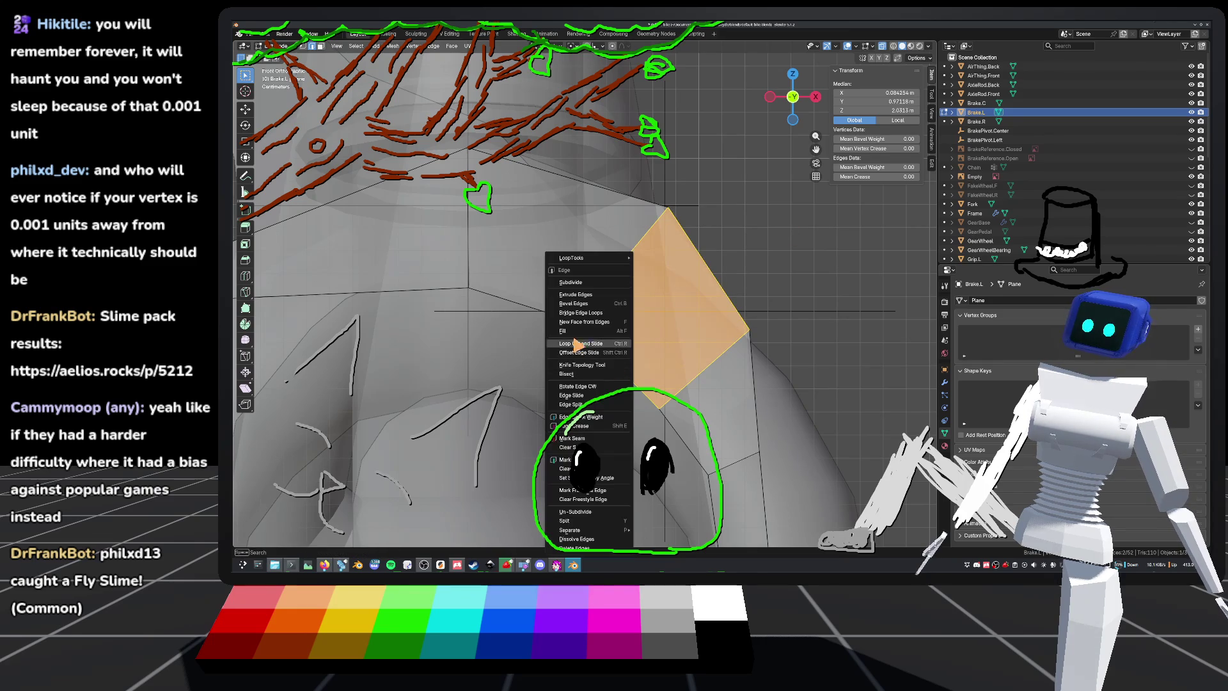
click(566, 287)
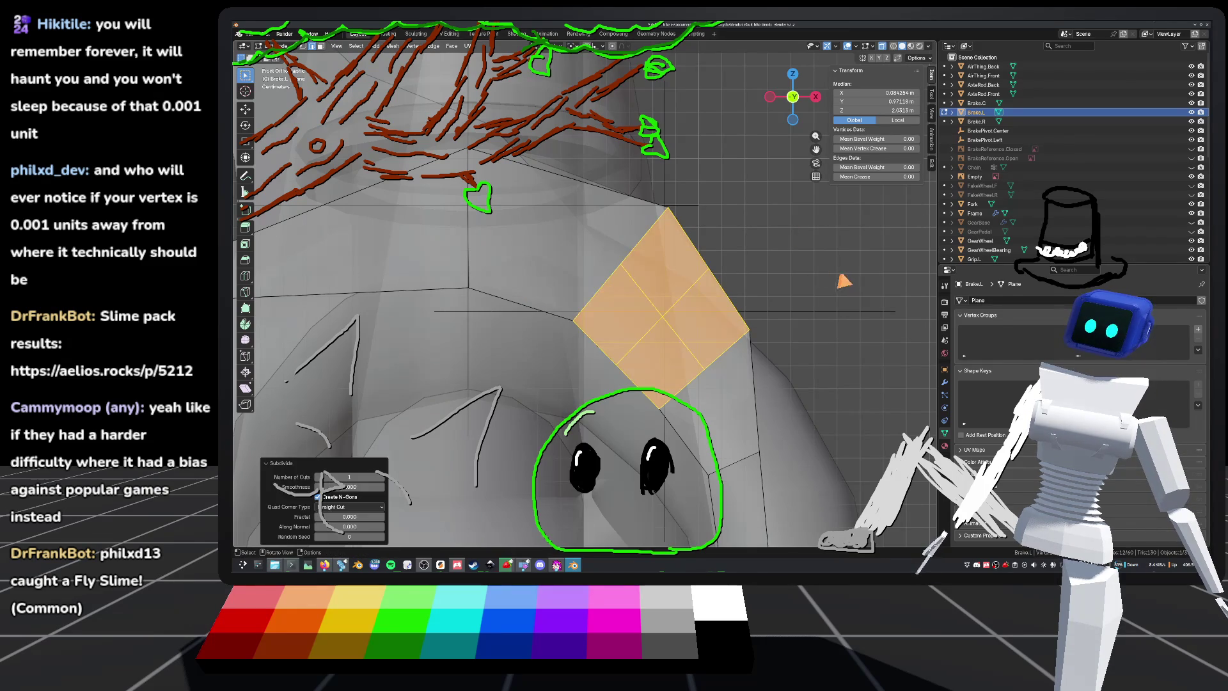
Step: Deselect all and shift the diamond's centre vertex slightly sideways
key(Tab)
key(Tab)
scroll(736, 309, up, 1)
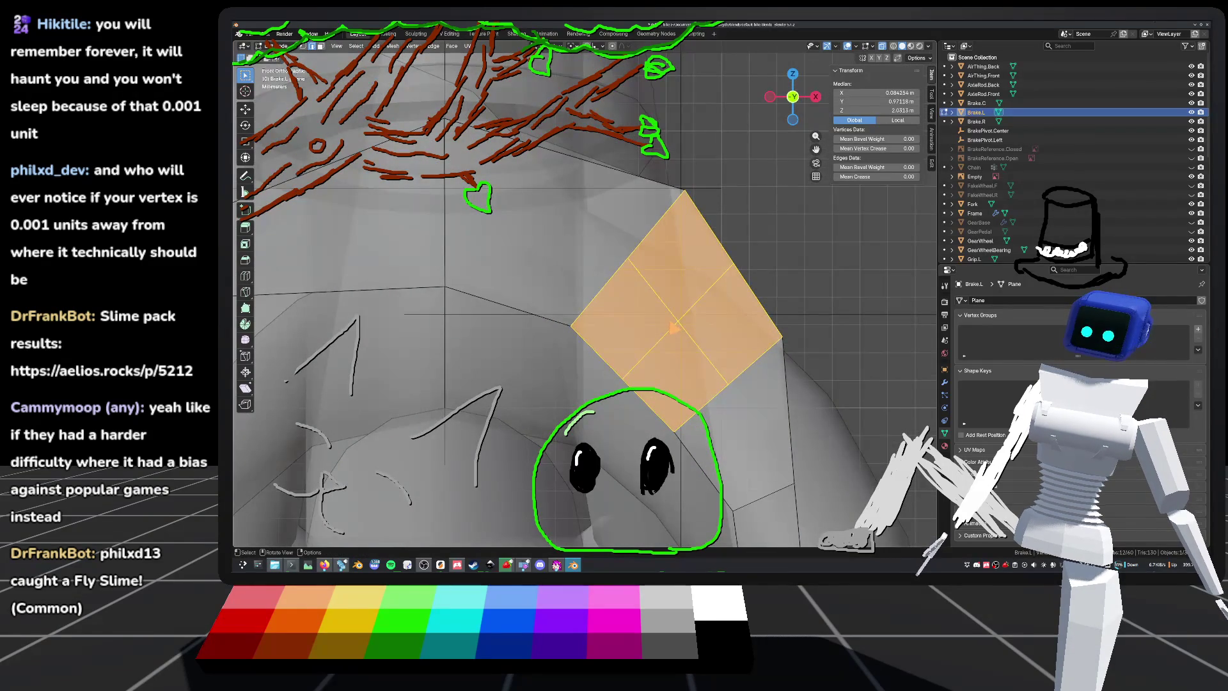
key(alt+a)
scroll(671, 333, up, 3)
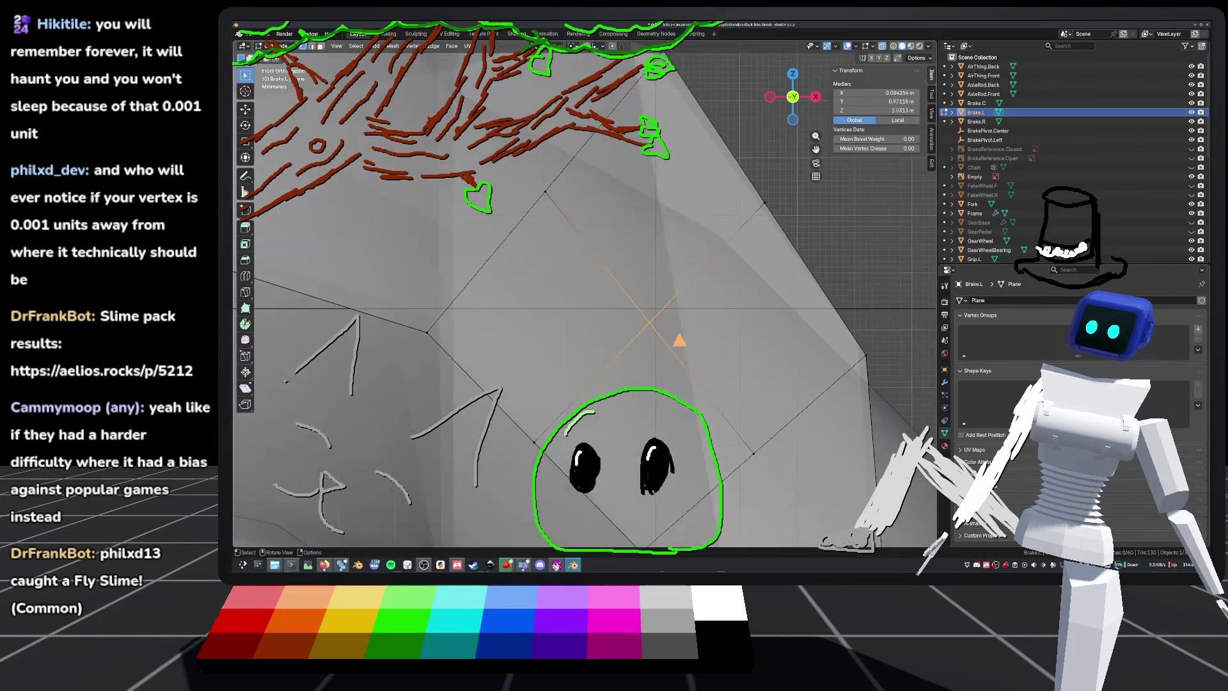
shift+middle_drag(671, 339, 650, 333)
key(g)
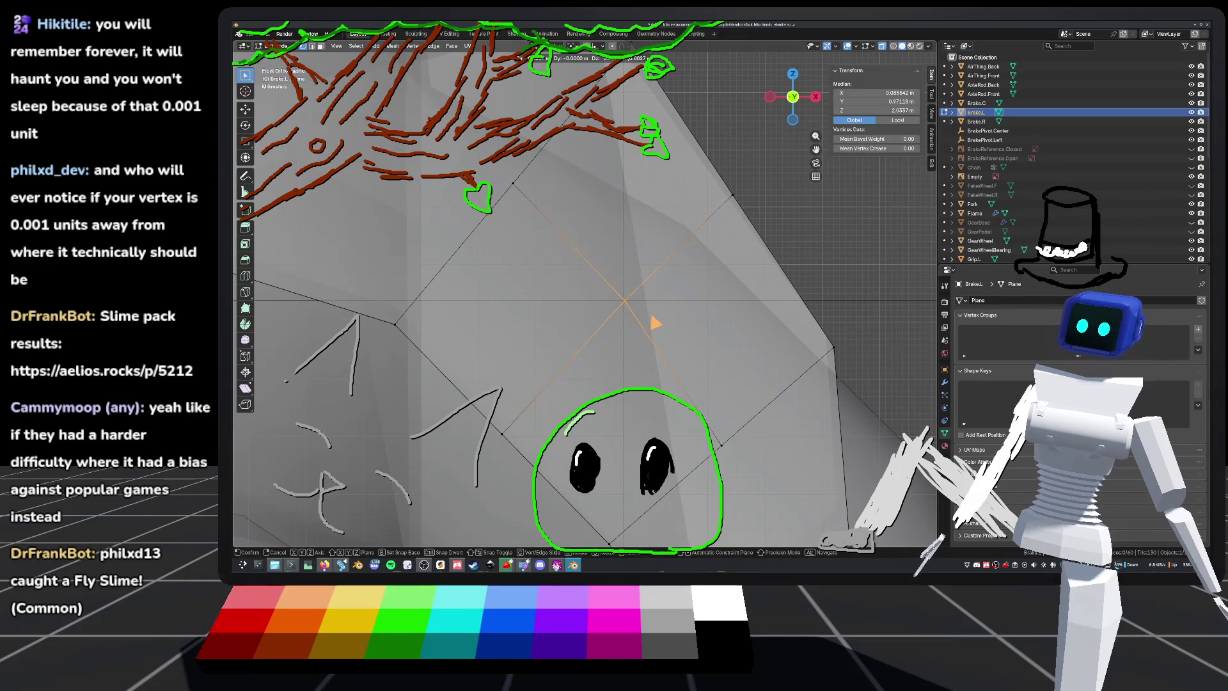
click(655, 325)
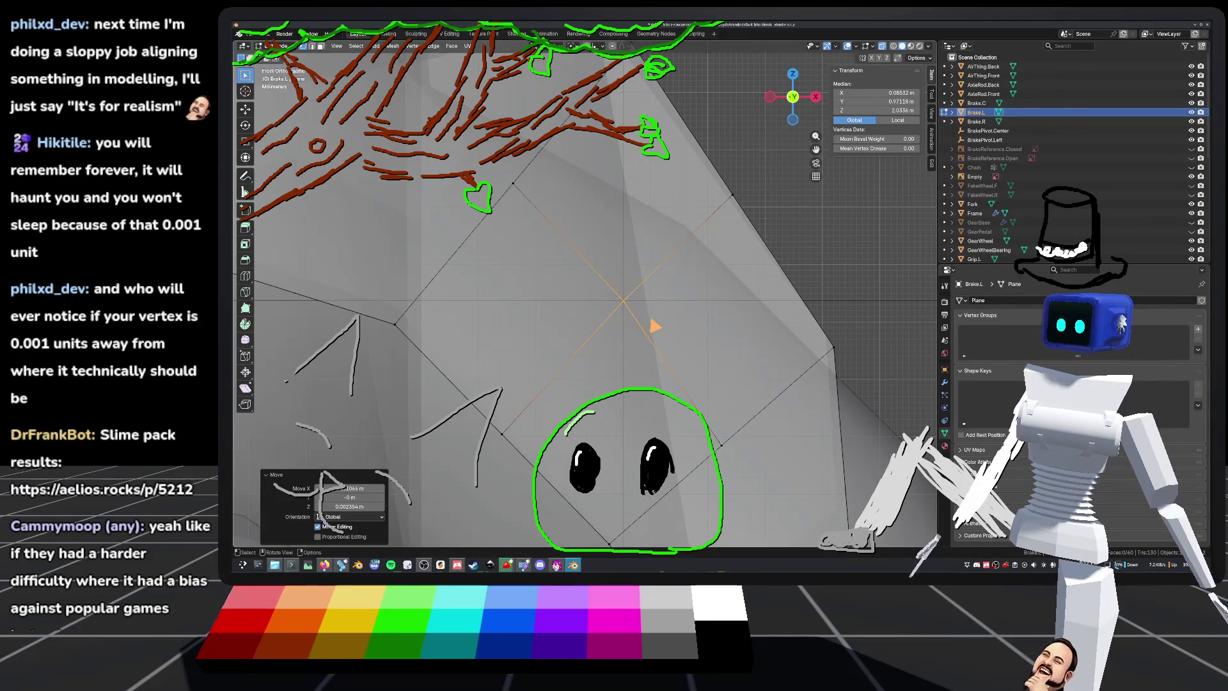
Step: Save default_bike.blend with the modified Brake.L arm
scroll(654, 325, down, 3)
mouse_move(651, 328)
middle_down()
mouse_move(708, 328)
mouse_move(650, 314)
middle_up()
scroll(626, 273, down, 6)
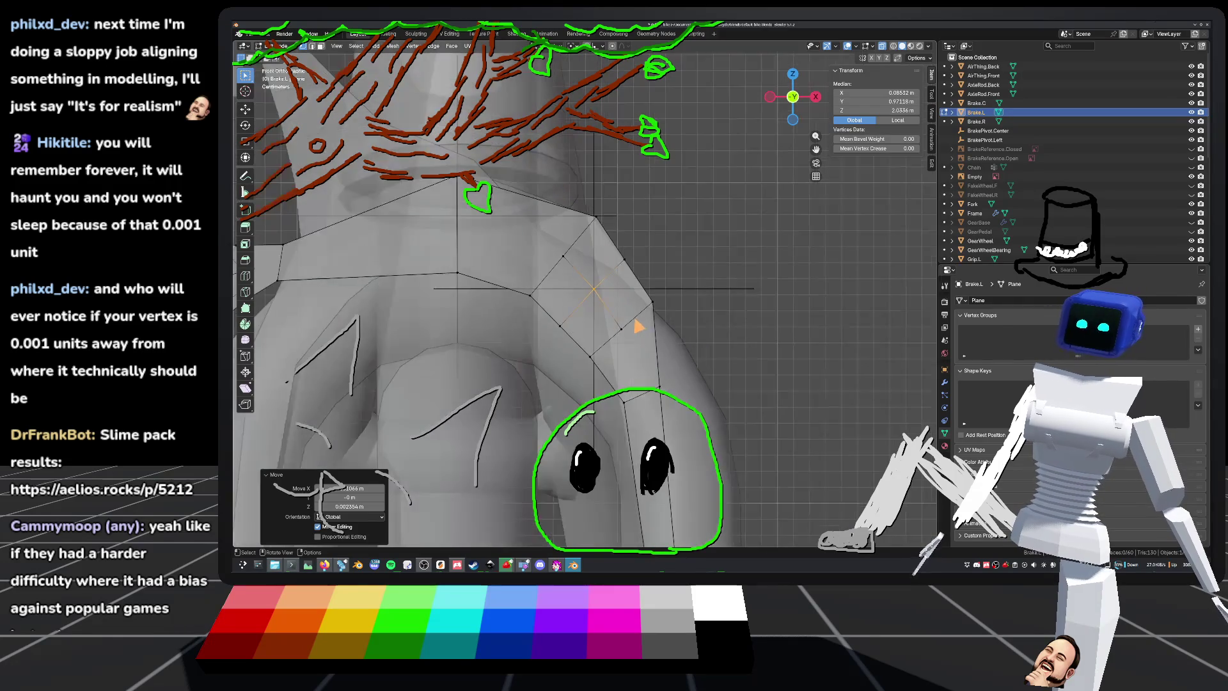
key(ctrl+s)
scroll(632, 323, up, 10)
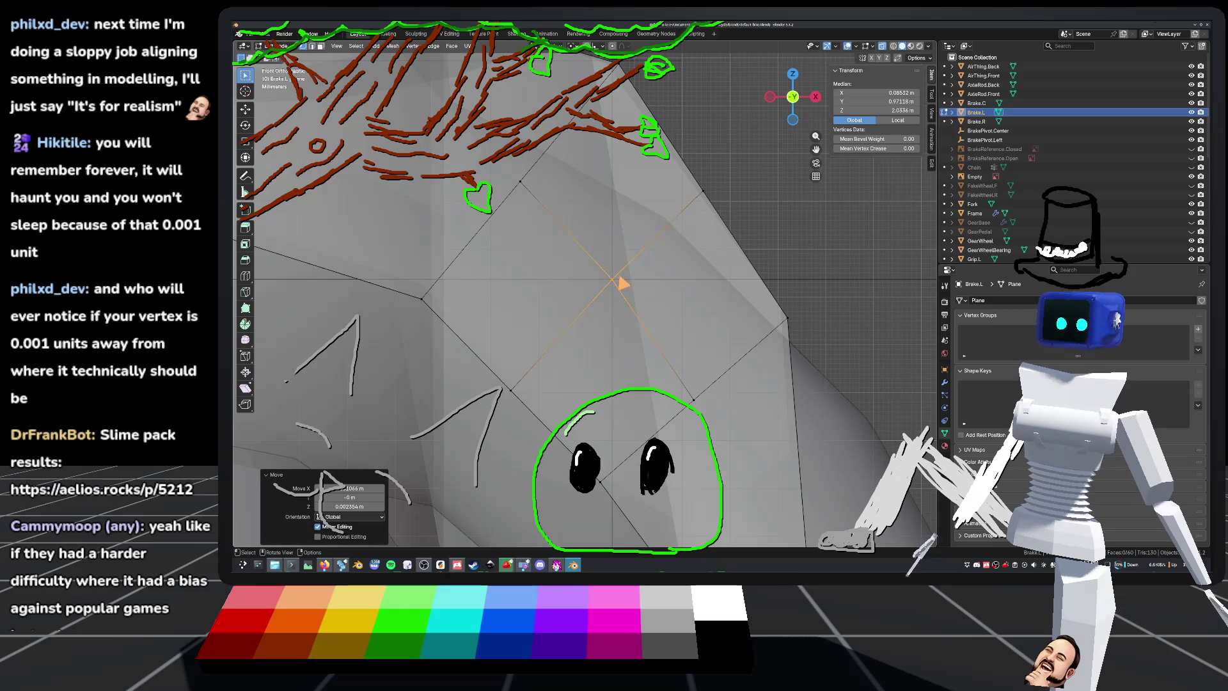
Step: Bevel the selected Brake.L vertex into a small face
right_click(621, 292)
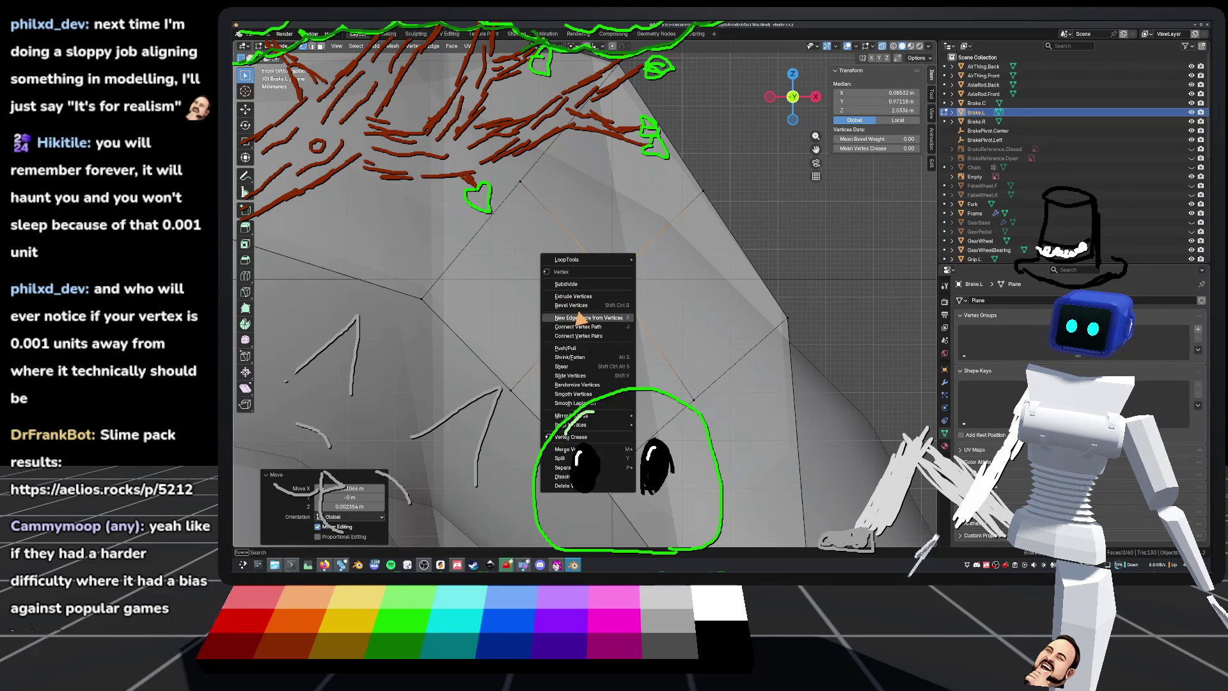
click(578, 305)
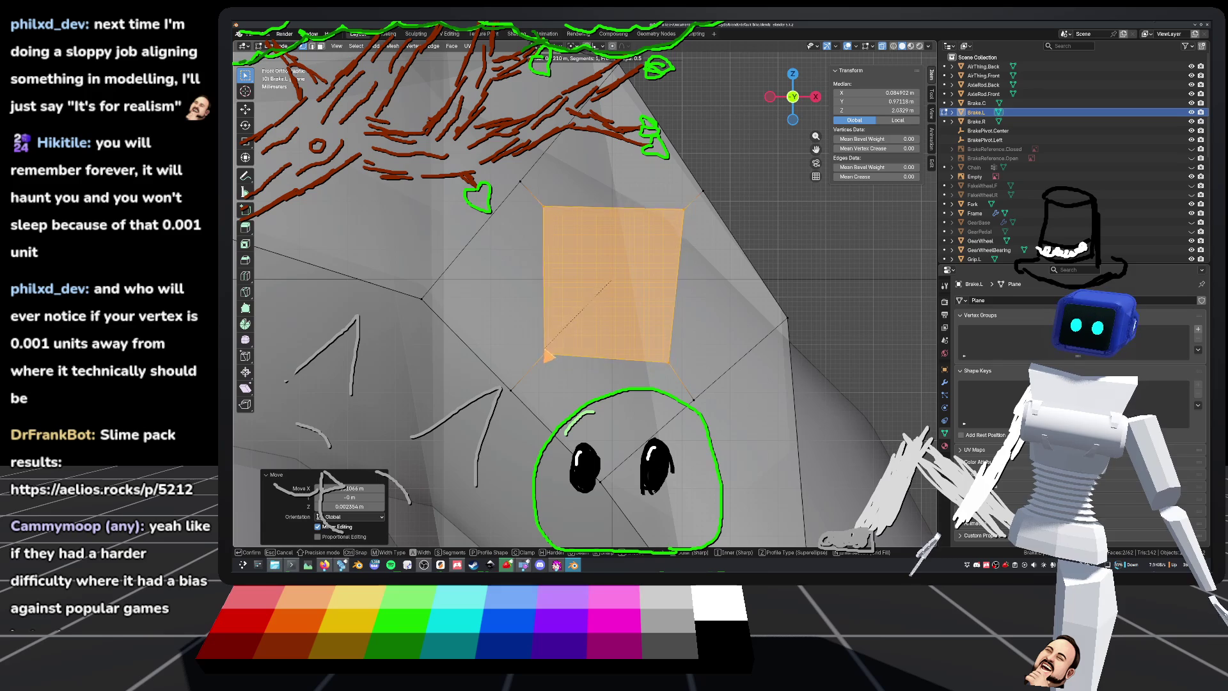
click(557, 345)
scroll(557, 345, down, 2)
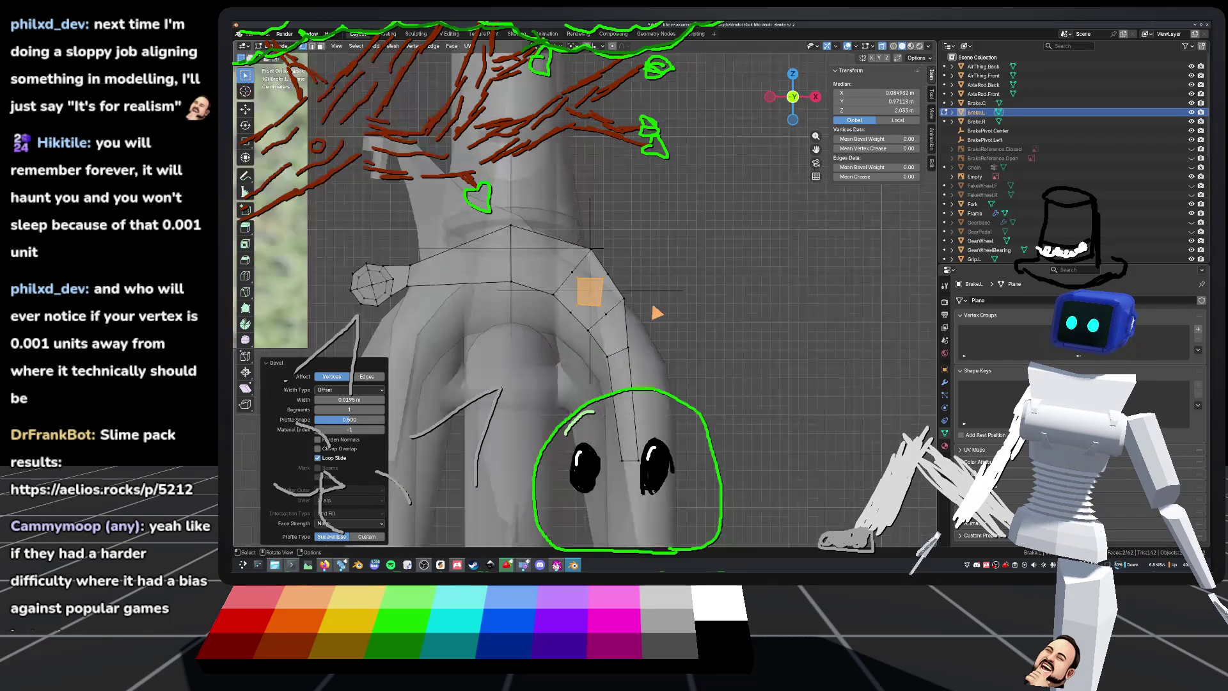
mouse_move(557, 344)
shift+middle_down()
mouse_move(512, 320)
mouse_move(511, 294)
shift+middle_up()
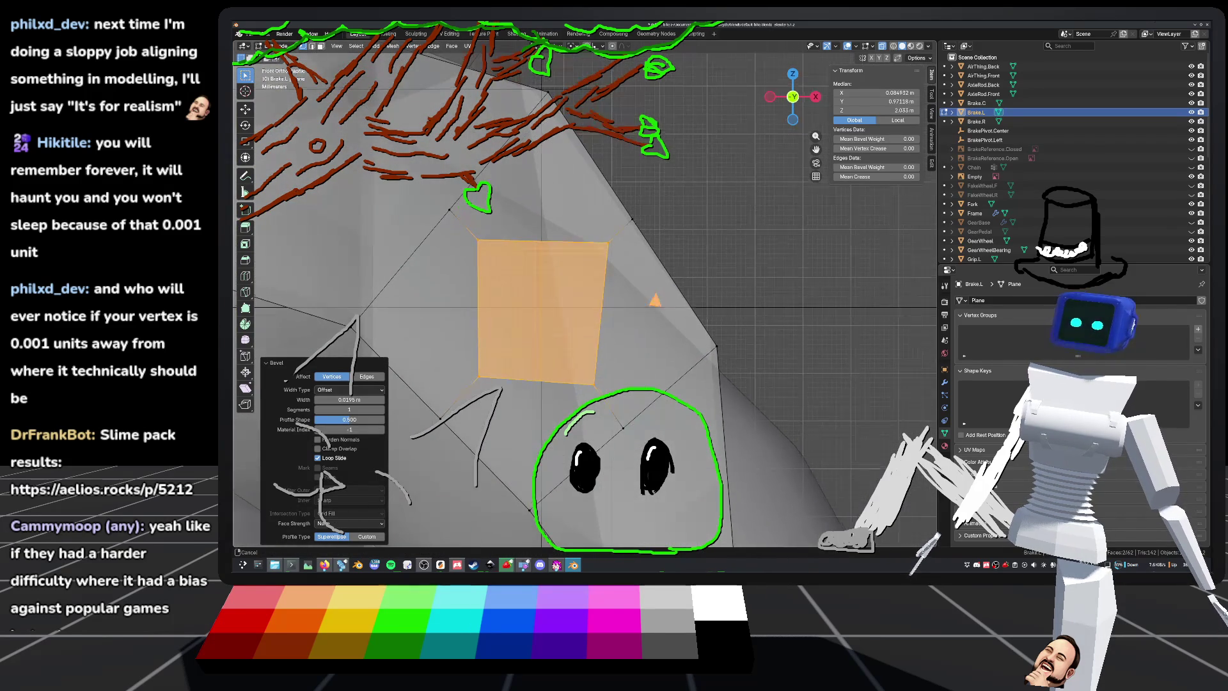
shift+middle_drag(625, 311, 676, 301)
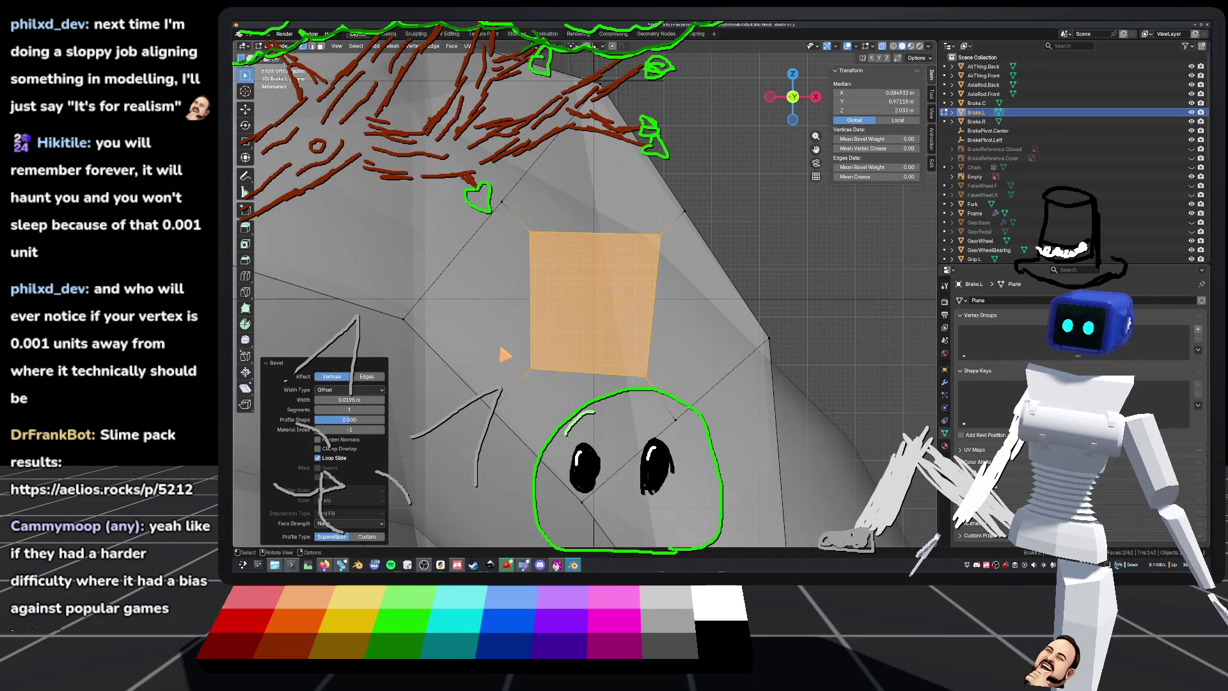
Step: Make the bevelled face a regular square and select it
right_click(618, 246)
mouse_move(601, 192)
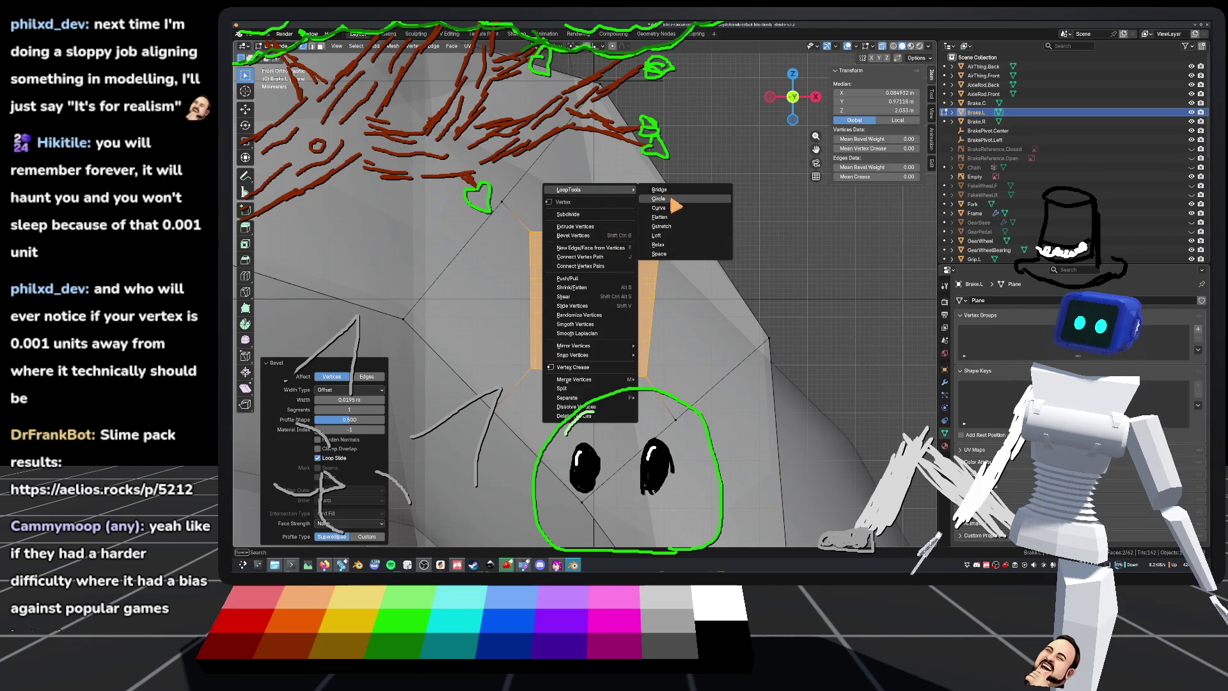
click(673, 202)
click(753, 221)
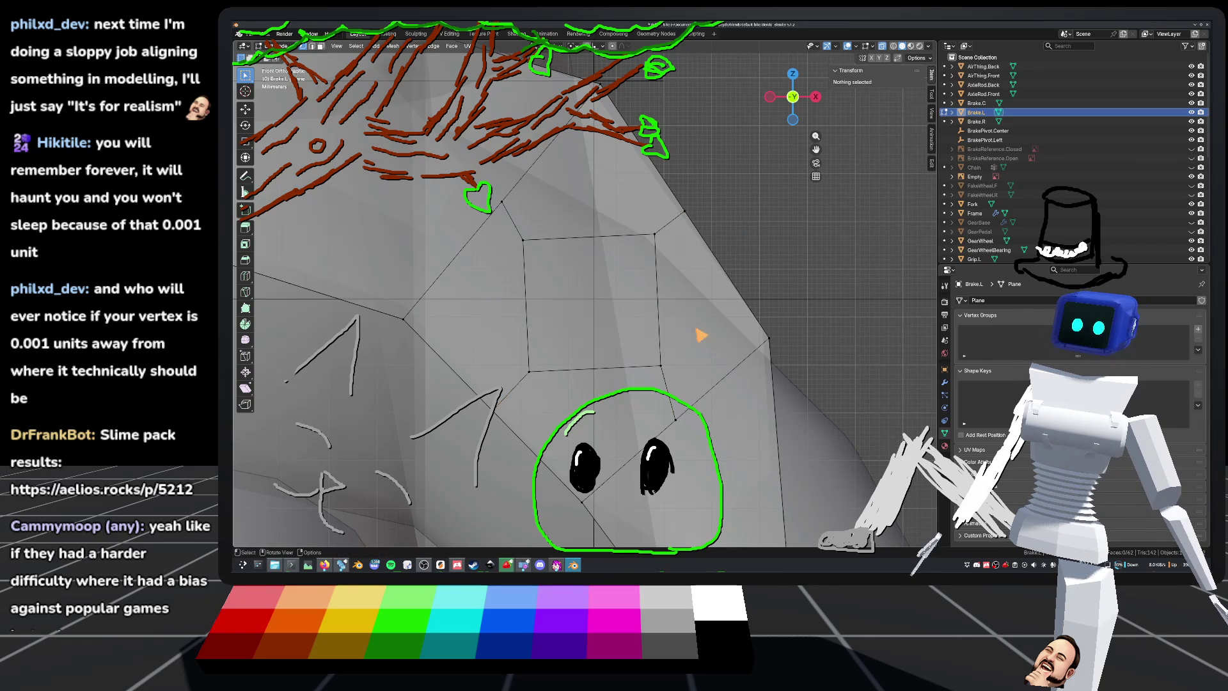
drag(524, 243, 671, 387)
Step: Subdivide the square into four, delete its centre vertex, and save the file
right_click(569, 305)
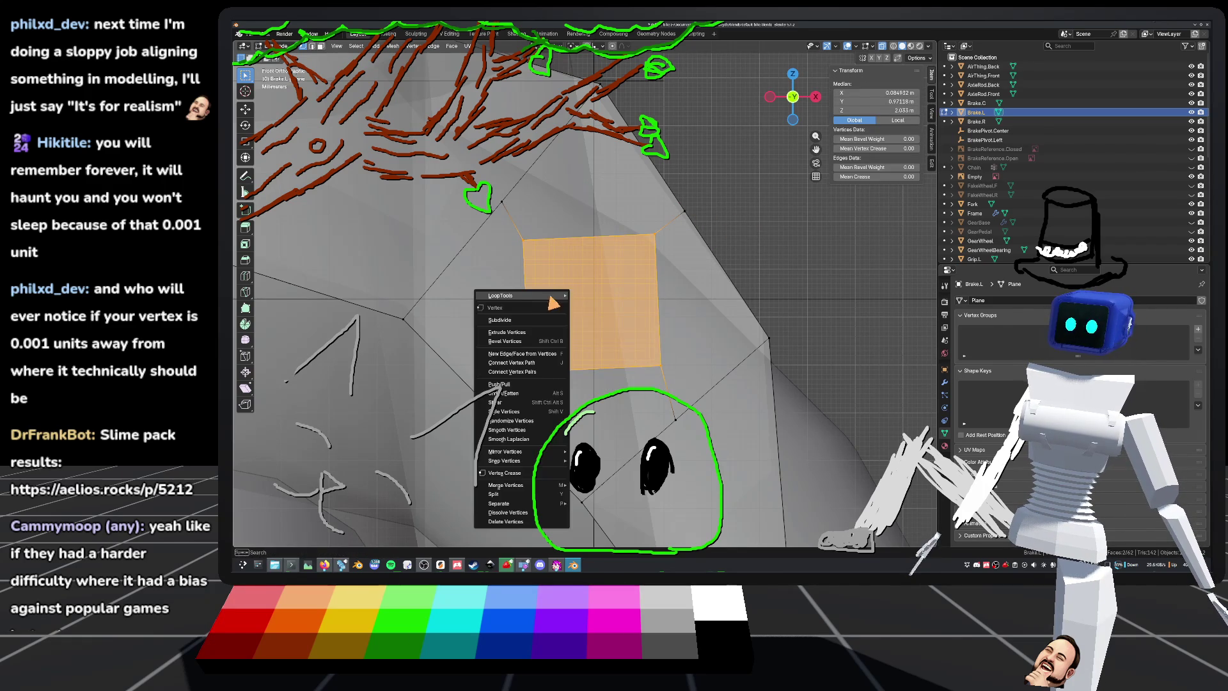
click(515, 329)
key(1)
click(590, 301)
right_click(589, 300)
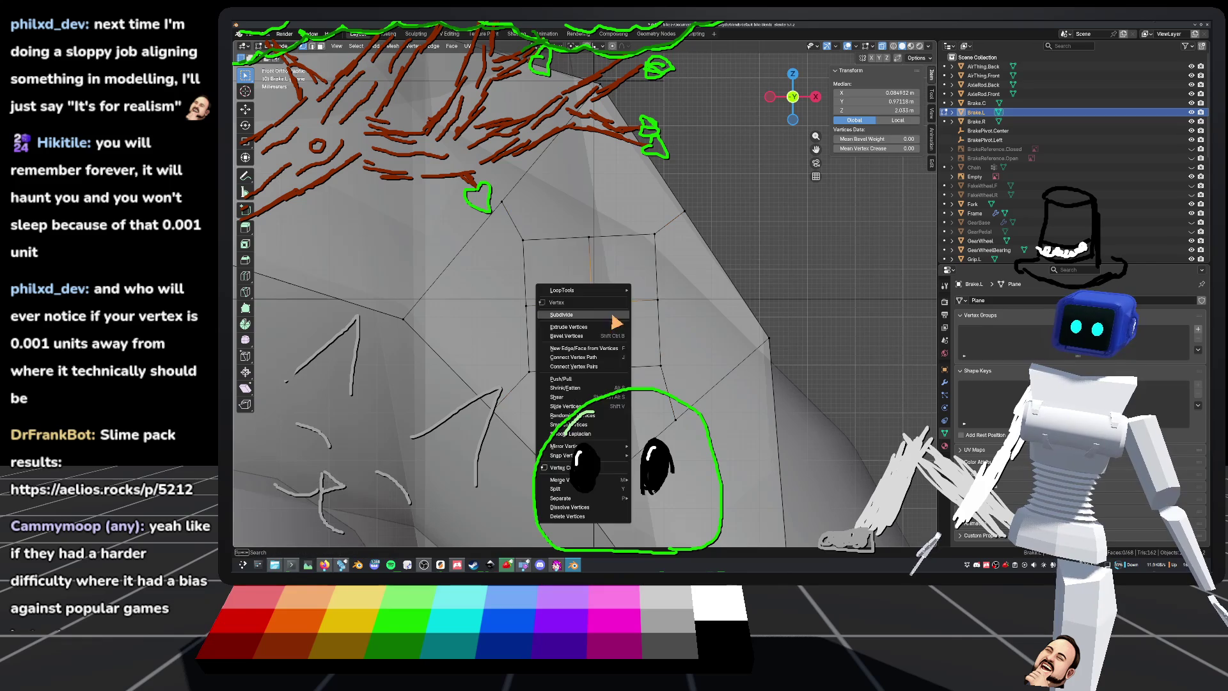
click(583, 516)
key(ctrl+s)
key(Tab)
key(Tab)
Step: Turn the square face into an octagon and view it from the front
drag(513, 231, 668, 386)
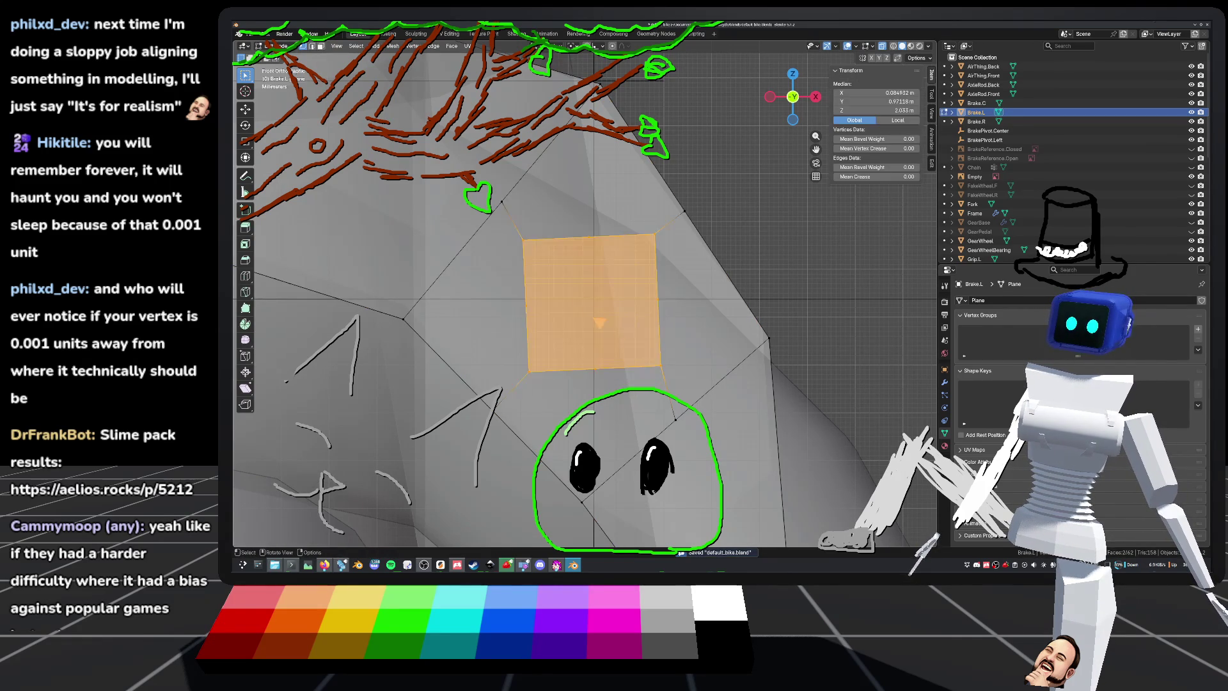
right_click(578, 301)
mouse_move(563, 74)
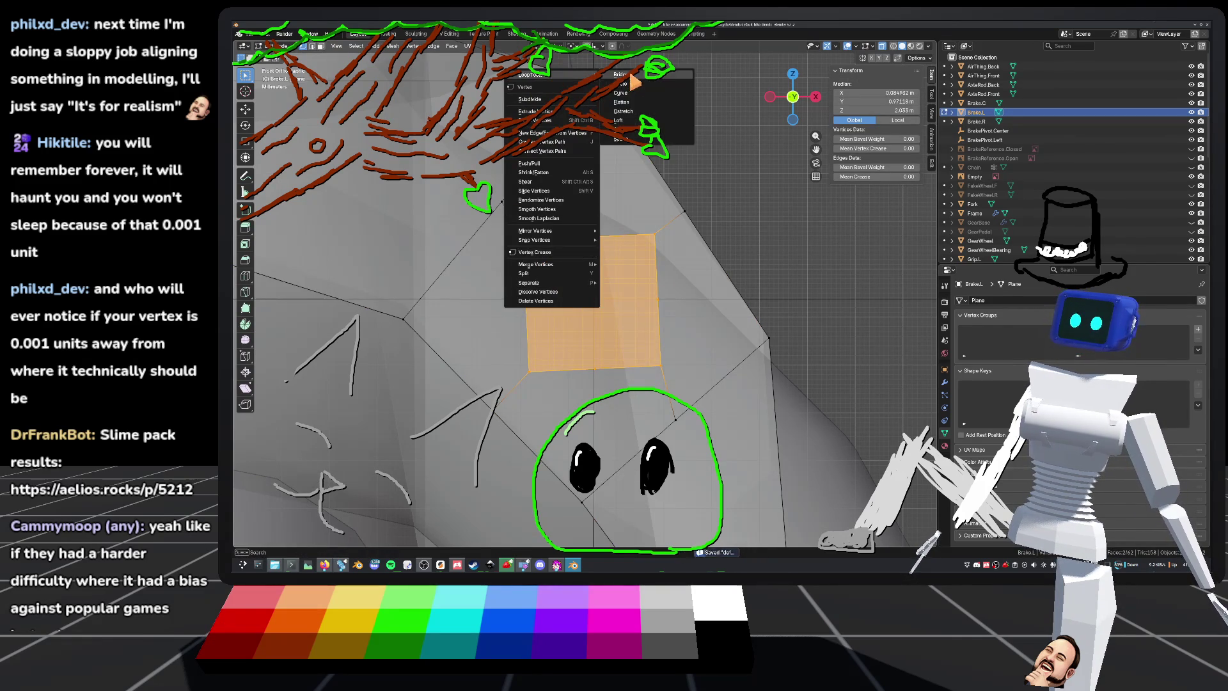
click(623, 83)
middle_drag(699, 286, 746, 315)
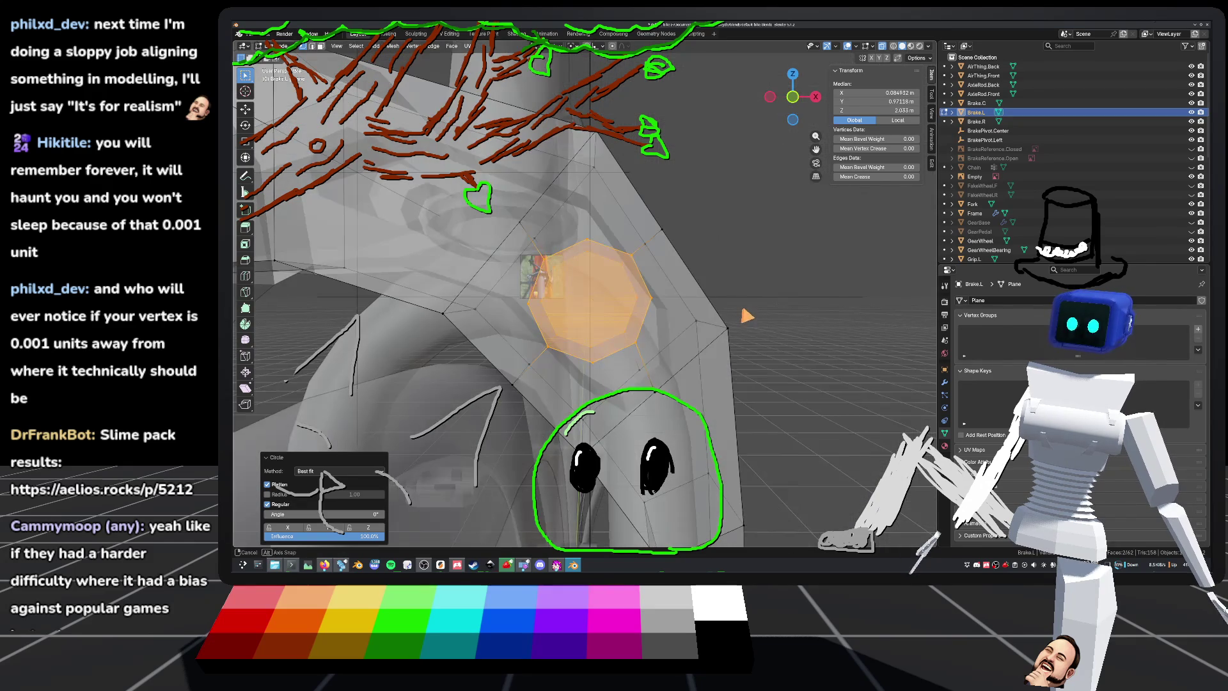
click(792, 97)
scroll(710, 293, up, 2)
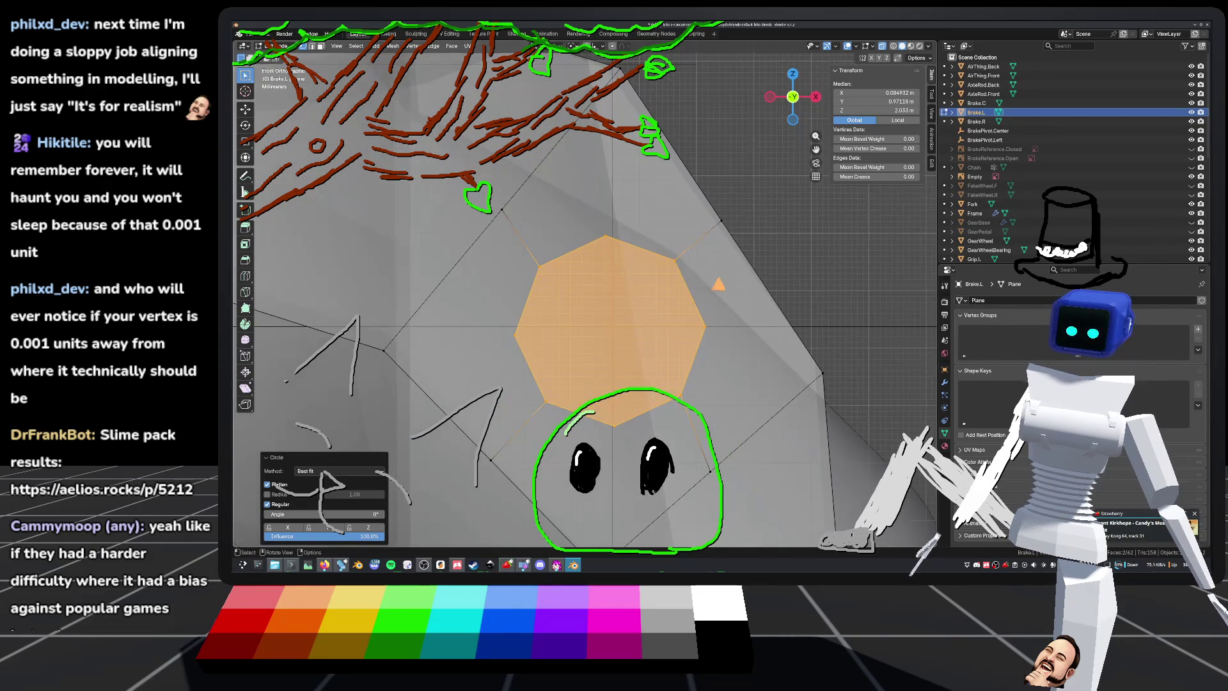
key(e)
right_click(724, 221)
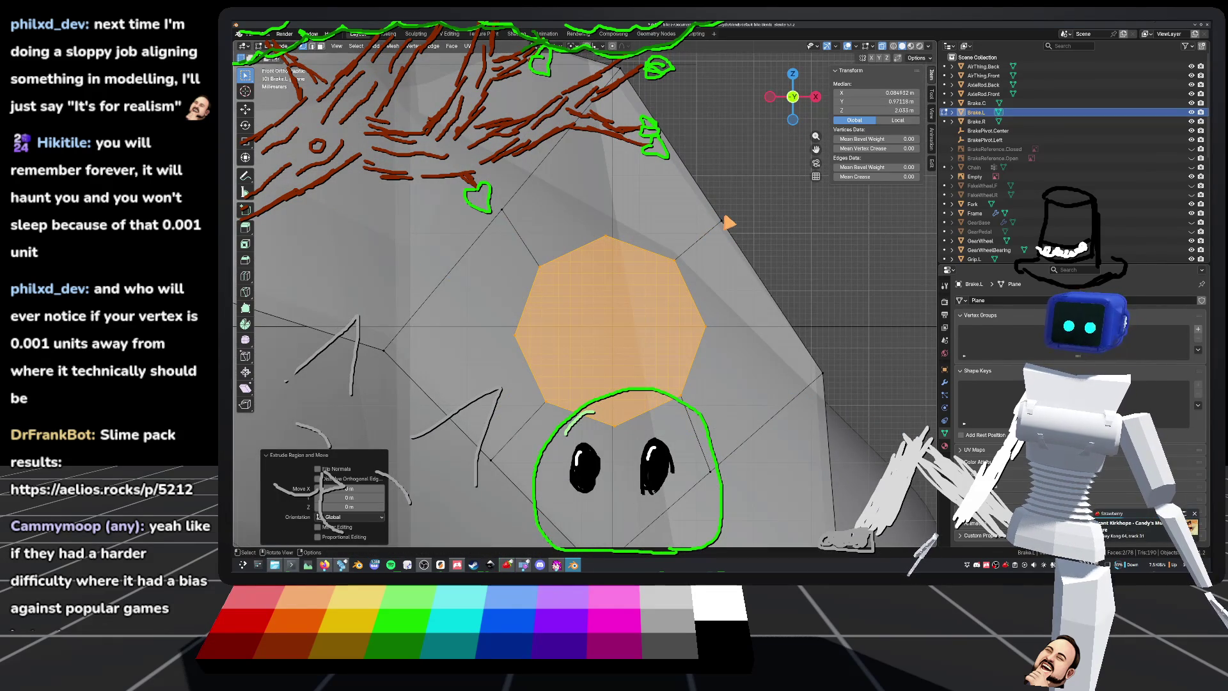
key(ctrl+z)
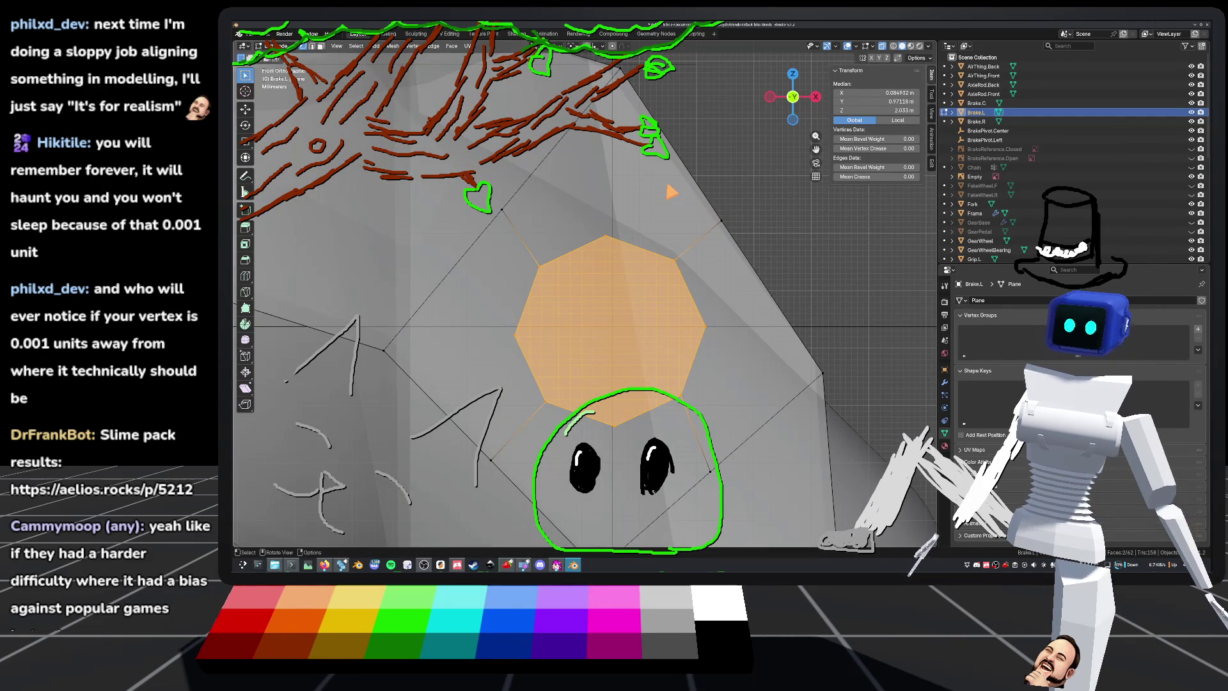
Step: Rotate the octagon face 2.72° and nudge it, then save and leave Edit Mode
key(r)
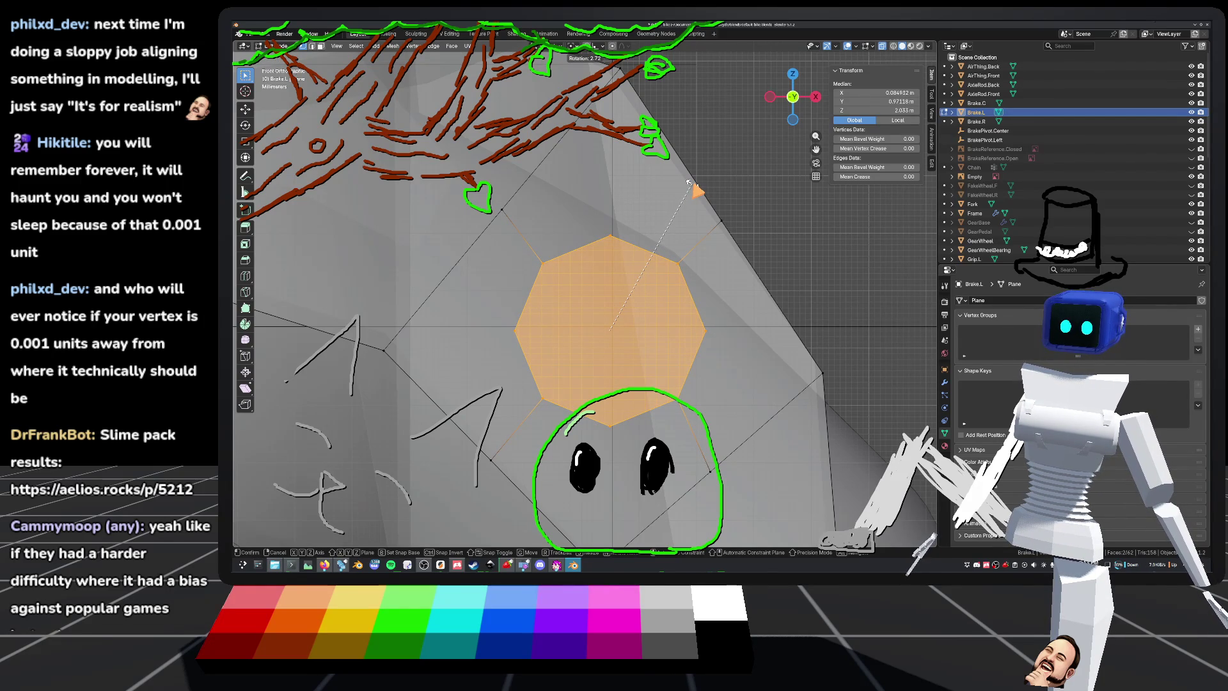
click(688, 184)
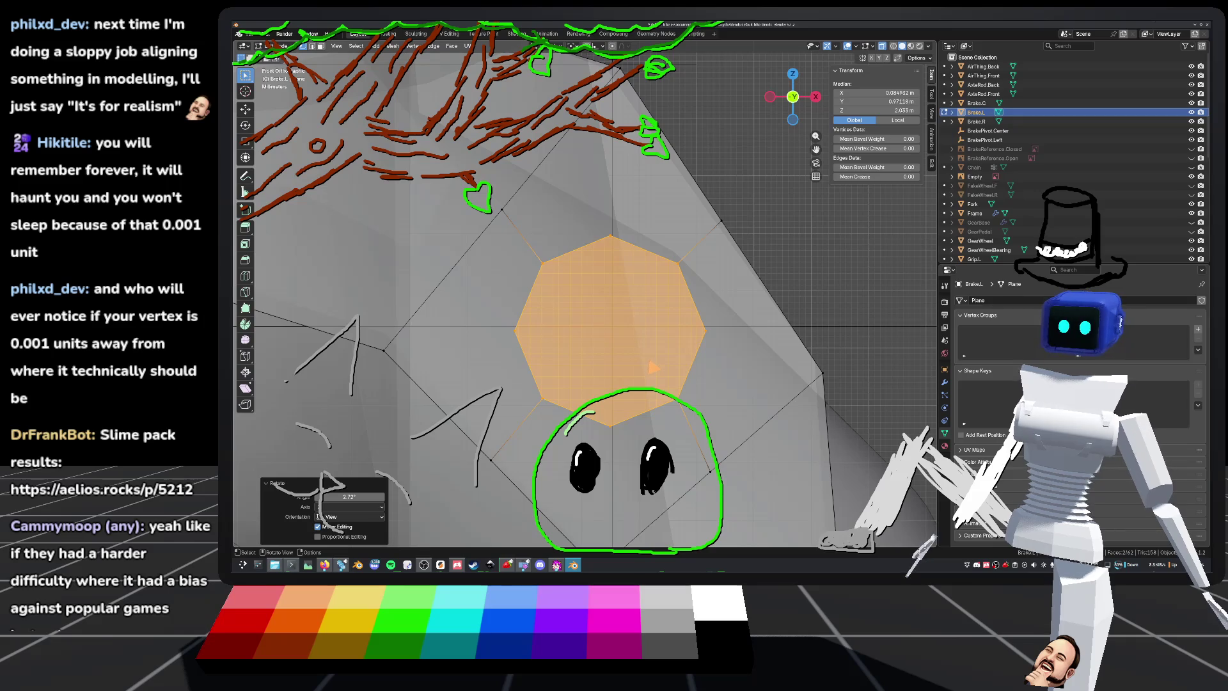
scroll(652, 366, down, 2)
scroll(653, 367, up, 3)
key(g)
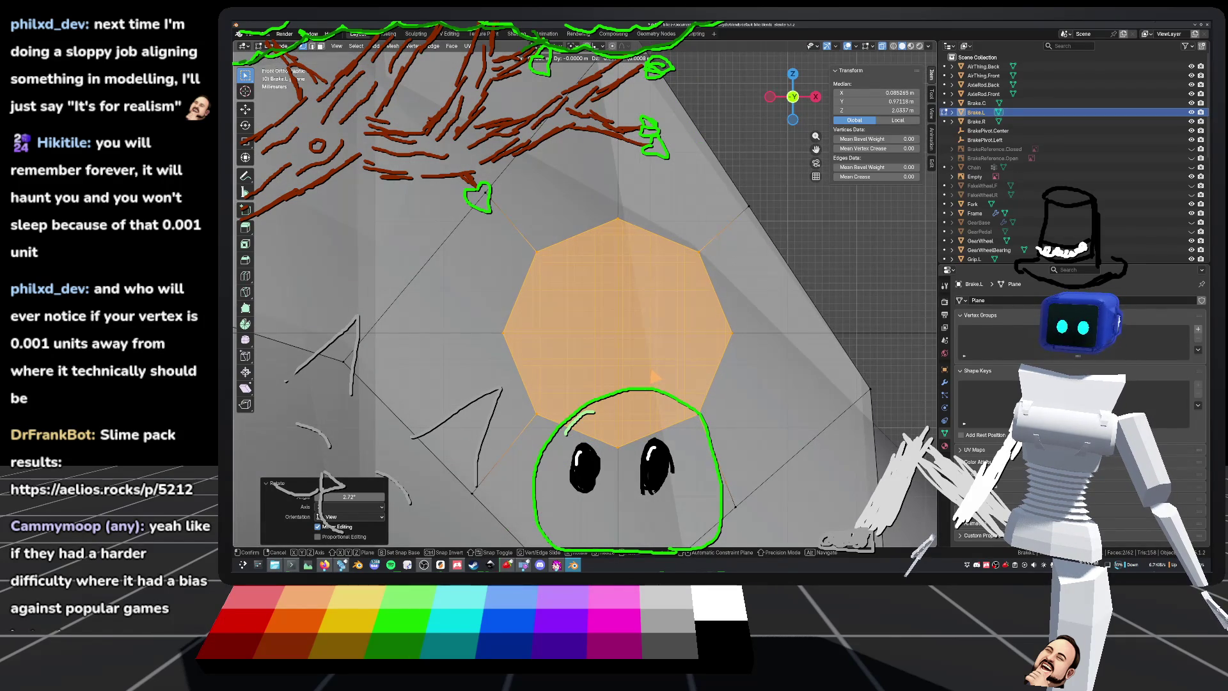
key(Escape)
scroll(653, 377, down, 3)
mouse_move(672, 364)
middle_down()
mouse_move(707, 282)
mouse_move(646, 313)
mouse_move(594, 310)
mouse_move(556, 351)
mouse_move(588, 310)
mouse_move(657, 327)
mouse_move(567, 323)
mouse_move(649, 364)
mouse_move(715, 324)
mouse_move(767, 323)
mouse_move(598, 320)
mouse_move(621, 333)
middle_up()
key(alt+a)
key(ctrl+s)
key(Tab)
scroll(621, 333, up, 3)
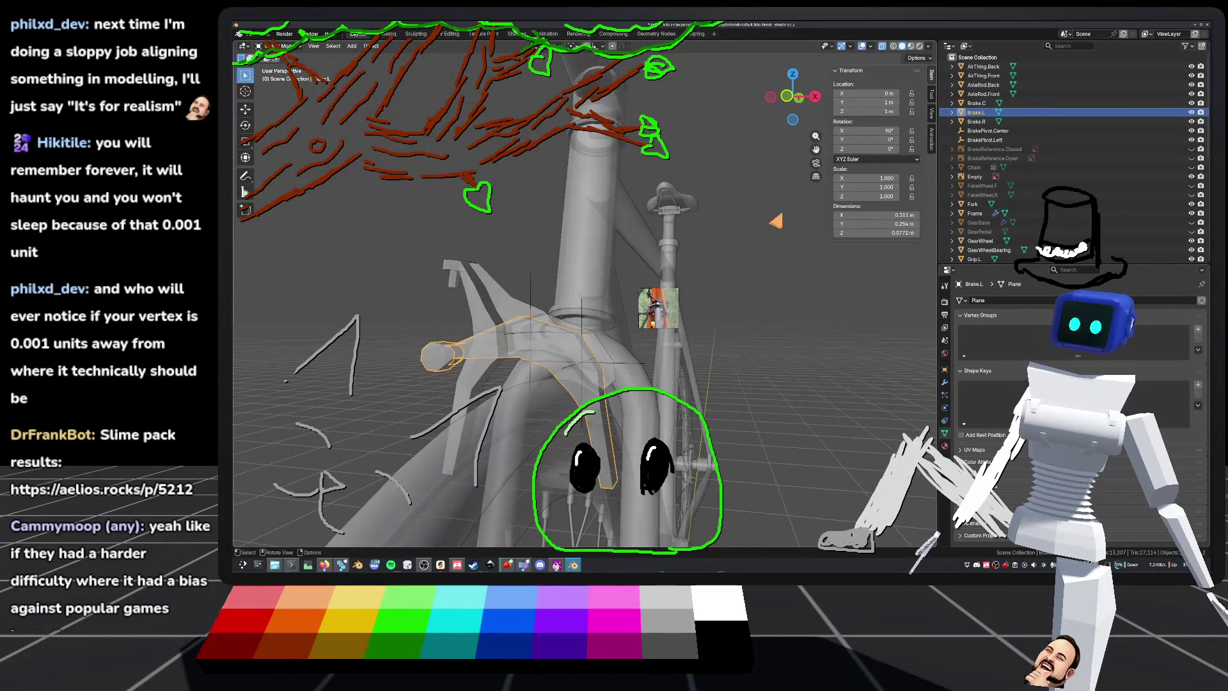
drag(1191, 149, 1191, 158)
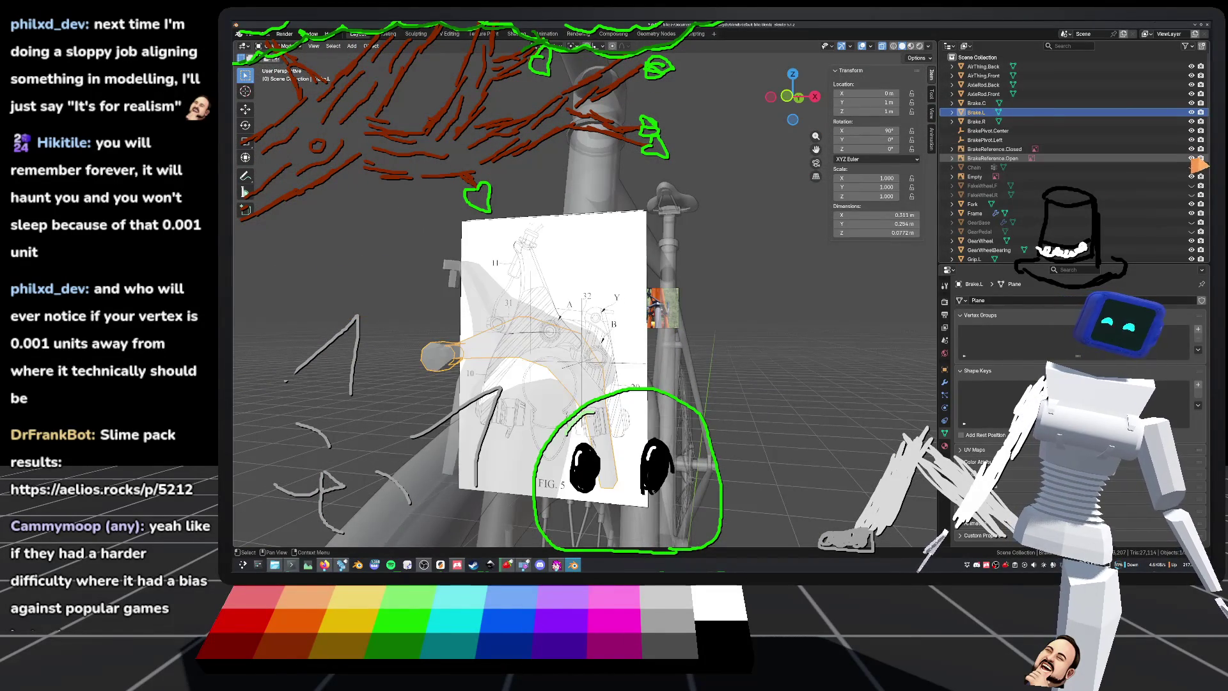
click(787, 97)
scroll(533, 411, up, 4)
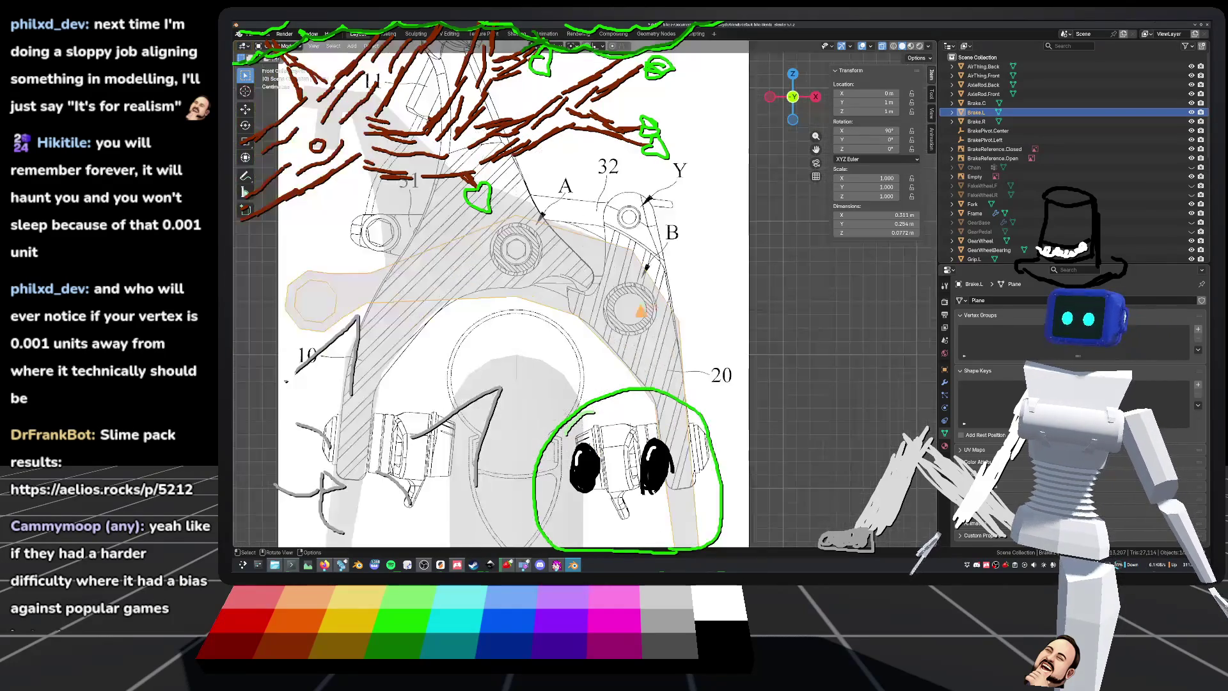
scroll(642, 322, up, 3)
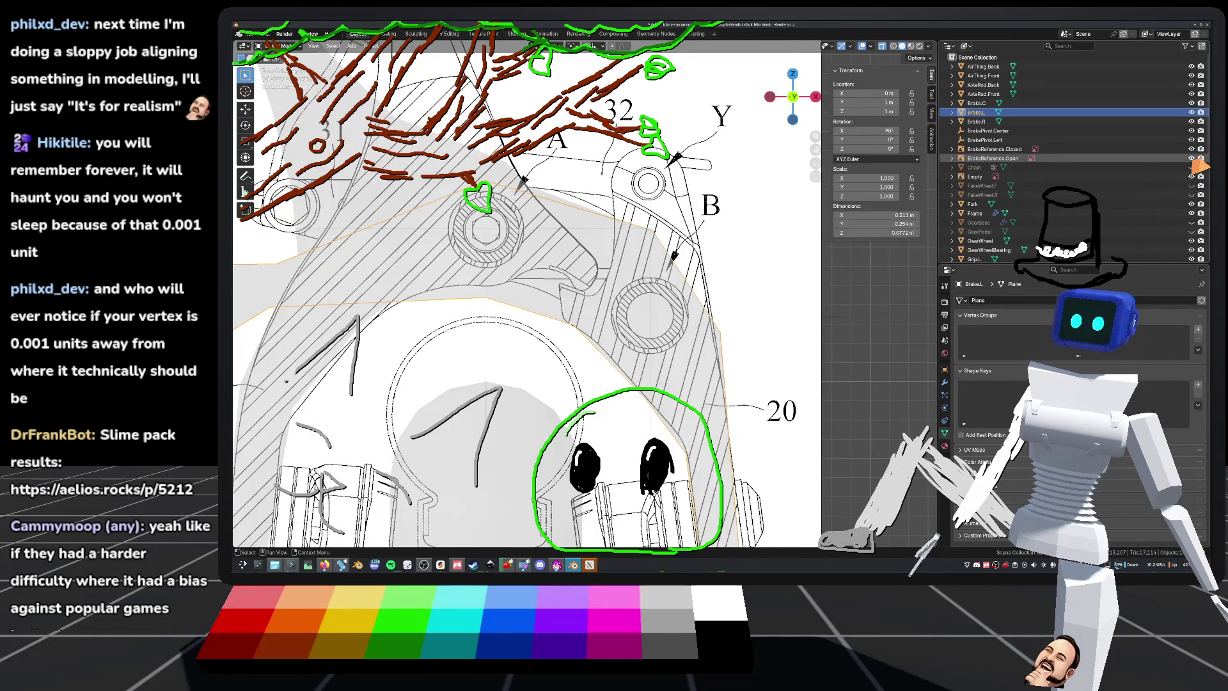
click(1191, 158)
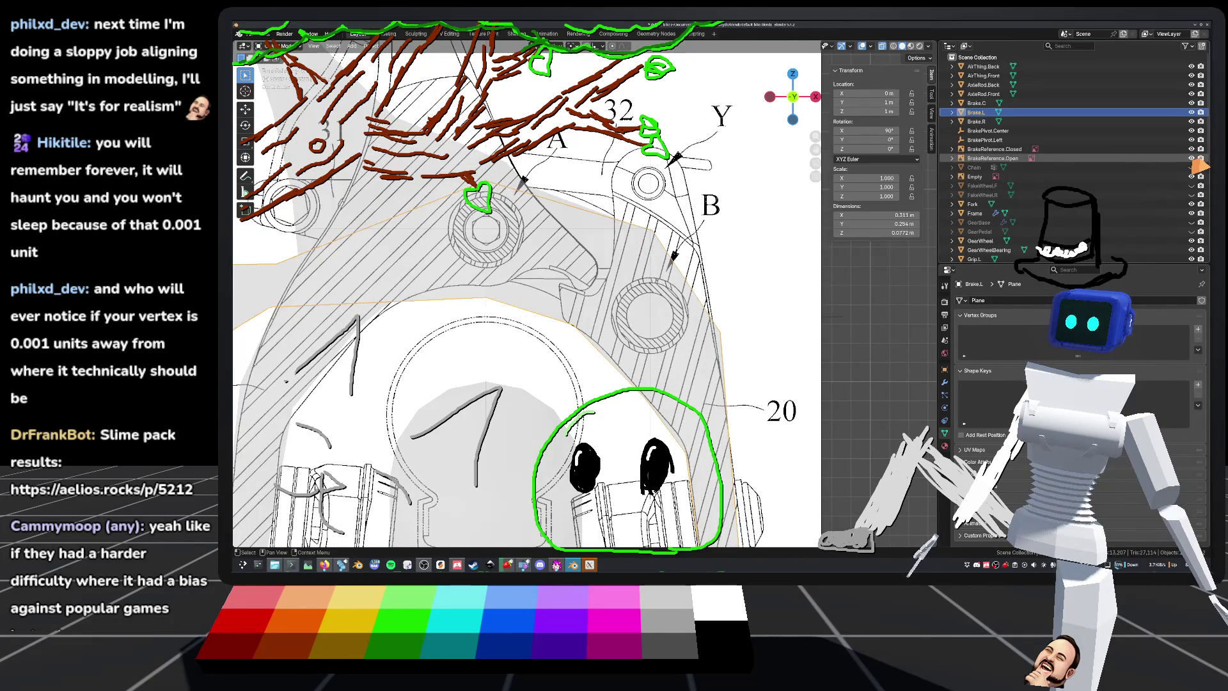
click(1191, 159)
click(1192, 160)
scroll(729, 258, down, 3)
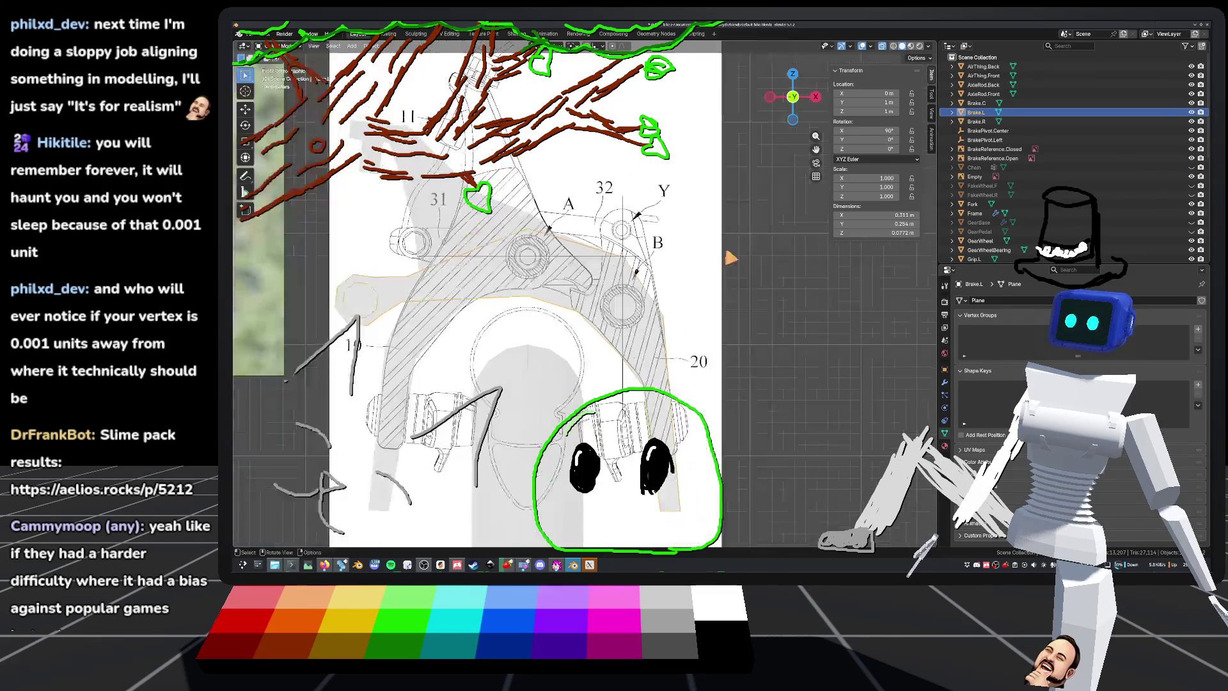
scroll(729, 262, down, 2)
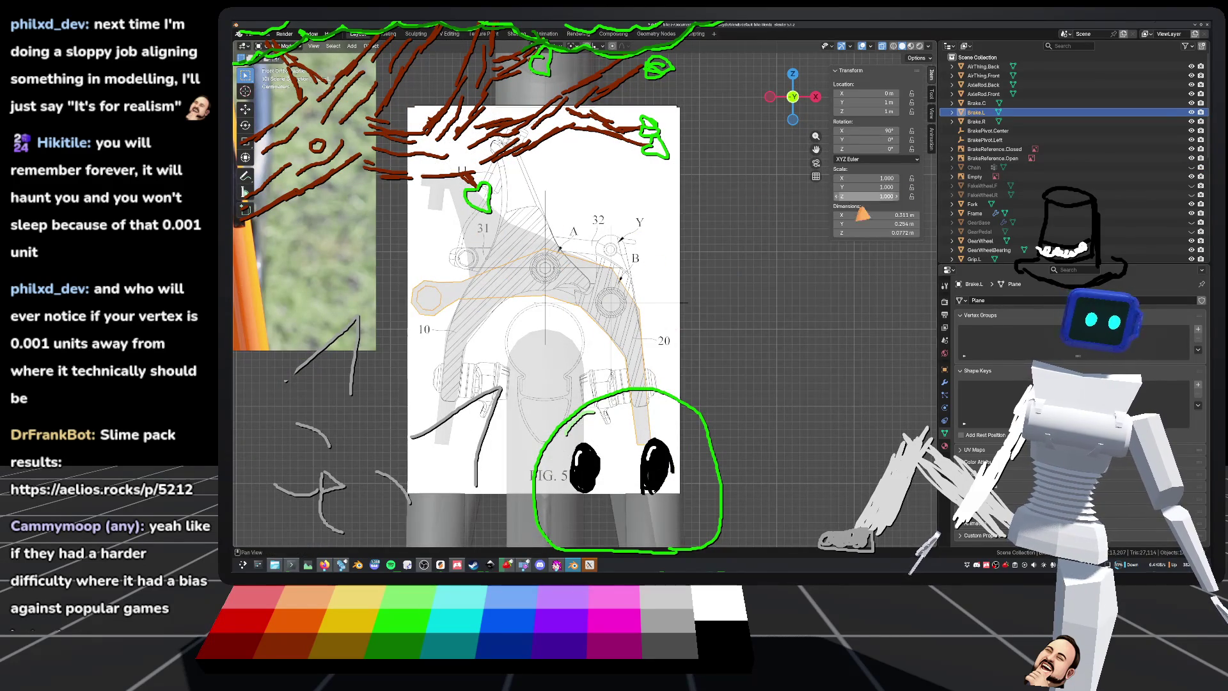
key(ctrl+s)
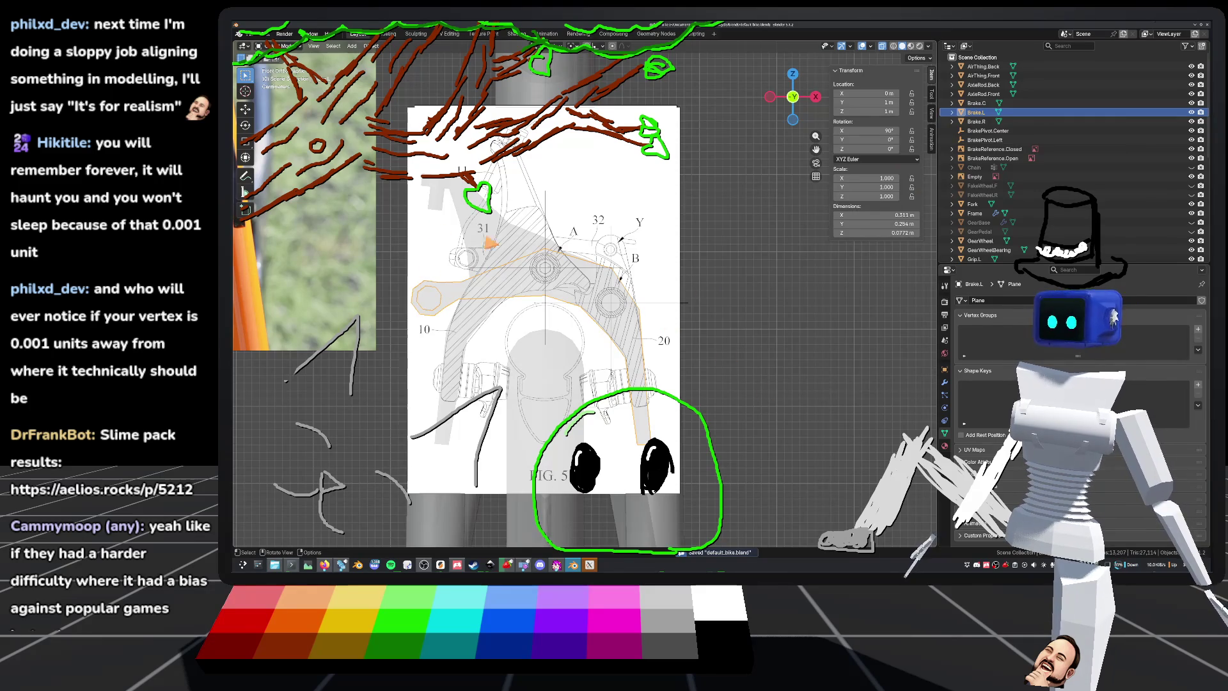
click(1190, 158)
click(1191, 149)
mouse_move(710, 253)
middle_down()
mouse_move(647, 284)
mouse_move(613, 343)
middle_up()
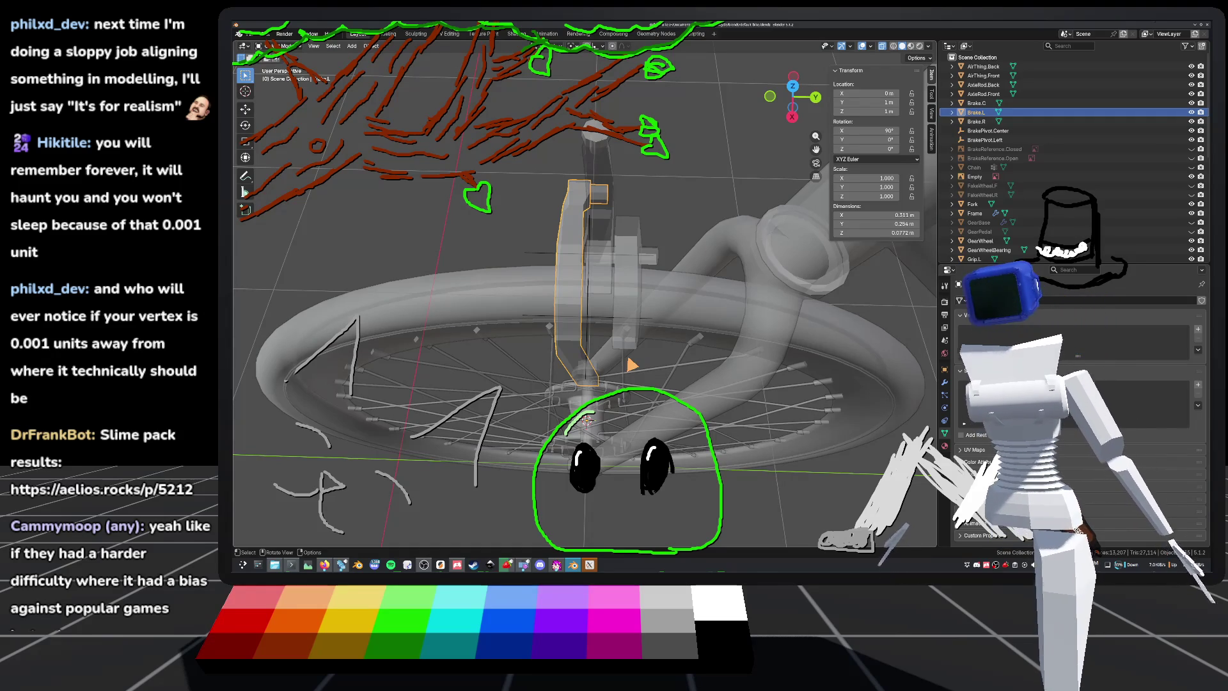
Step: Orbit to the brake, enter Edit Mode on Brake.L, and zoom in beside the fork
mouse_move(631, 363)
middle_down()
mouse_move(630, 303)
mouse_move(615, 295)
mouse_move(612, 308)
mouse_move(669, 293)
mouse_move(630, 297)
mouse_move(631, 266)
mouse_move(682, 280)
mouse_move(689, 299)
mouse_move(639, 301)
mouse_move(636, 279)
mouse_move(597, 271)
mouse_move(628, 285)
mouse_move(616, 307)
mouse_move(630, 289)
mouse_move(597, 293)
mouse_move(603, 273)
mouse_move(571, 241)
middle_up()
key(Tab)
scroll(629, 289, up, 3)
Step: Move a brake-arm face 0.0208 m along the Y axis
click(557, 225)
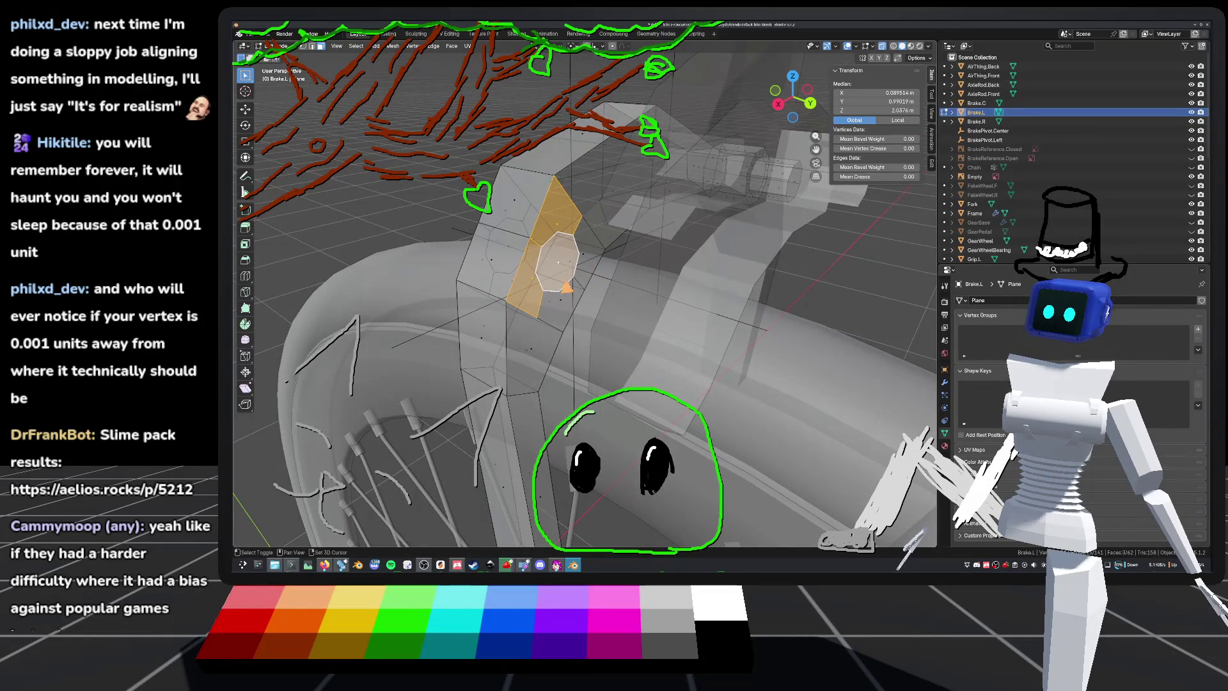
middle_drag(592, 263, 667, 270)
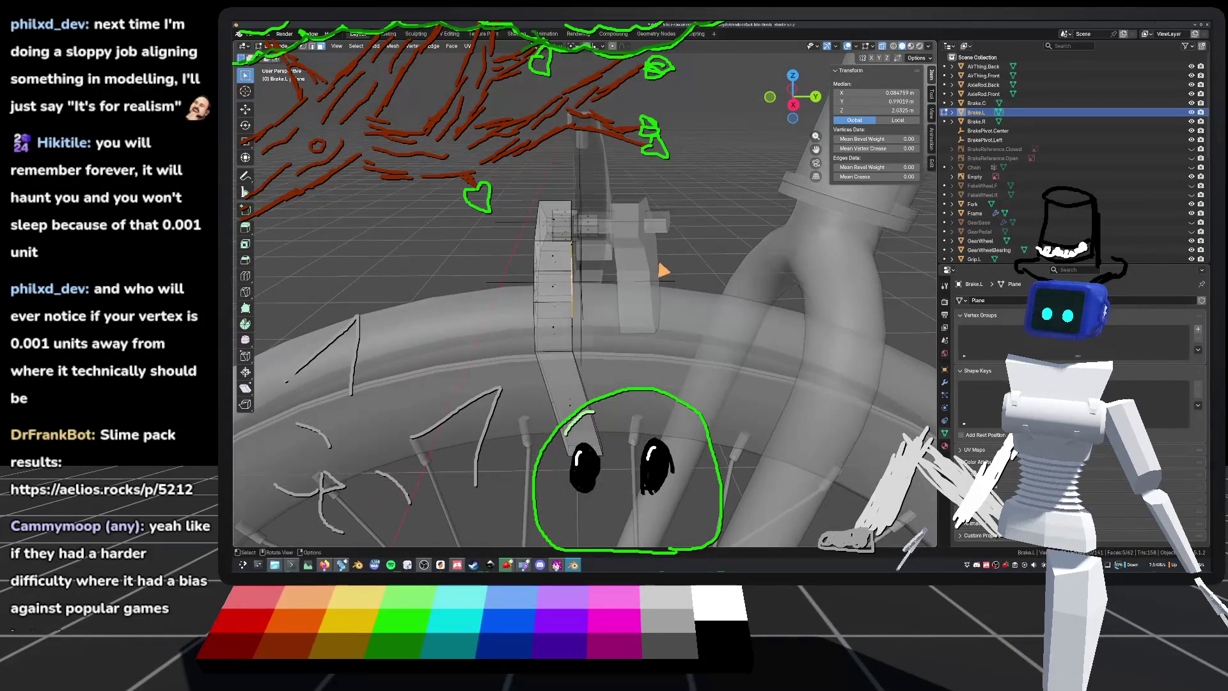
key(g)
key(y)
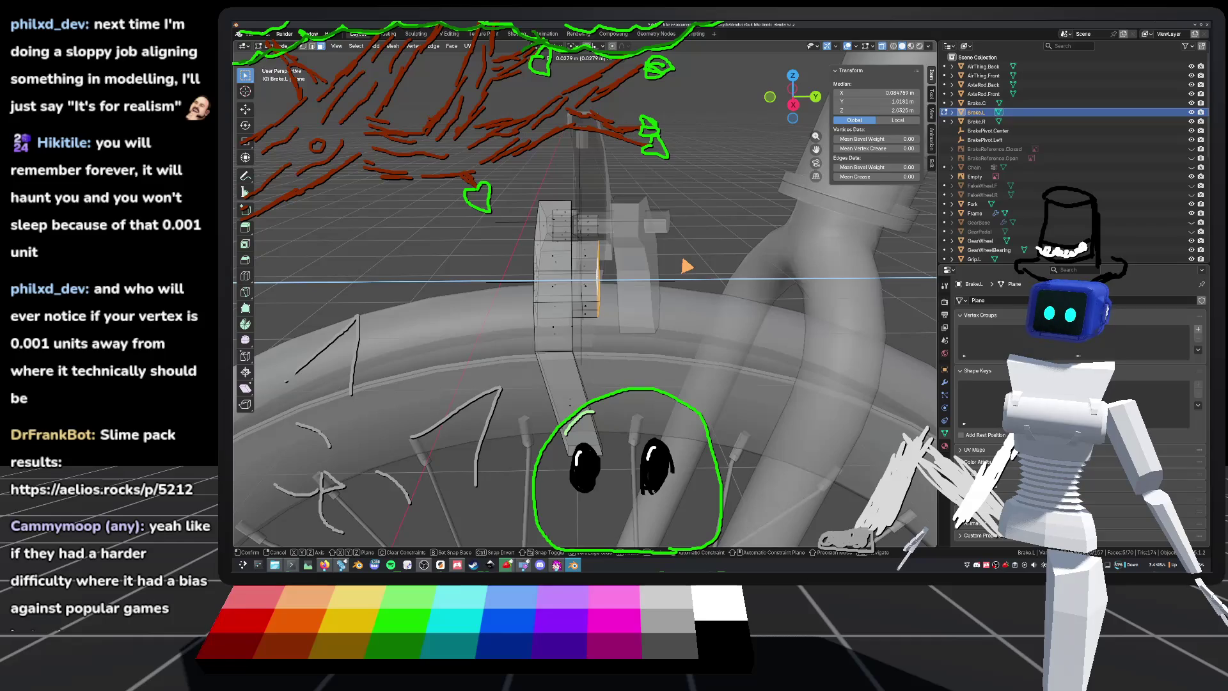
click(688, 266)
mouse_move(688, 265)
middle_down()
mouse_move(652, 332)
mouse_move(607, 316)
mouse_move(720, 307)
mouse_move(674, 325)
mouse_move(680, 297)
middle_up()
Step: Extrude another face on the arm 0.0833 m outward
click(607, 316)
key(e)
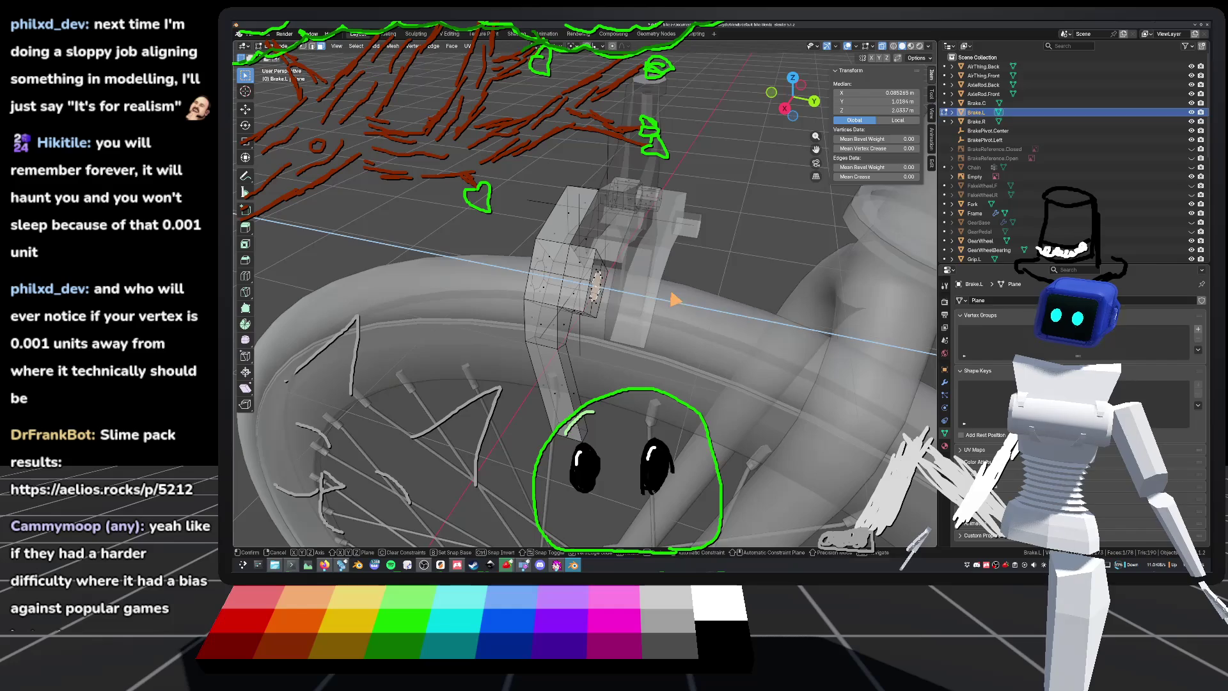
click(738, 317)
mouse_move(737, 317)
middle_down()
mouse_move(762, 290)
mouse_move(755, 299)
middle_up()
Step: Return to Object Mode and save default_bike.blend
key(Tab)
scroll(697, 278, down, 5)
key(ctrl+s)
mouse_move(639, 252)
middle_down()
mouse_move(716, 255)
mouse_move(787, 225)
mouse_move(671, 243)
mouse_move(546, 208)
mouse_move(405, 208)
mouse_move(748, 93)
middle_up()
key(alt+a)
scroll(644, 243, up, 6)
key(ctrl+s)
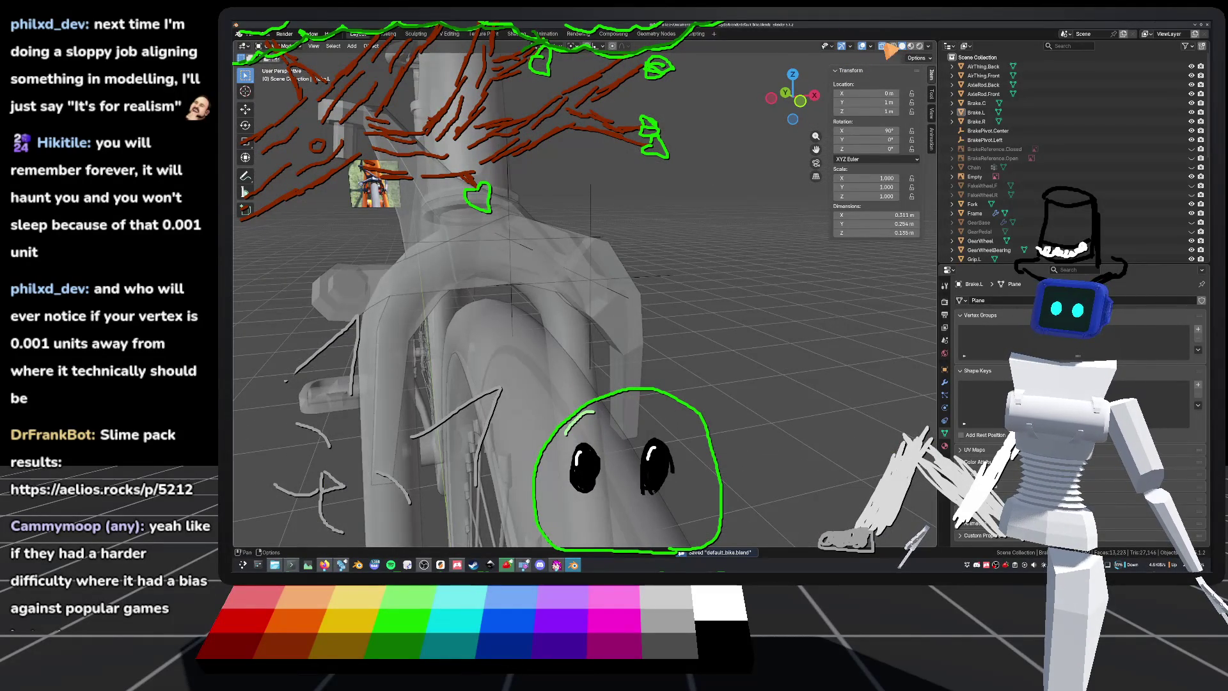
middle_drag(888, 53, 768, 160)
scroll(650, 282, down, 5)
scroll(575, 269, up, 5)
mouse_move(575, 269)
middle_down()
mouse_move(539, 262)
mouse_move(624, 248)
middle_up()
scroll(624, 248, down, 5)
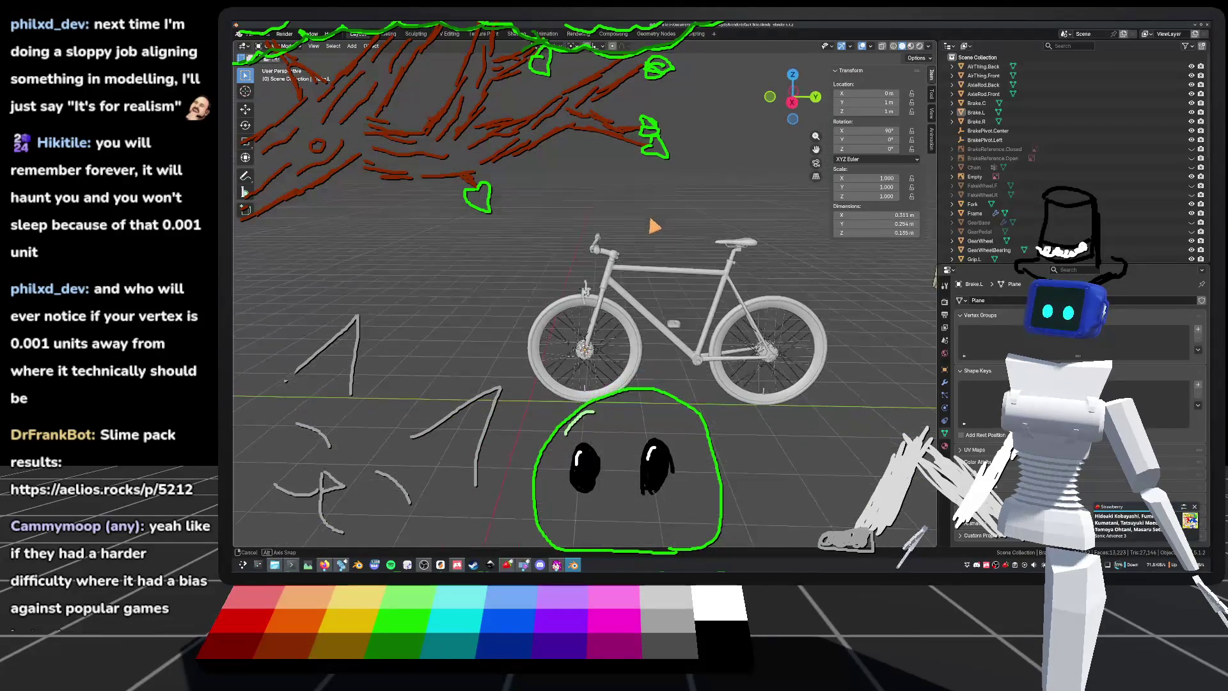
scroll(585, 294, down, 2)
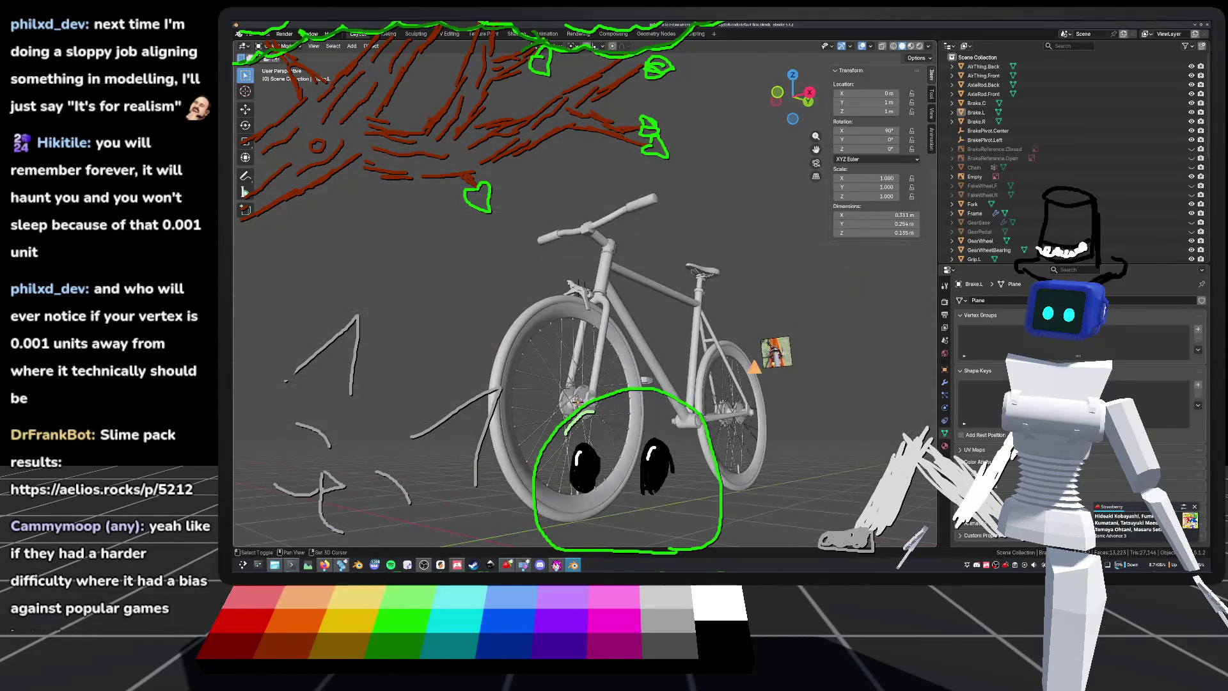
scroll(585, 294, up, 3)
middle_drag(585, 294, 672, 255)
scroll(672, 256, down, 2)
mouse_move(644, 315)
middle_down()
mouse_move(734, 256)
mouse_move(646, 288)
mouse_move(601, 256)
middle_up()
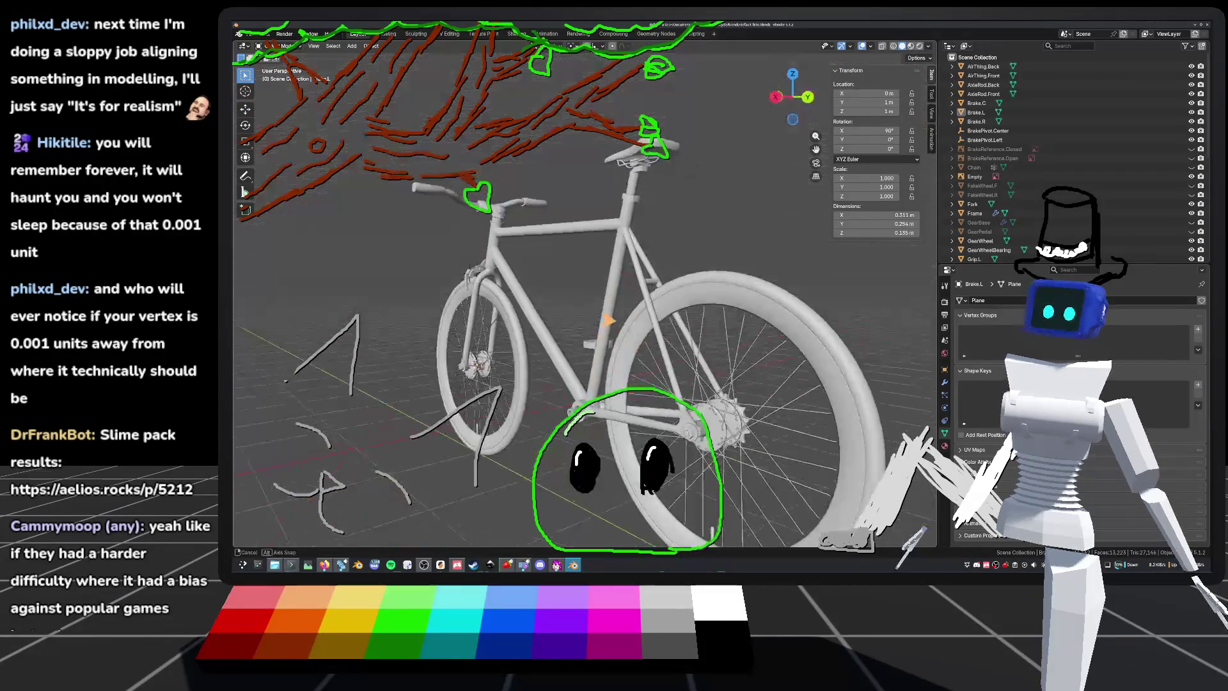
mouse_move(508, 338)
middle_down()
mouse_move(430, 392)
mouse_move(435, 323)
middle_up()
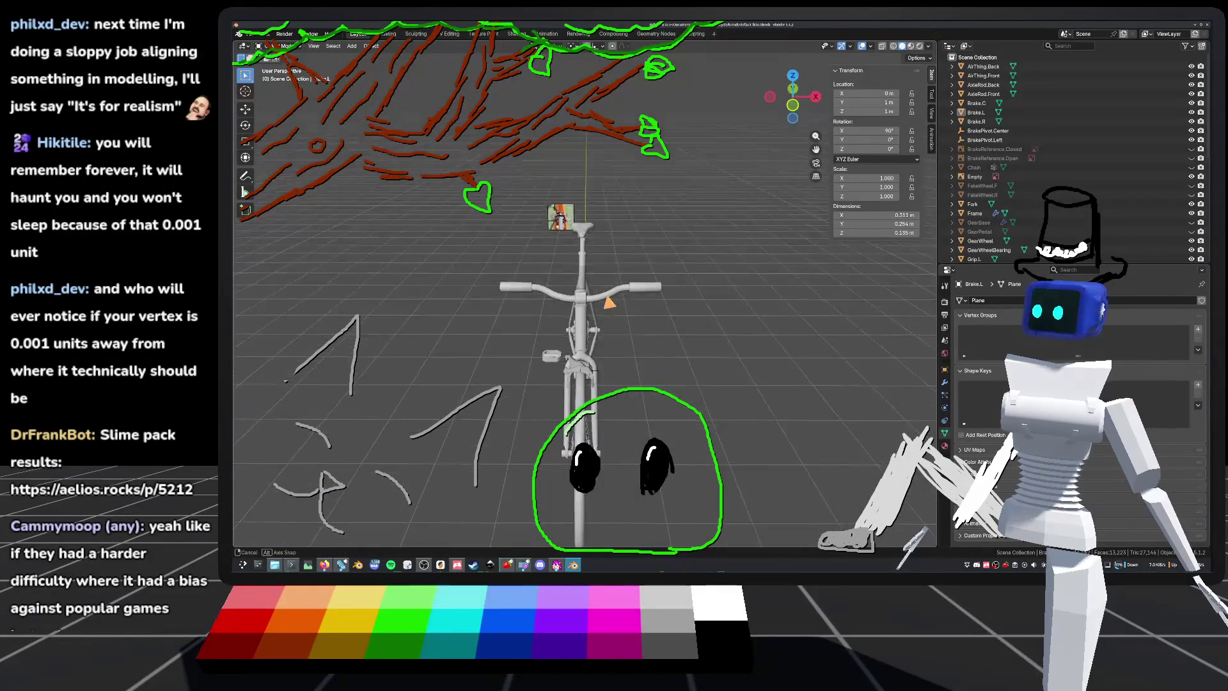
key(Tab)
scroll(578, 377, up, 5)
middle_drag(579, 377, 512, 345)
mouse_move(644, 325)
middle_down()
mouse_move(581, 329)
mouse_move(584, 339)
mouse_move(617, 315)
mouse_move(678, 312)
mouse_move(644, 342)
mouse_move(614, 327)
middle_up()
scroll(584, 339, up, 5)
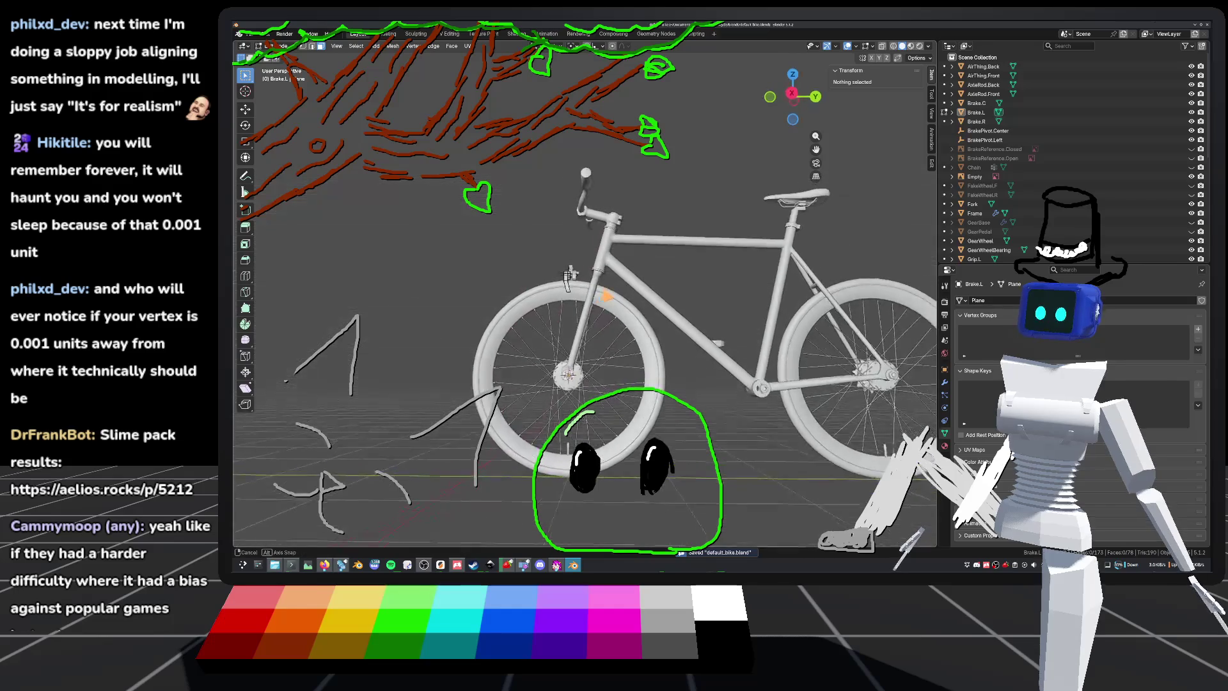
key(Tab)
key(KP_Decimal)
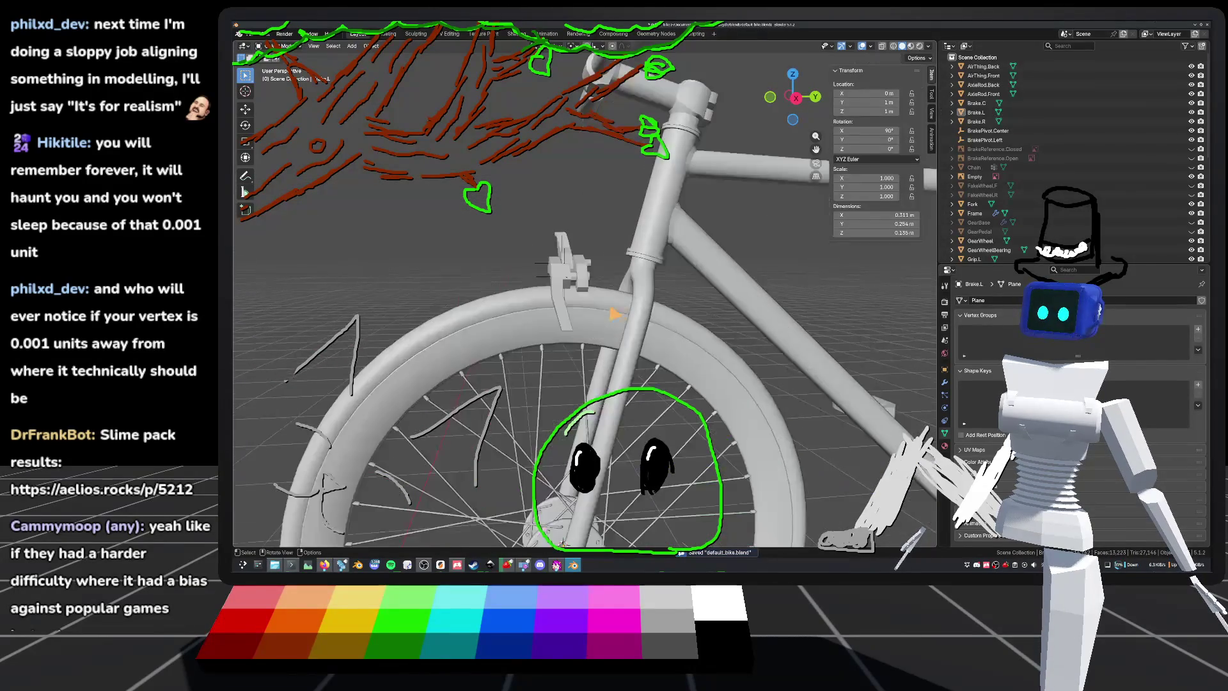
middle_drag(589, 228, 582, 247)
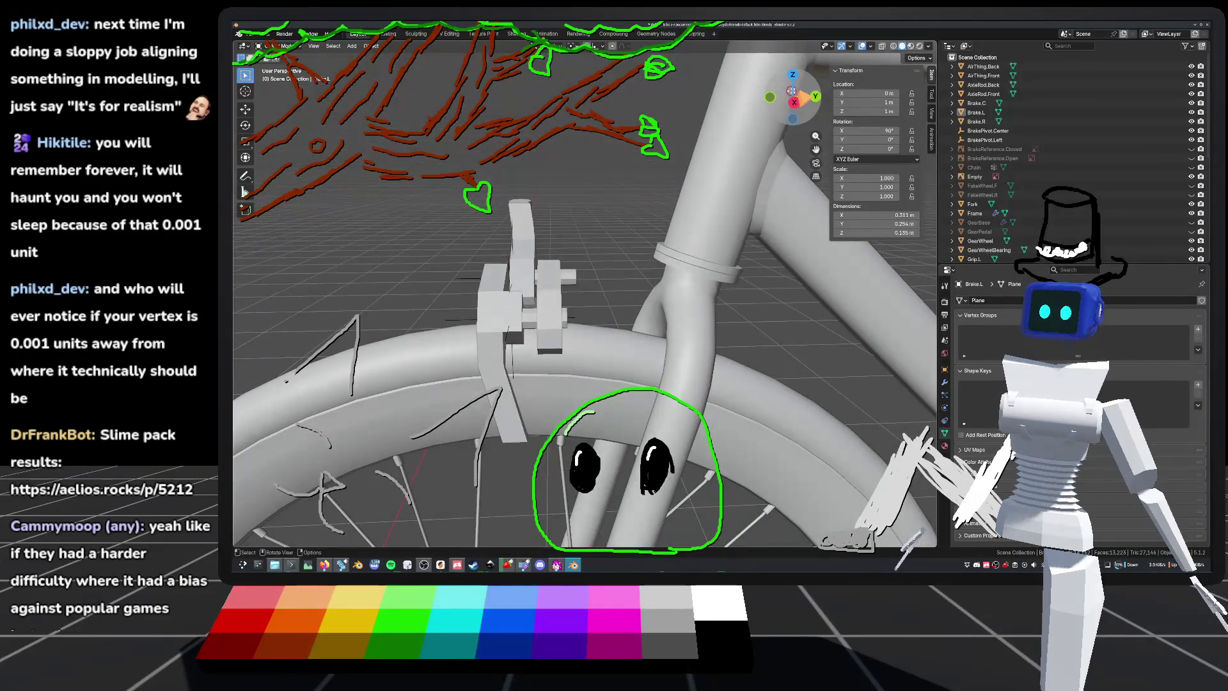
mouse_move(660, 228)
middle_down()
mouse_move(699, 209)
mouse_move(663, 207)
mouse_move(699, 241)
mouse_move(756, 243)
mouse_move(775, 273)
mouse_move(589, 312)
mouse_move(551, 283)
mouse_move(600, 332)
mouse_move(549, 300)
mouse_move(732, 273)
mouse_move(571, 277)
mouse_move(597, 279)
mouse_move(582, 282)
mouse_move(658, 268)
mouse_move(565, 271)
mouse_move(584, 276)
mouse_move(584, 301)
middle_up()
scroll(581, 280, up, 5)
Step: In Edit Mode on Brake.L, dissolve an edge at the arm's bend
key(Tab)
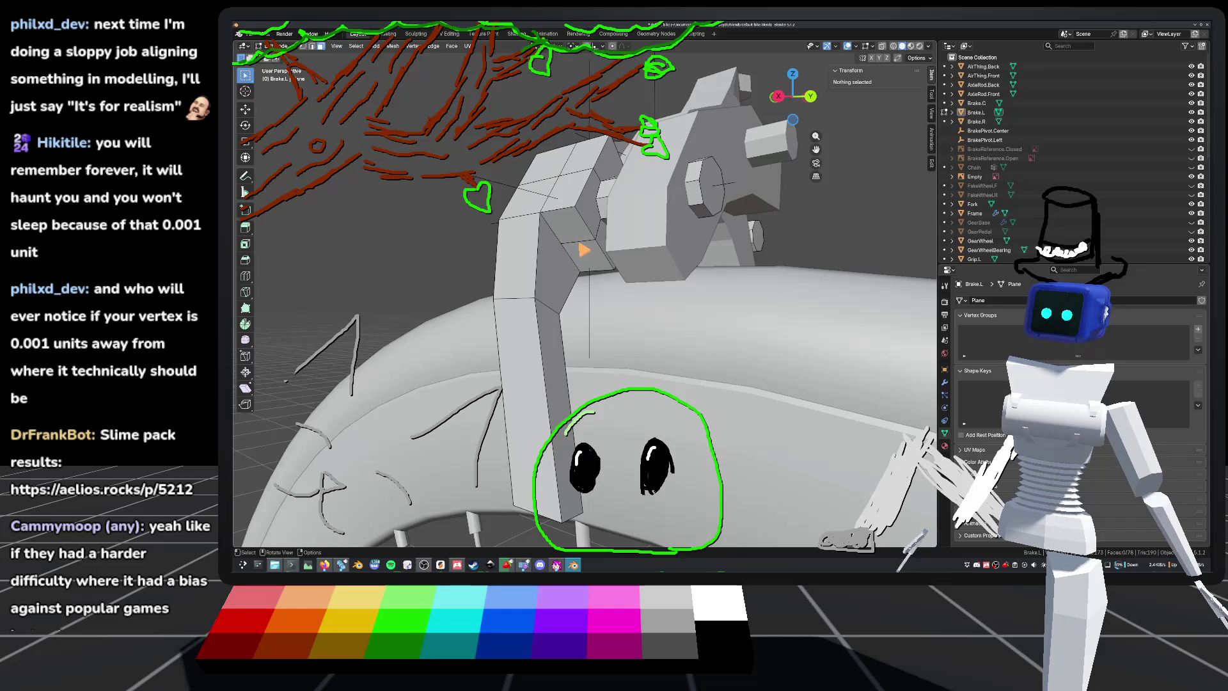
click(582, 250)
key(2)
click(582, 246)
right_click(581, 246)
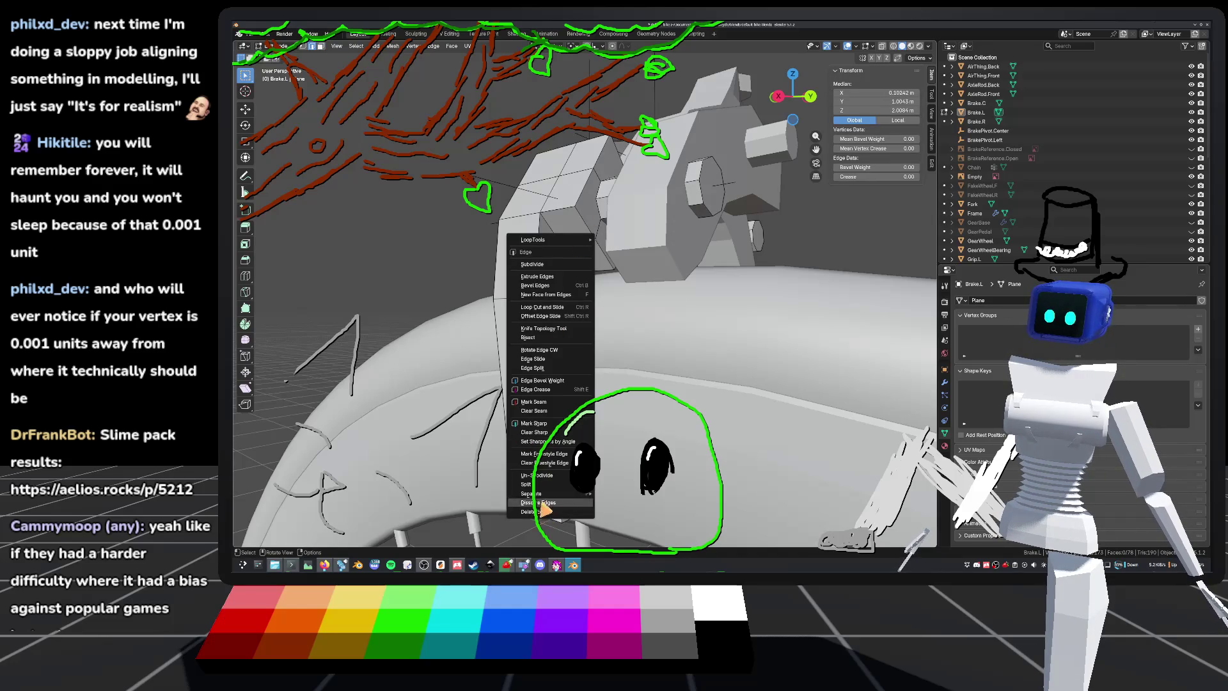
click(543, 503)
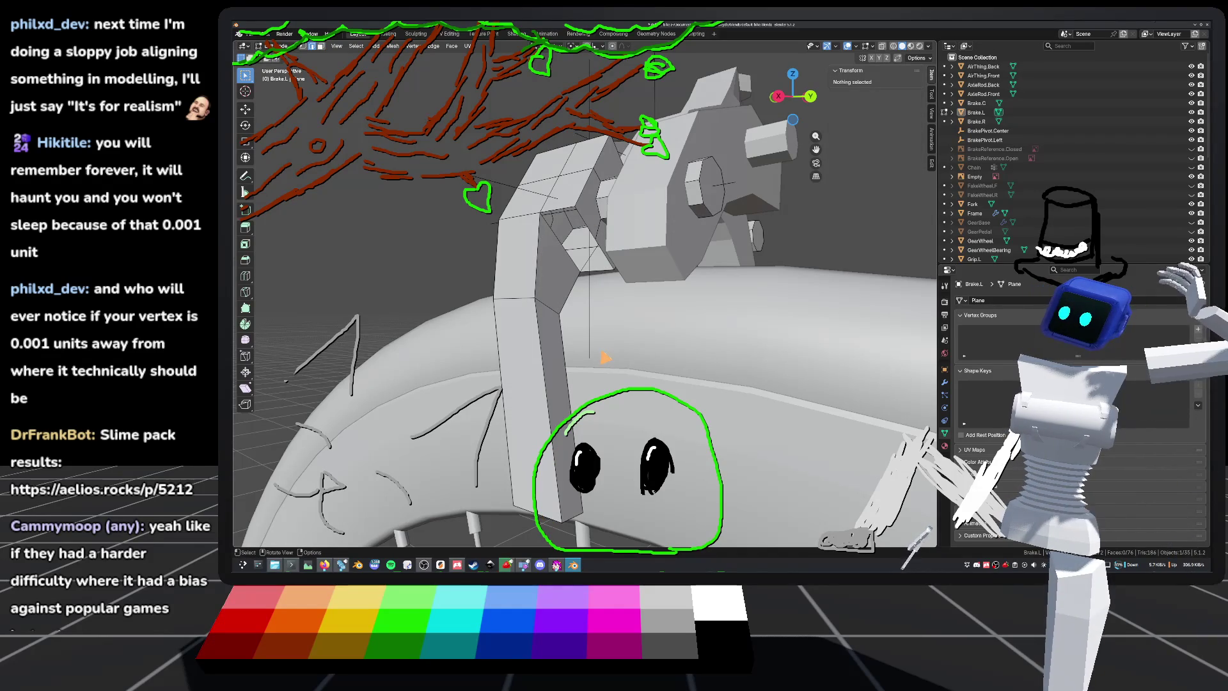
Step: Dissolve the face at the brake arm's bend into its neighbours
mouse_move(605, 358)
middle_down()
mouse_move(652, 349)
mouse_move(619, 356)
mouse_move(613, 314)
mouse_move(623, 307)
mouse_move(589, 315)
middle_up()
click(557, 289)
click(557, 291)
right_click(519, 443)
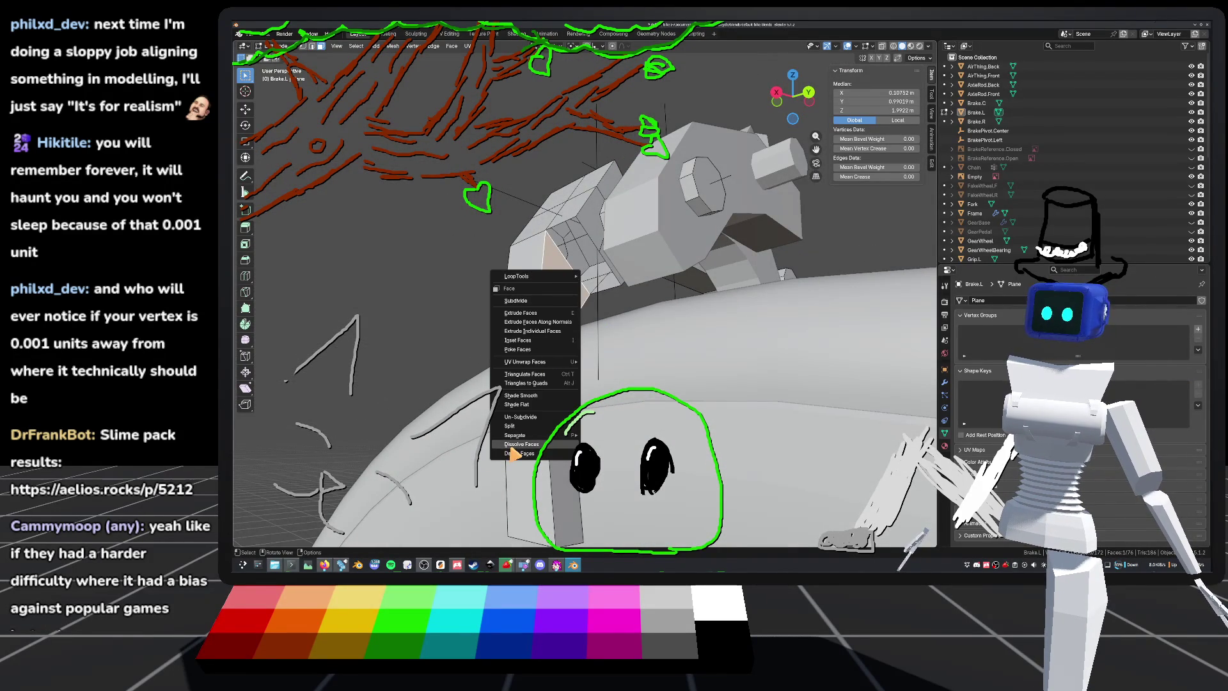
key(Escape)
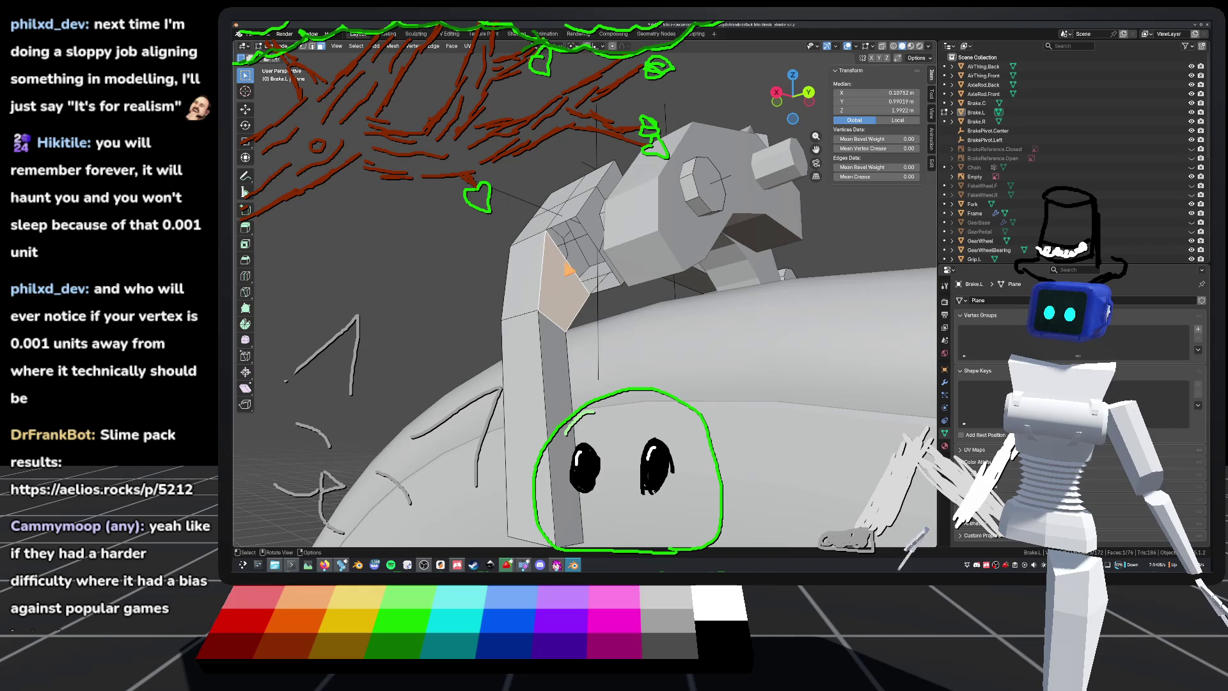
right_click(567, 269)
click(556, 259)
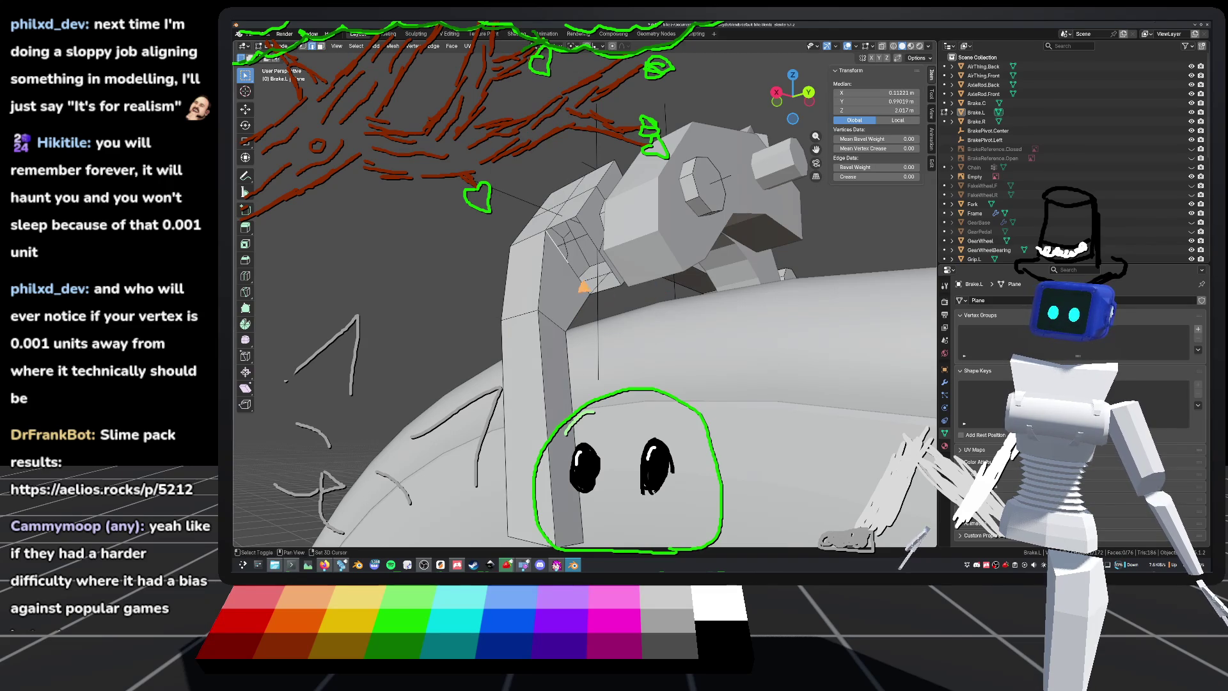
Step: Delete the leftover geometry at the bend and save the file
key(x)
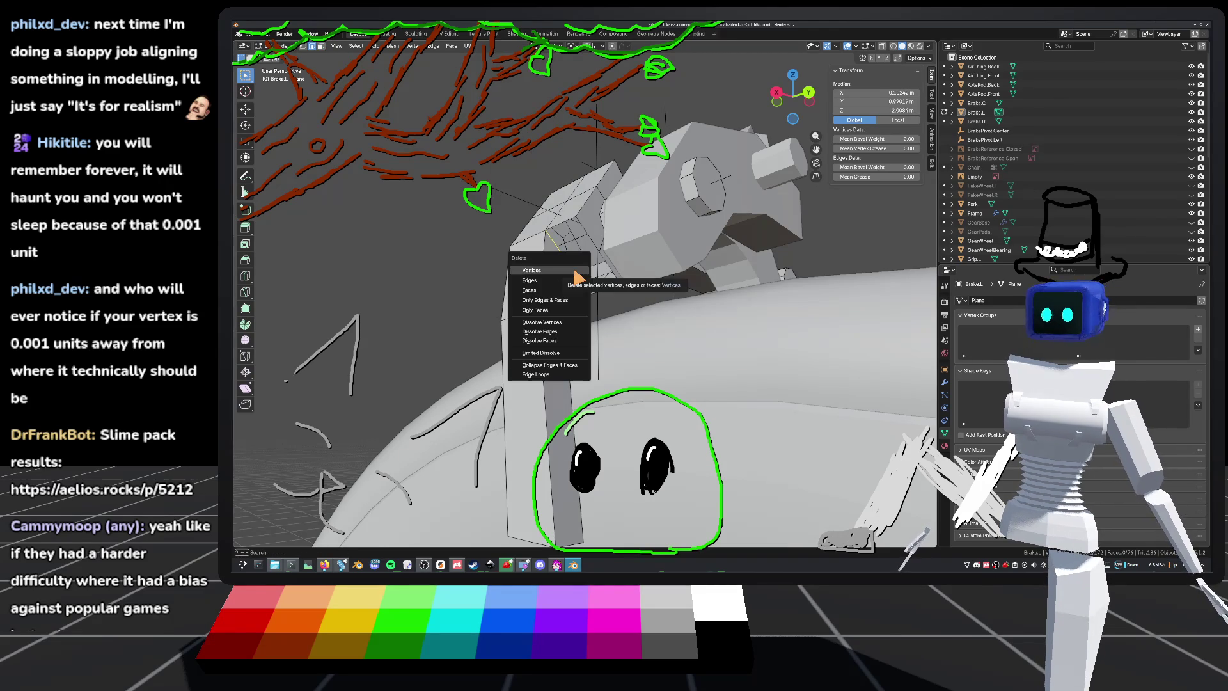
click(536, 282)
mouse_move(536, 282)
middle_down()
mouse_move(662, 310)
mouse_move(608, 293)
mouse_move(584, 266)
mouse_move(659, 324)
mouse_move(639, 282)
mouse_move(640, 293)
mouse_move(533, 303)
mouse_move(570, 300)
middle_up()
key(ctrl+s)
Step: Nudge two selected vertices on the brake arm slightly with G
click(641, 276)
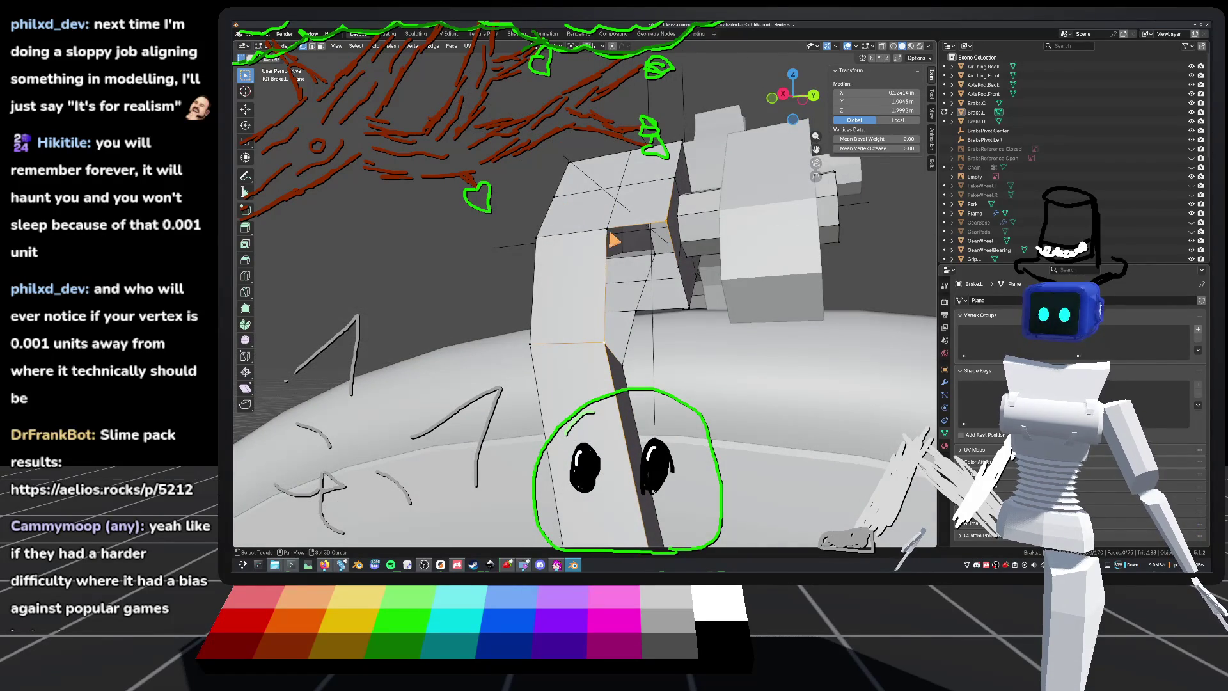
shift+click(610, 233)
middle_drag(609, 233, 617, 281)
key(g)
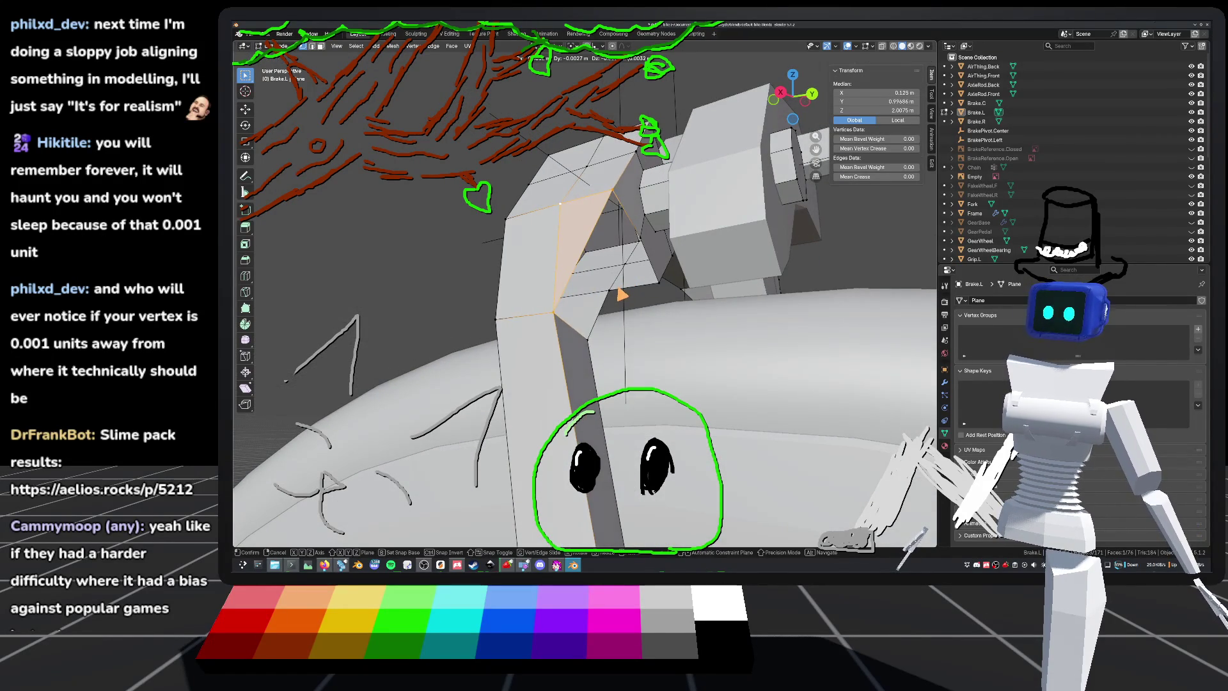
click(628, 294)
Step: Try selecting single vertices and edges on the arm, then clear the selection and save
mouse_move(541, 343)
middle_down()
mouse_move(573, 296)
mouse_move(578, 241)
mouse_move(630, 313)
mouse_move(569, 274)
mouse_move(665, 262)
middle_up()
click(564, 274)
shift+click(622, 282)
shift+click(710, 320)
shift+click(711, 318)
mouse_move(712, 318)
middle_down()
mouse_move(625, 351)
mouse_move(568, 344)
middle_up()
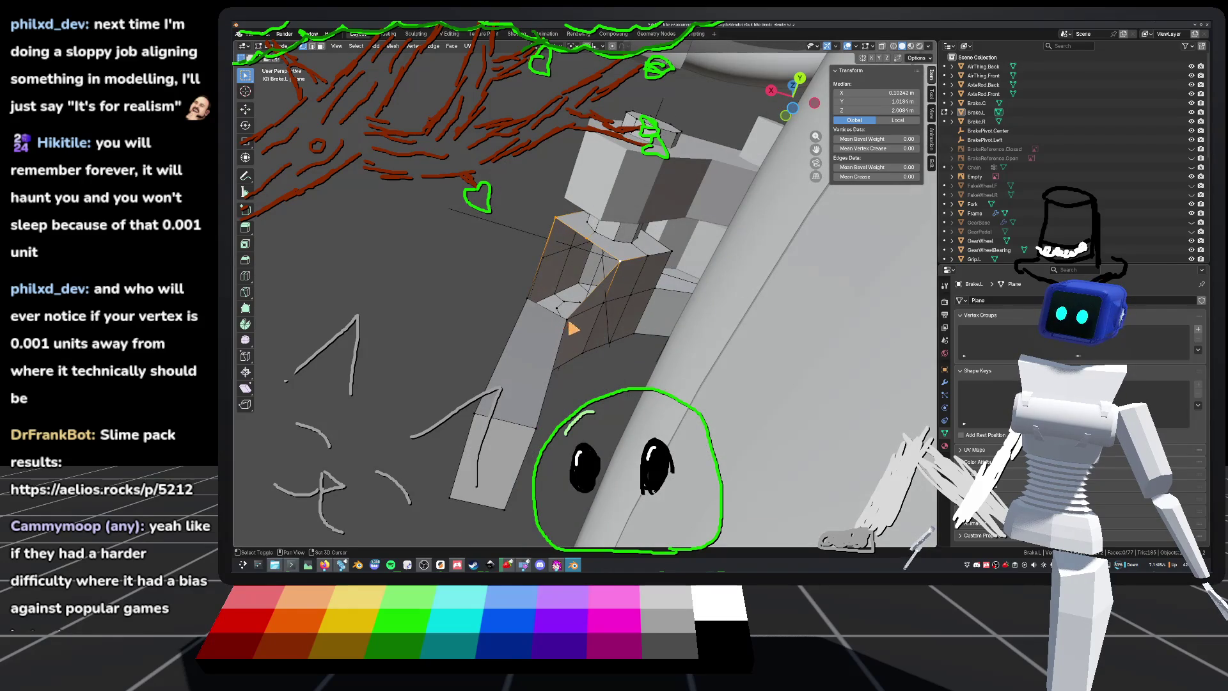
mouse_move(523, 305)
middle_down()
mouse_move(649, 354)
mouse_move(660, 337)
mouse_move(602, 257)
mouse_move(595, 269)
middle_up()
key(alt+a)
key(ctrl+s)
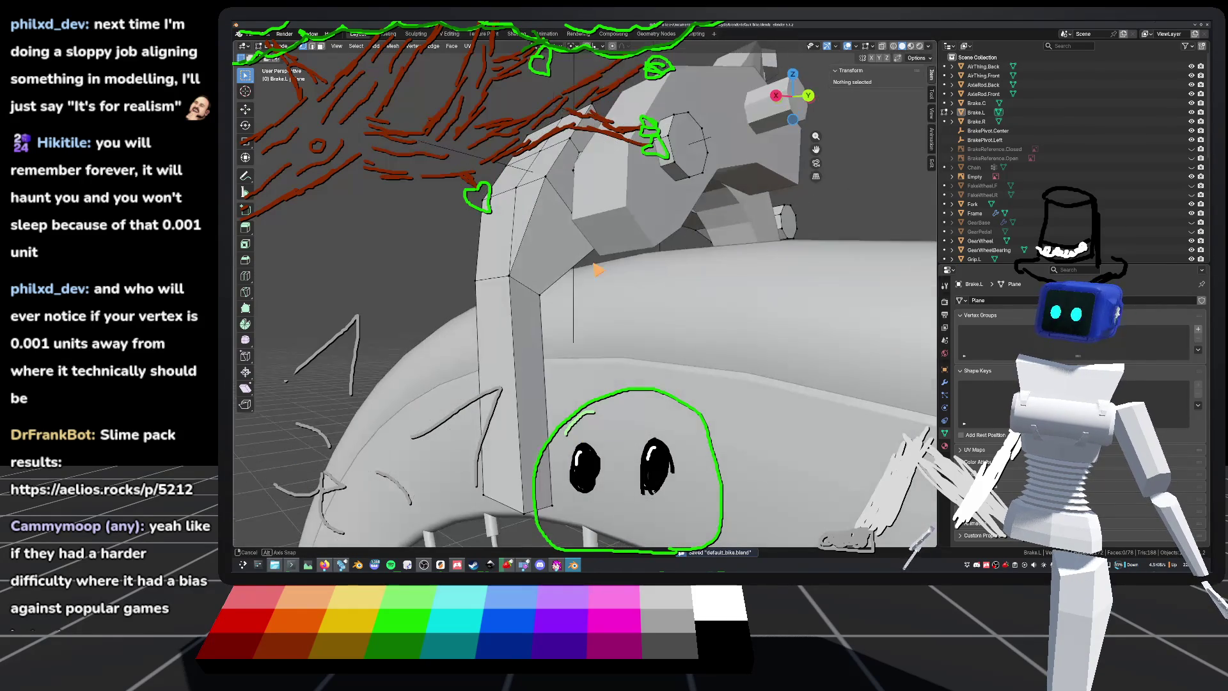
Step: Select a vertex on the arm's column and slide it along its edge
alt+click(501, 282)
mouse_move(501, 282)
middle_down()
mouse_move(621, 330)
mouse_move(658, 294)
mouse_move(642, 288)
mouse_move(666, 282)
mouse_move(626, 279)
mouse_move(624, 269)
mouse_move(635, 296)
mouse_move(700, 309)
middle_up()
mouse_move(725, 262)
middle_down()
mouse_move(643, 291)
mouse_move(658, 353)
middle_up()
click(555, 333)
mouse_move(556, 333)
middle_down()
mouse_move(585, 279)
mouse_move(592, 295)
middle_up()
key(g)
key(g)
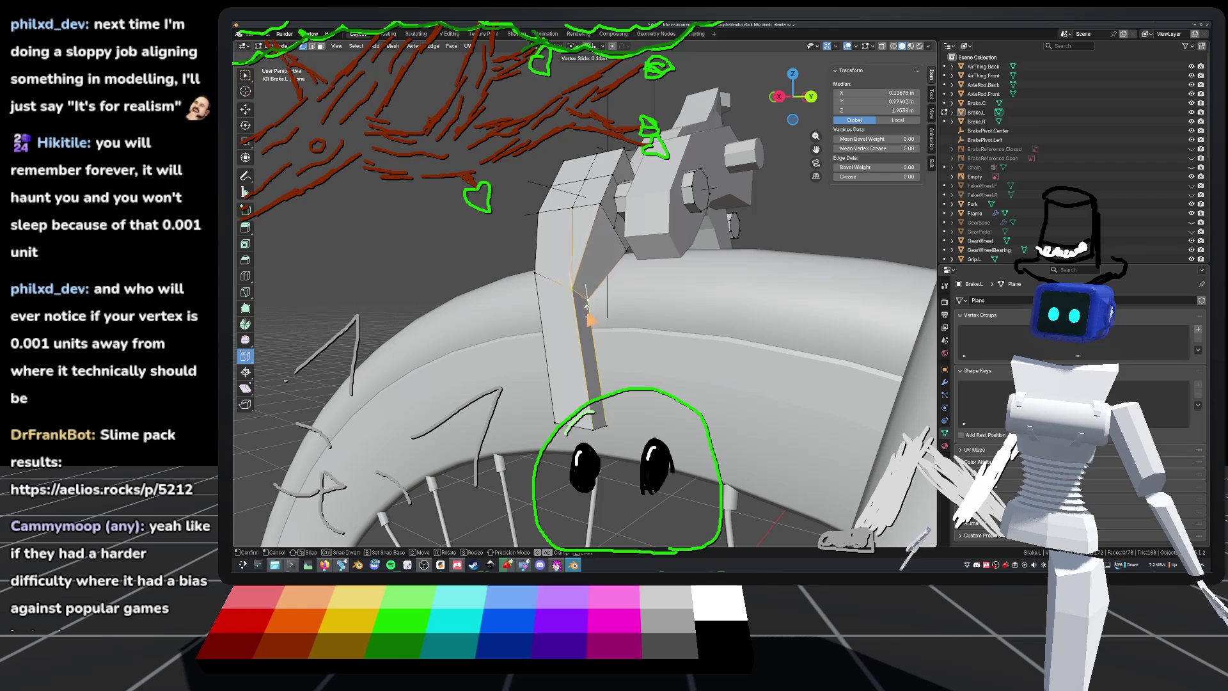
click(589, 334)
middle_drag(589, 334, 603, 323)
Step: Slide the vertex twice more along its edge, checking it against the wheel
key(g)
key(g)
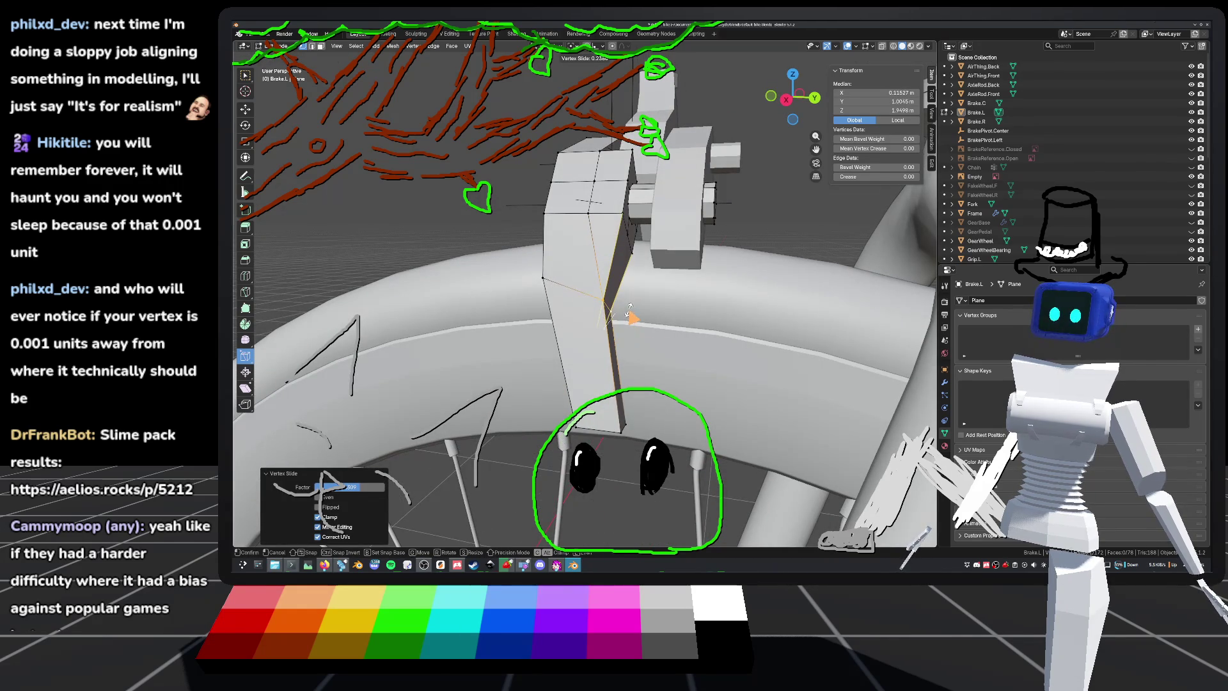
click(626, 312)
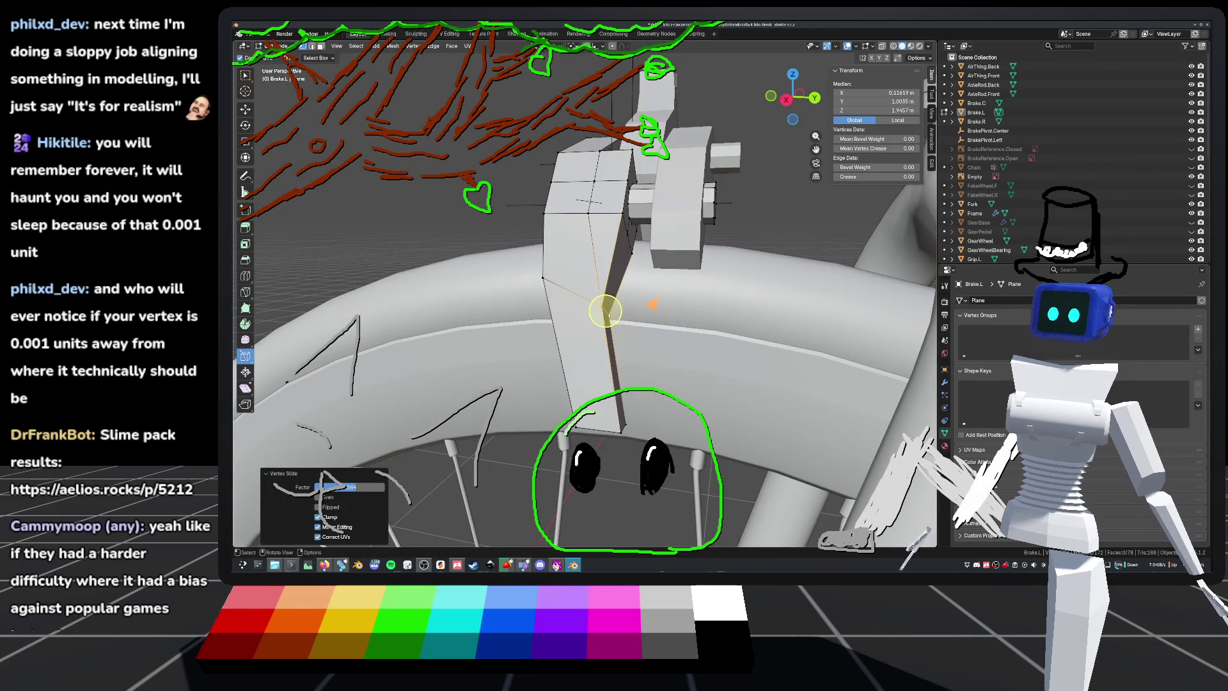
scroll(611, 307, down, 3)
middle_drag(598, 292, 597, 298)
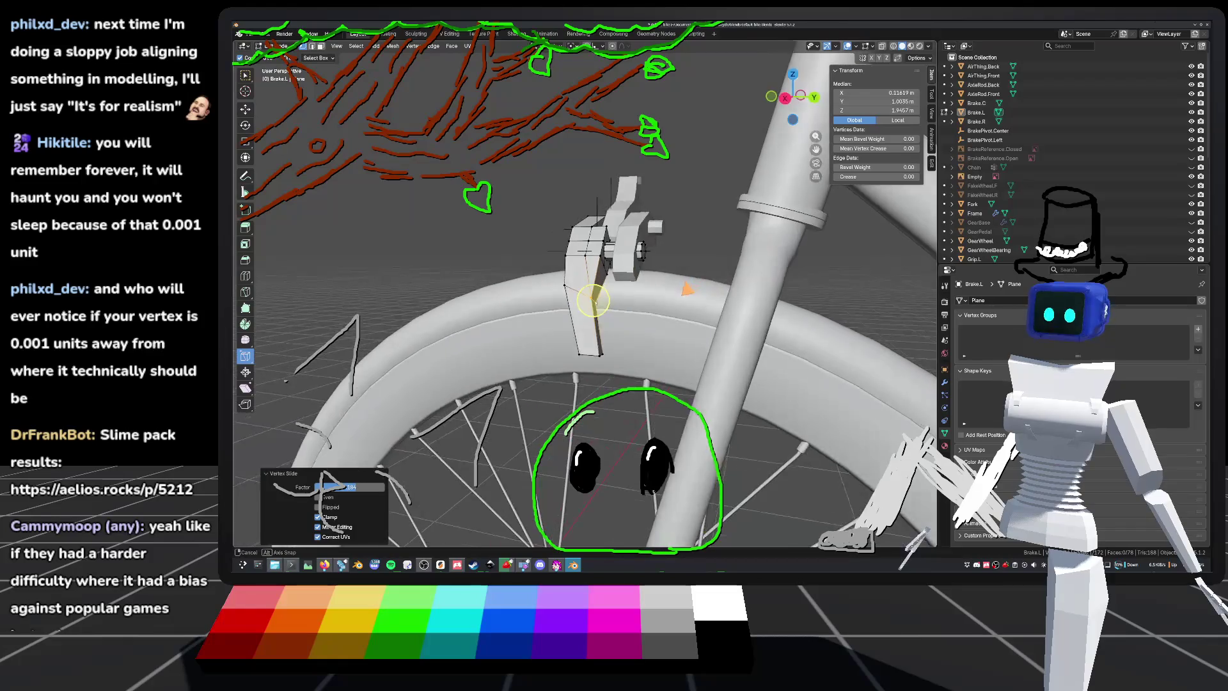
scroll(601, 306, up, 3)
key(g)
key(g)
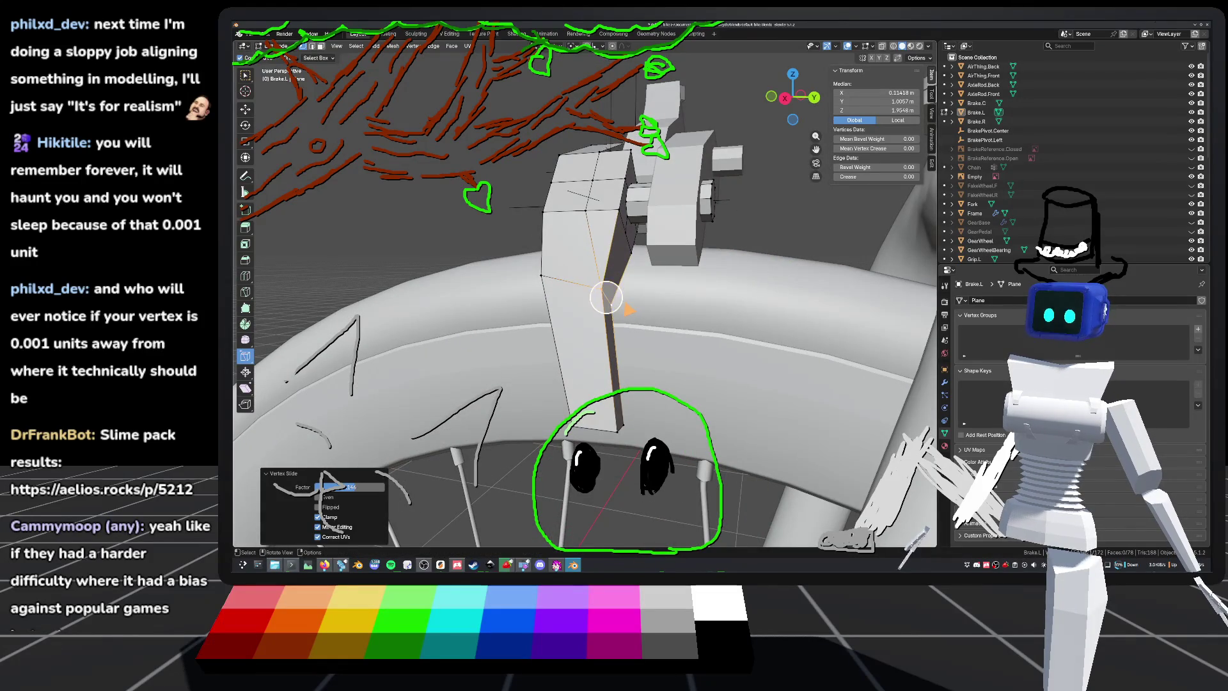
click(628, 312)
Step: Select a pair of arm vertices and Shift+V slide them further down the arm's lower end
key(alt+a)
mouse_move(575, 273)
middle_down()
mouse_move(648, 295)
mouse_move(548, 295)
mouse_move(564, 294)
middle_up()
scroll(564, 294, up, 2)
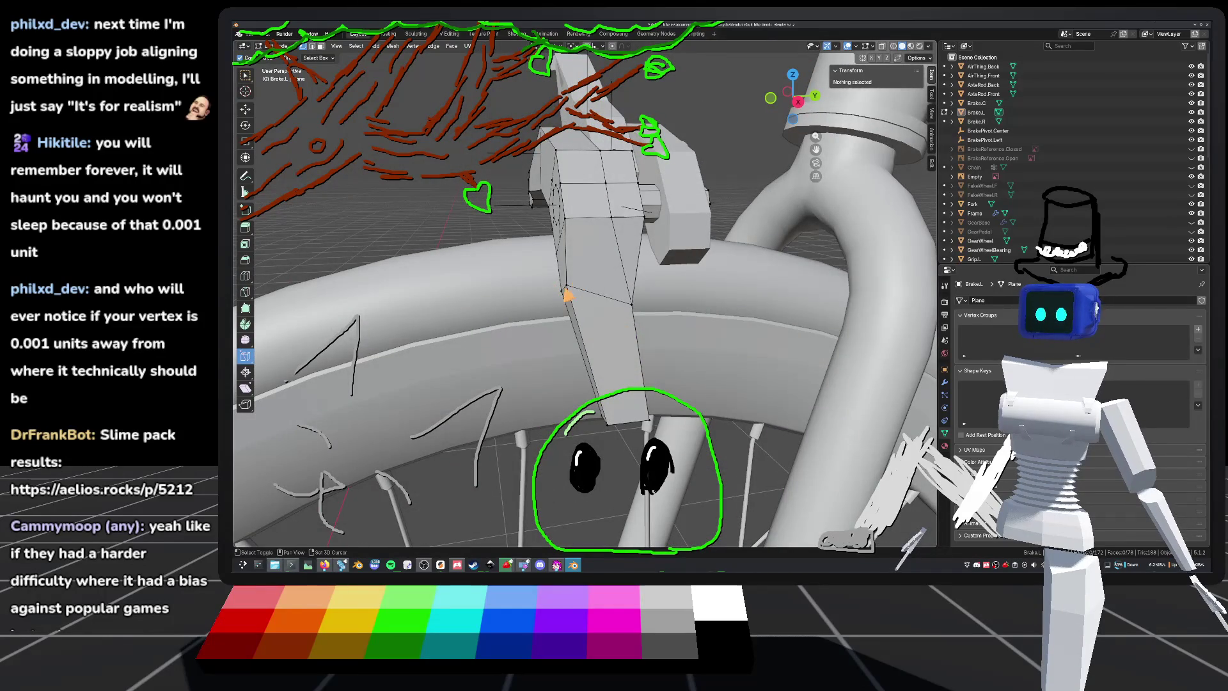
click(566, 291)
shift+click(568, 282)
key(shift+v)
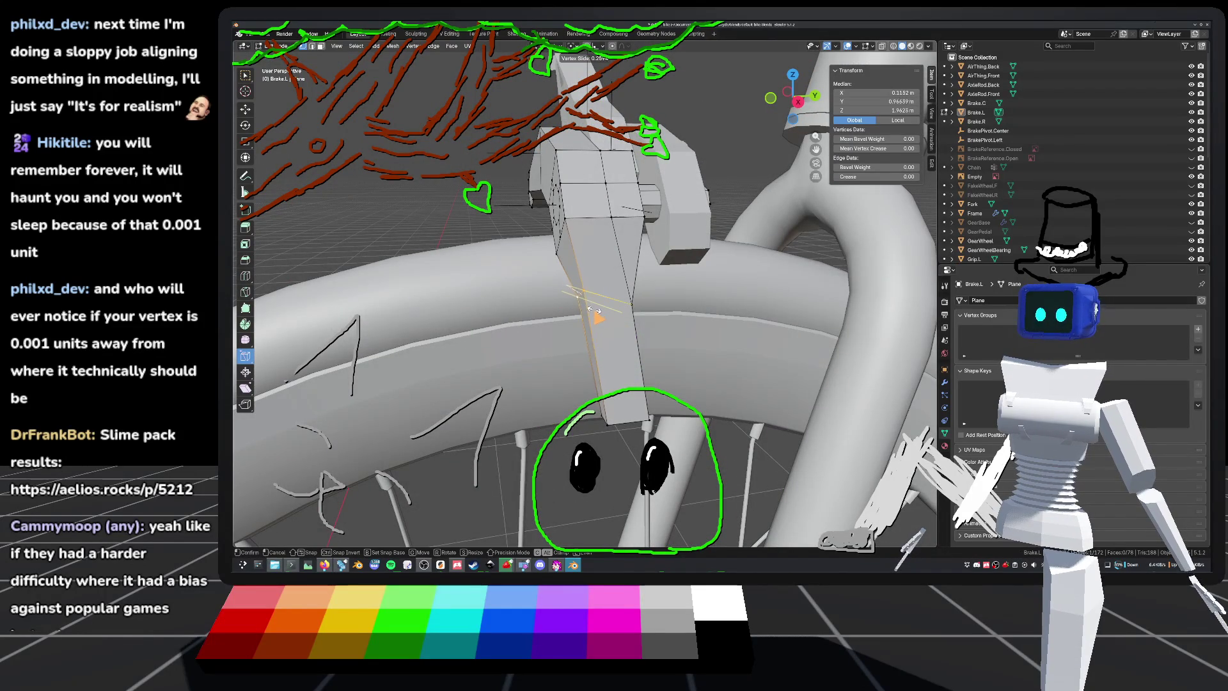
click(600, 312)
middle_drag(578, 288, 582, 268)
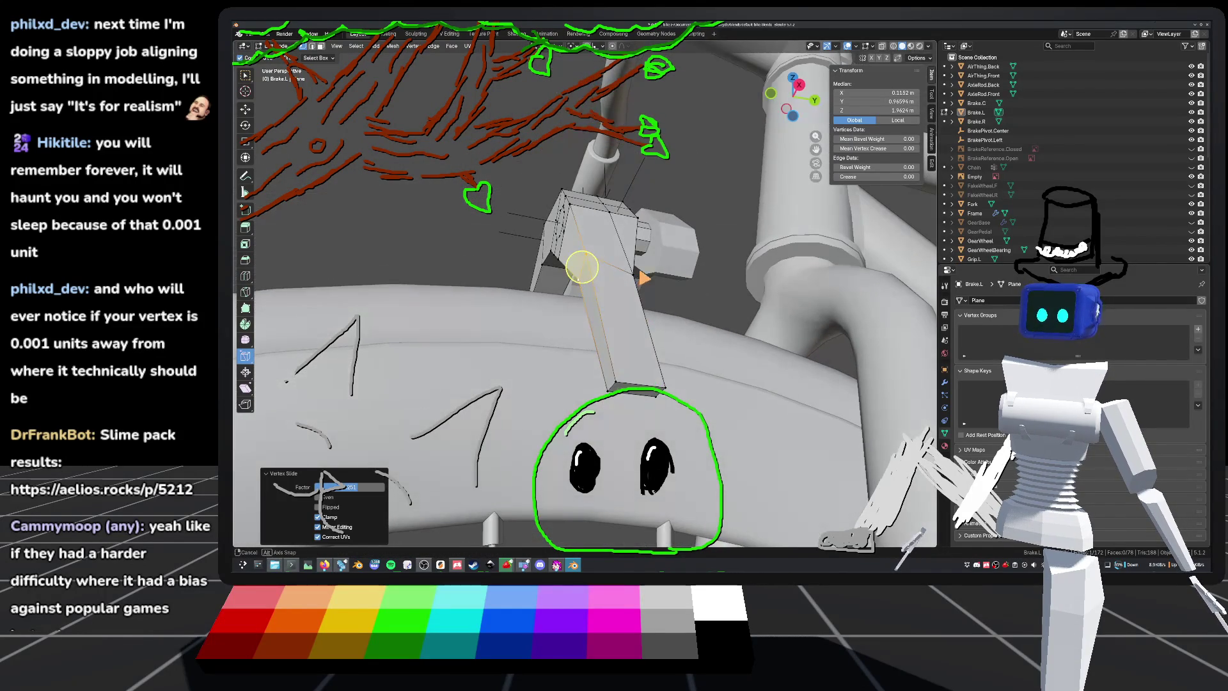
key(shift+v)
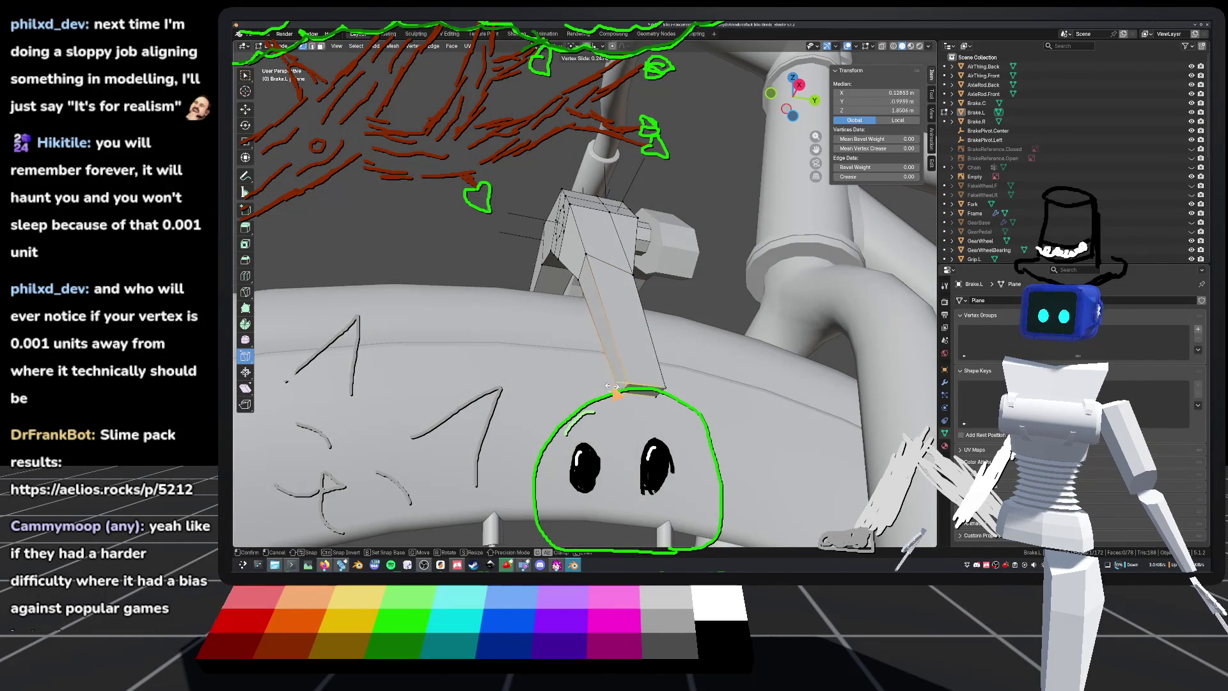
click(626, 387)
Step: Save default_bike.blend and select edges on the brake arm
mouse_move(627, 388)
middle_down()
mouse_move(625, 364)
mouse_move(633, 396)
mouse_move(623, 358)
mouse_move(586, 337)
mouse_move(619, 370)
mouse_move(629, 435)
mouse_move(651, 451)
mouse_move(634, 445)
mouse_move(648, 444)
middle_up()
scroll(586, 337, down, 2)
key(ctrl+s)
scroll(586, 337, up, 3)
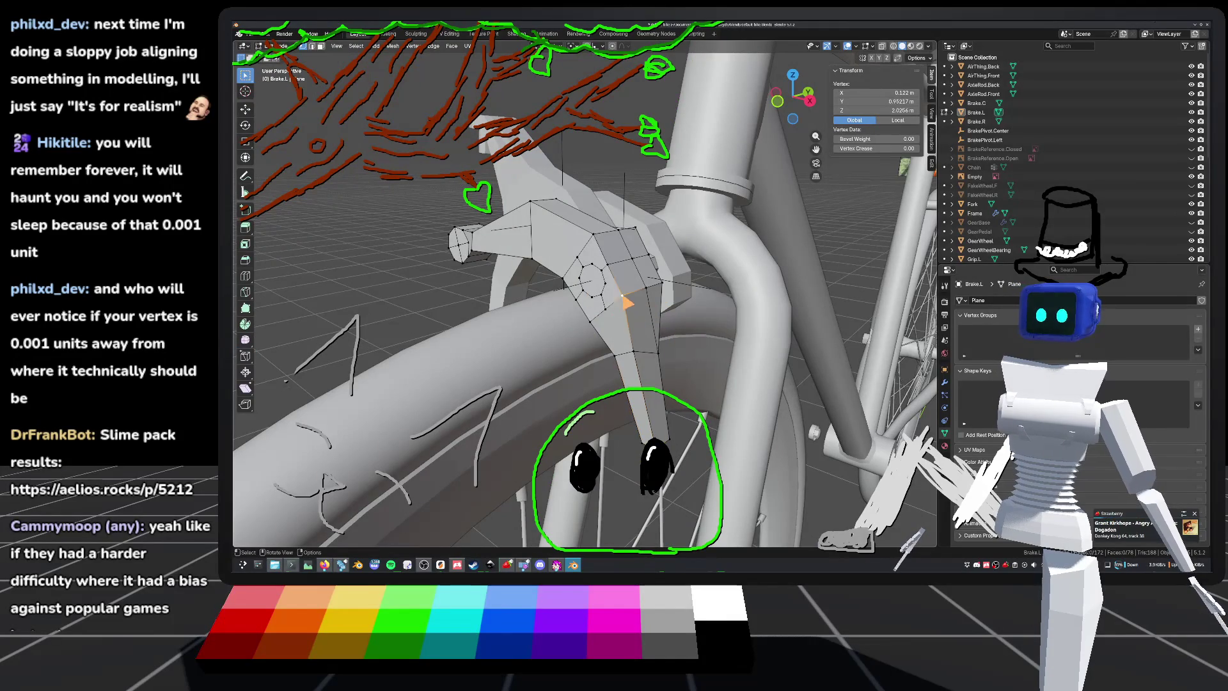
shift+click(593, 305)
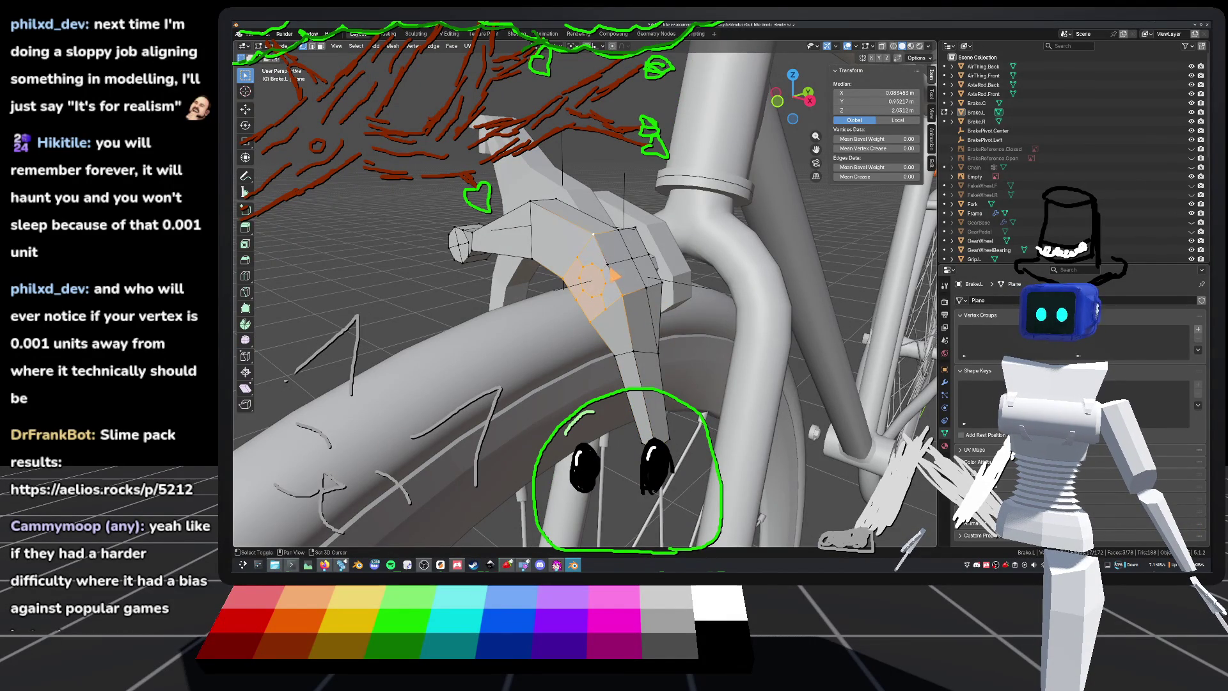
Step: Add the arm's side face to the selection and switch to Right Orthographic view
mouse_move(652, 262)
middle_down()
mouse_move(705, 294)
mouse_move(593, 235)
middle_up()
mouse_move(603, 297)
middle_down()
mouse_move(571, 273)
mouse_move(562, 288)
mouse_move(526, 279)
middle_up()
shift+click(570, 297)
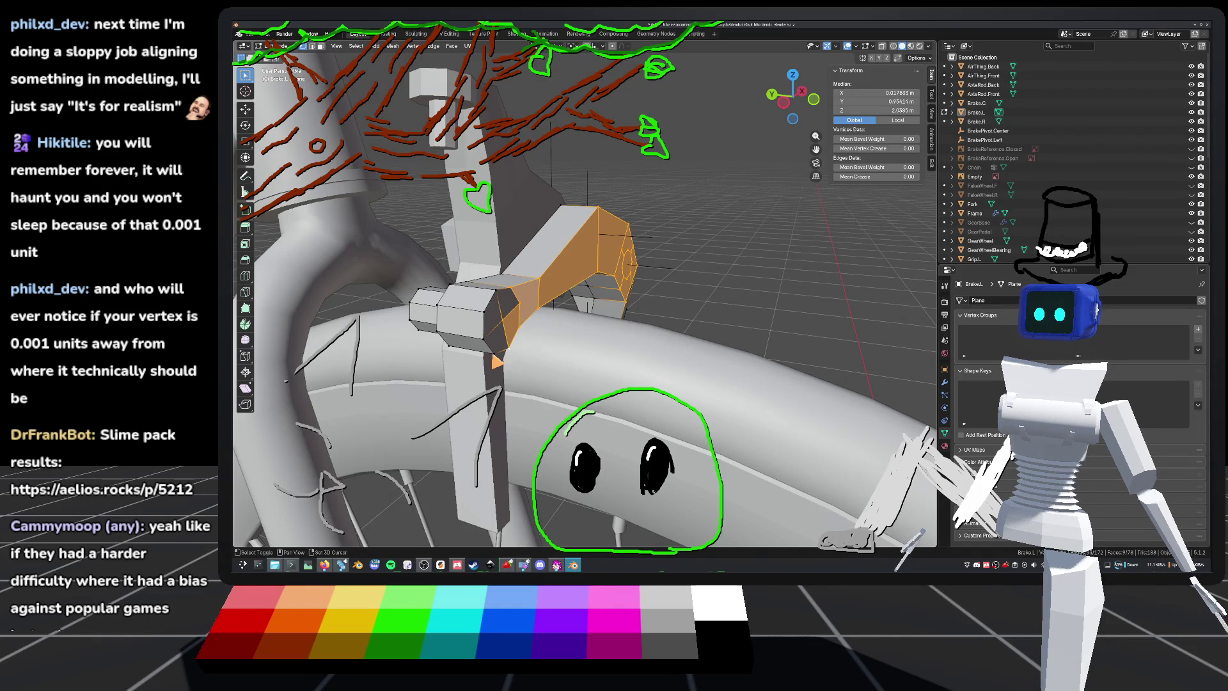
mouse_move(555, 291)
middle_down()
mouse_move(483, 256)
mouse_move(740, 161)
middle_up()
click(790, 101)
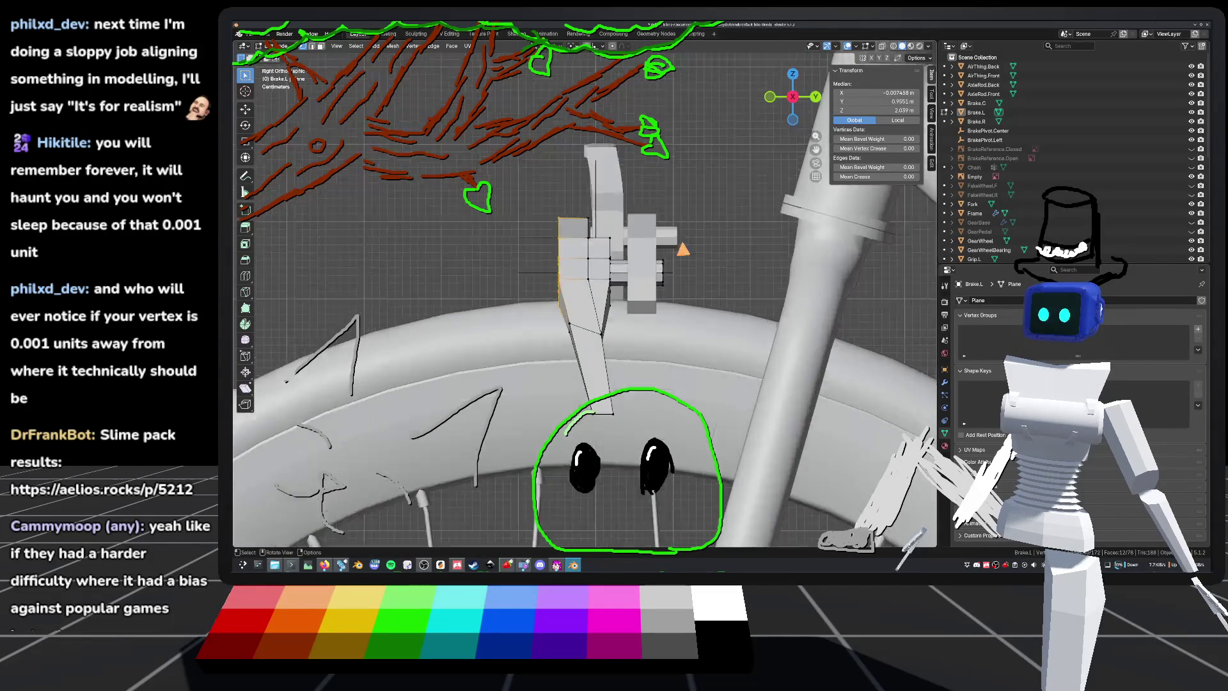
Step: Turn on X-ray and nudge the selected arm vertices slightly to line up with the fork
scroll(646, 275, up, 3)
shift+middle_drag(895, 86, 899, 83)
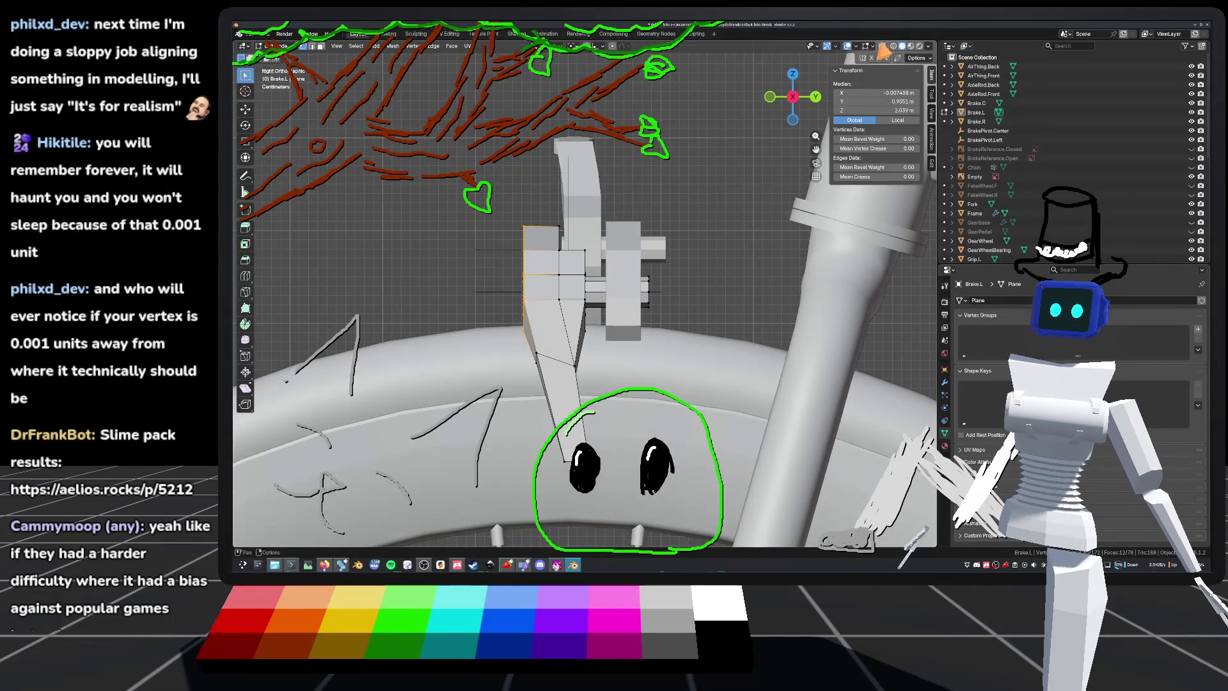
click(882, 46)
scroll(606, 296, up, 2)
key(g)
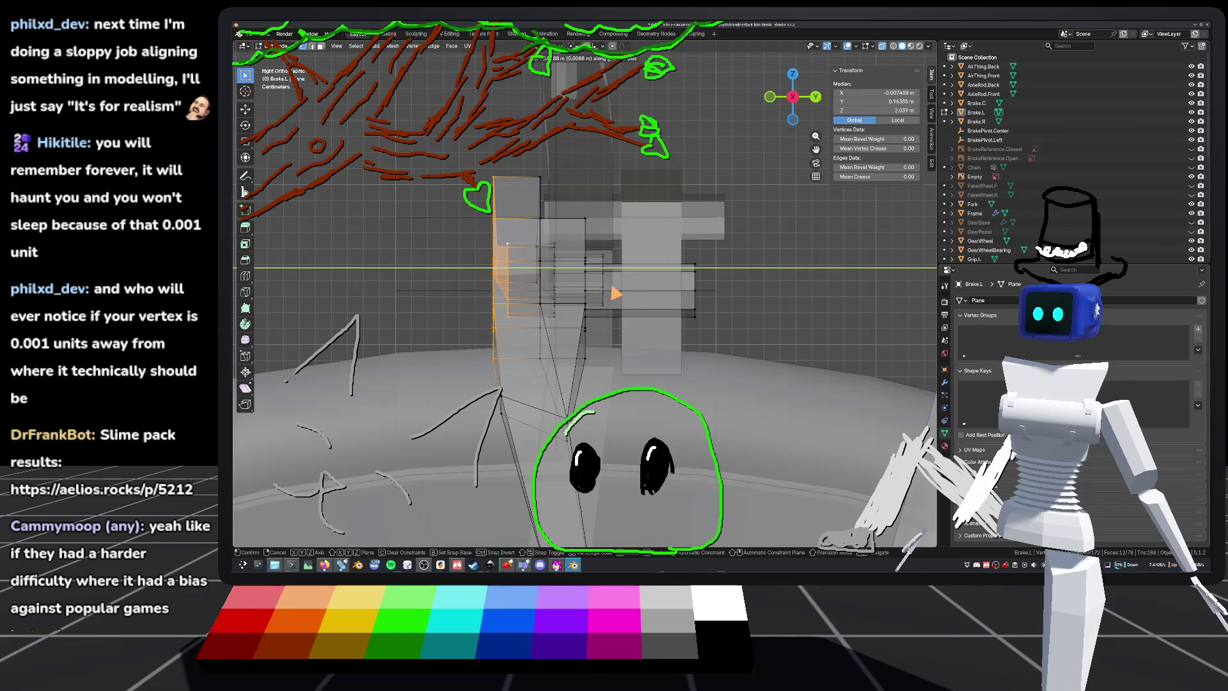
click(619, 293)
mouse_move(619, 293)
middle_down()
mouse_move(652, 282)
mouse_move(663, 337)
mouse_move(737, 305)
mouse_move(699, 318)
mouse_move(690, 295)
mouse_move(672, 321)
mouse_move(485, 423)
middle_up()
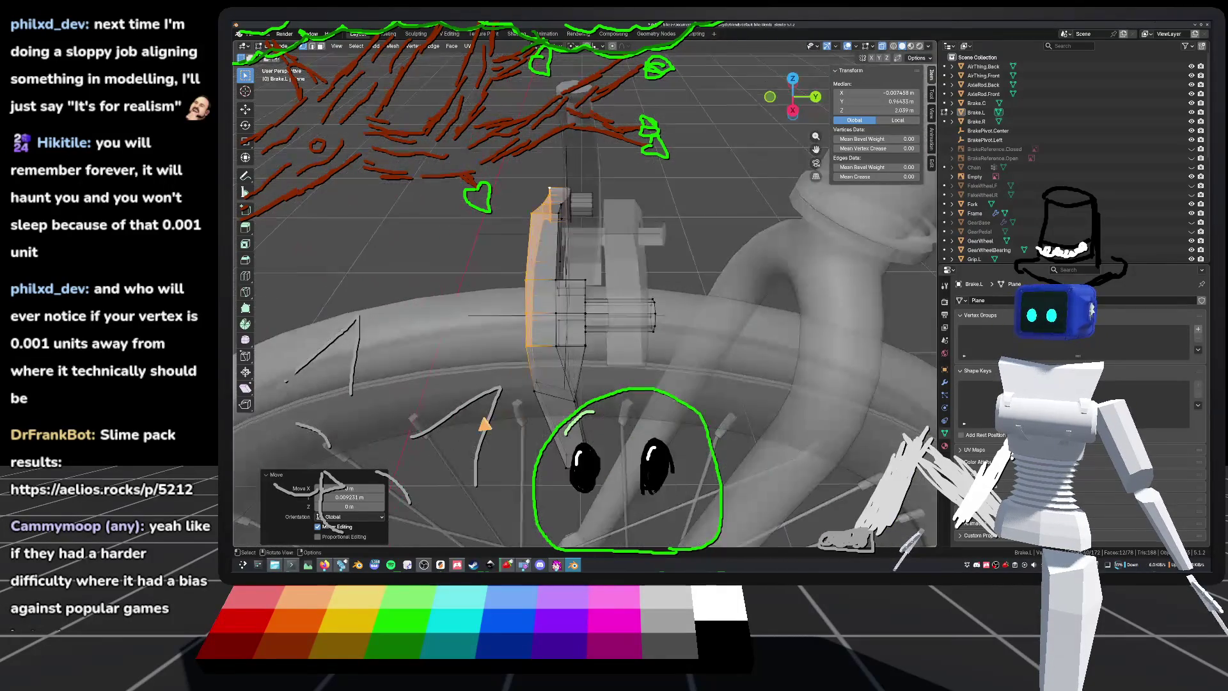
Step: Move one more brake-arm vertex for alignment, then return to Object Mode
click(438, 253)
mouse_move(441, 252)
middle_down()
mouse_move(576, 300)
mouse_move(671, 263)
mouse_move(563, 365)
mouse_move(653, 334)
middle_up()
click(563, 366)
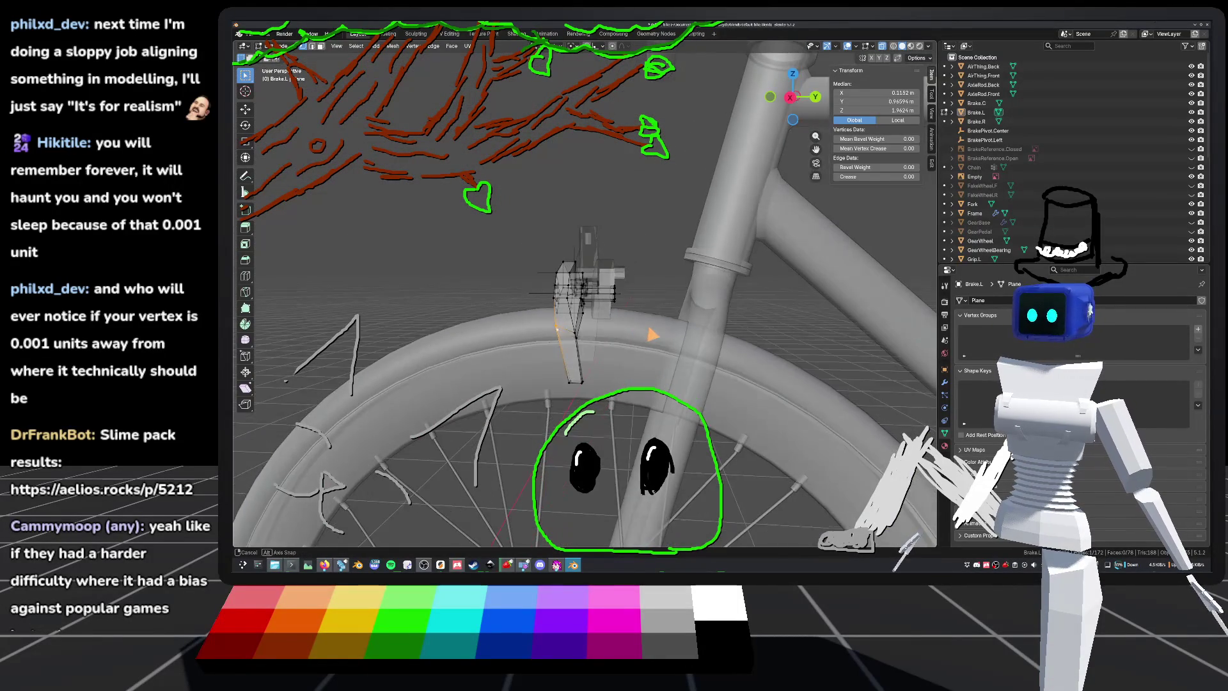
key(g)
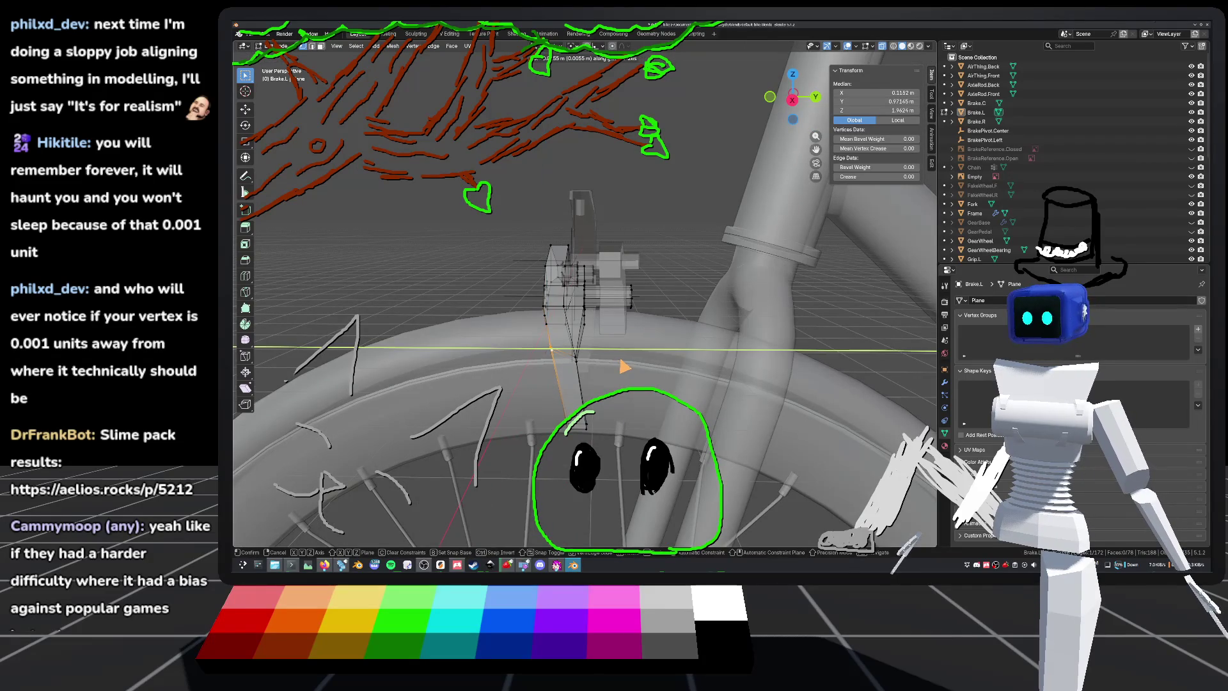
click(635, 351)
mouse_move(636, 343)
middle_down()
mouse_move(697, 337)
mouse_move(684, 301)
mouse_move(707, 293)
mouse_move(569, 329)
mouse_move(605, 317)
middle_up()
click(676, 302)
key(Tab)
scroll(605, 317, down, 5)
shift+middle_drag(677, 301, 907, 35)
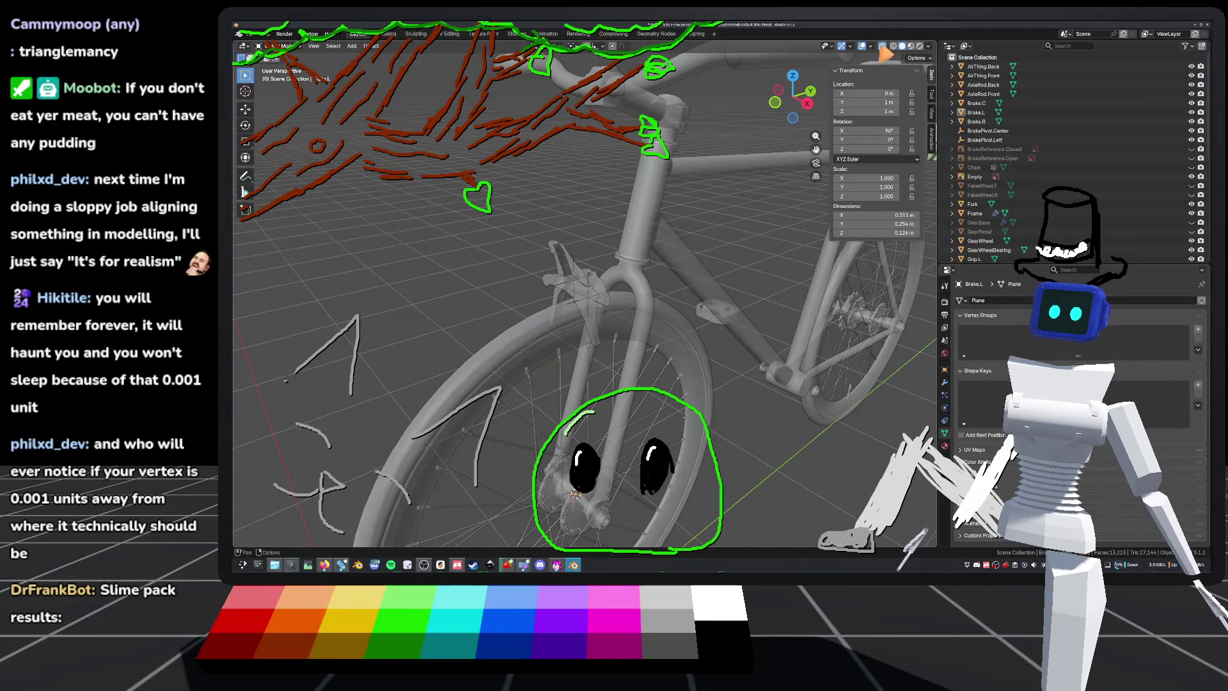
Step: Select Brake.L and save the bike file
scroll(622, 374, up, 3)
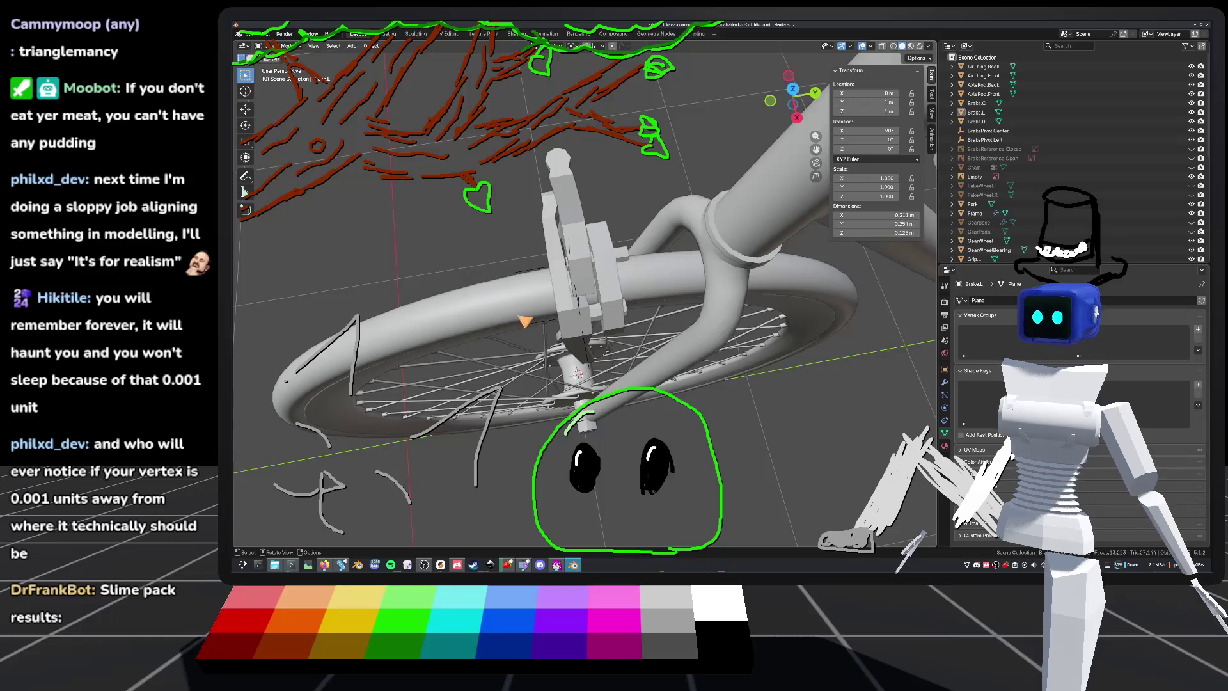
mouse_move(605, 317)
middle_down()
mouse_move(585, 313)
mouse_move(710, 269)
middle_up()
click(585, 314)
key(ctrl+s)
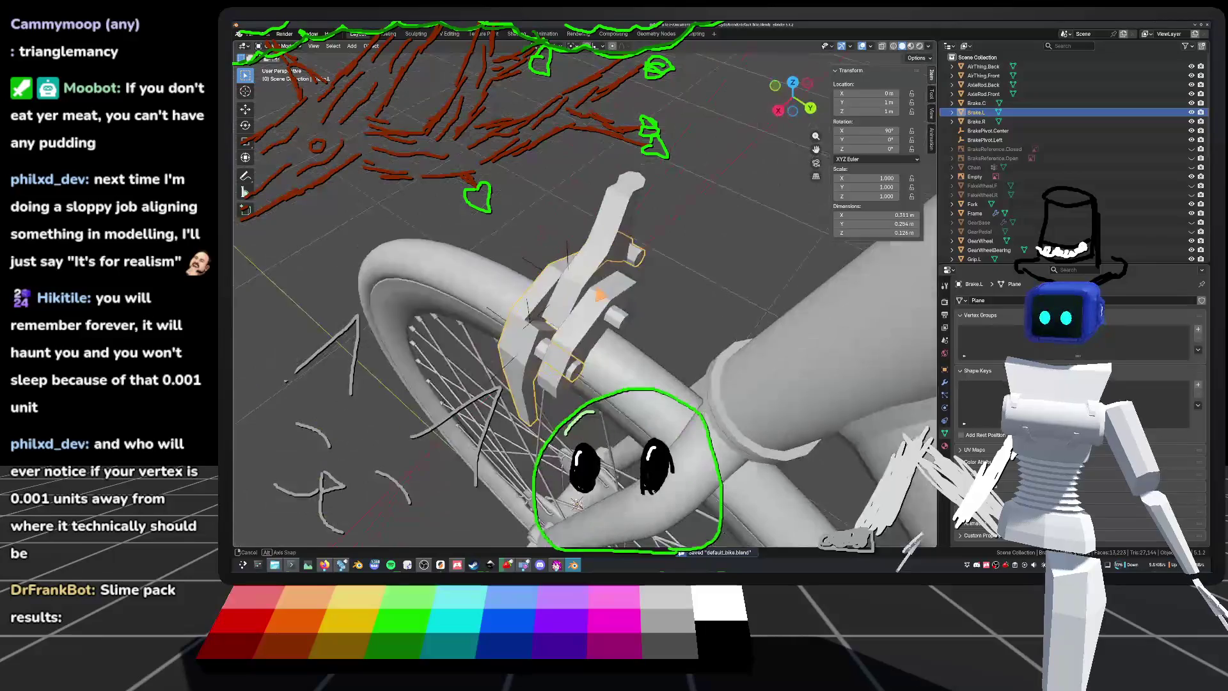
Step: Select the Brake.C centre piece, save, and enter Edit Mode on it
click(976, 103)
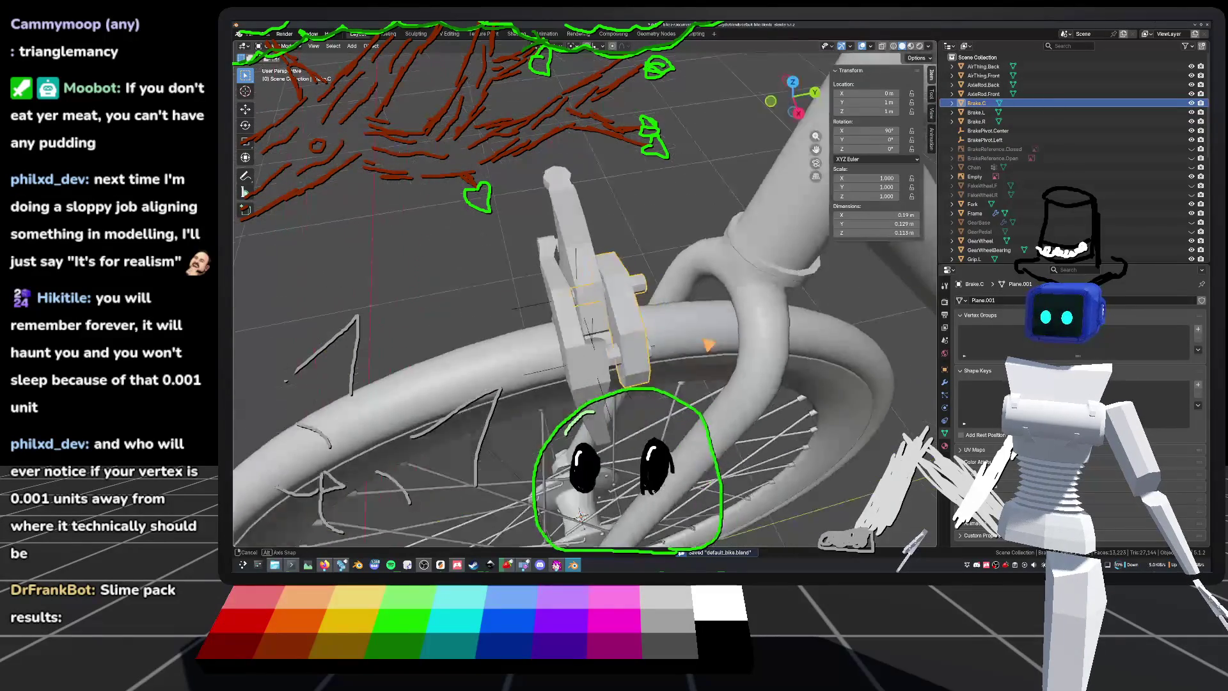
mouse_move(639, 288)
middle_down()
mouse_move(640, 326)
mouse_move(678, 307)
mouse_move(626, 323)
mouse_move(671, 329)
mouse_move(719, 315)
middle_up()
scroll(585, 295, down, 4)
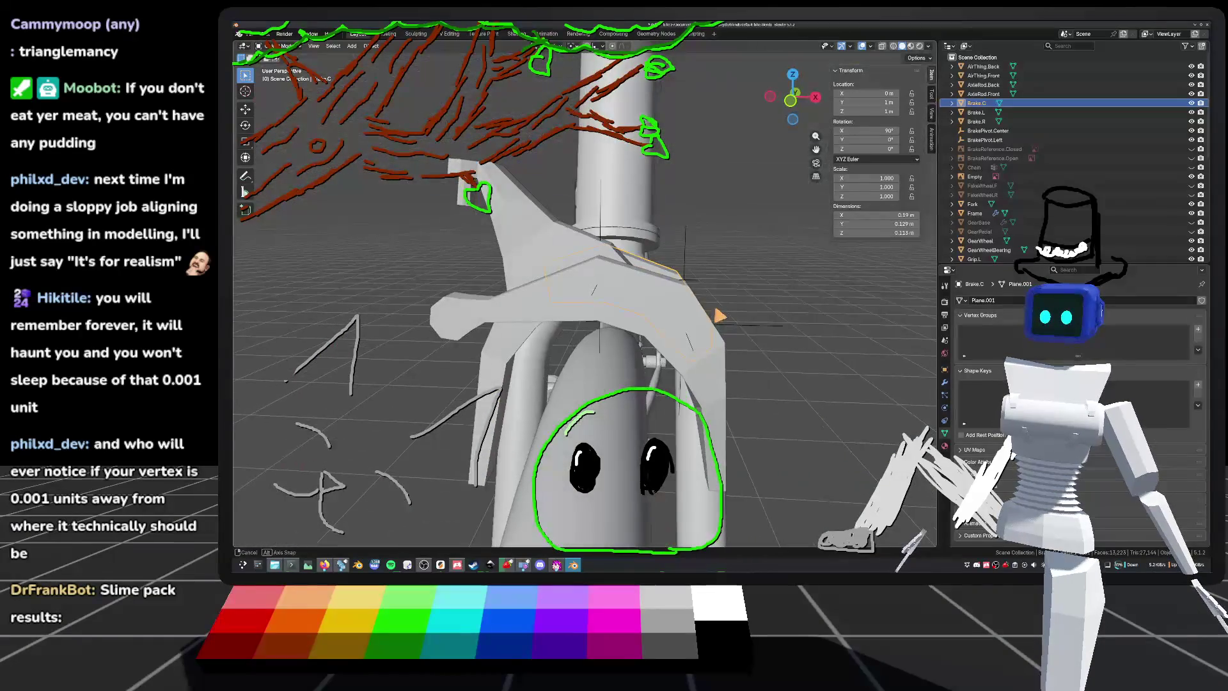
click(444, 268)
mouse_move(443, 267)
middle_down()
mouse_move(548, 374)
mouse_move(636, 317)
mouse_move(640, 297)
middle_up()
click(549, 374)
key(ctrl+s)
key(Tab)
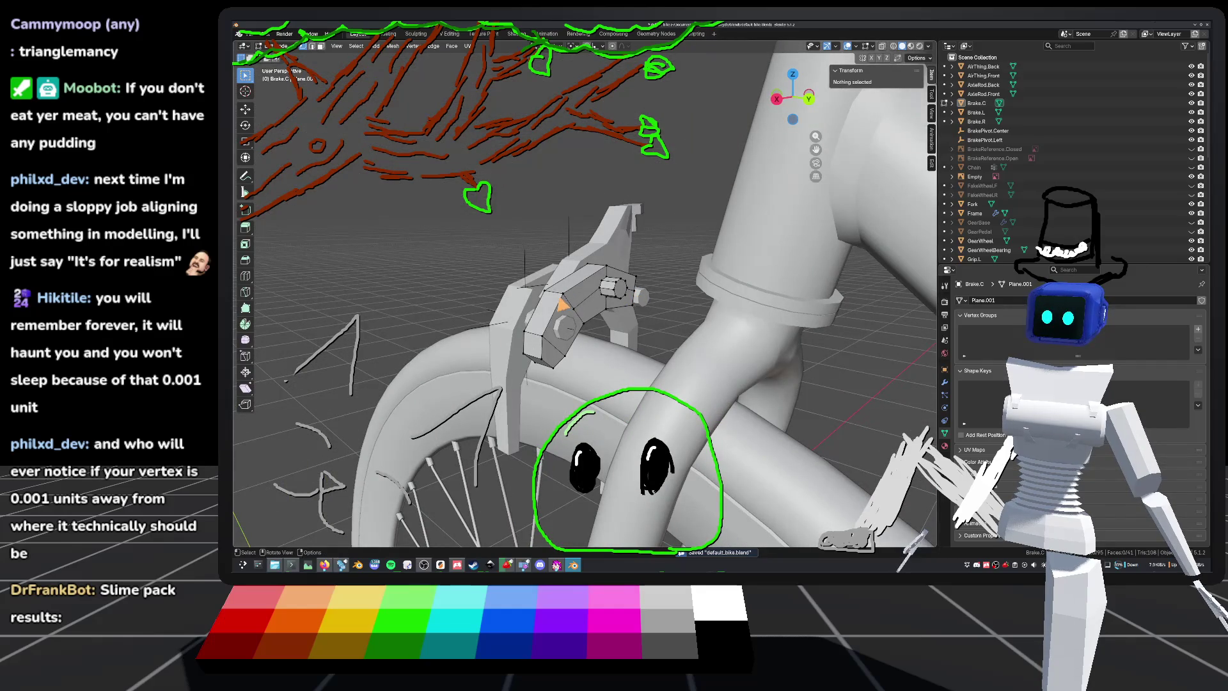
Step: In wireframe Right Ortho view, box-select the right-side vertices of Brake.C
shift+click(560, 299)
scroll(563, 301, up, 4)
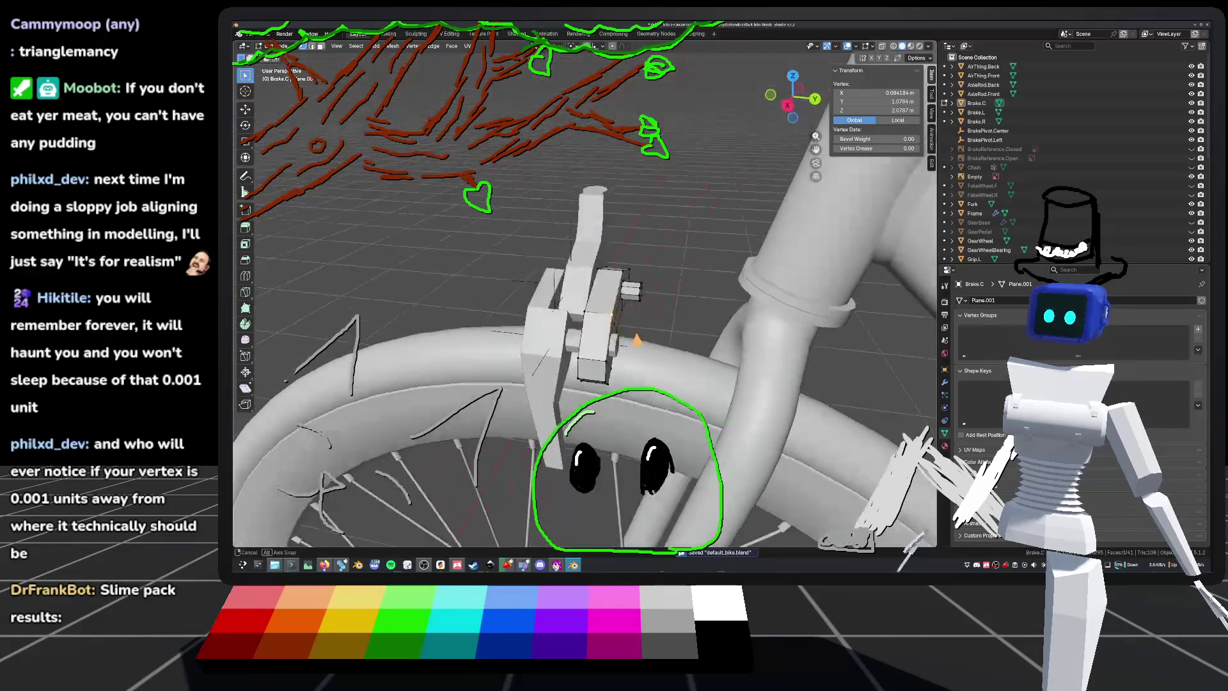
scroll(593, 335, up, 3)
scroll(593, 335, down, 5)
shift+click(535, 369)
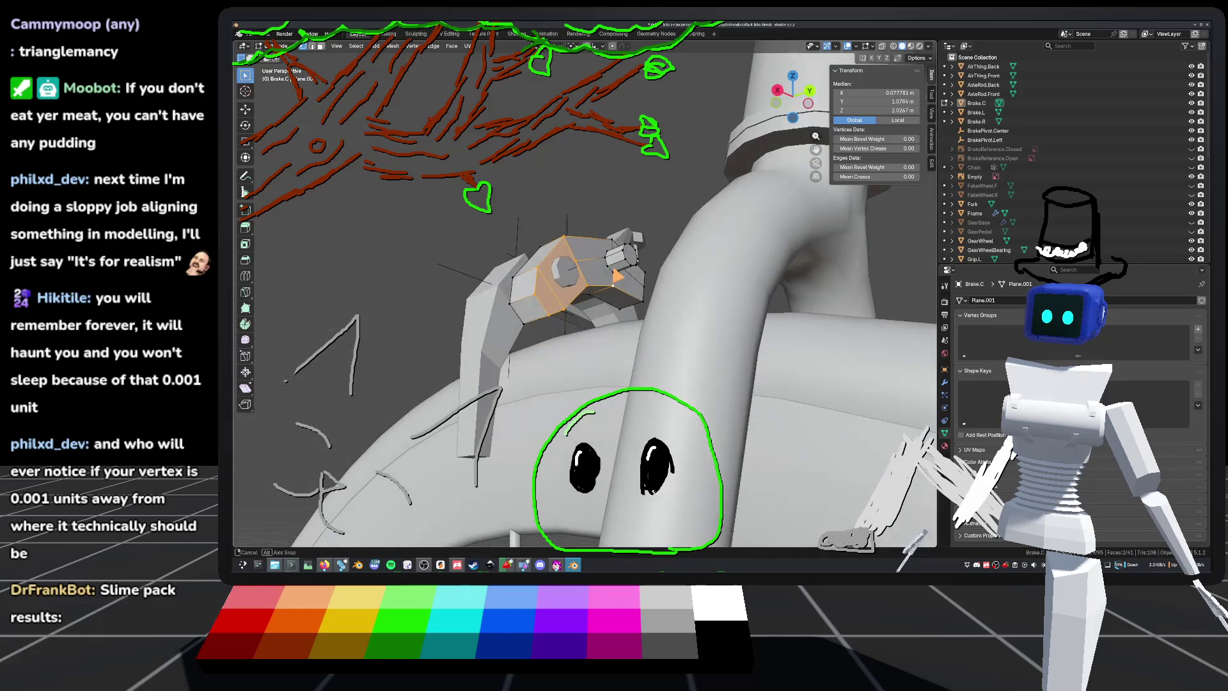
key(shift+z)
key(KP_3)
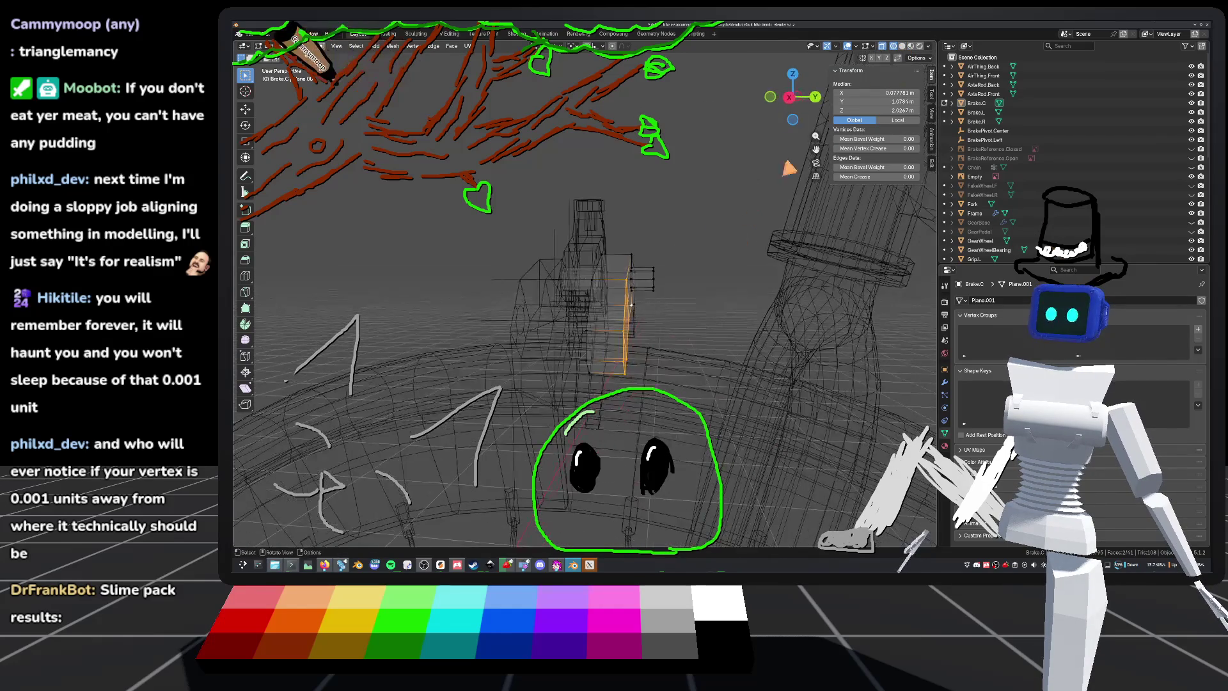
key(KP_5)
drag(649, 195, 748, 456)
key(KP_5)
key(KP_5)
Step: Shift the selected vertices slightly along Y, leave Edit Mode and save
key(g)
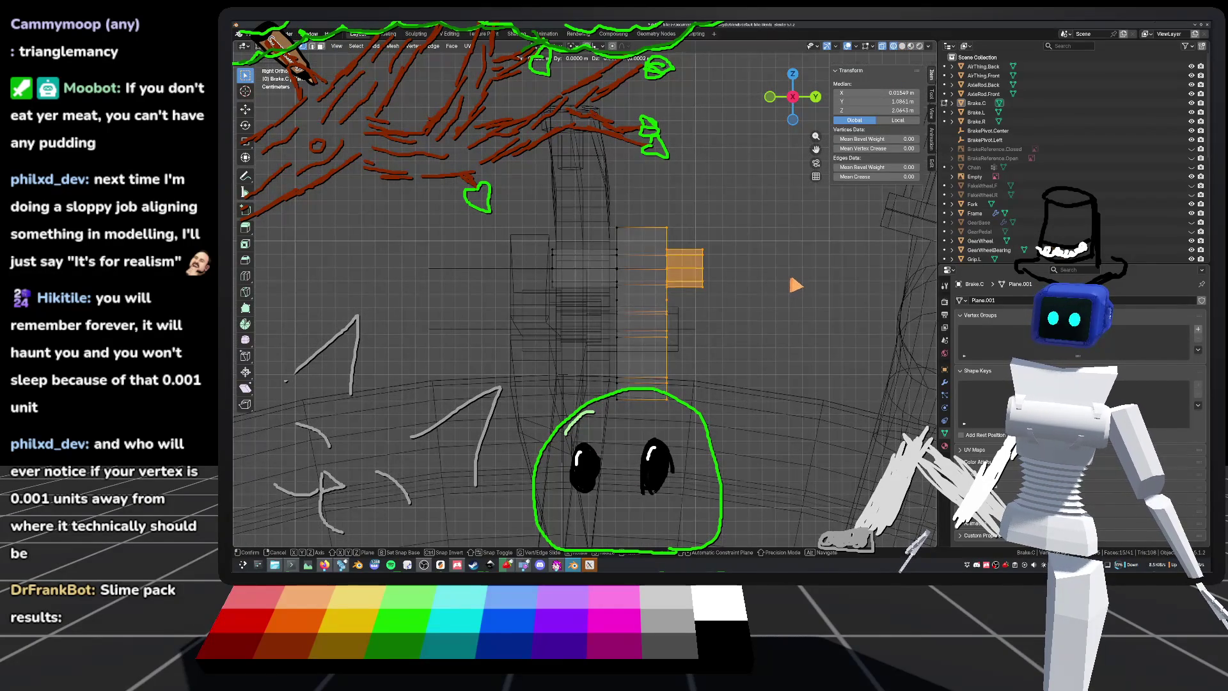
key(y)
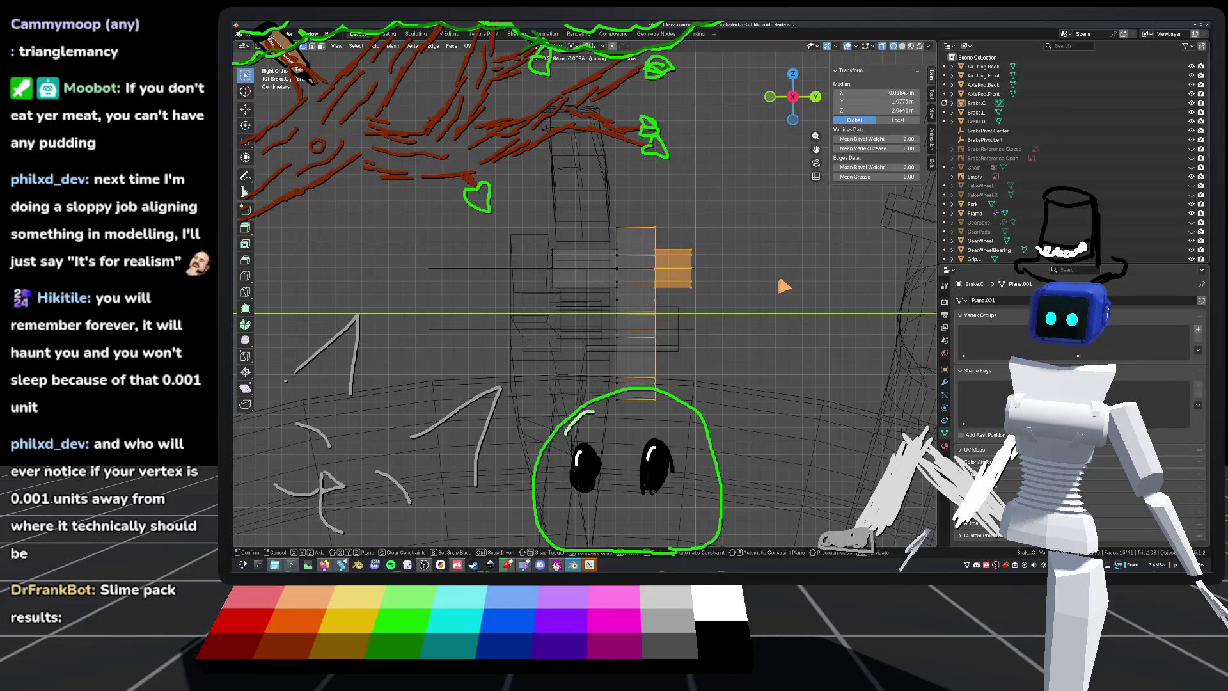
click(783, 286)
key(Tab)
key(ctrl+s)
Step: Return to solid shading and toggle X-ray on and off while inspecting the brake
mouse_move(784, 286)
middle_down()
mouse_move(757, 247)
mouse_move(735, 324)
mouse_move(716, 243)
mouse_move(723, 286)
middle_up()
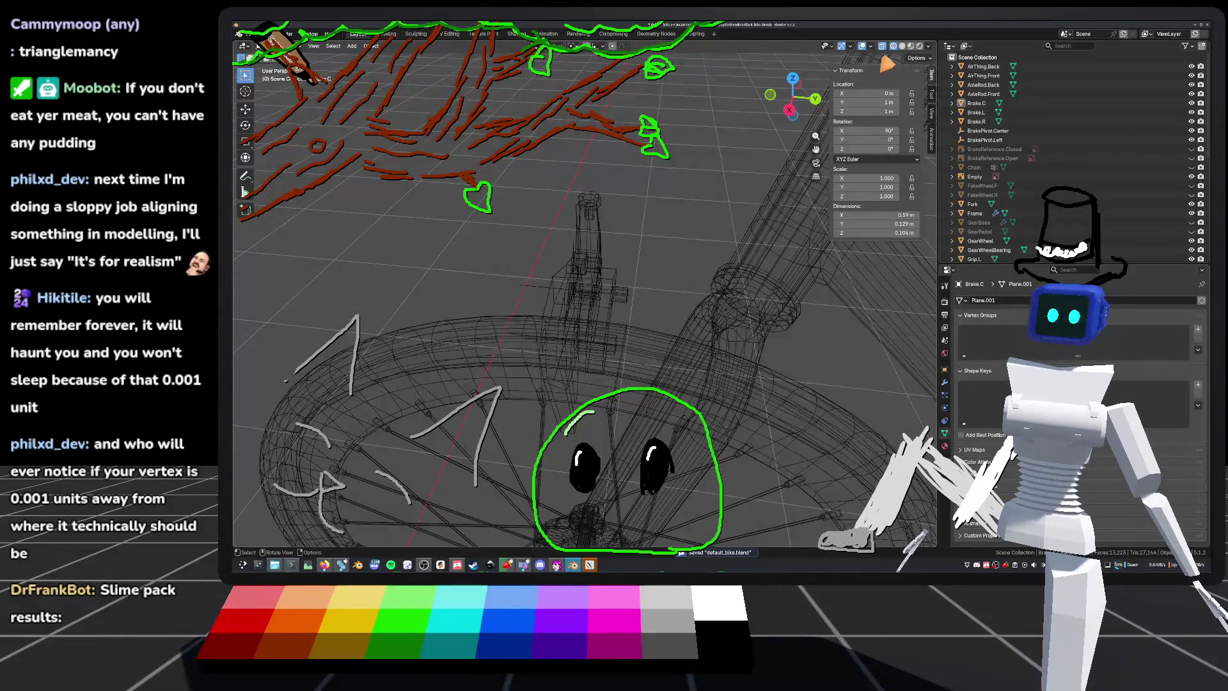
click(903, 47)
click(882, 47)
mouse_move(665, 259)
middle_down()
mouse_move(661, 244)
mouse_move(689, 221)
middle_up()
click(884, 46)
mouse_move(627, 269)
middle_down()
mouse_move(652, 307)
mouse_move(702, 316)
mouse_move(893, 279)
mouse_move(893, 254)
middle_up()
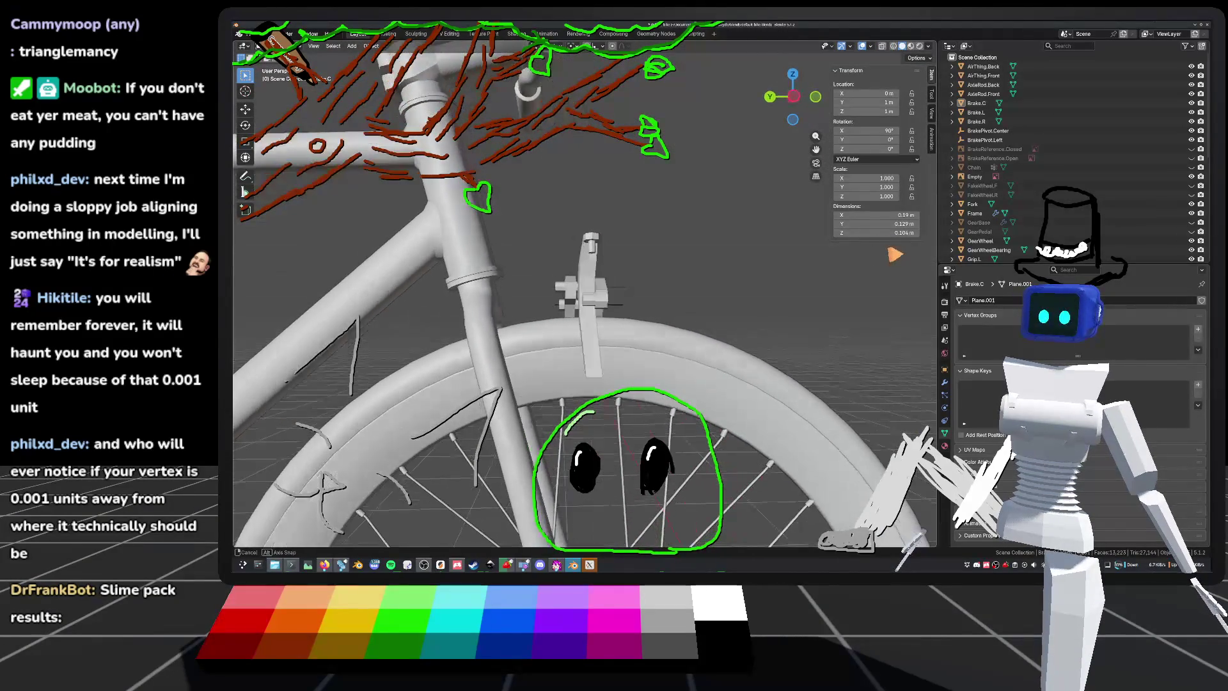
Step: In a wireframe Left Orthographic view, select Brake.L and enter Edit Mode
click(797, 97)
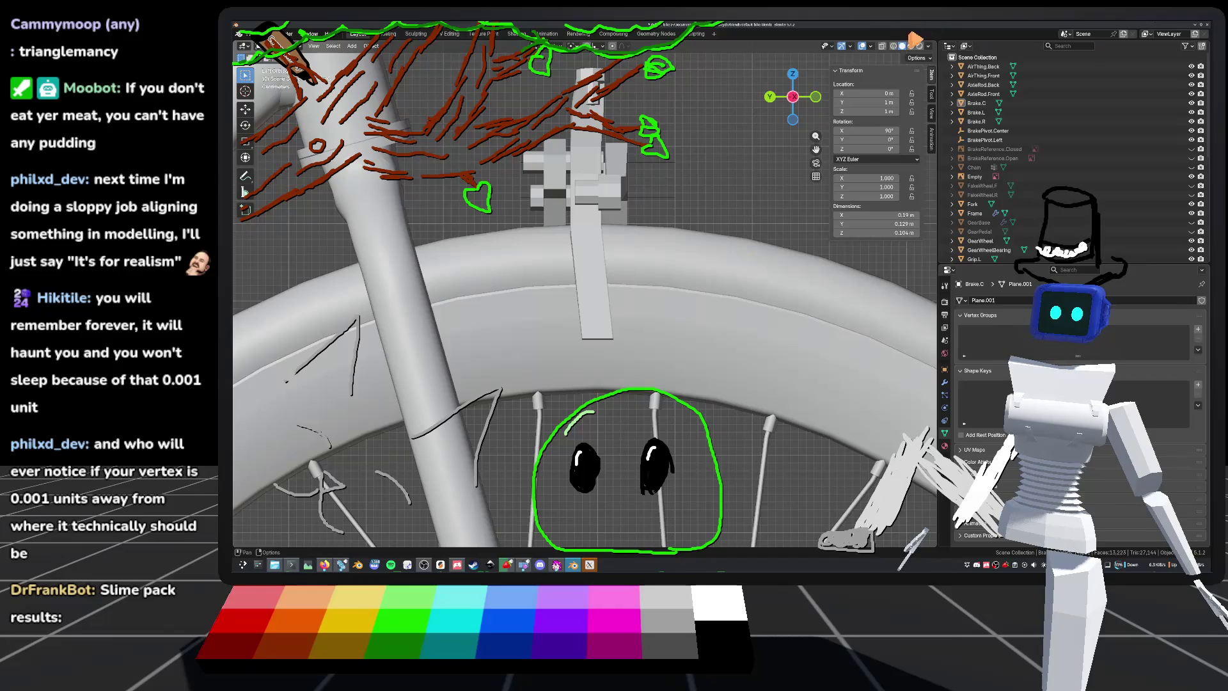
click(884, 46)
click(884, 47)
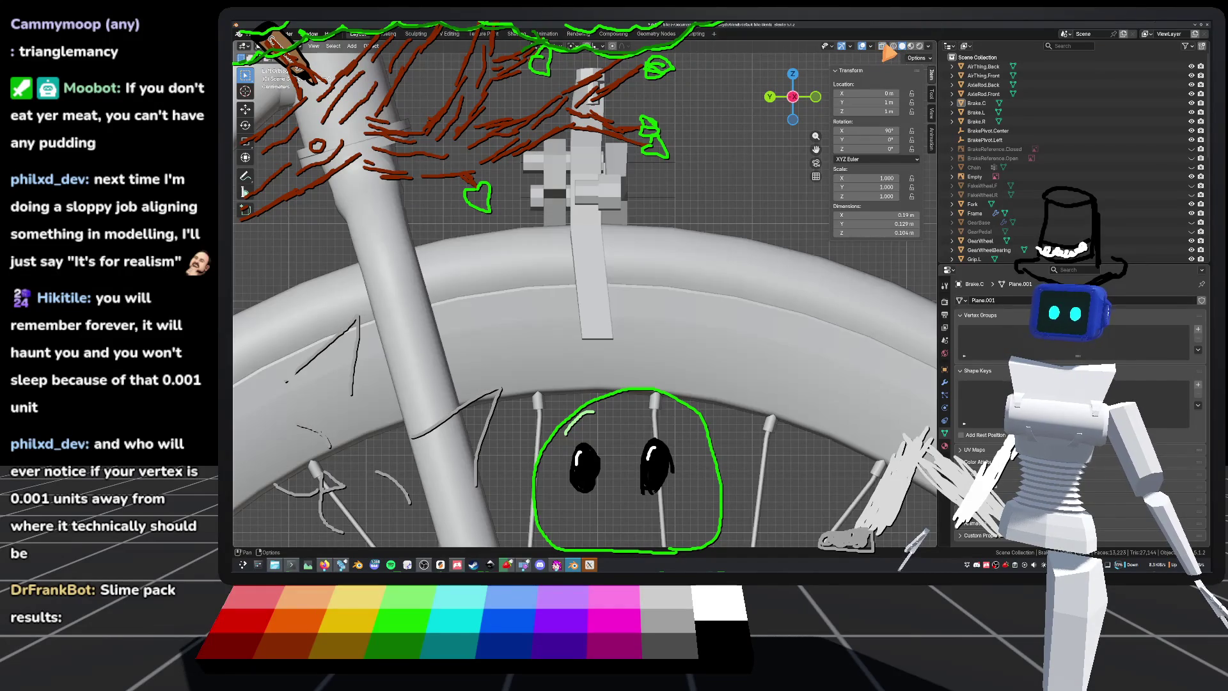
click(893, 48)
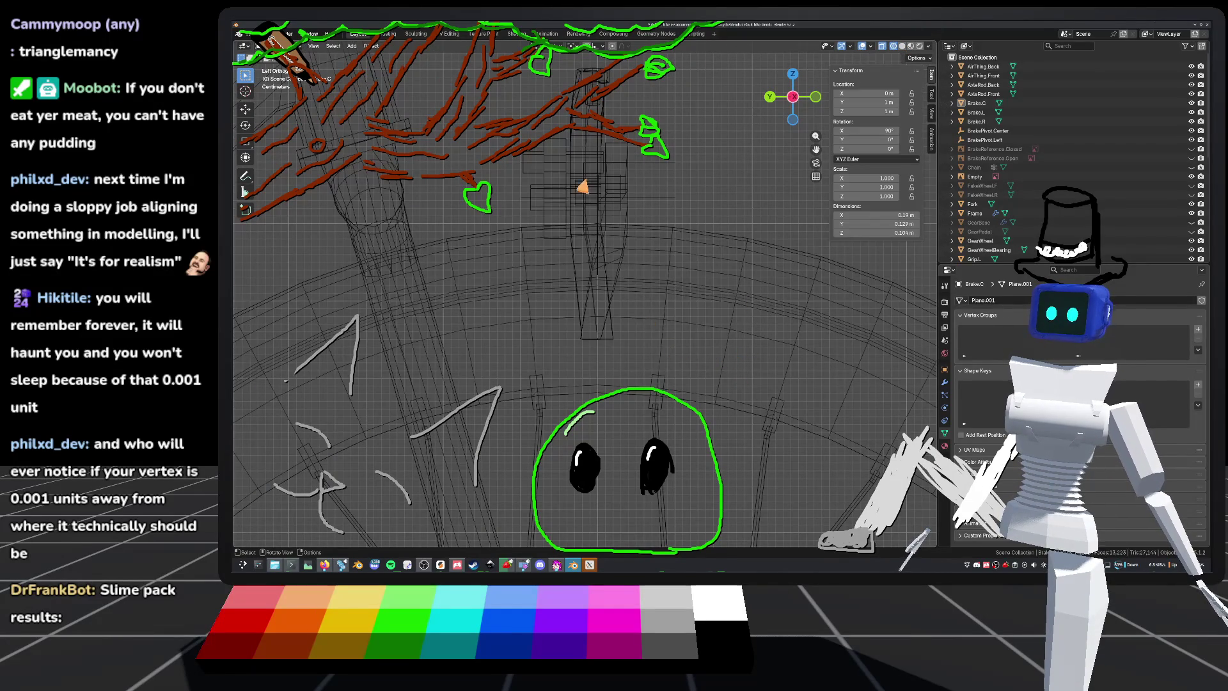
click(588, 209)
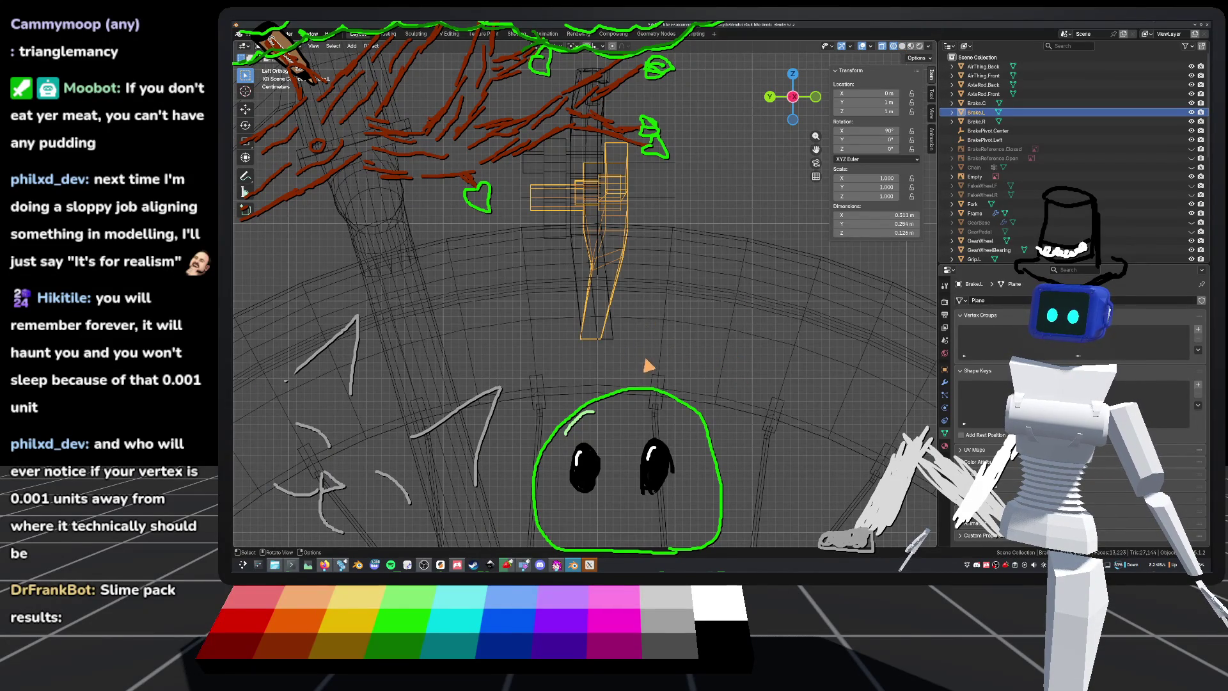
scroll(648, 365, up, 2)
key(Tab)
Step: Shift Brake.L's bottom vertices slightly along Y and save
drag(520, 250, 623, 326)
key(g)
key(y)
click(594, 358)
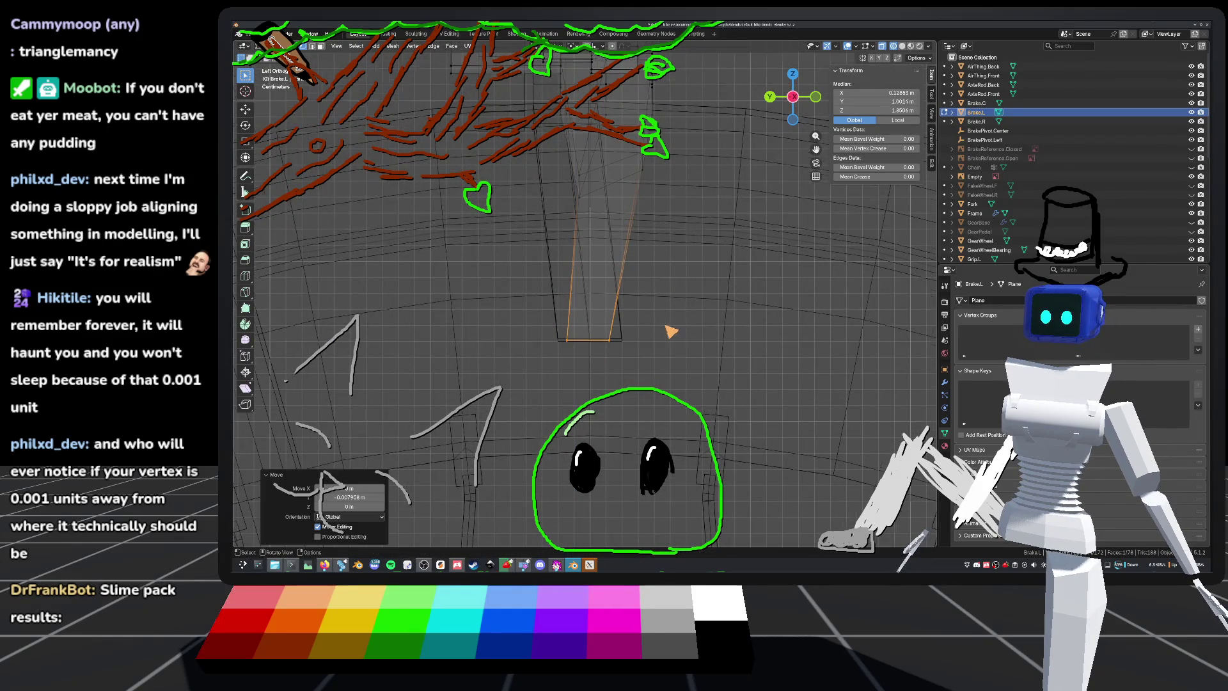
scroll(600, 278, down, 3)
key(ctrl+s)
key(Tab)
Step: Scale all of Brake.R's vertices to 0.713 along Y
click(975, 121)
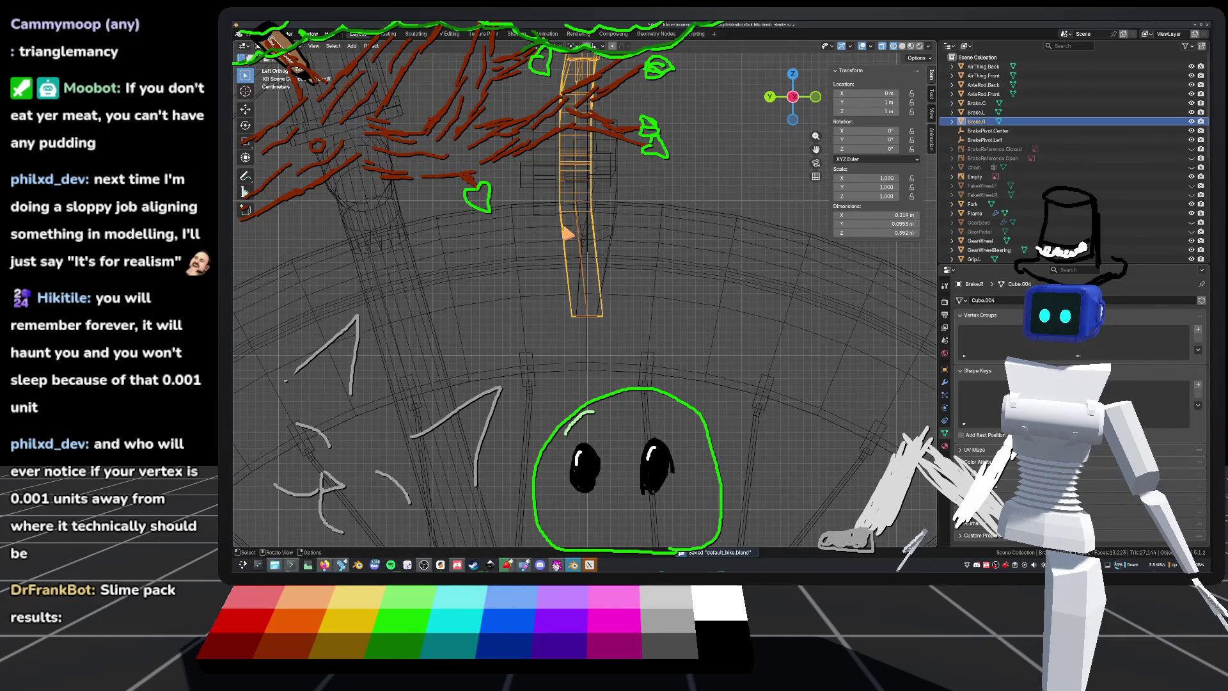
key(Tab)
shift+middle_drag(563, 221, 531, 256)
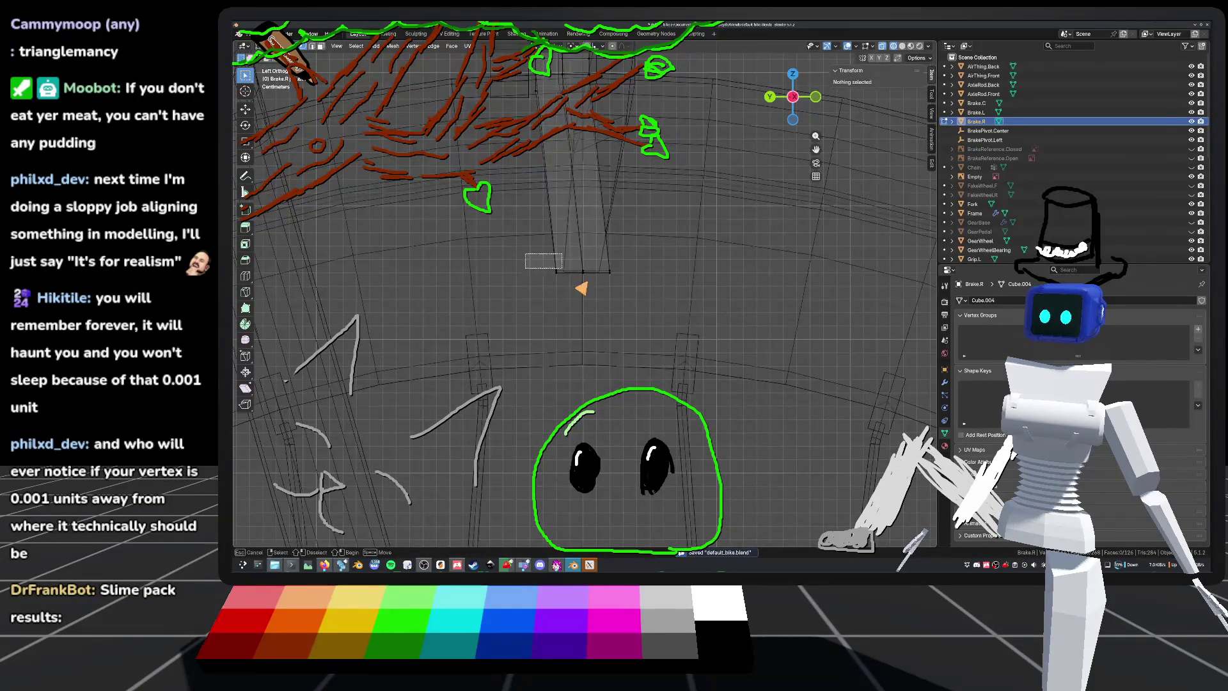
key(a)
scroll(721, 334, up, 3)
key(s)
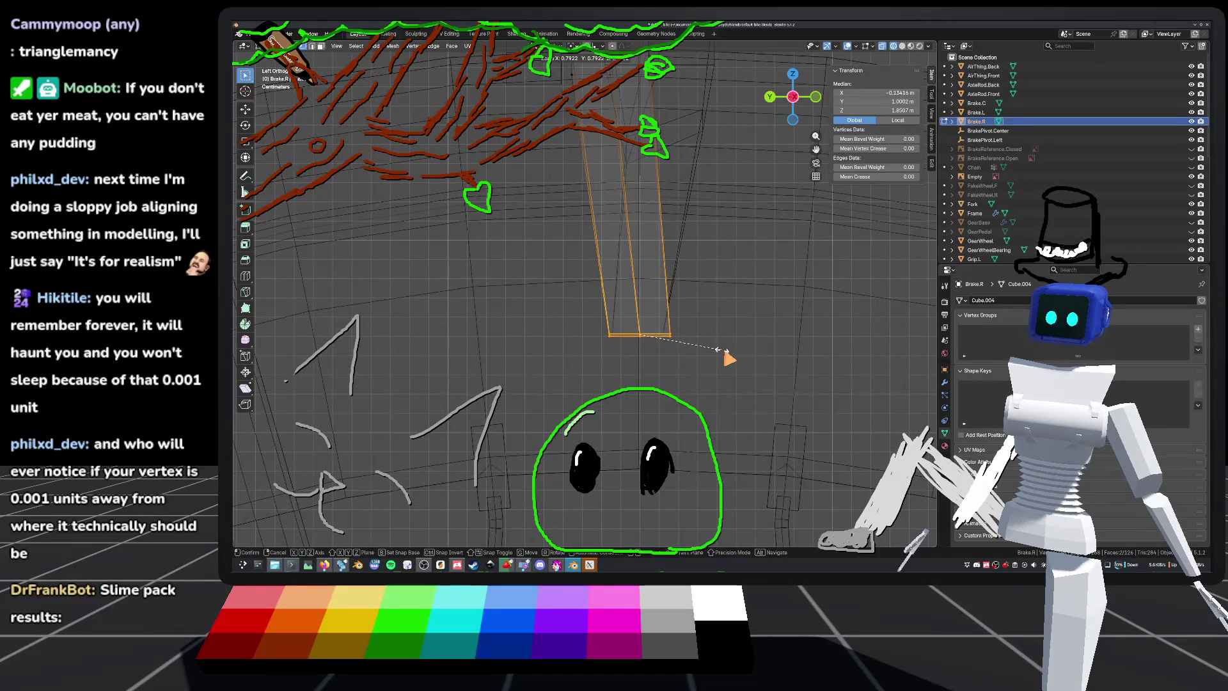
key(y)
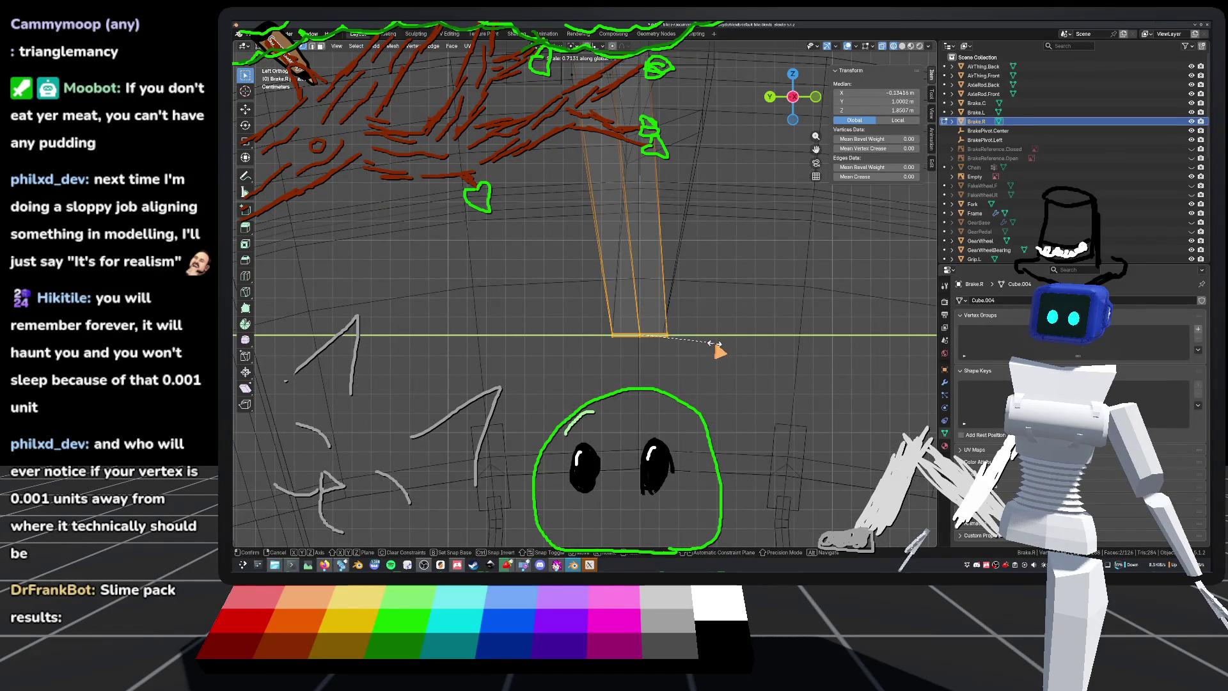
click(717, 345)
Step: Move Brake.R vertically along Z, save, and return to solid Object Mode
key(g)
key(z)
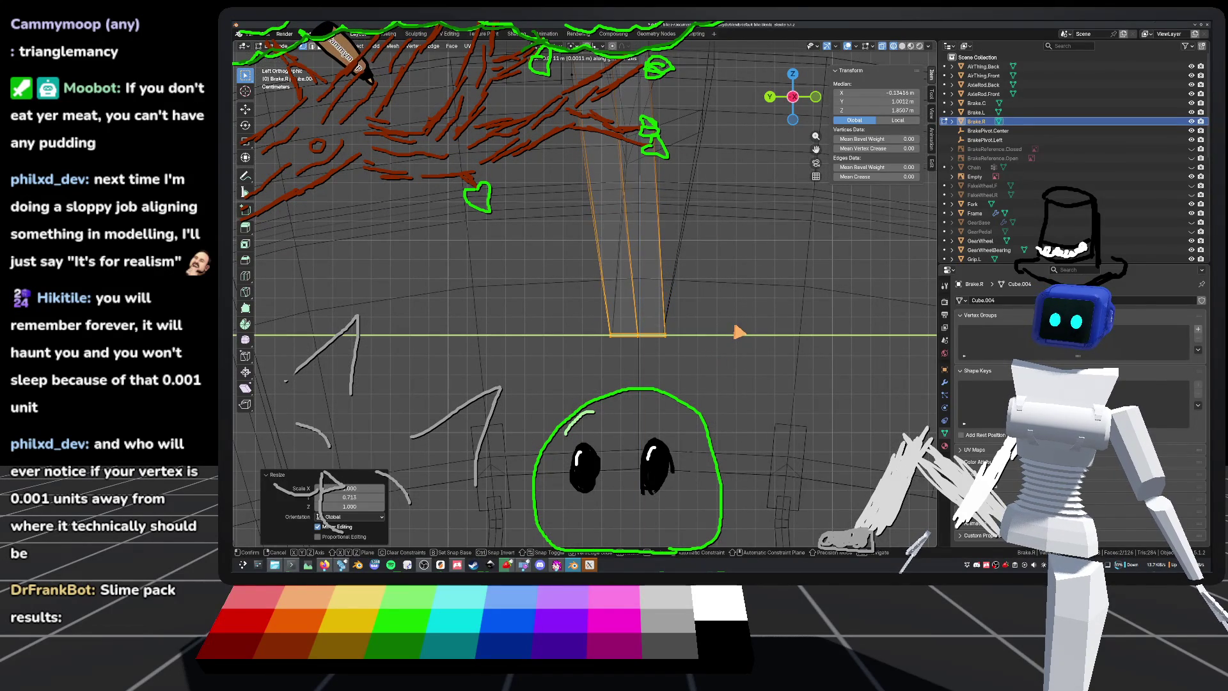
click(740, 332)
key(ctrl+s)
key(Tab)
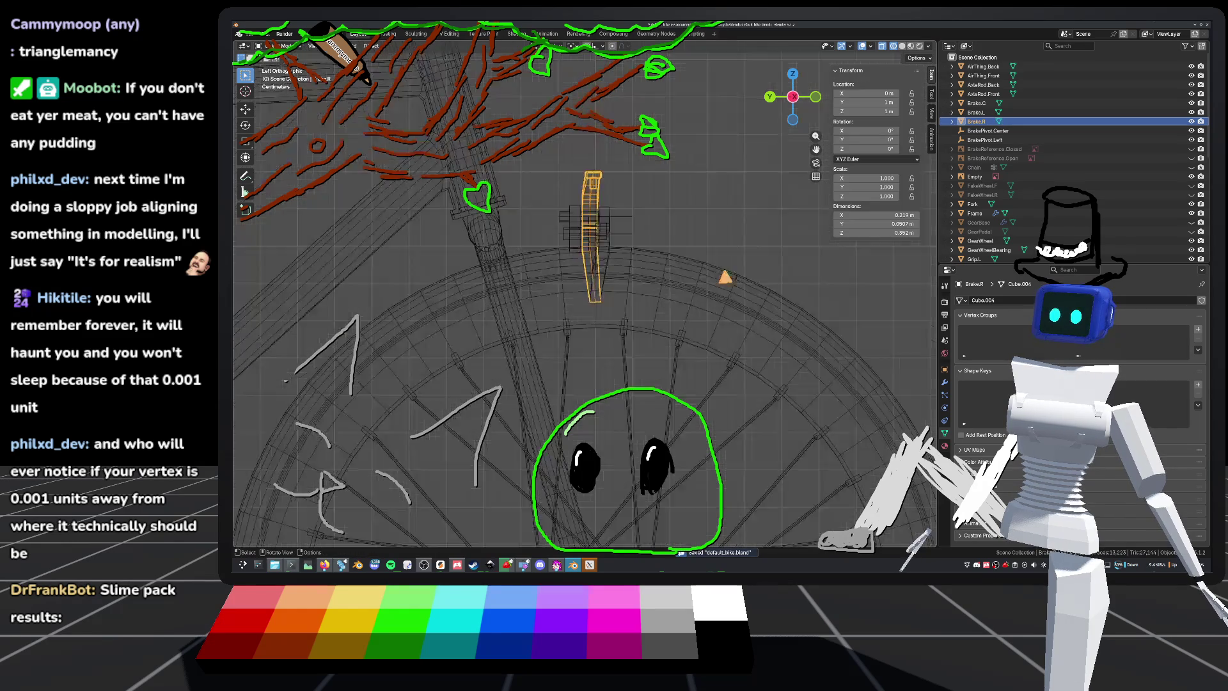
key(shift+z)
middle_drag(723, 277, 734, 214)
click(735, 214)
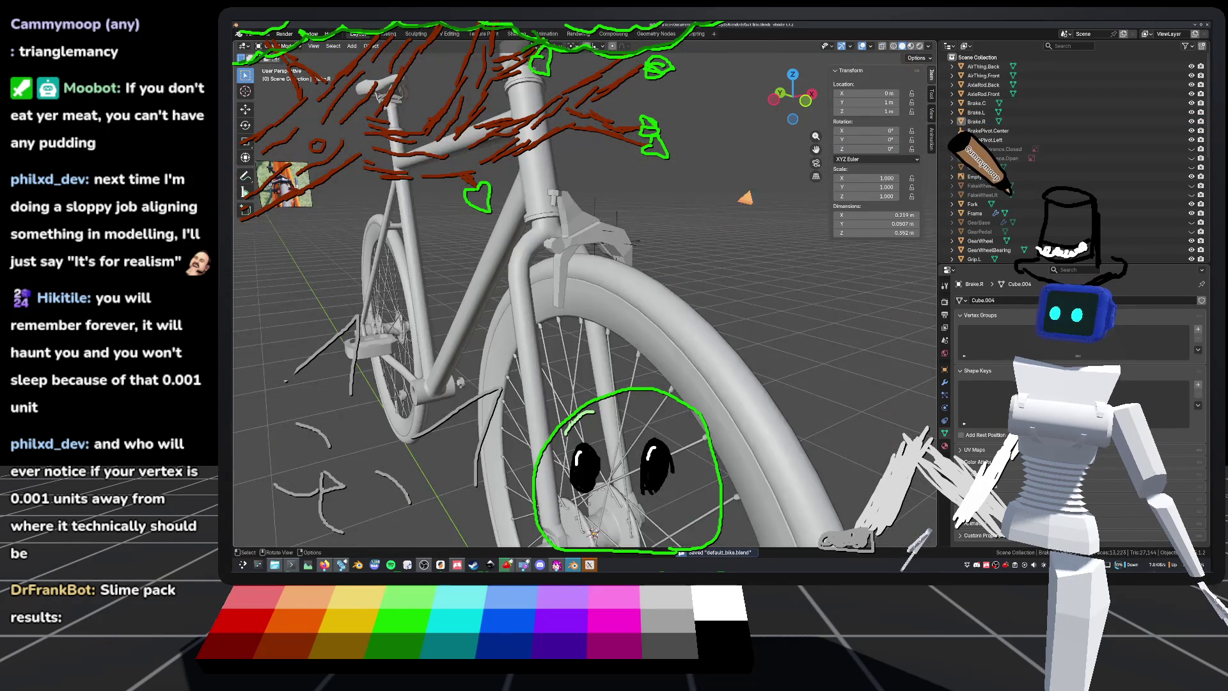
Step: Select the three brake pieces, Brake.C, Brake.L and Brake.R, together at the front fork
scroll(823, 124, up, 6)
mouse_move(793, 192)
middle_down()
mouse_move(765, 279)
mouse_move(669, 304)
mouse_move(660, 277)
mouse_move(732, 311)
mouse_move(681, 273)
mouse_move(688, 242)
mouse_move(735, 315)
middle_up()
scroll(585, 294, down, 5)
mouse_move(584, 294)
middle_down()
mouse_move(662, 297)
mouse_move(608, 281)
mouse_move(611, 270)
mouse_move(678, 282)
middle_up()
scroll(584, 294, up, 4)
scroll(584, 294, up, 2)
shift+click(571, 292)
shift+click(573, 288)
Step: In Right Ortho view, rotate the brake pieces 8.79° and check their alignment with the fork
scroll(678, 281, down, 5)
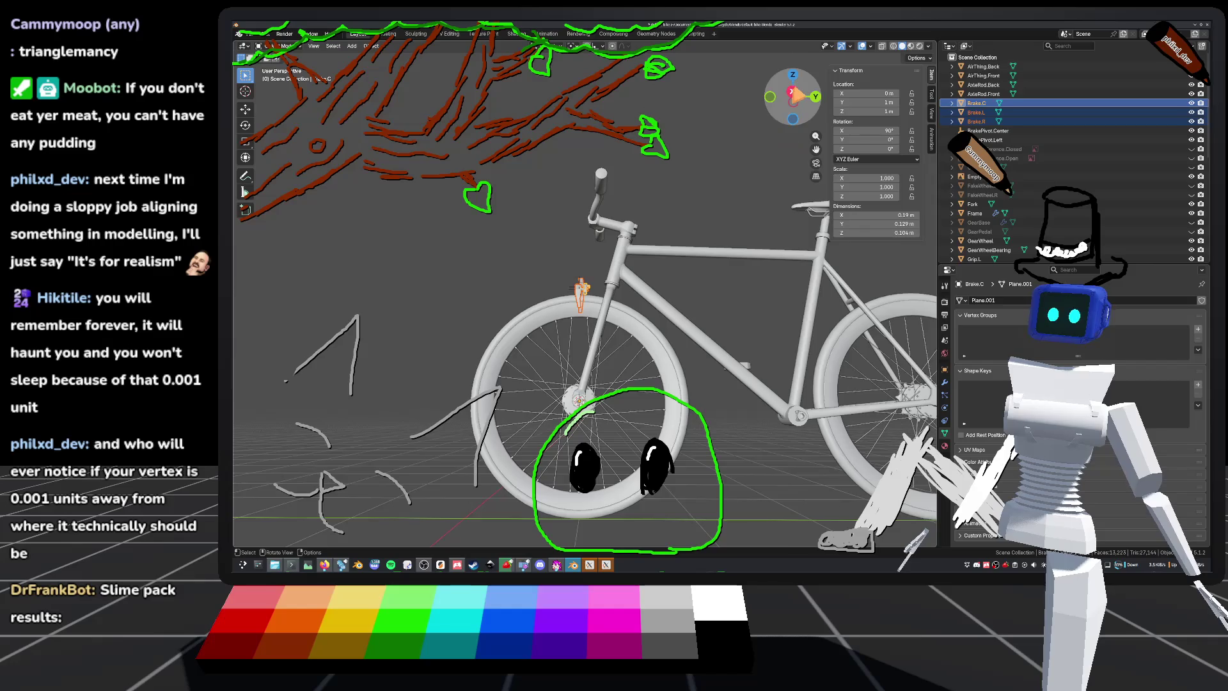
key(KP_3)
key(KP_Decimal)
key(r)
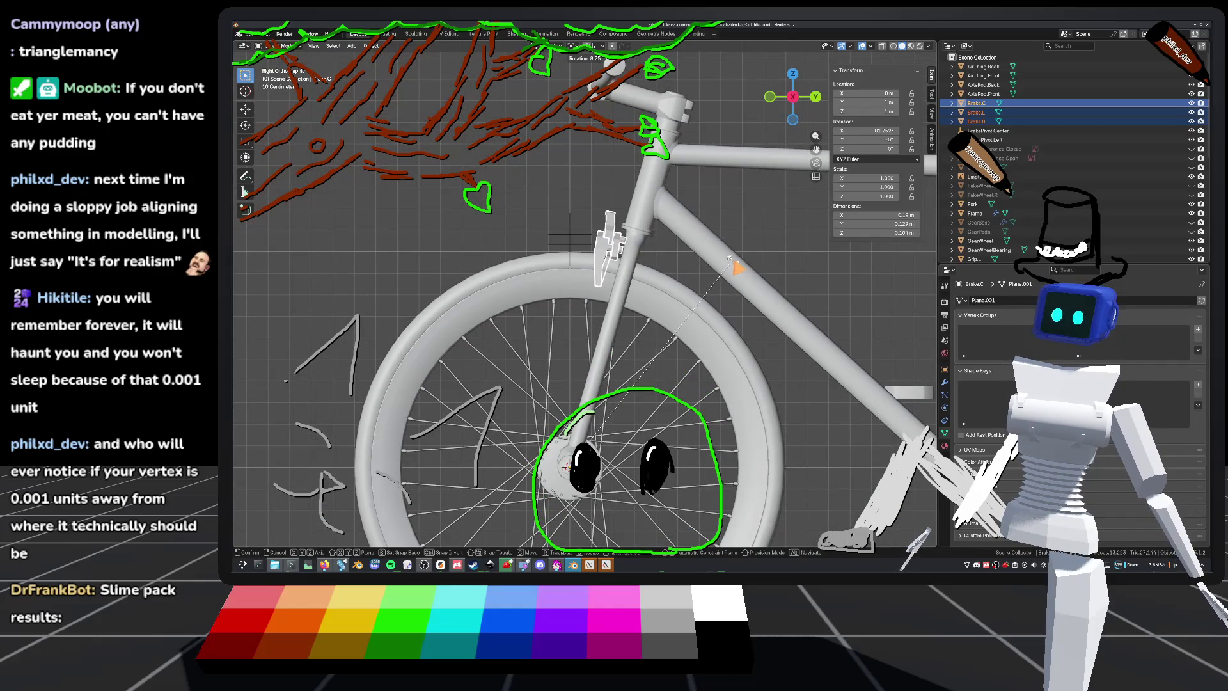
click(729, 257)
mouse_move(729, 258)
middle_down()
mouse_move(741, 266)
mouse_move(729, 303)
middle_up()
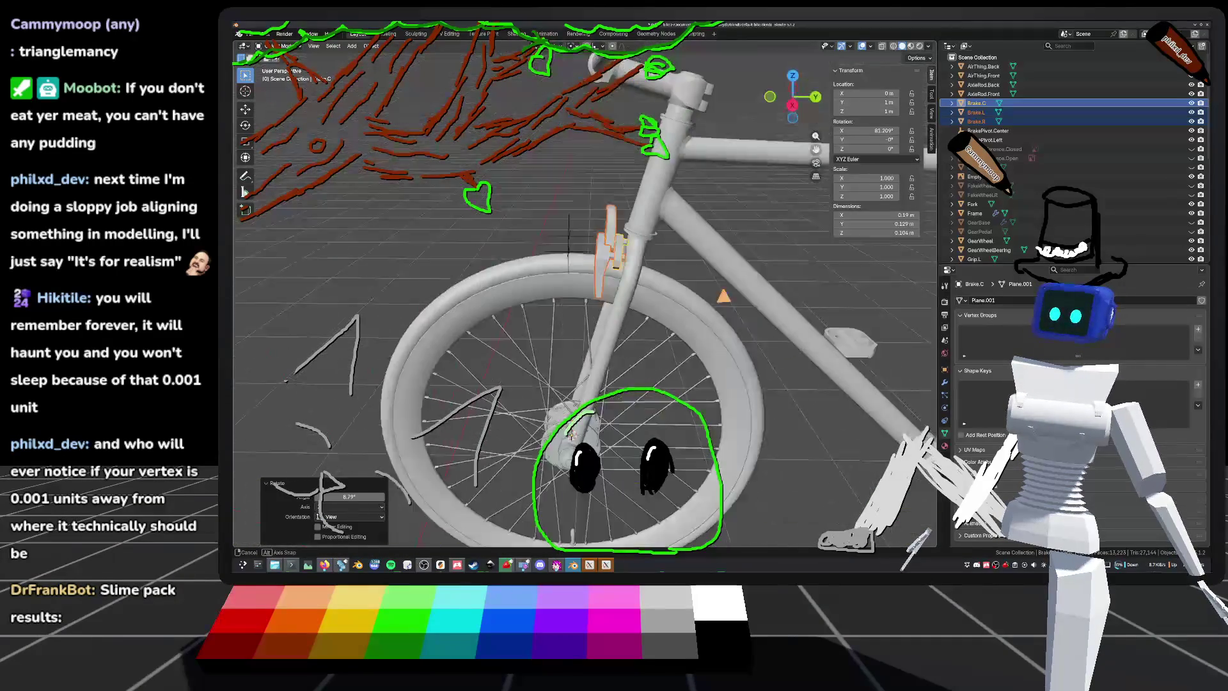
scroll(728, 262, up, 5)
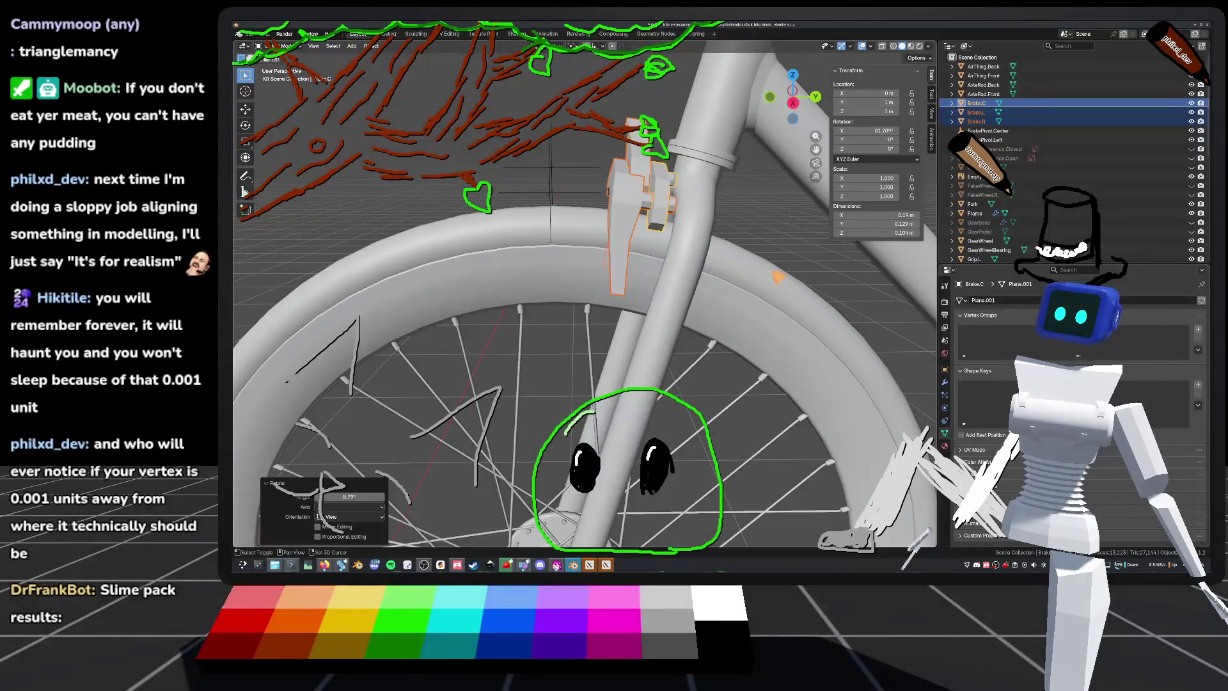
mouse_move(693, 323)
middle_down()
mouse_move(636, 263)
mouse_move(760, 328)
mouse_move(735, 301)
mouse_move(649, 296)
middle_up()
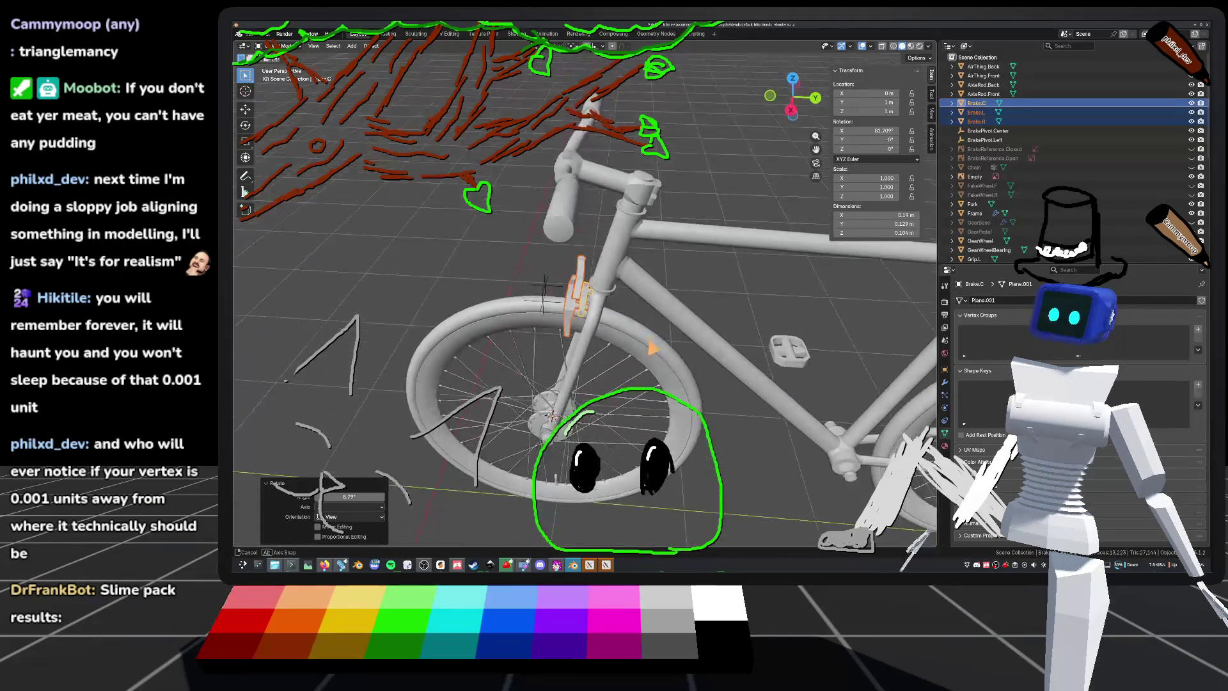
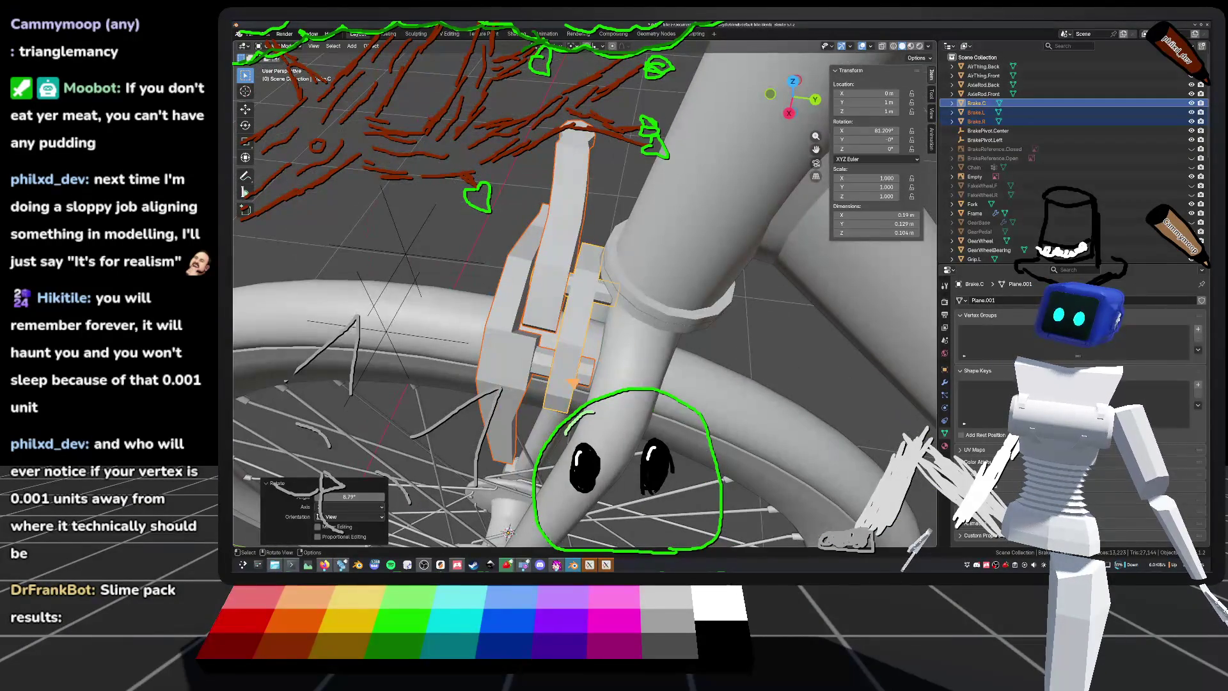
Step: Select the centre brake part Brake.C, save, and start editing its mesh close up
middle_drag(649, 295, 575, 291)
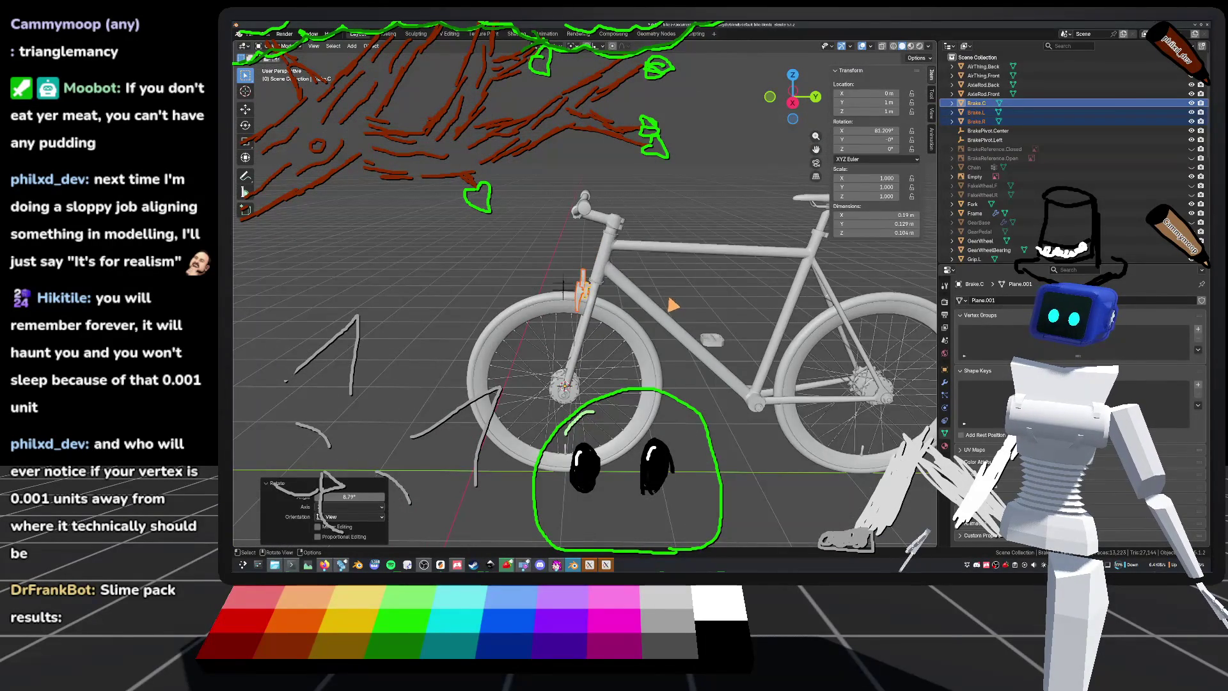
click(564, 284)
key(ctrl+s)
key(Tab)
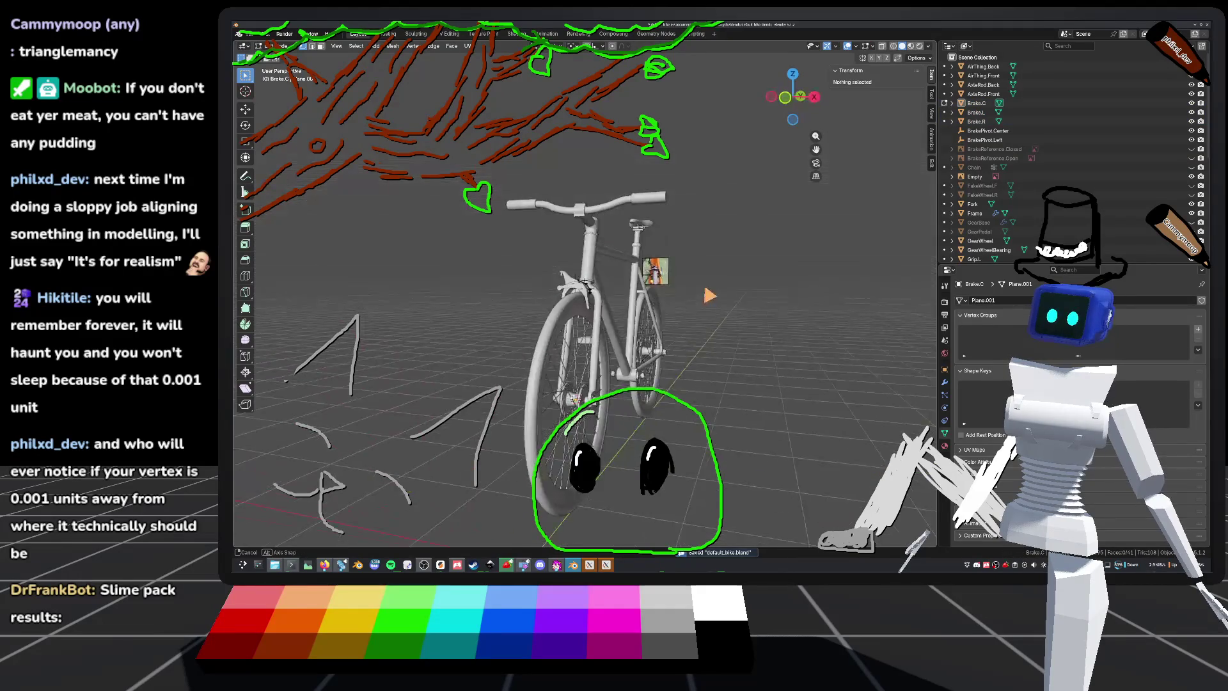
scroll(710, 296, up, 6)
mouse_move(709, 295)
middle_down()
mouse_move(779, 352)
mouse_move(735, 372)
mouse_move(775, 307)
mouse_move(839, 293)
mouse_move(638, 296)
mouse_move(639, 235)
mouse_move(641, 310)
middle_up()
Step: In the side view, nudge the selected Brake.C face along Y into alignment, then save
click(639, 237)
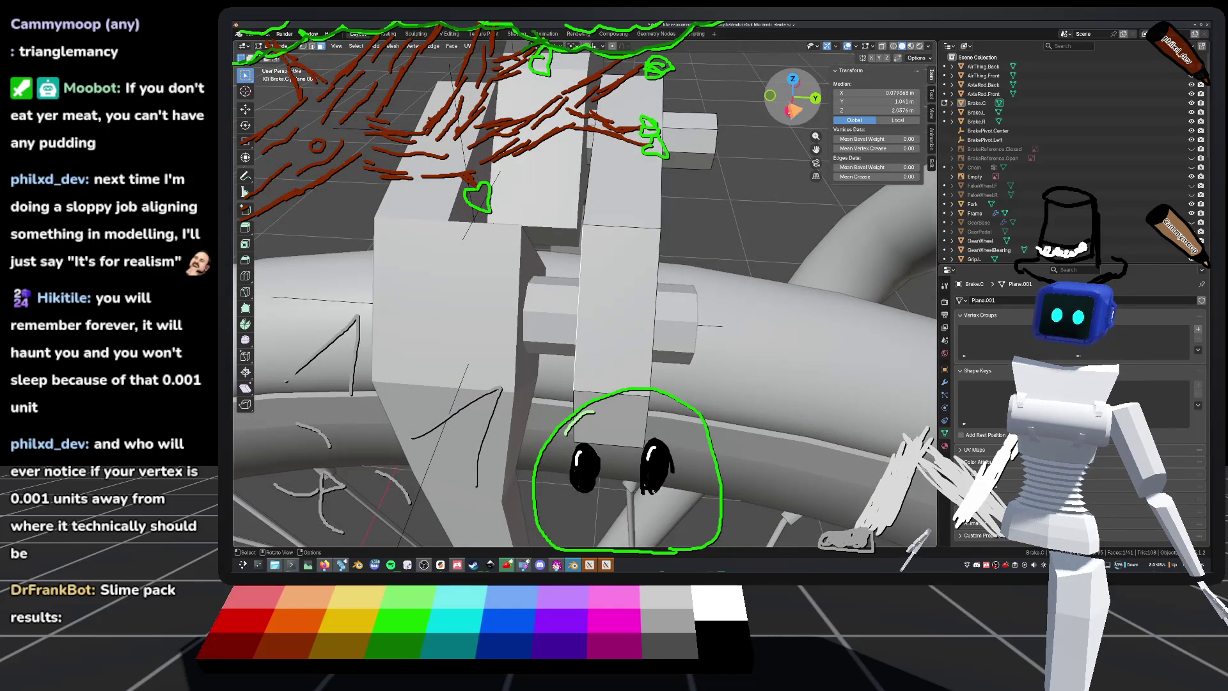
click(791, 112)
key(g)
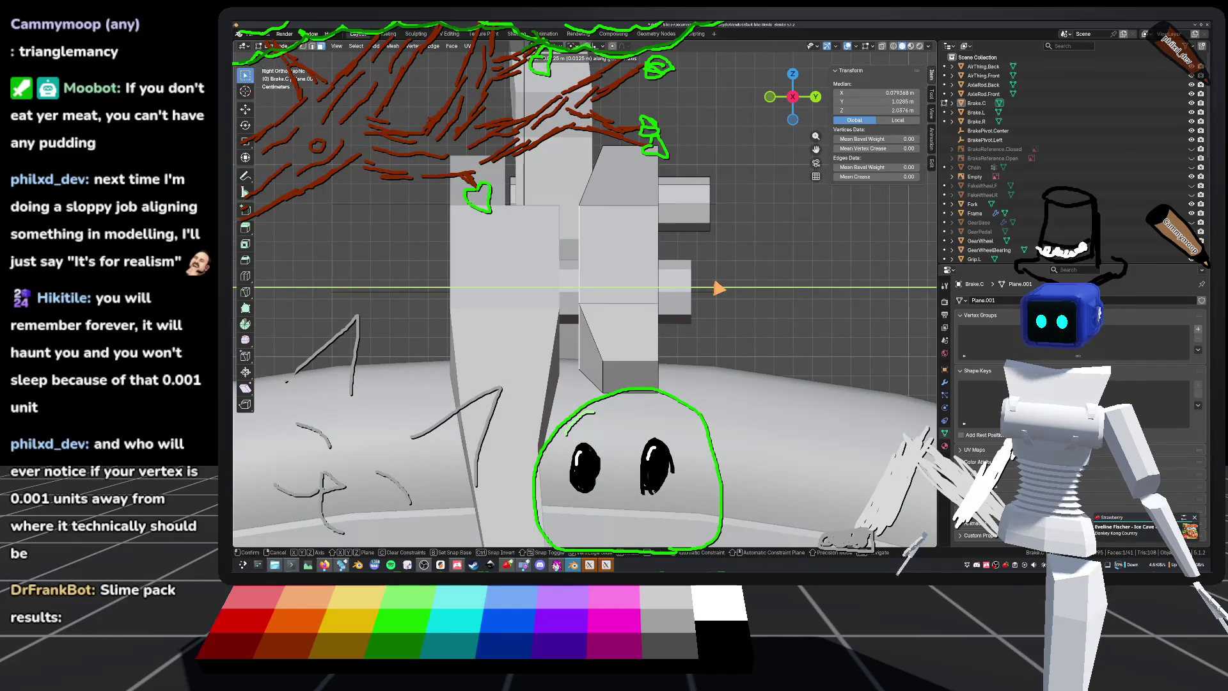
click(719, 288)
middle_drag(719, 288, 716, 249)
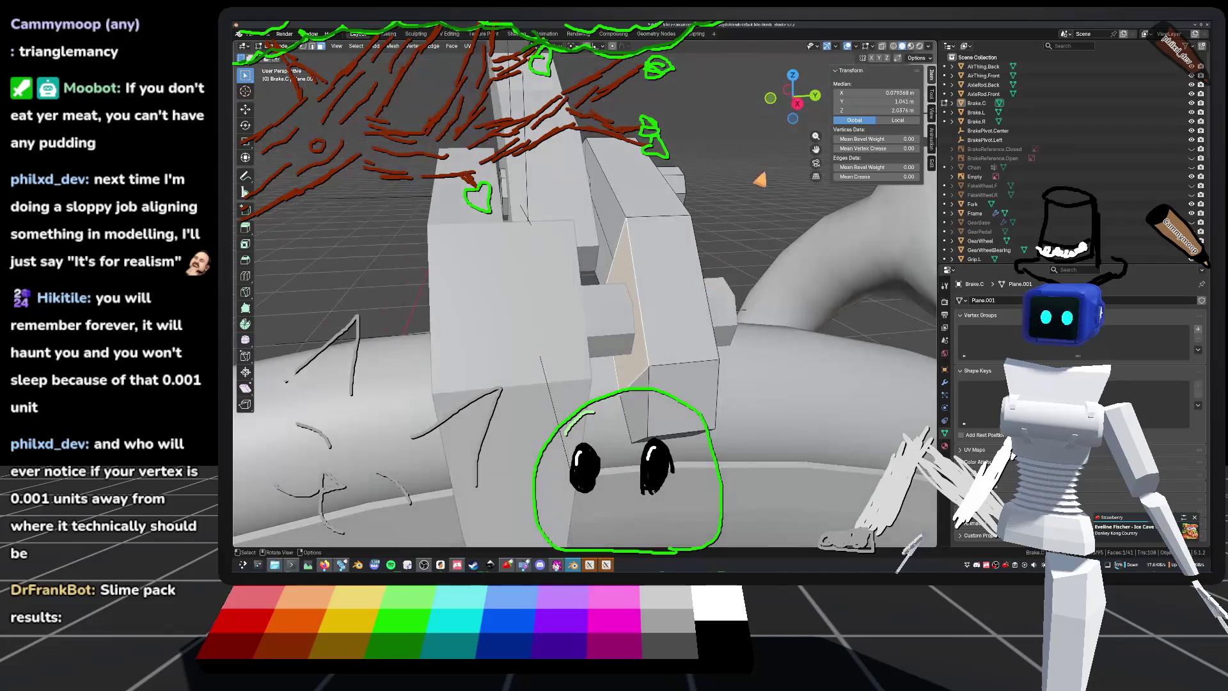
click(797, 103)
key(g)
key(y)
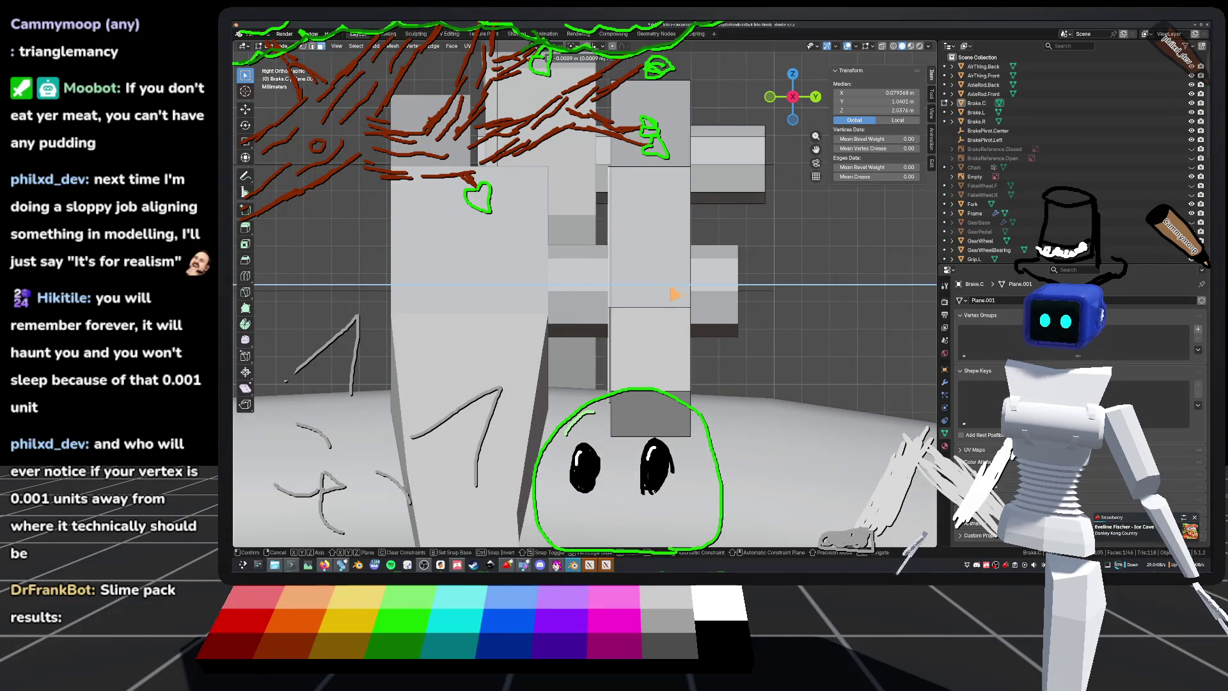
click(638, 297)
mouse_move(637, 297)
middle_down()
mouse_move(676, 357)
mouse_move(650, 339)
mouse_move(635, 347)
mouse_move(584, 266)
mouse_move(598, 300)
mouse_move(658, 274)
mouse_move(613, 289)
middle_up()
key(alt+a)
key(ctrl+s)
Step: Extrude a side face of Brake.C outward, then switch editing to Brake.L
scroll(567, 261, up, 2)
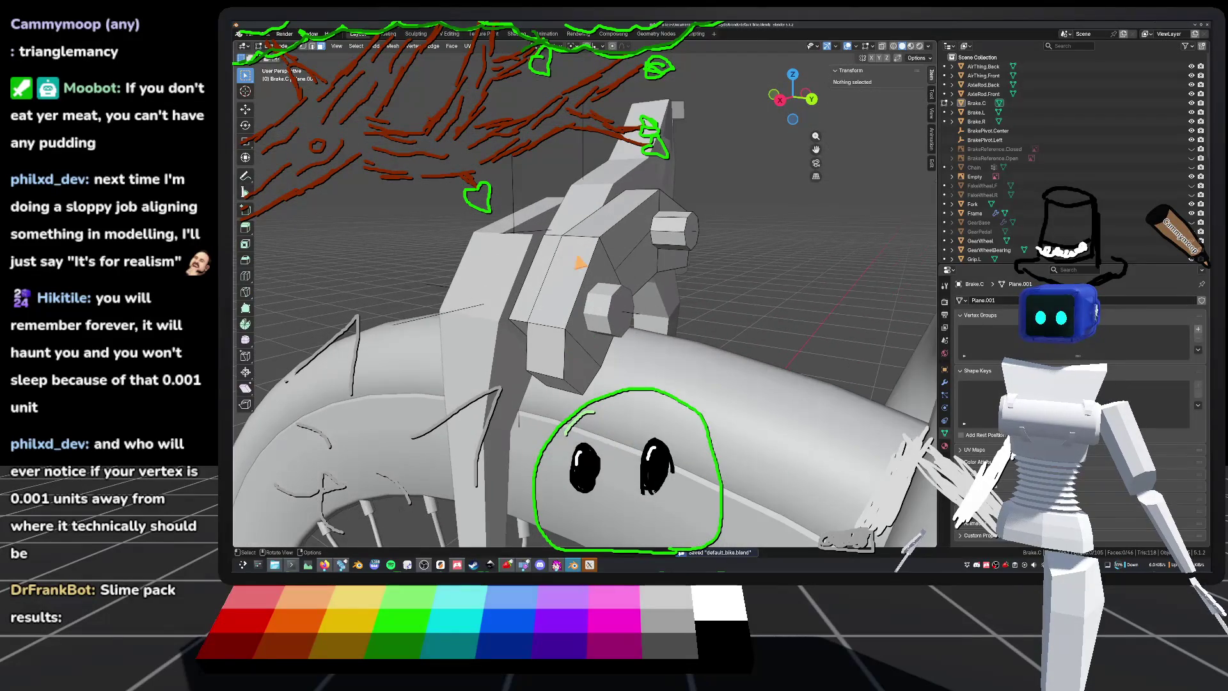
scroll(629, 264, up, 3)
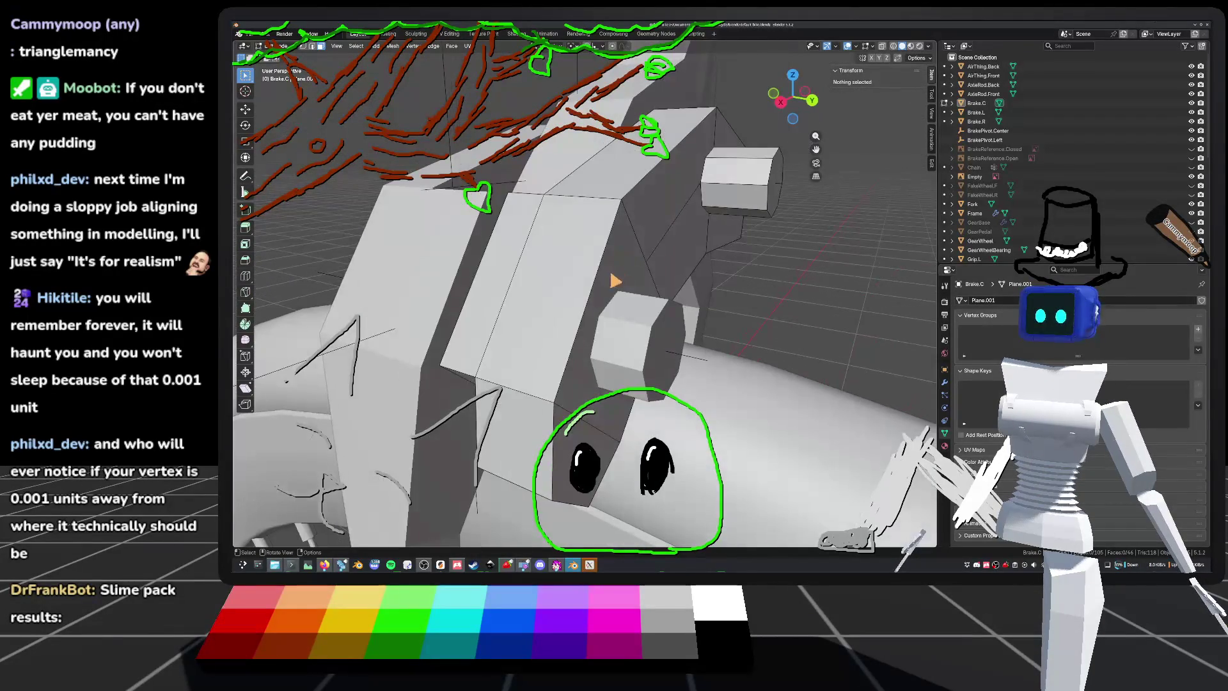
click(632, 284)
middle_drag(632, 283, 660, 307)
key(e)
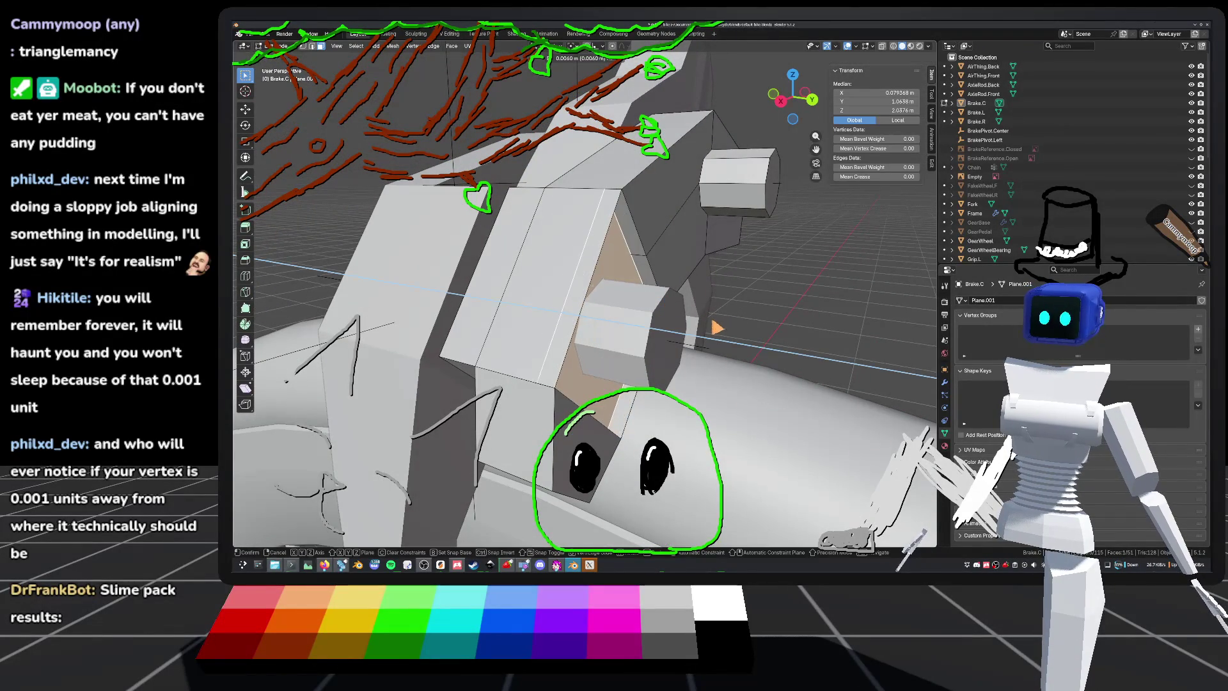
click(804, 332)
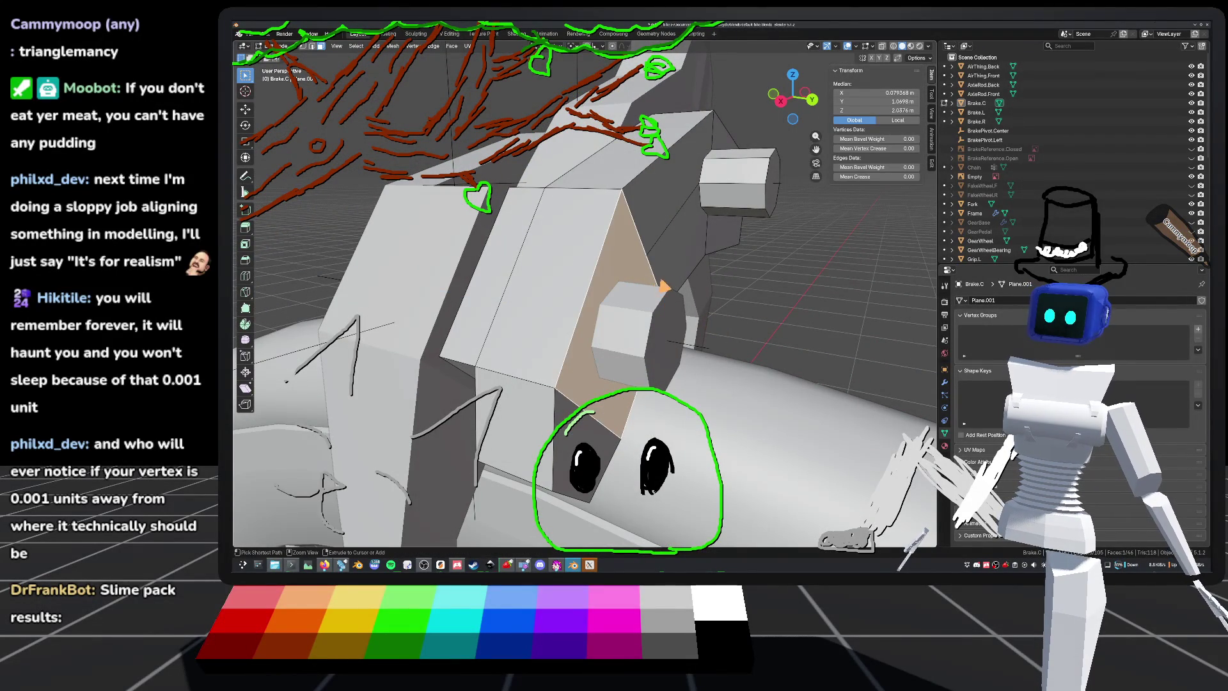
click(828, 296)
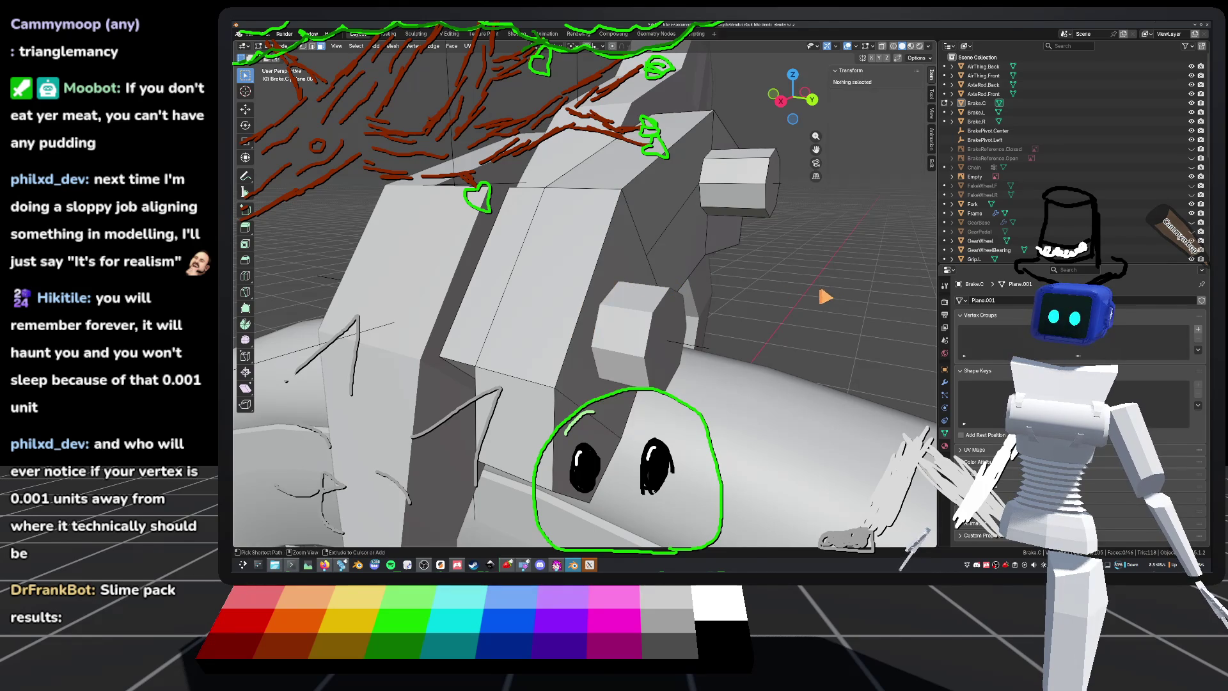
mouse_move(792, 300)
middle_down()
mouse_move(761, 355)
mouse_move(682, 306)
mouse_move(714, 355)
mouse_move(692, 329)
middle_up()
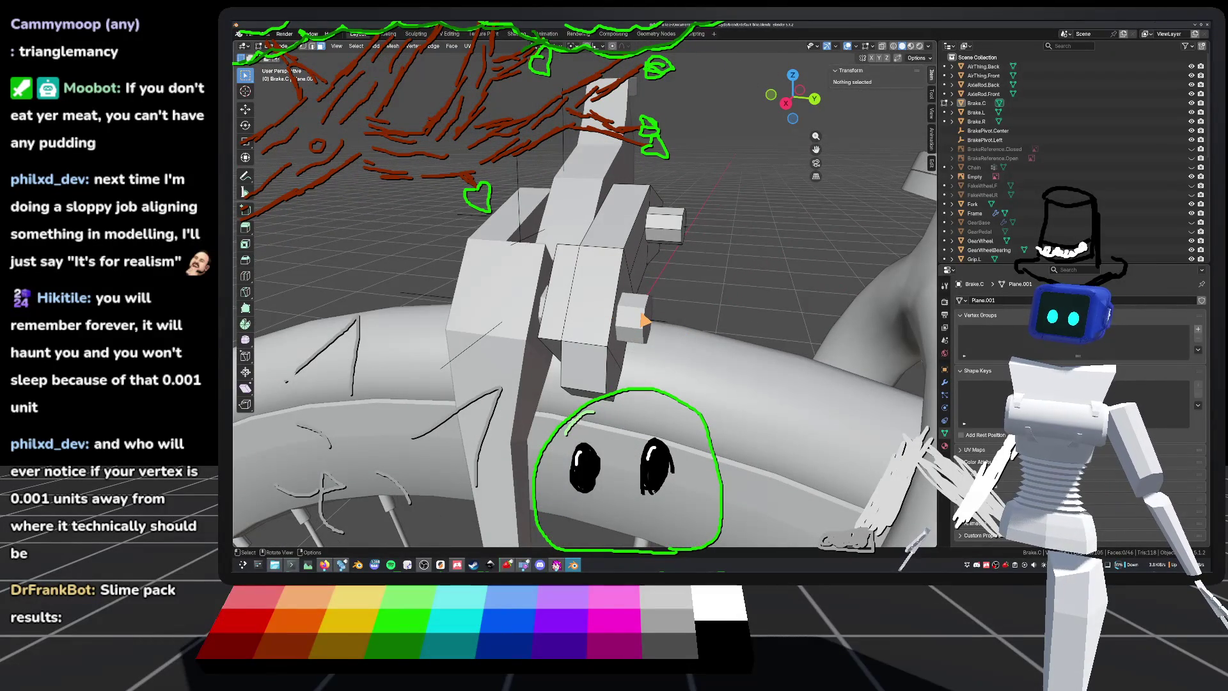
key(alt+q)
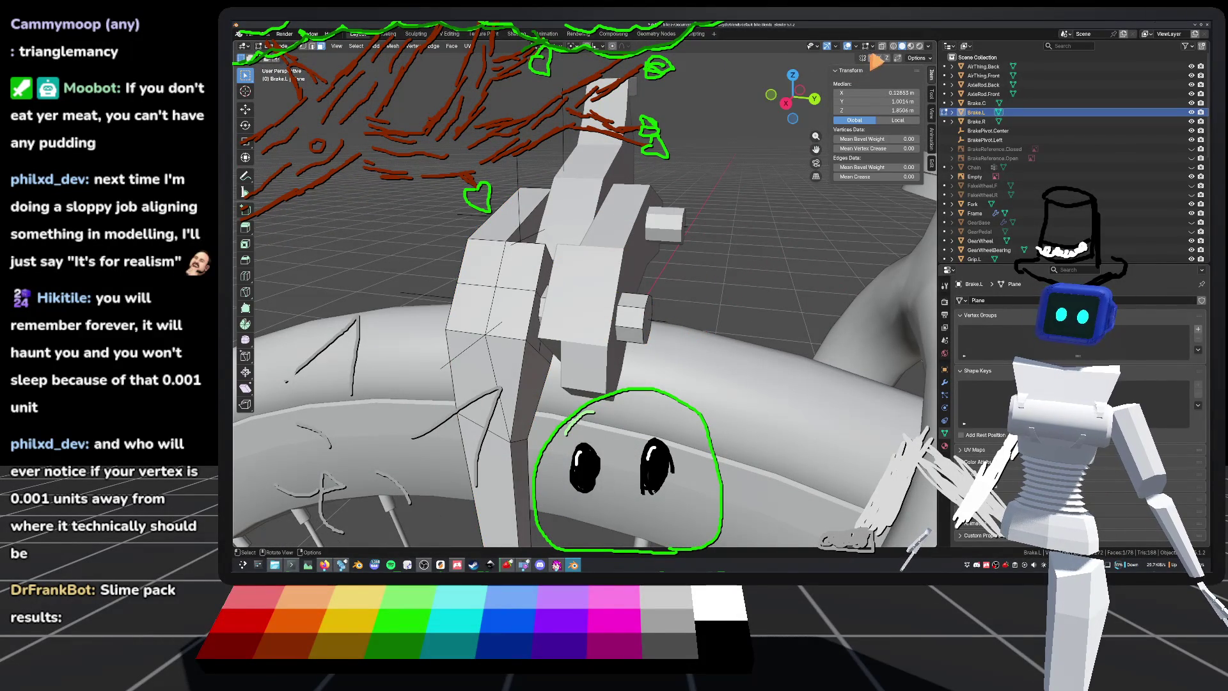
Step: In wireframe, move a block of Brake.L vertices about 9.7 mm along Y, then save
click(895, 47)
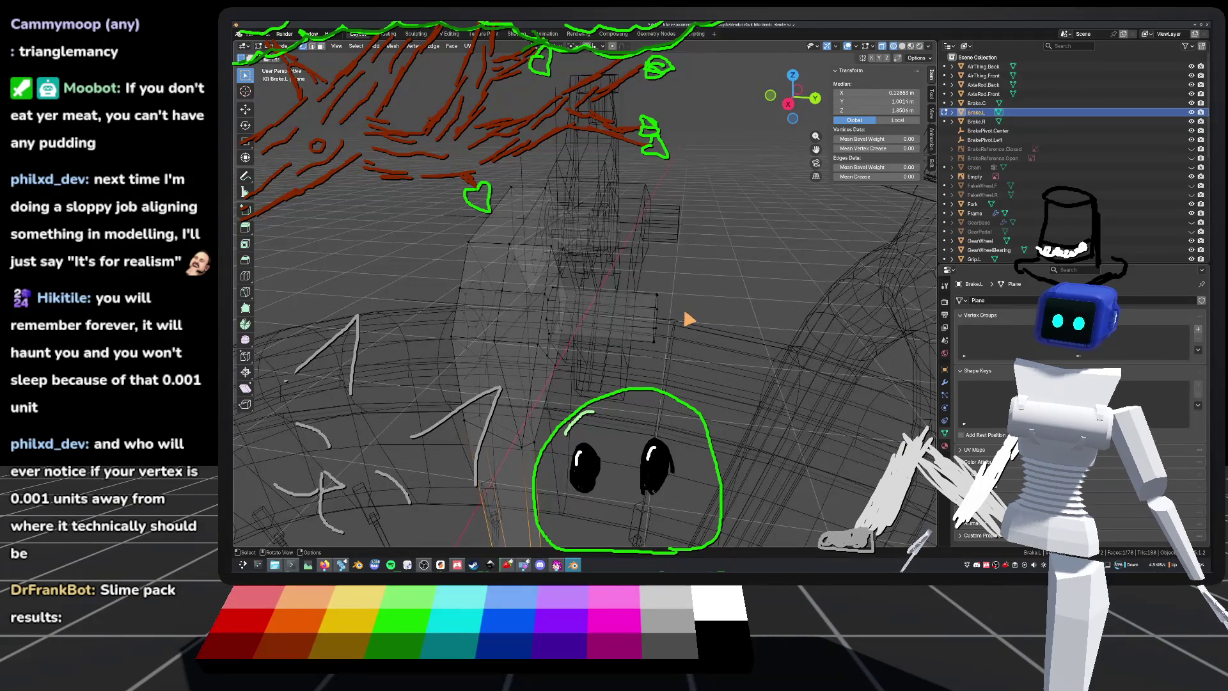
drag(668, 309, 669, 311)
mouse_move(669, 311)
middle_down()
mouse_move(676, 370)
mouse_move(734, 342)
middle_up()
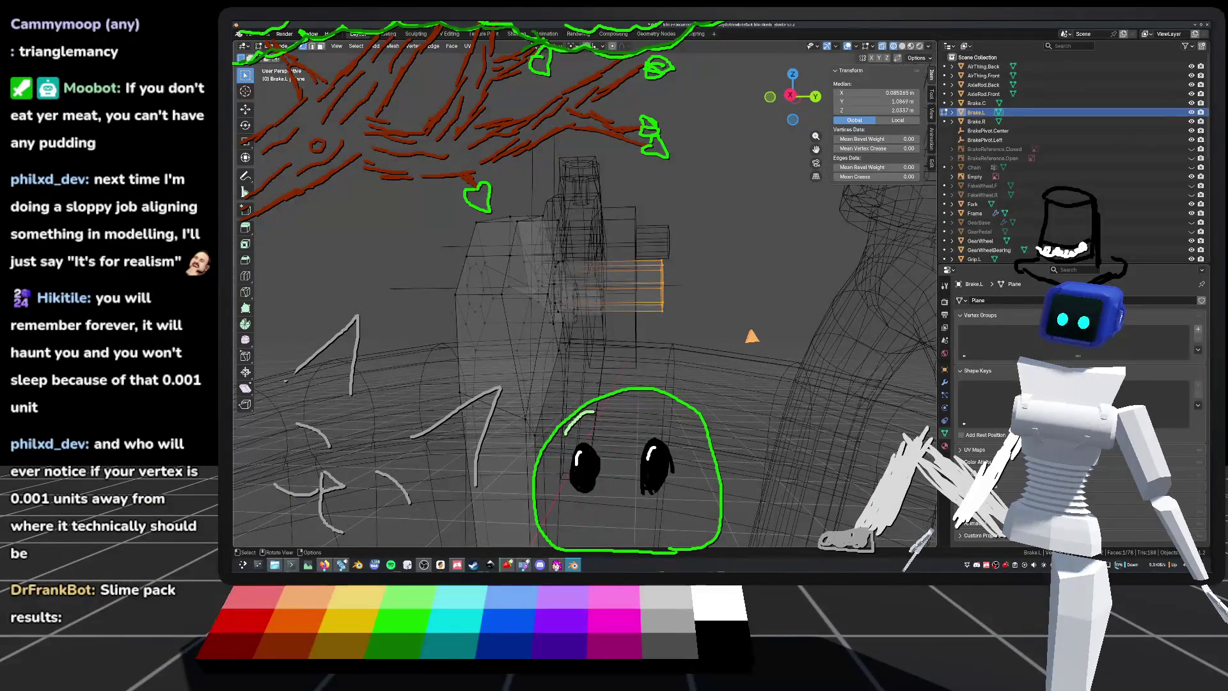
key(g)
key(y)
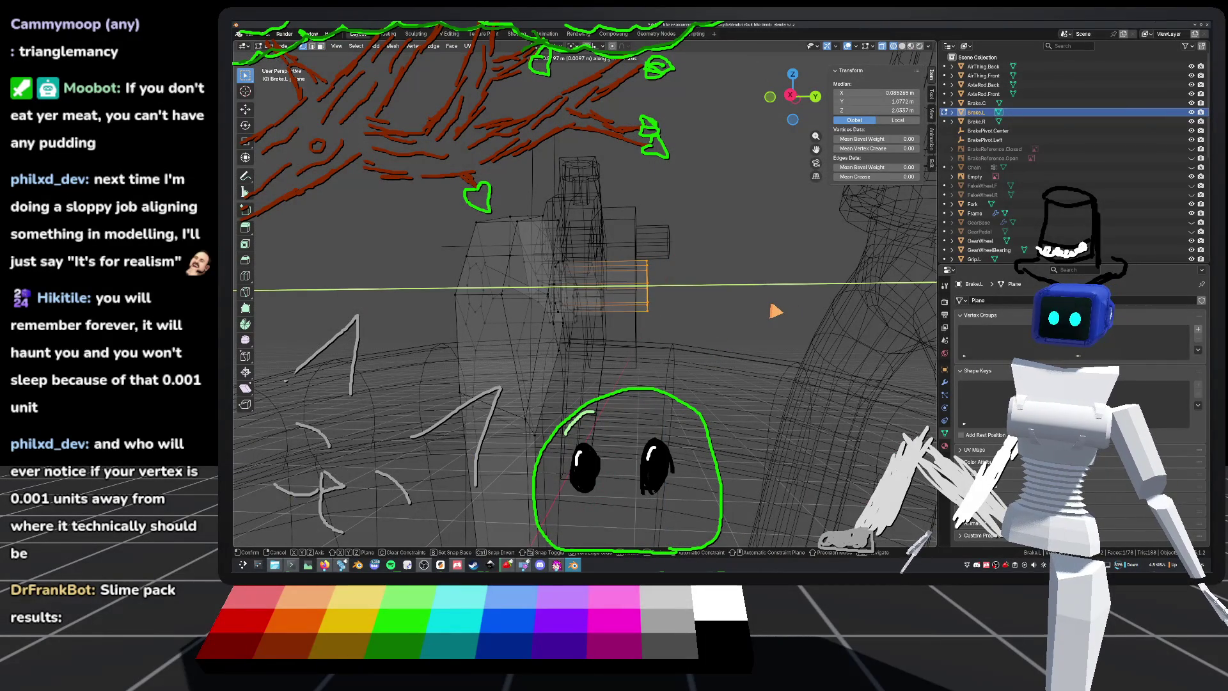
click(776, 312)
mouse_move(775, 312)
middle_down()
mouse_move(742, 293)
mouse_move(762, 294)
middle_up()
key(g)
key(y)
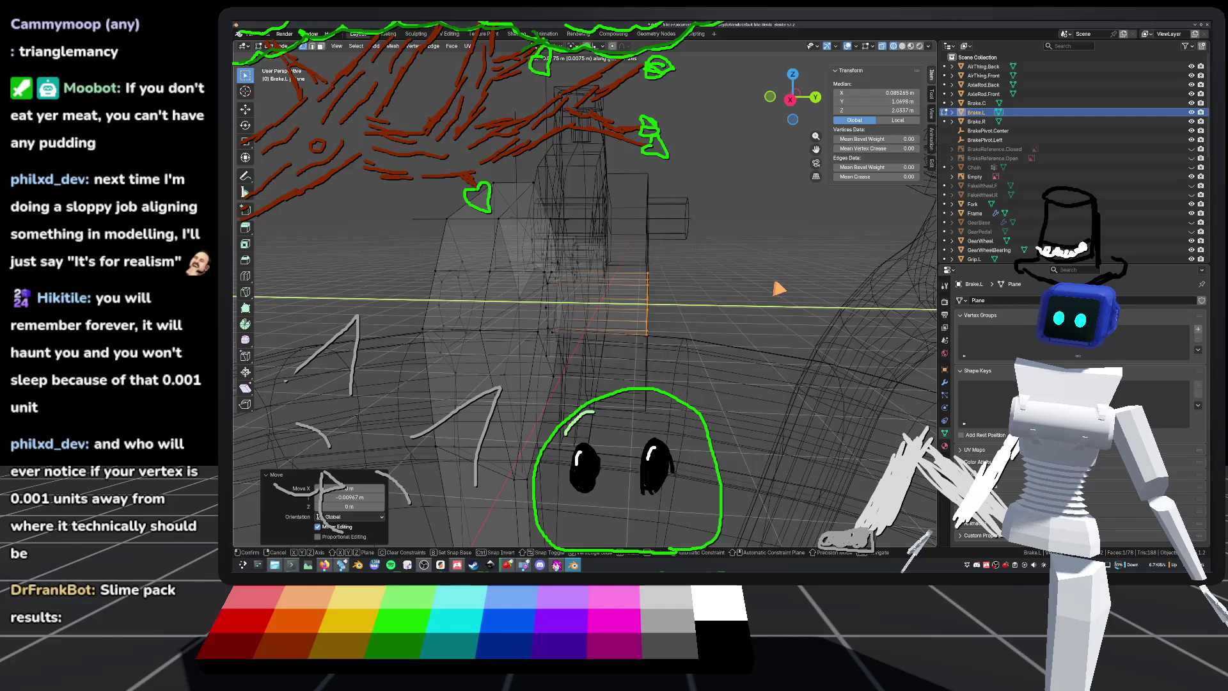
click(782, 287)
key(Tab)
middle_drag(778, 285, 644, 323)
key(ctrl+s)
Step: Briefly inspect Brake.C's mesh, then return to solid shading and the front view
click(678, 307)
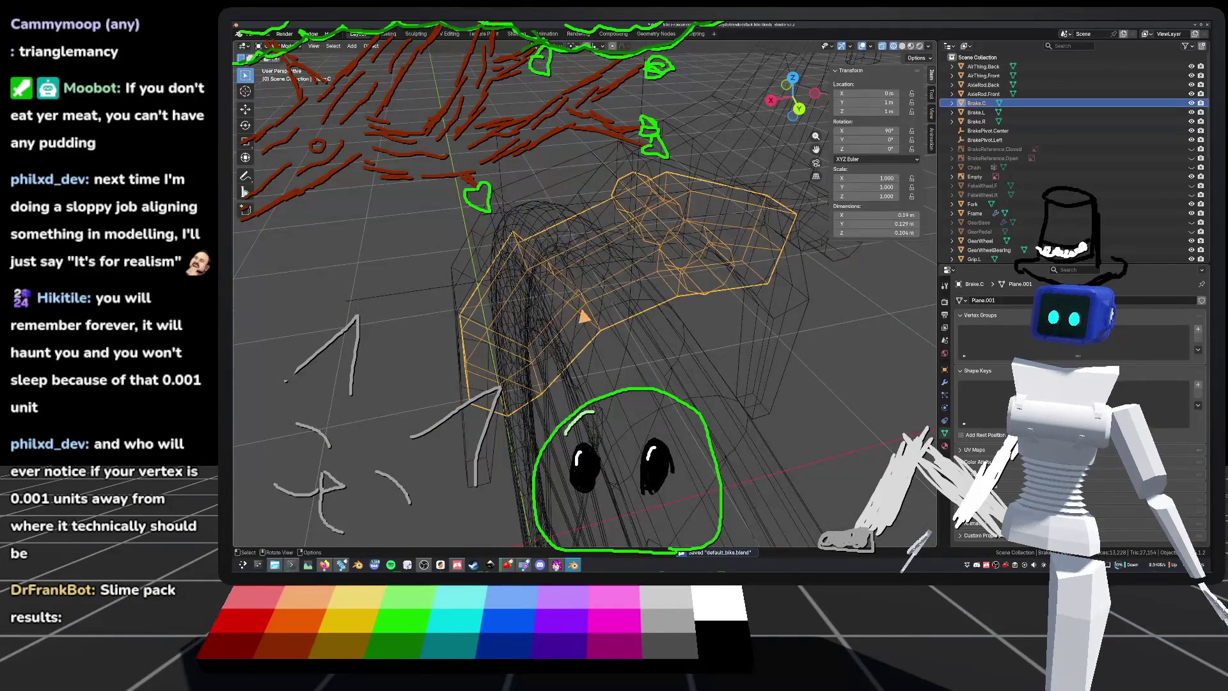
key(Tab)
scroll(718, 288, up, 5)
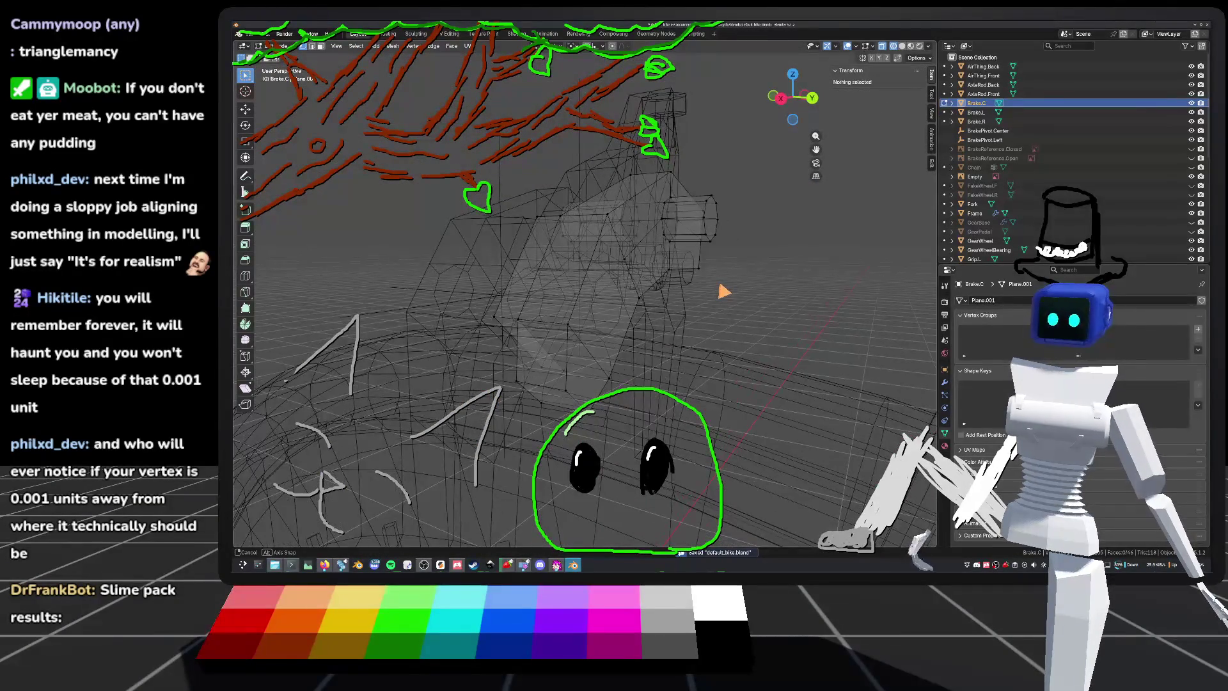
mouse_move(715, 285)
middle_down()
mouse_move(656, 285)
mouse_move(665, 288)
mouse_move(644, 323)
mouse_move(627, 285)
mouse_move(724, 286)
mouse_move(738, 316)
mouse_move(755, 317)
mouse_move(676, 295)
mouse_move(658, 274)
mouse_move(680, 266)
mouse_move(647, 252)
mouse_move(601, 302)
mouse_move(688, 346)
mouse_move(678, 346)
middle_up()
key(Tab)
key(alt+a)
click(901, 46)
key(KP_1)
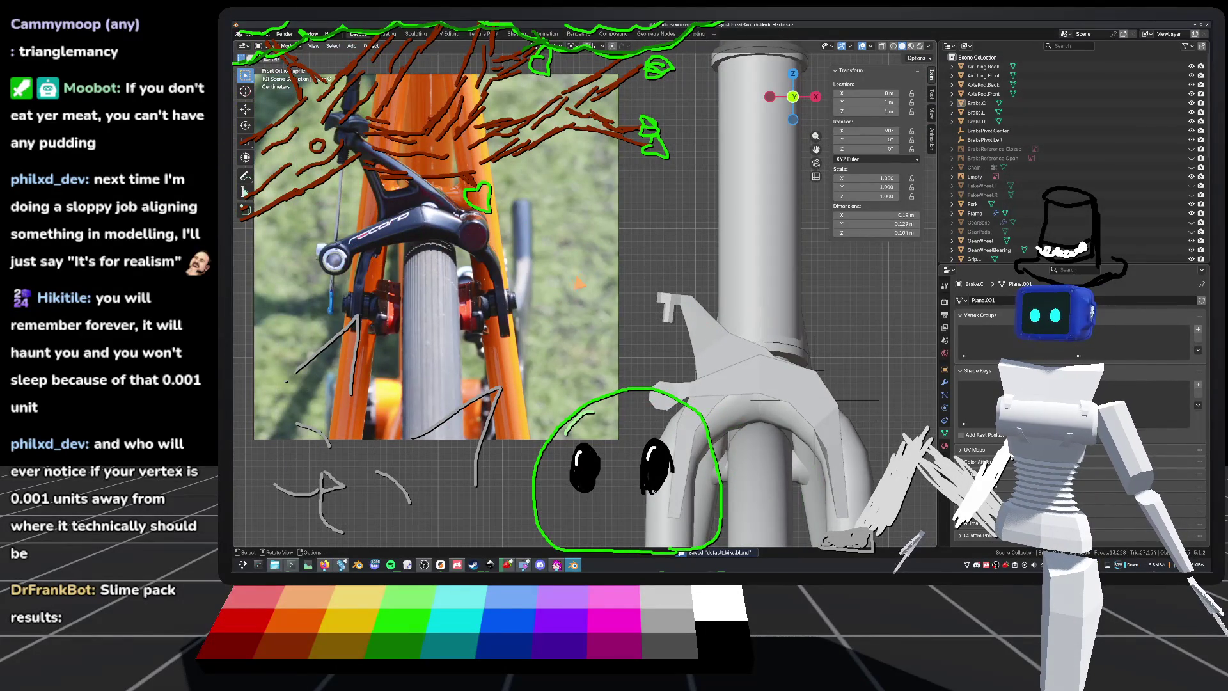
scroll(716, 381, up, 5)
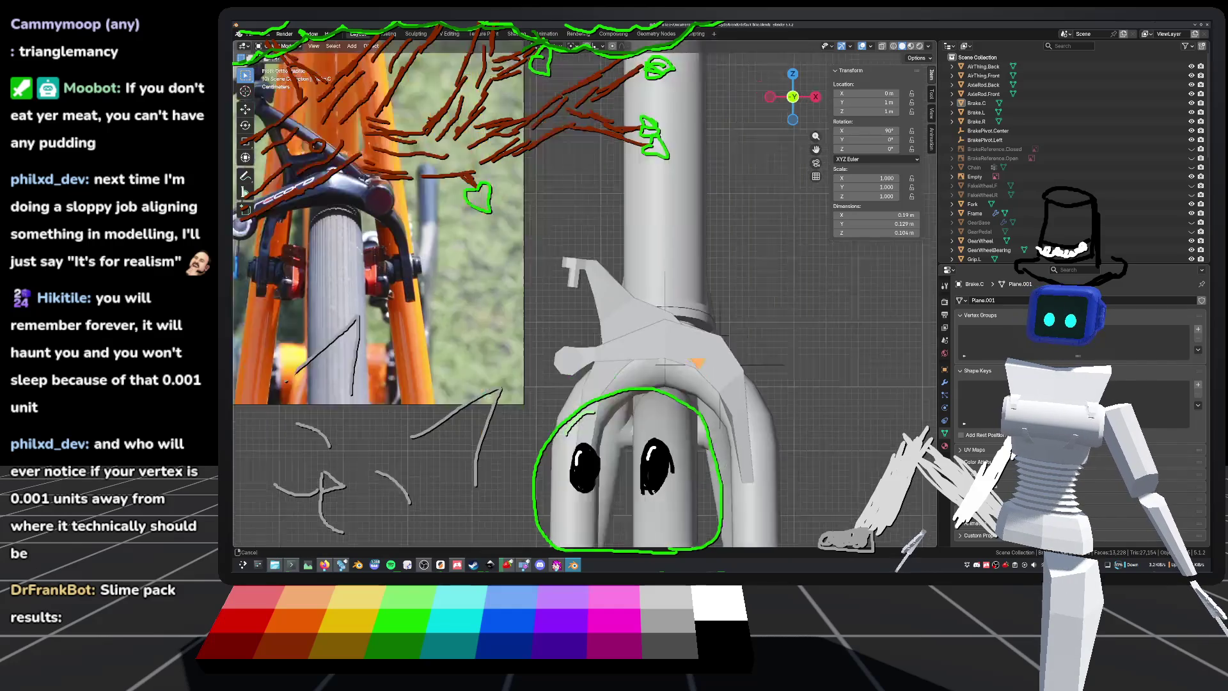
scroll(740, 241, down, 6)
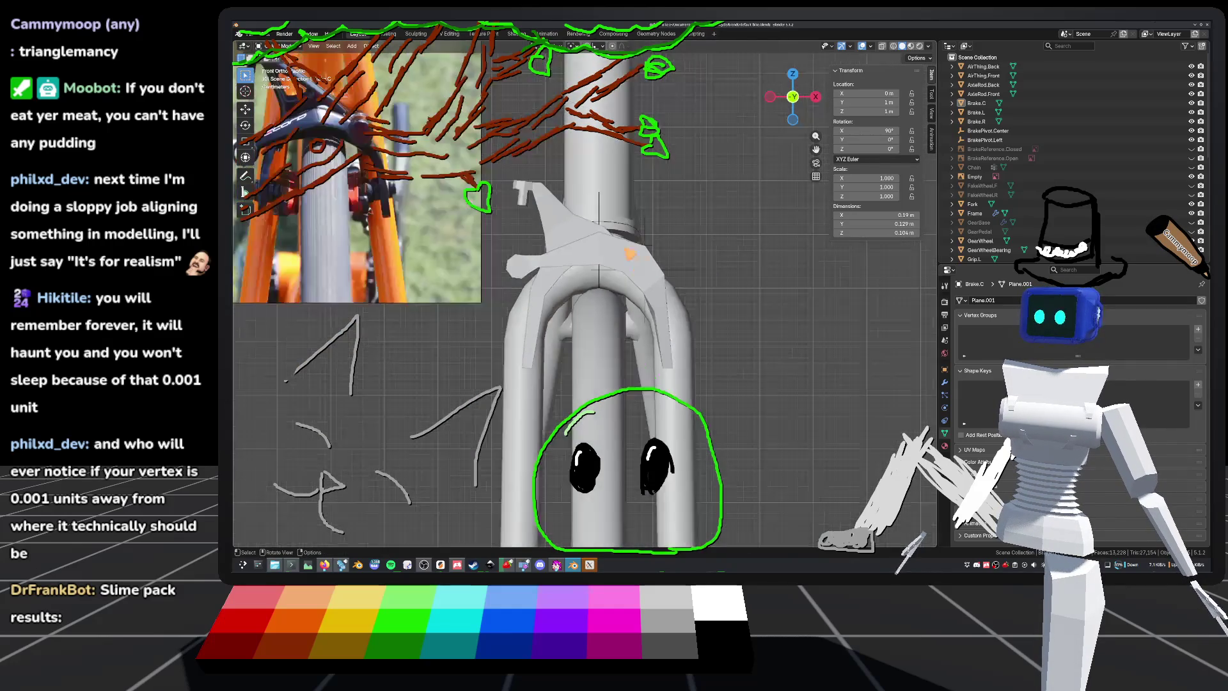
scroll(779, 316, up, 3)
scroll(767, 314, down, 3)
mouse_move(639, 320)
middle_down()
mouse_move(710, 275)
mouse_move(690, 255)
mouse_move(700, 271)
mouse_move(678, 281)
mouse_move(691, 288)
middle_up()
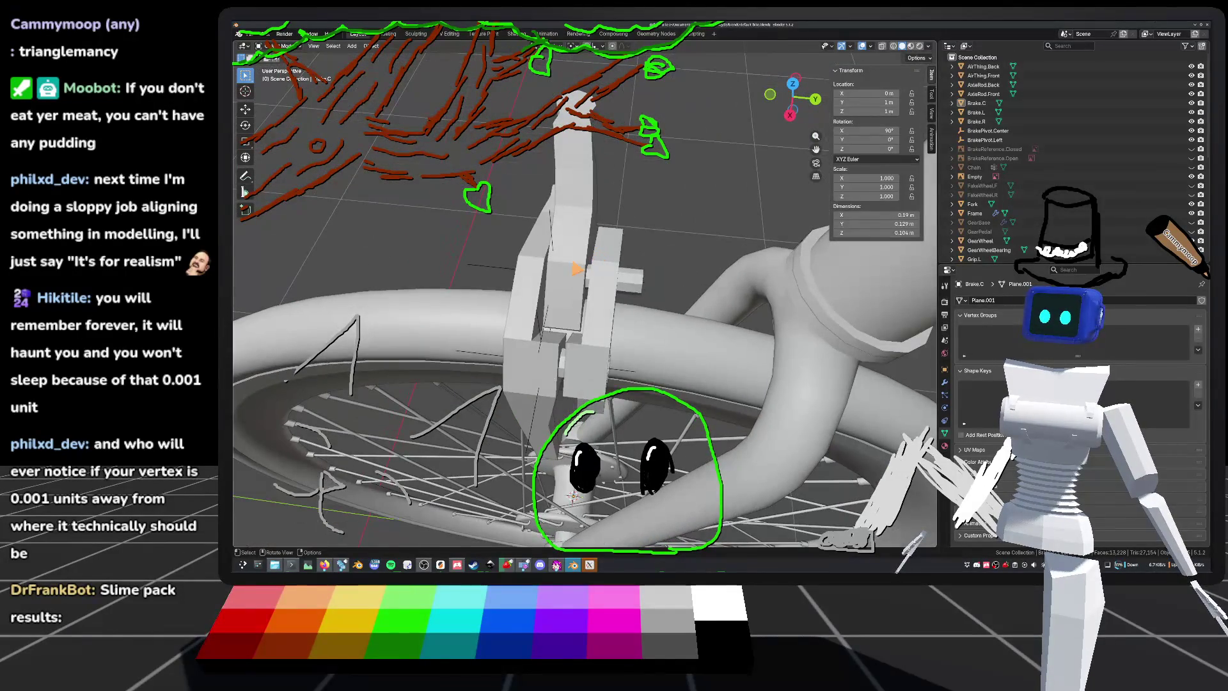
click(572, 224)
click(572, 217)
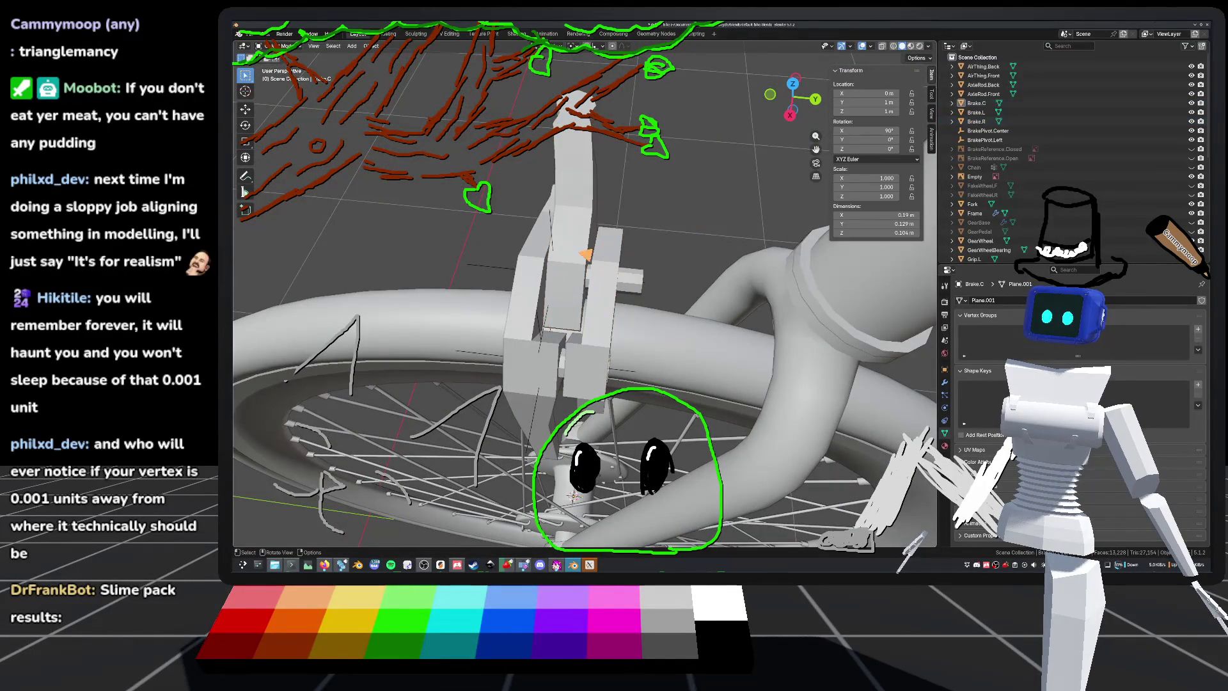
key(KP_Decimal)
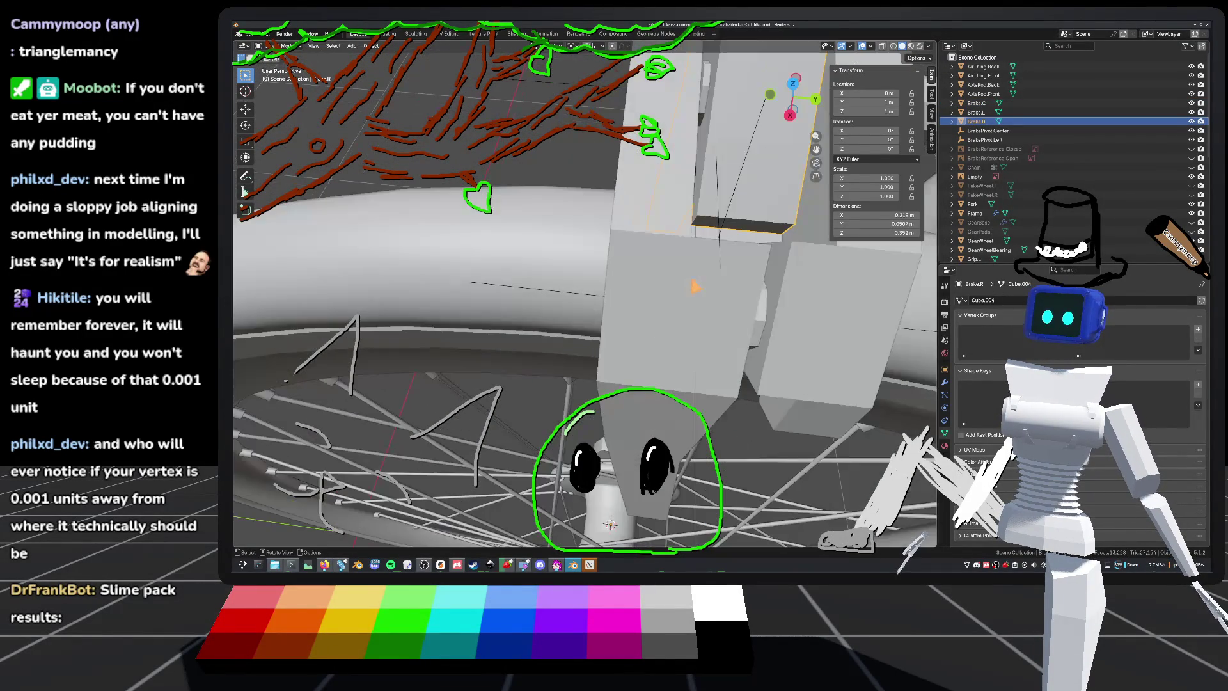
Step: Edit Brake.R's mesh and inspect its wireframe from several angles
mouse_move(693, 282)
middle_down()
mouse_move(639, 287)
mouse_move(667, 290)
middle_up()
key(Tab)
mouse_move(893, 56)
middle_down()
mouse_move(695, 259)
mouse_move(726, 273)
mouse_move(652, 285)
mouse_move(573, 433)
mouse_move(614, 410)
middle_up()
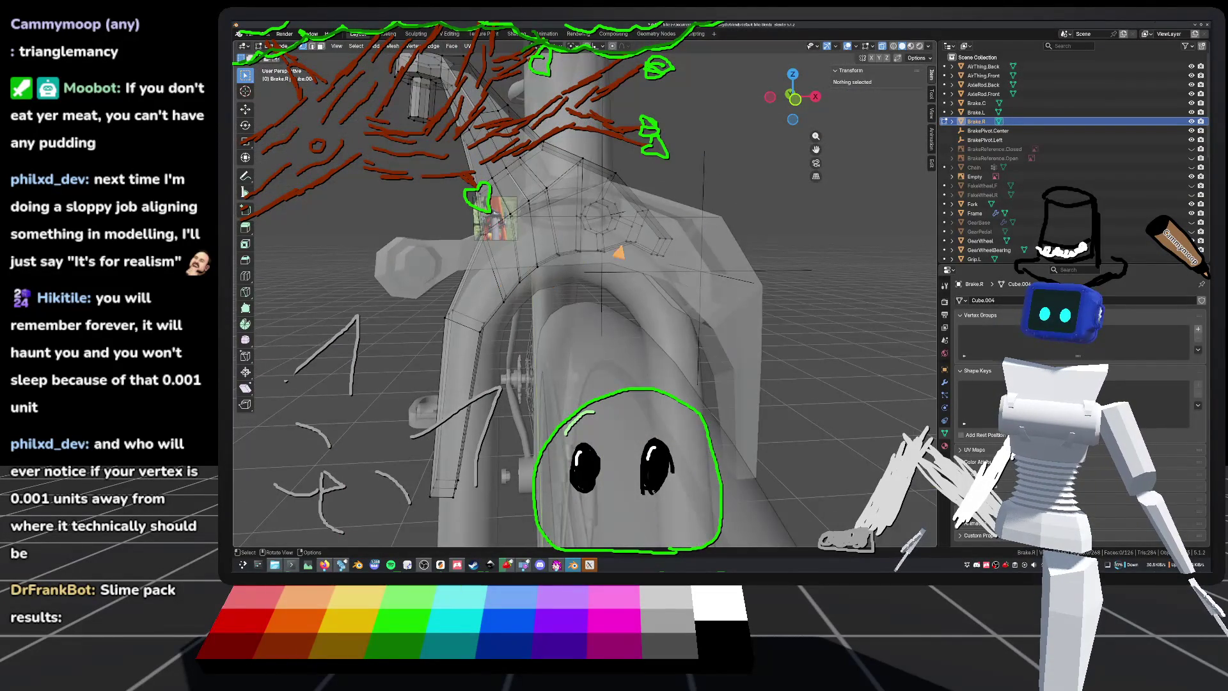
middle_drag(614, 409, 668, 376)
mouse_move(556, 365)
middle_down()
mouse_move(643, 325)
mouse_move(641, 283)
middle_up()
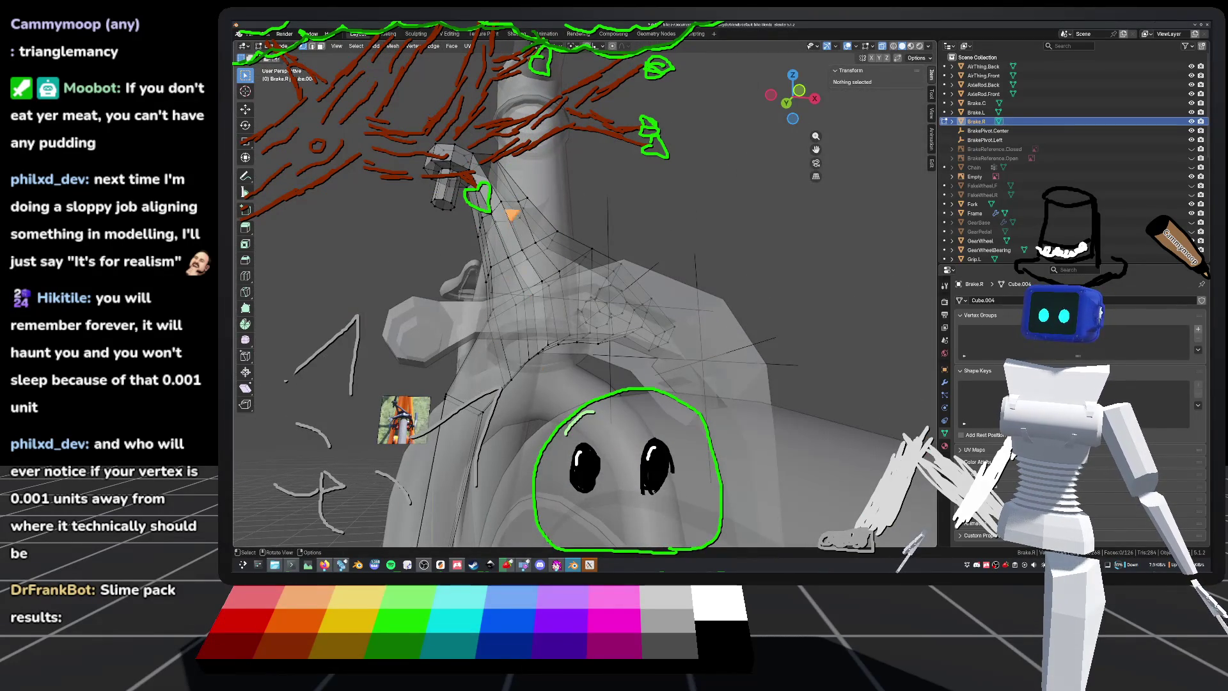
mouse_move(639, 324)
middle_down()
mouse_move(665, 349)
mouse_move(627, 351)
middle_up()
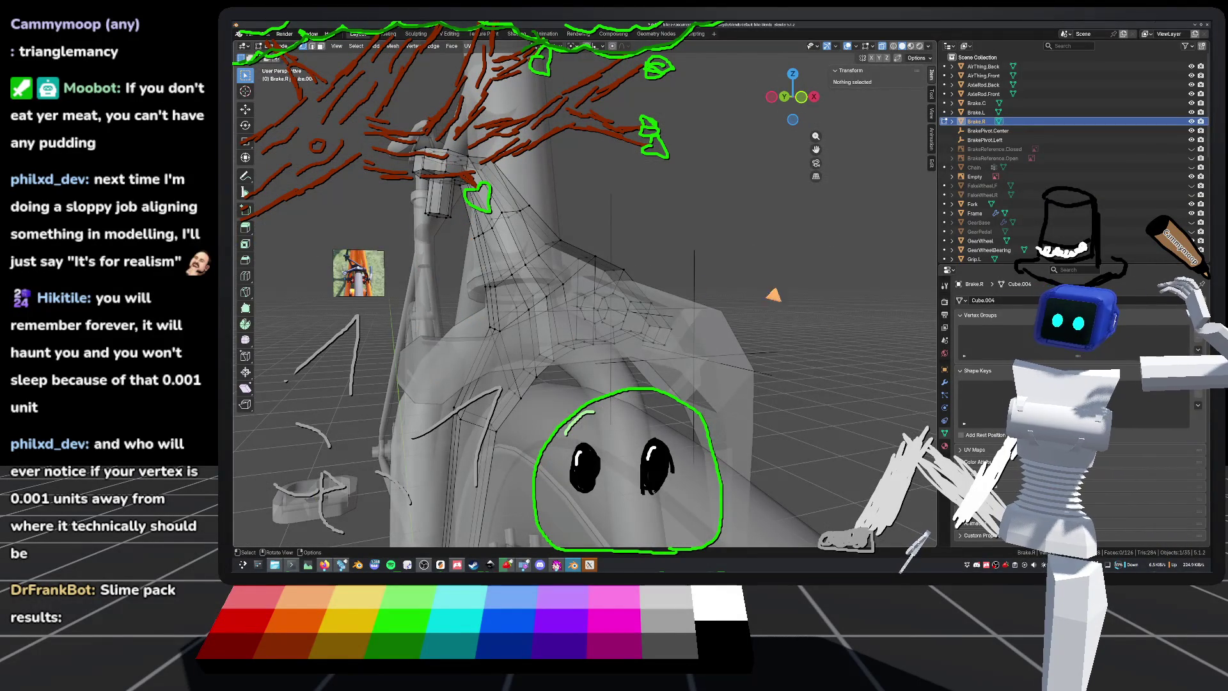
middle_drag(420, 270, 777, 391)
mouse_move(698, 420)
middle_down()
mouse_move(614, 260)
mouse_move(528, 220)
mouse_move(639, 279)
mouse_move(592, 277)
mouse_move(562, 252)
mouse_move(661, 313)
mouse_move(641, 333)
mouse_move(625, 321)
mouse_move(665, 295)
mouse_move(657, 348)
mouse_move(669, 346)
mouse_move(649, 261)
mouse_move(658, 282)
mouse_move(639, 296)
mouse_move(637, 242)
mouse_move(628, 344)
middle_up()
Step: Select a Brake.R mesh element, use the delete options, return to solid shading, and save
click(663, 306)
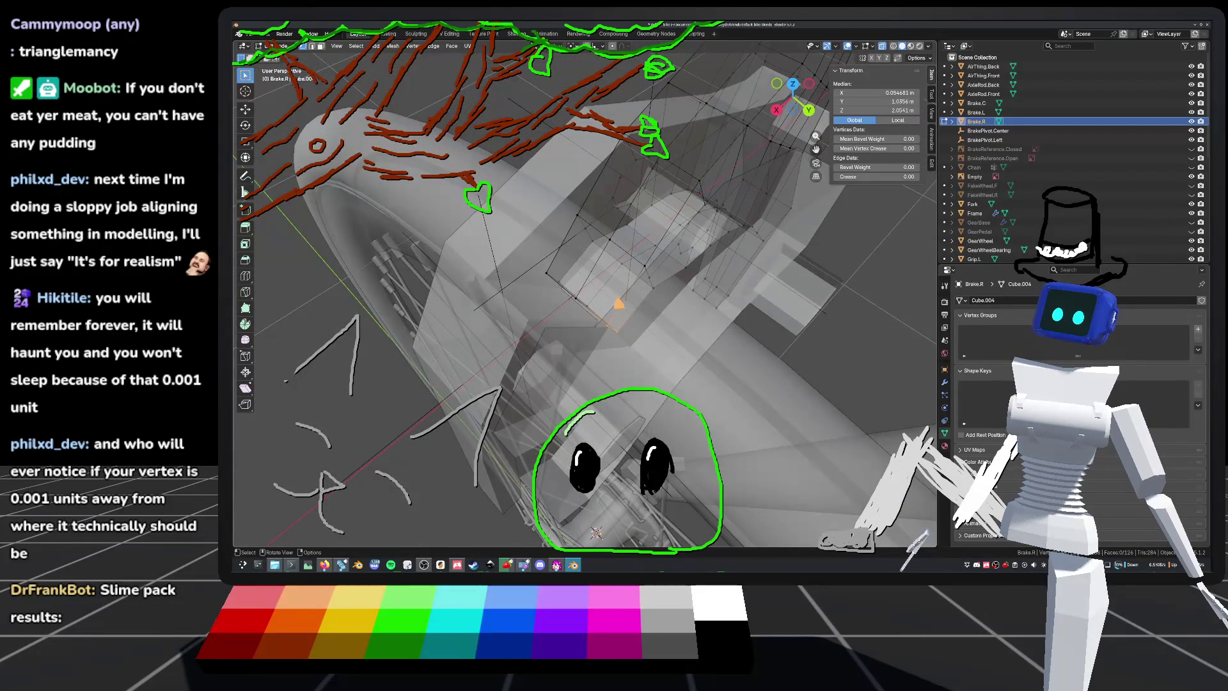
middle_drag(617, 244, 723, 283)
key(x)
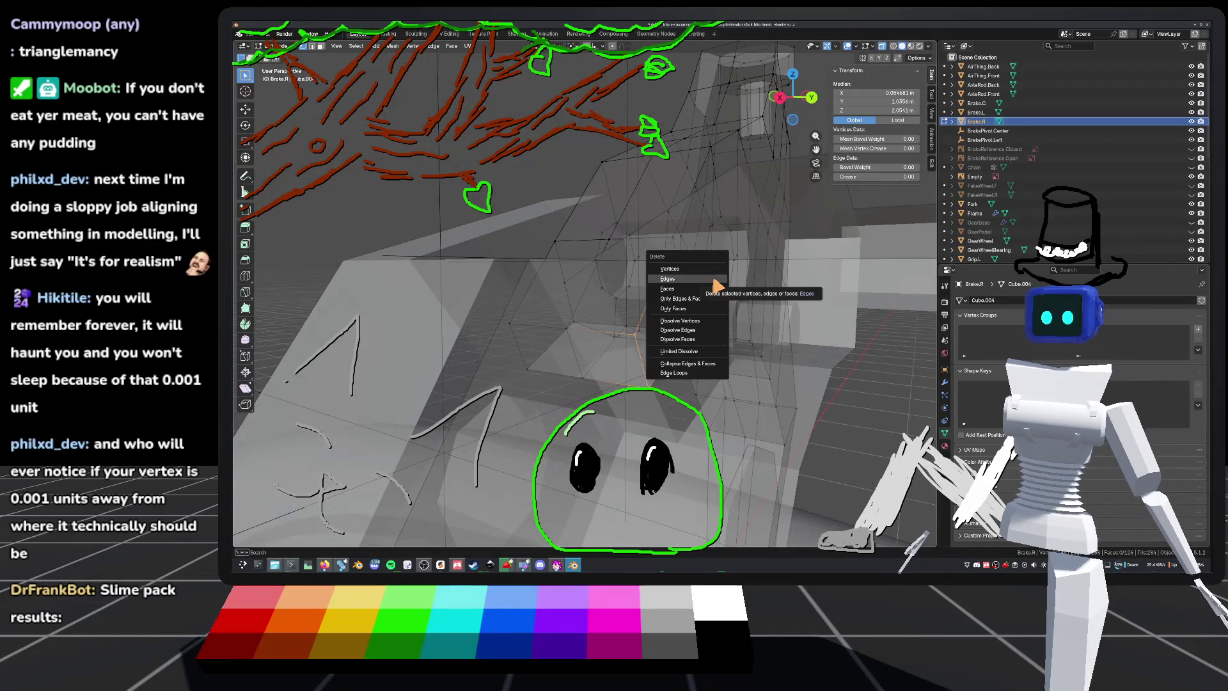
mouse_move(744, 309)
middle_down()
mouse_move(718, 265)
mouse_move(800, 264)
middle_up()
click(884, 46)
mouse_move(668, 295)
middle_down()
mouse_move(658, 285)
mouse_move(638, 322)
mouse_move(637, 294)
mouse_move(613, 340)
middle_up()
key(ctrl+s)
Step: Check Brake.R's vertices and right edge, then return to object mode and save
click(594, 349)
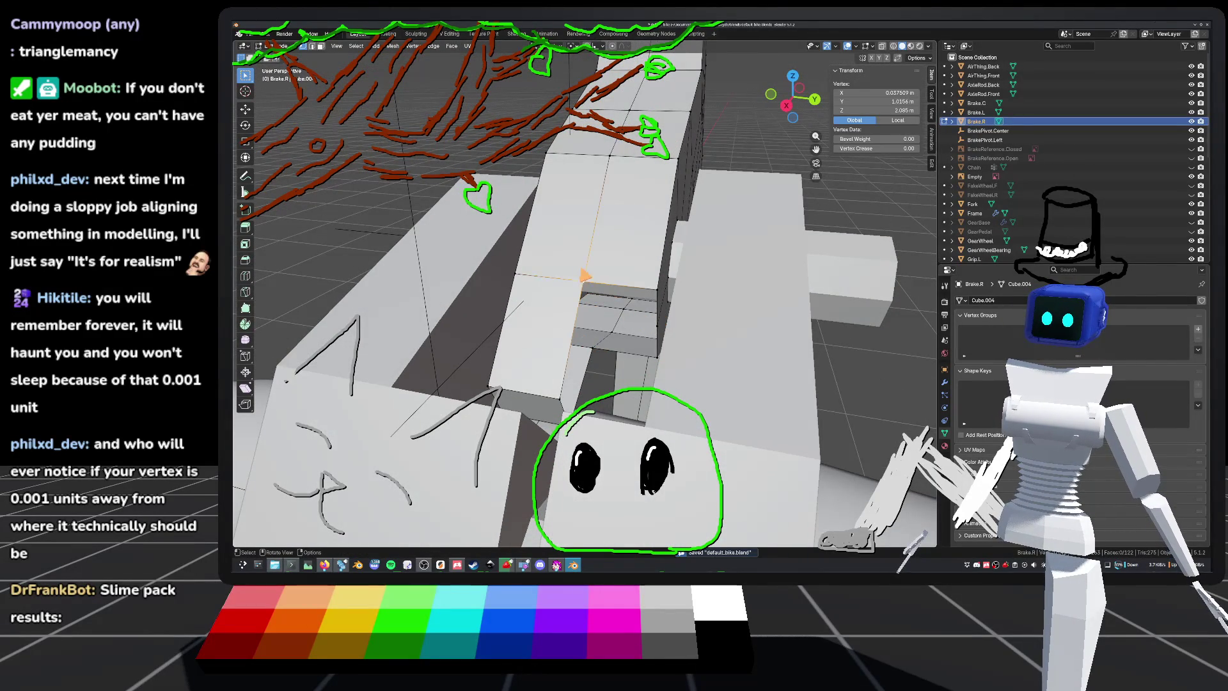
click(658, 311)
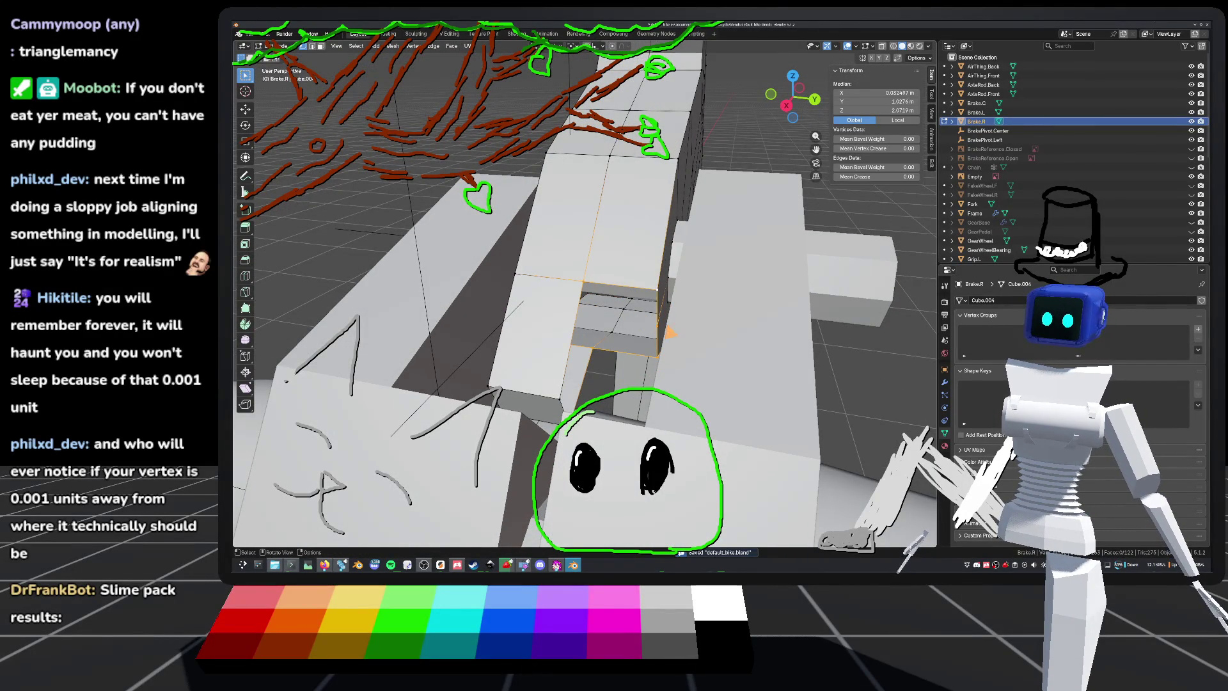
middle_drag(668, 332, 576, 406)
click(569, 406)
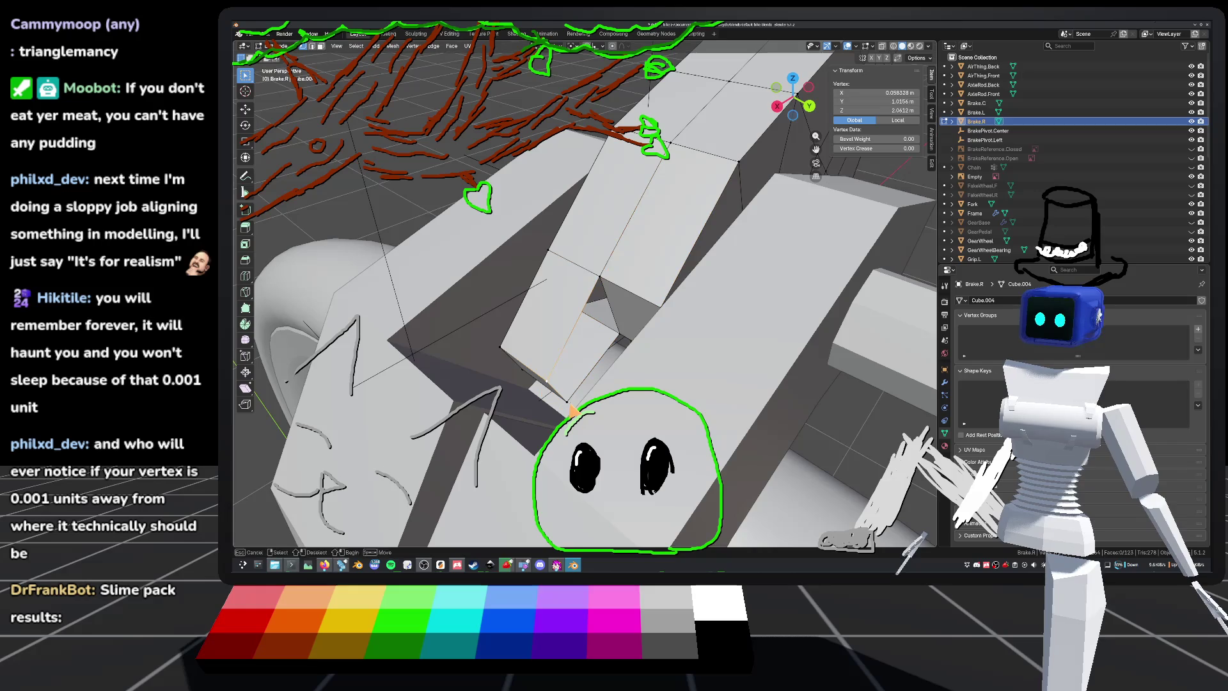
mouse_move(601, 286)
middle_down()
mouse_move(716, 305)
mouse_move(592, 307)
middle_up()
click(691, 318)
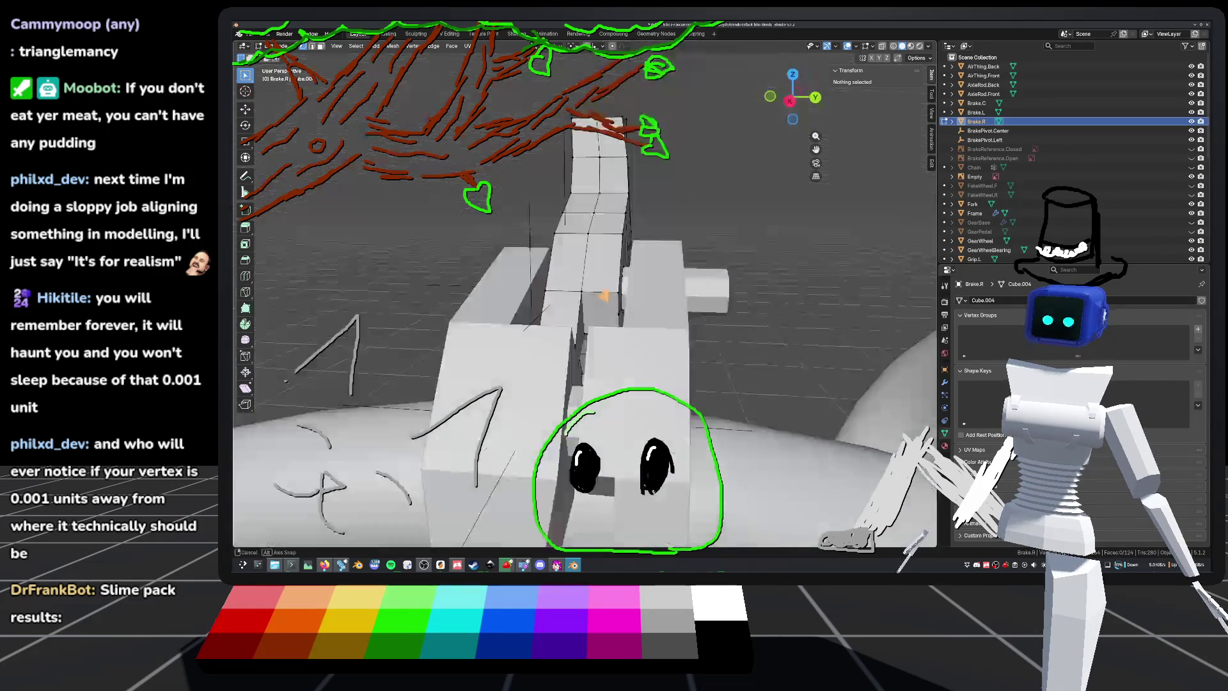
mouse_move(658, 280)
middle_down()
mouse_move(635, 352)
mouse_move(617, 277)
mouse_move(663, 352)
mouse_move(660, 291)
mouse_move(645, 364)
mouse_move(703, 361)
middle_up()
key(Tab)
key(ctrl+s)
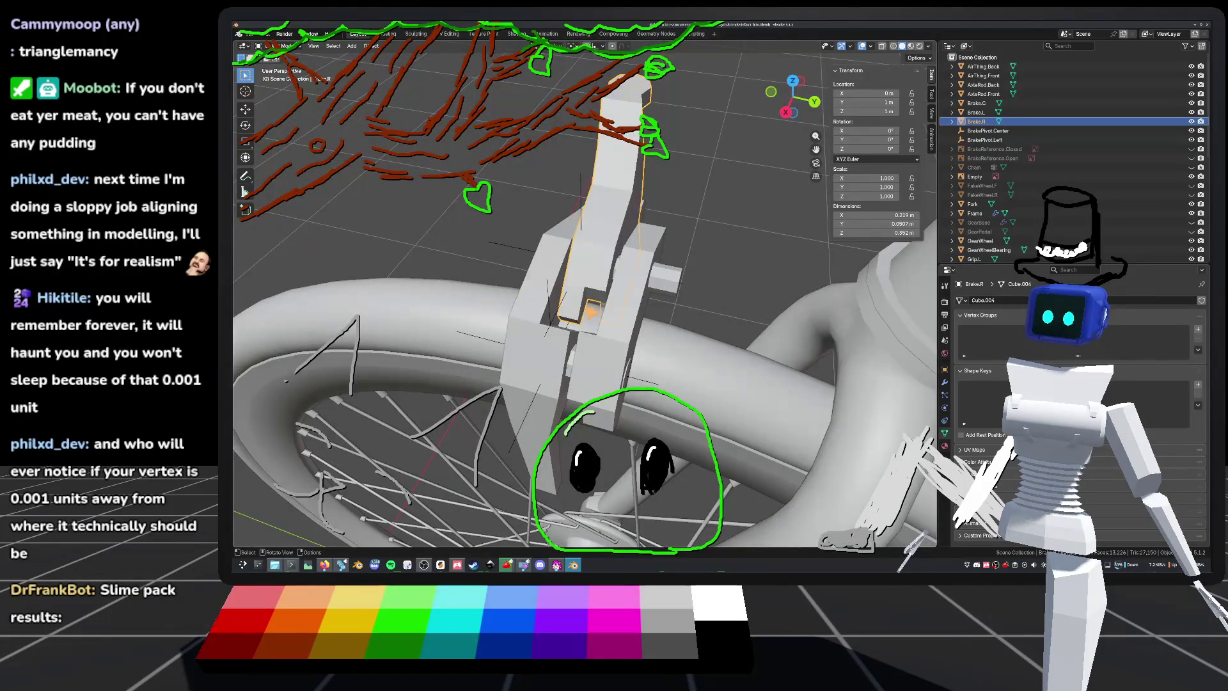
Step: Zoom in on the brake and move mesh editing from Brake.R to Brake.C
middle_drag(704, 362, 697, 339)
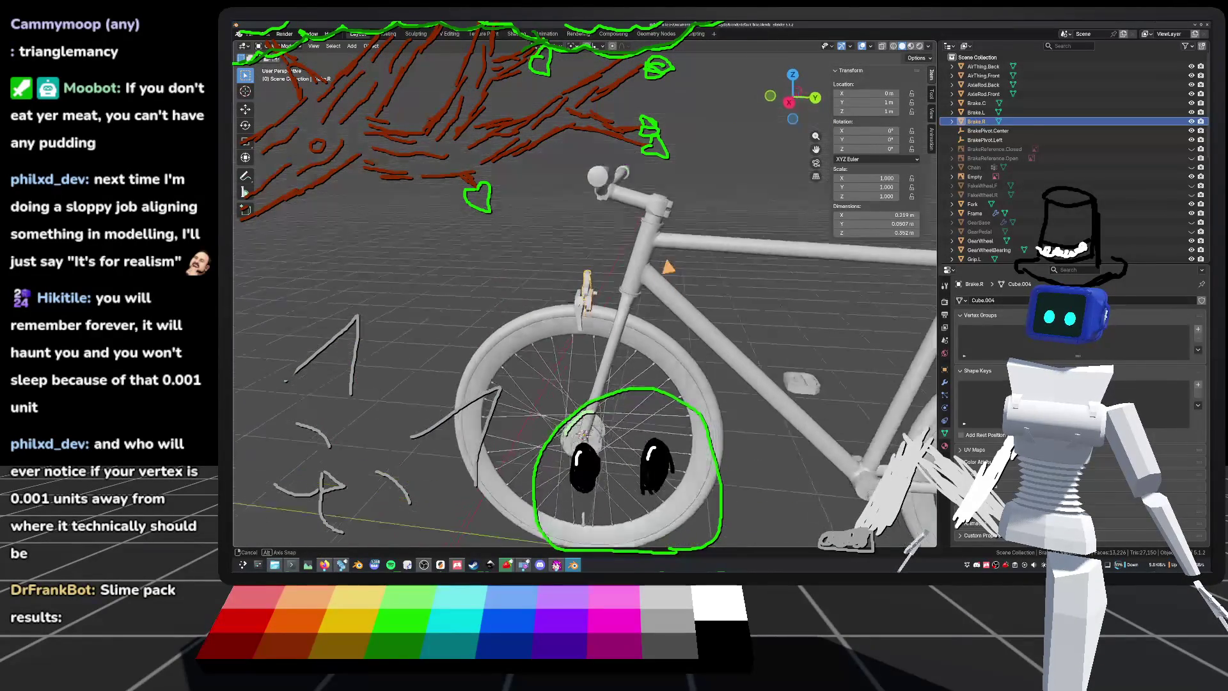
mouse_move(665, 276)
middle_down()
mouse_move(673, 344)
mouse_move(662, 312)
mouse_move(619, 345)
mouse_move(658, 343)
middle_up()
scroll(662, 312, up, 3)
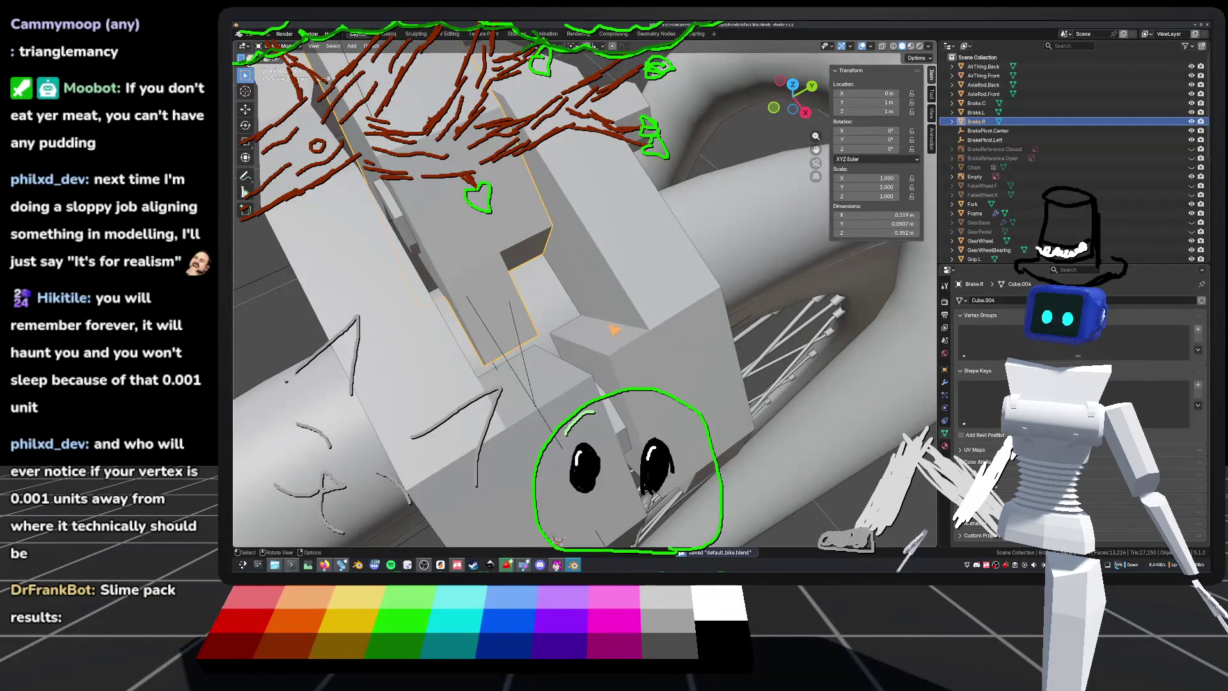
key(Tab)
key(Tab)
middle_drag(559, 540, 573, 466)
click(559, 495)
key(Tab)
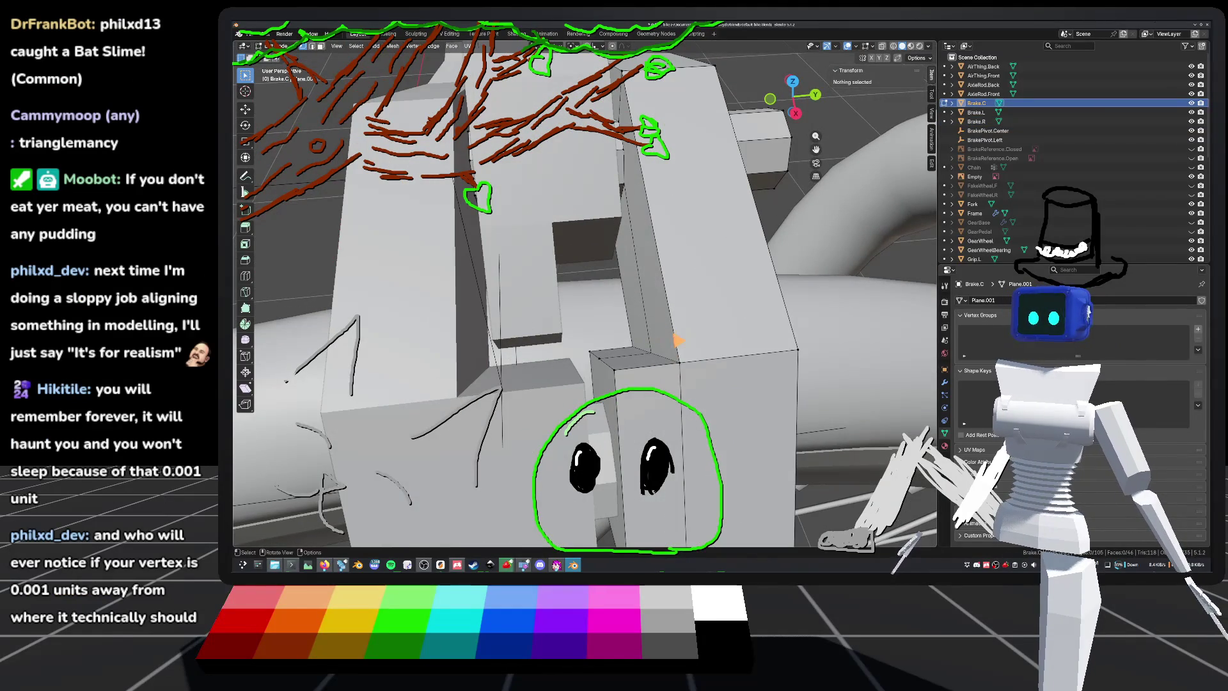
Step: Bevel the selected edges of the Brake.C block to round its corner
shift+click(646, 353)
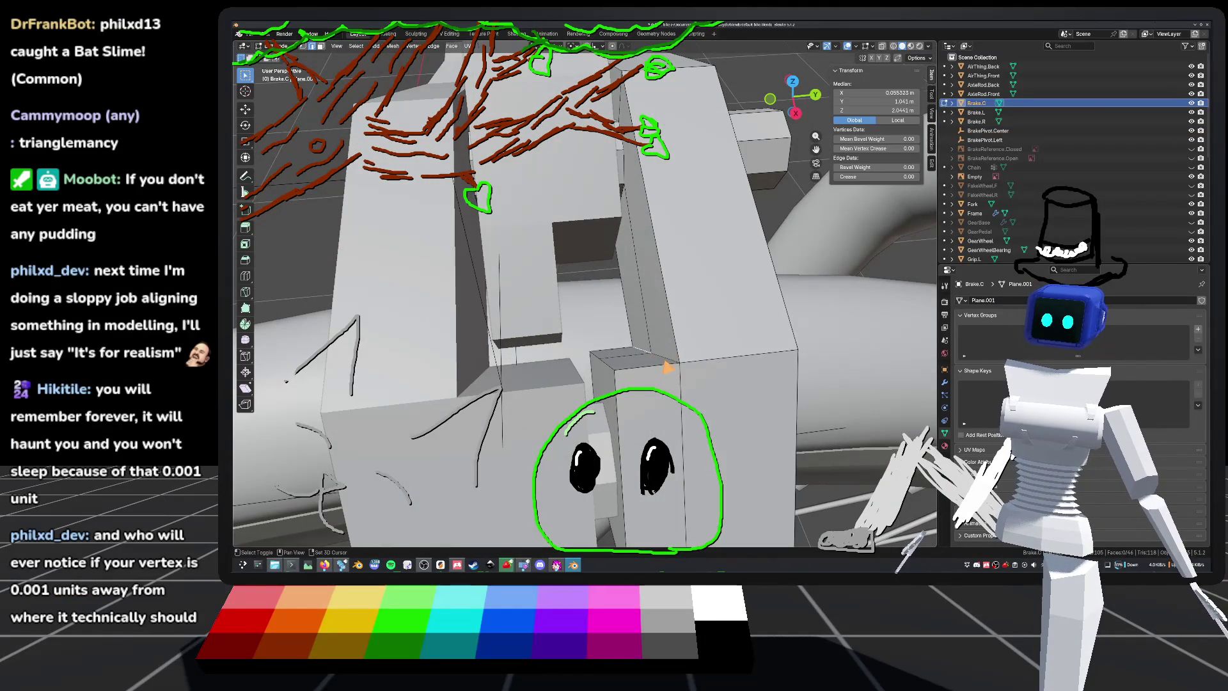
mouse_move(675, 363)
middle_down()
mouse_move(674, 324)
mouse_move(718, 364)
mouse_move(756, 359)
mouse_move(749, 385)
mouse_move(719, 366)
mouse_move(742, 384)
mouse_move(702, 383)
mouse_move(695, 371)
middle_up()
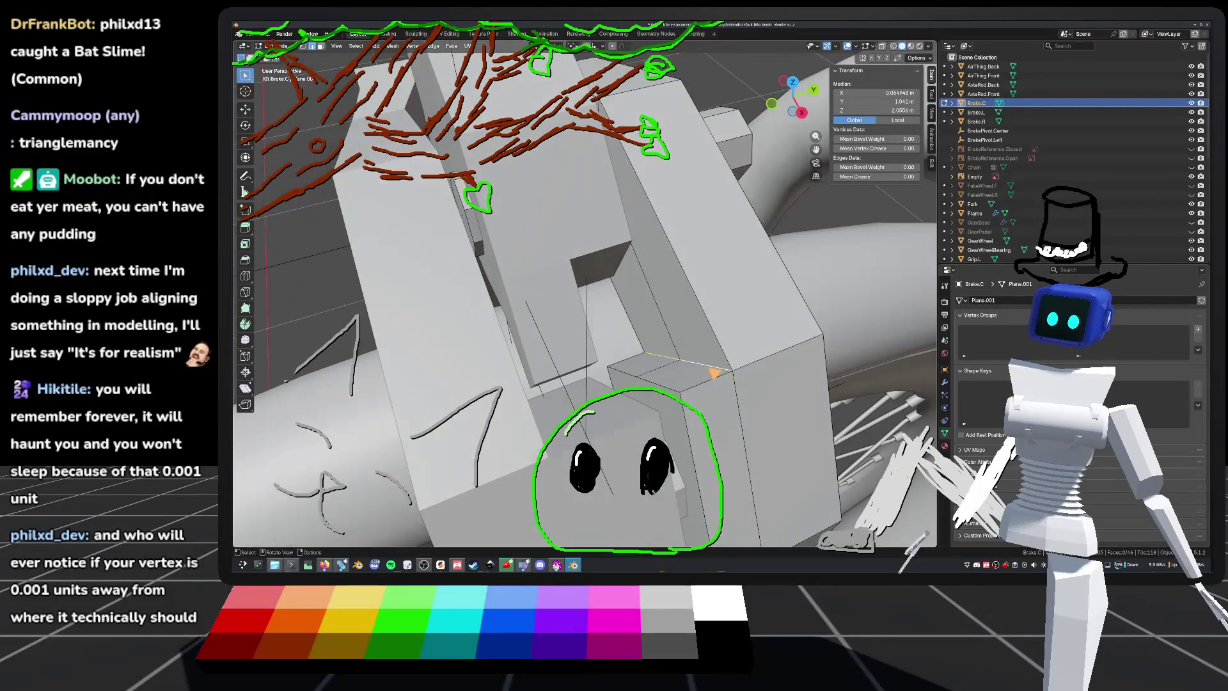
right_click(696, 371)
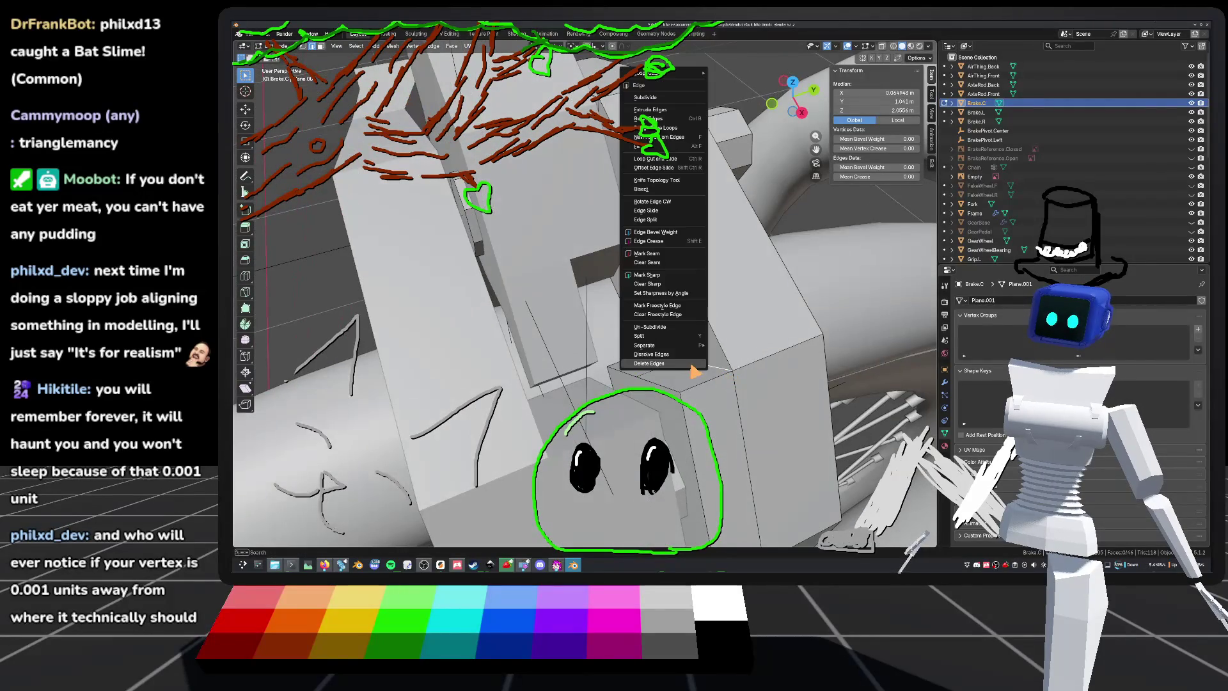
click(673, 119)
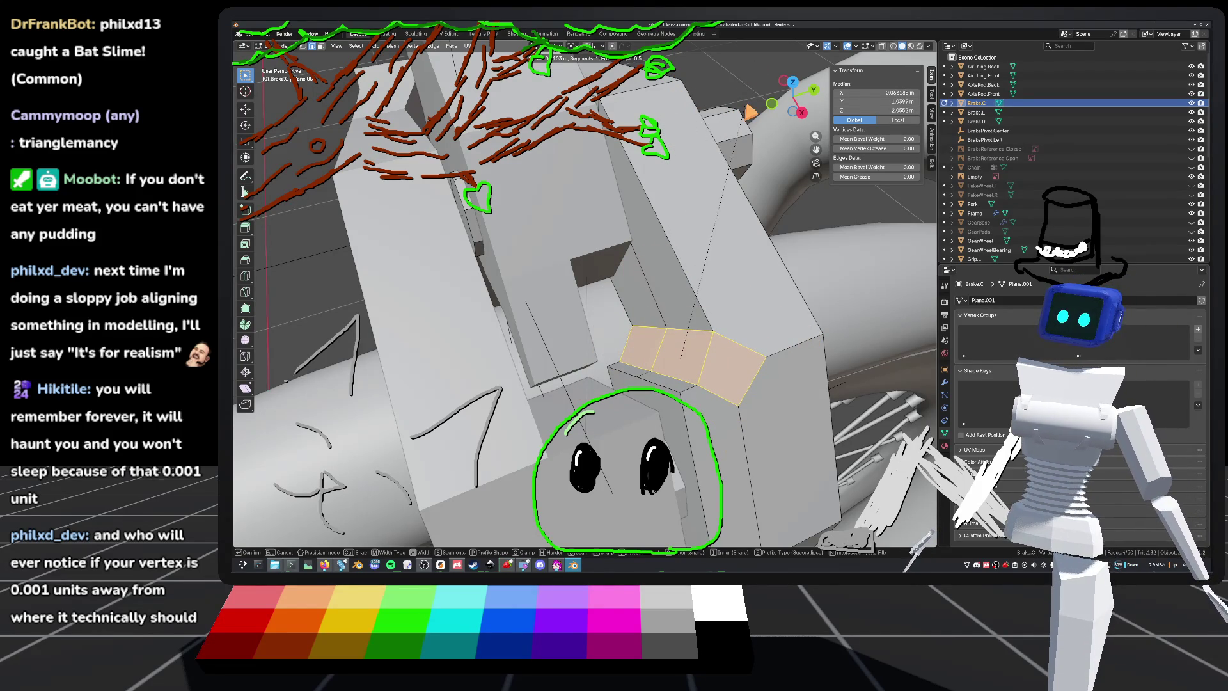
click(748, 110)
Step: Slide a Brake.C vertex up along its edge with Vertex Slide
alt+click(625, 366)
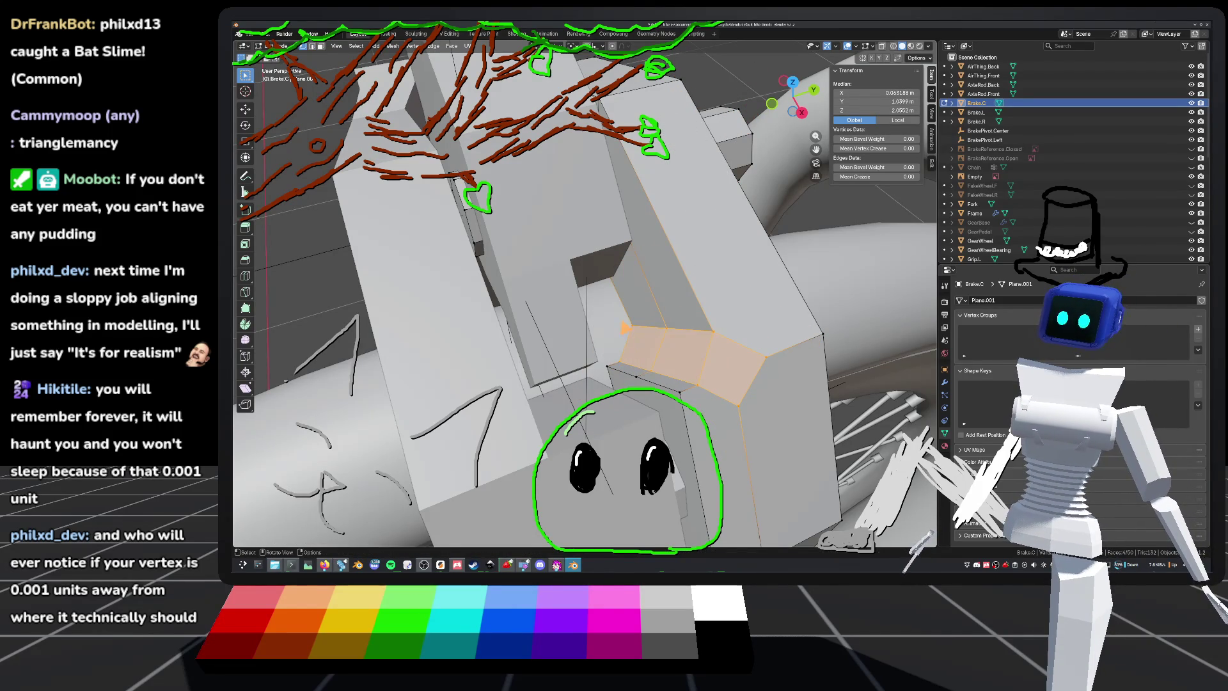
drag(747, 345, 743, 339)
middle_drag(743, 339, 727, 340)
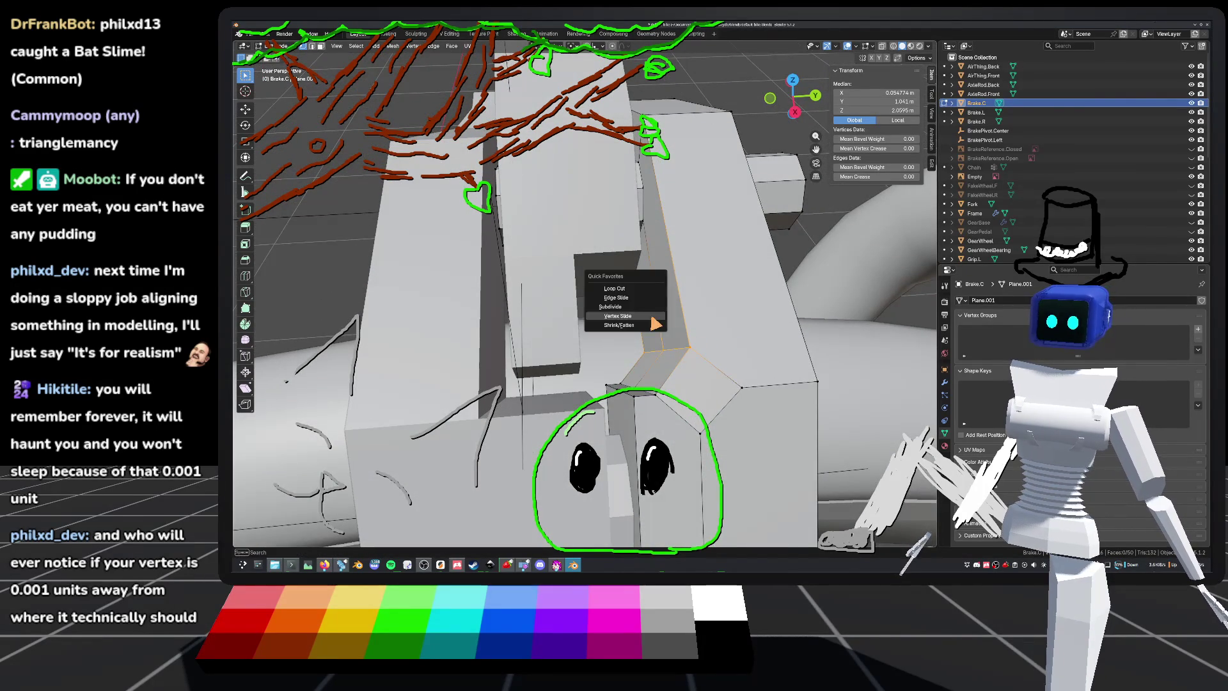
click(652, 316)
drag(662, 350, 653, 282)
mouse_move(652, 282)
middle_down()
mouse_move(586, 274)
mouse_move(627, 272)
mouse_move(663, 312)
mouse_move(633, 332)
mouse_move(639, 303)
mouse_move(661, 296)
mouse_move(662, 309)
mouse_move(744, 323)
middle_up()
key(alt+a)
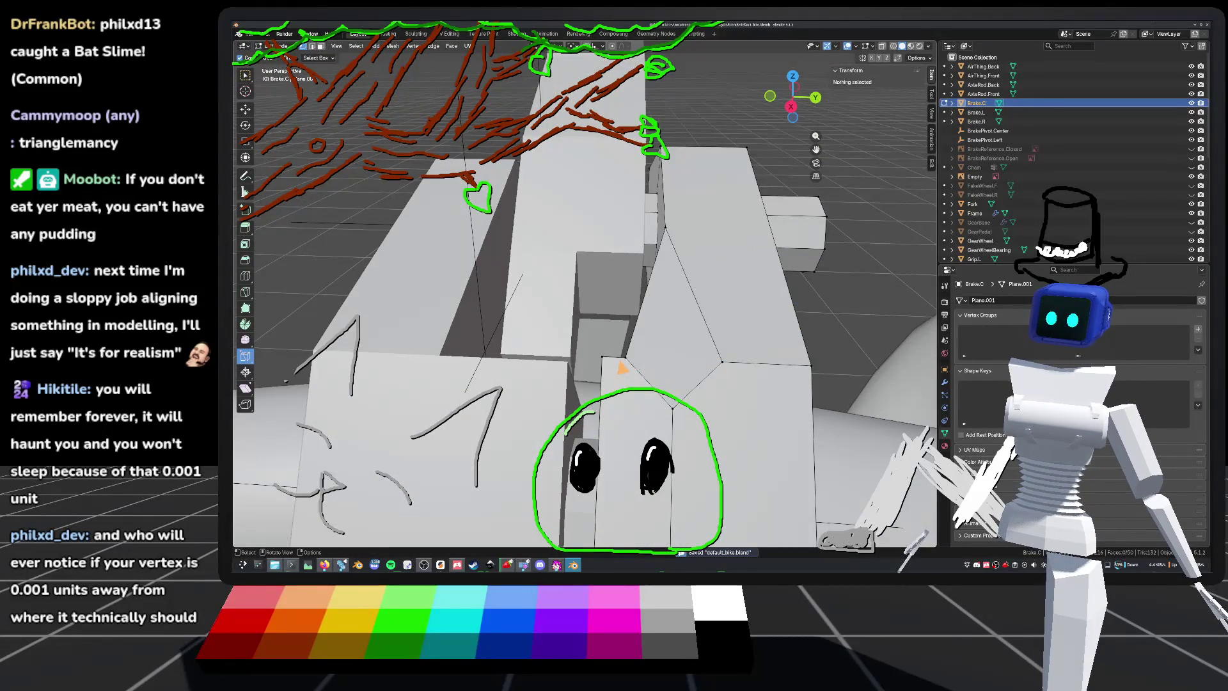
Step: Connect the selected Brake.C vertices with a new edge using J
click(626, 362)
middle_drag(720, 362, 705, 328)
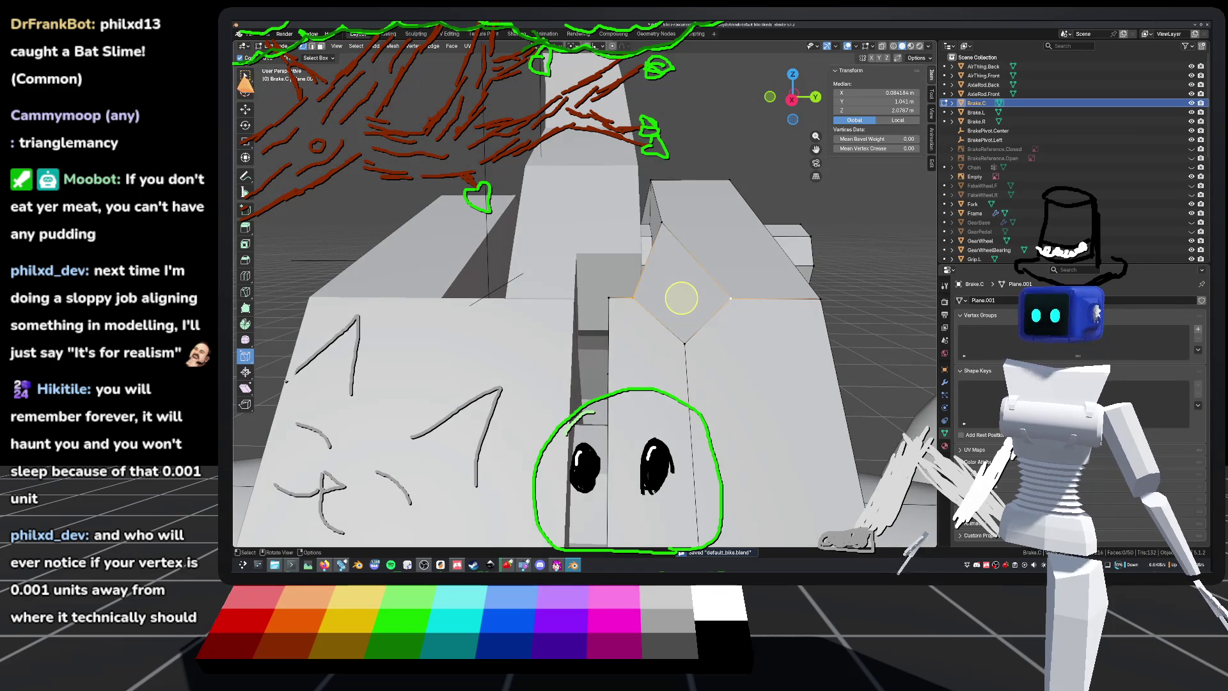
click(244, 78)
key(j)
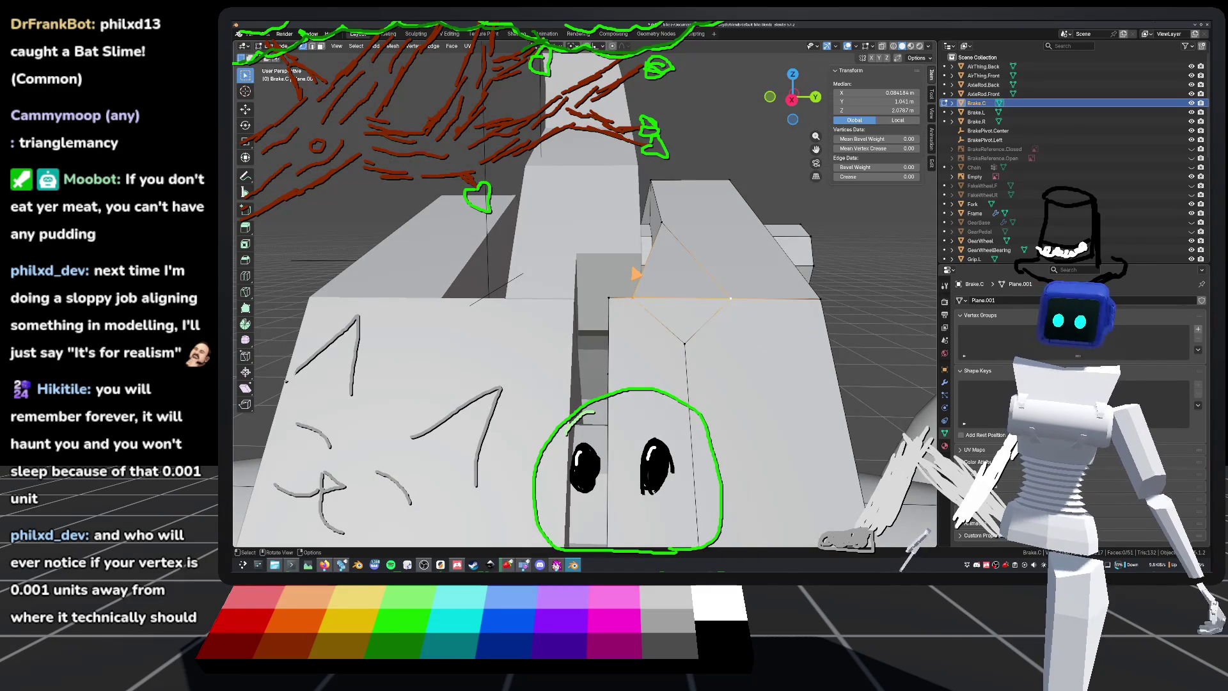
mouse_move(634, 274)
middle_down()
mouse_move(707, 371)
mouse_move(732, 252)
mouse_move(633, 322)
middle_up()
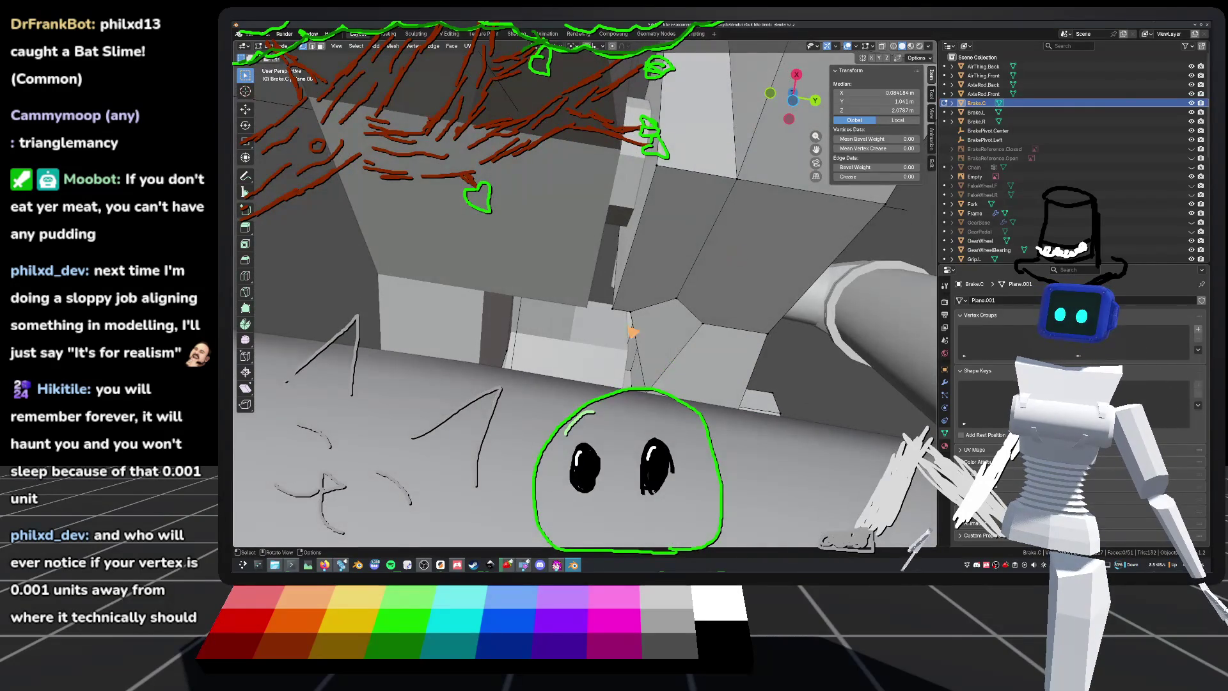
Step: Select a pair of nearby Brake.C vertices to be merged
click(632, 321)
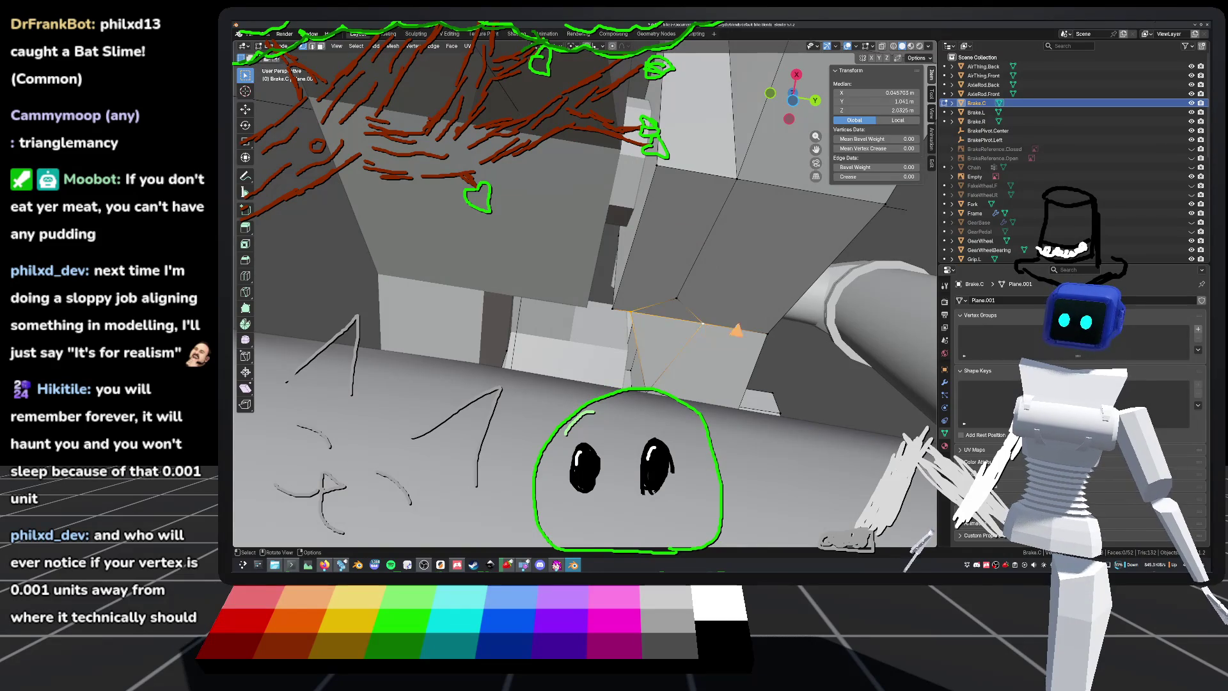
scroll(710, 332, down, 5)
key(alt+a)
mouse_move(740, 288)
middle_down()
mouse_move(718, 249)
mouse_move(702, 345)
mouse_move(740, 376)
mouse_move(725, 345)
mouse_move(740, 267)
mouse_move(732, 285)
mouse_move(851, 282)
mouse_move(820, 318)
mouse_move(608, 300)
mouse_move(622, 246)
mouse_move(647, 336)
mouse_move(623, 310)
mouse_move(627, 325)
middle_up()
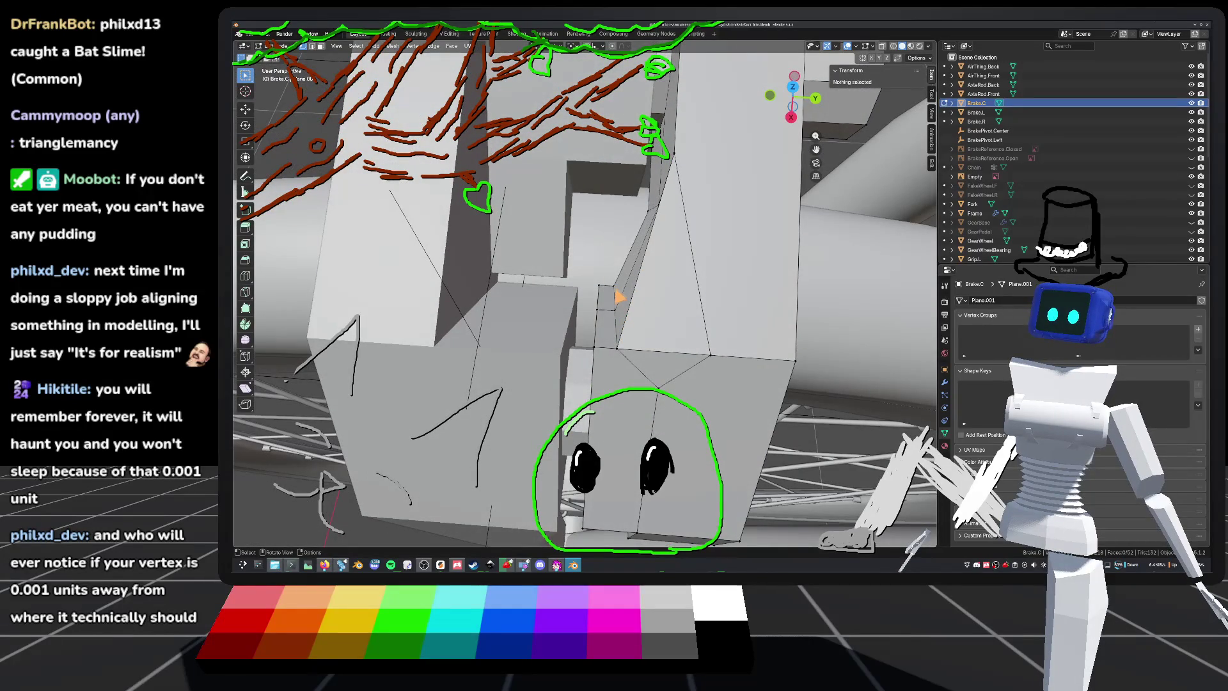
click(599, 287)
shift+click(600, 289)
Step: Merge the first pair of Brake.C vertices at their centre
right_click(602, 296)
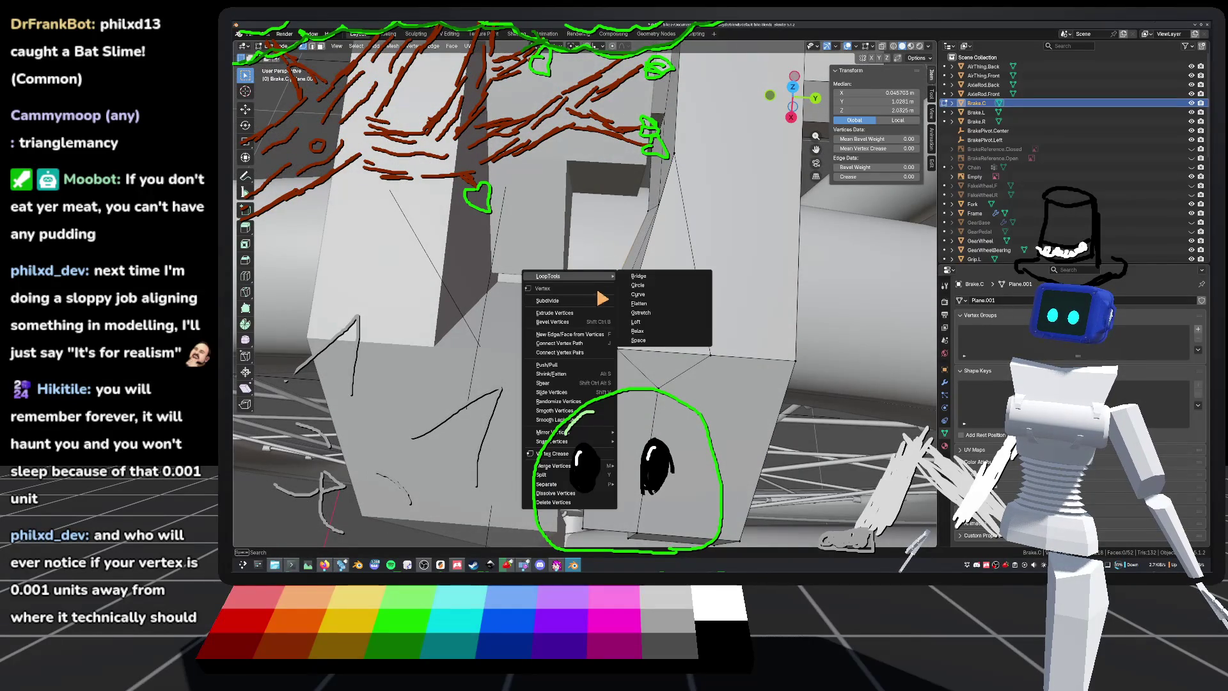
mouse_move(570, 468)
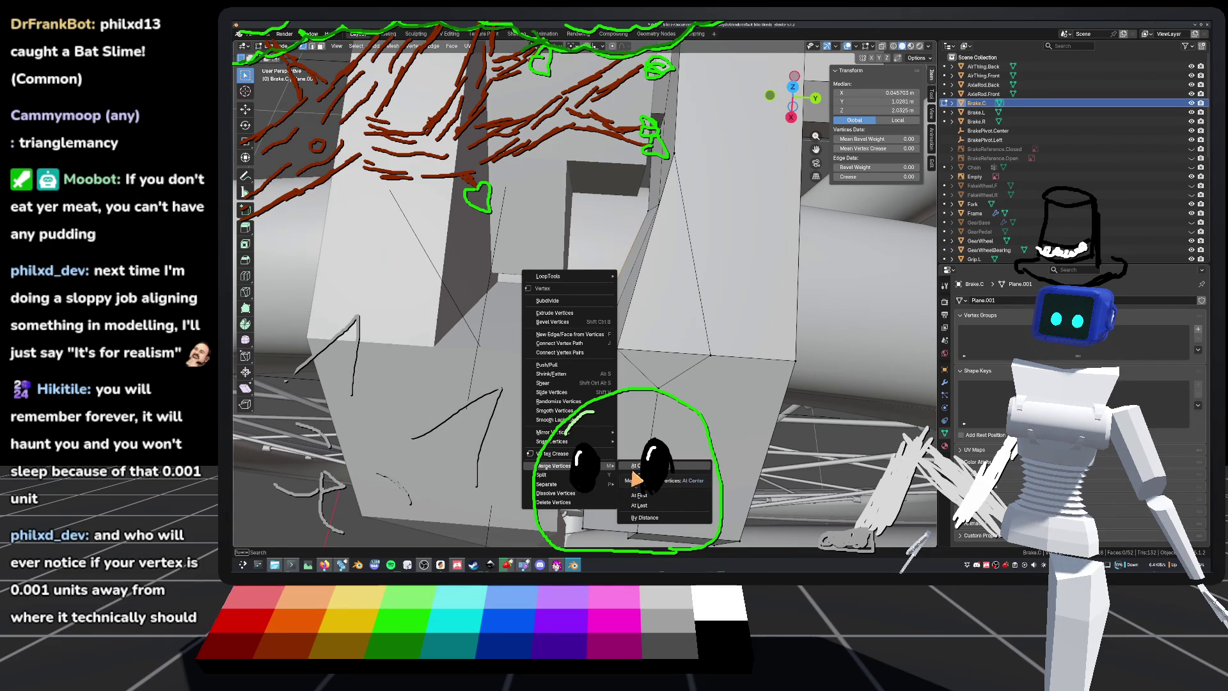
click(632, 468)
key(ctrl+z)
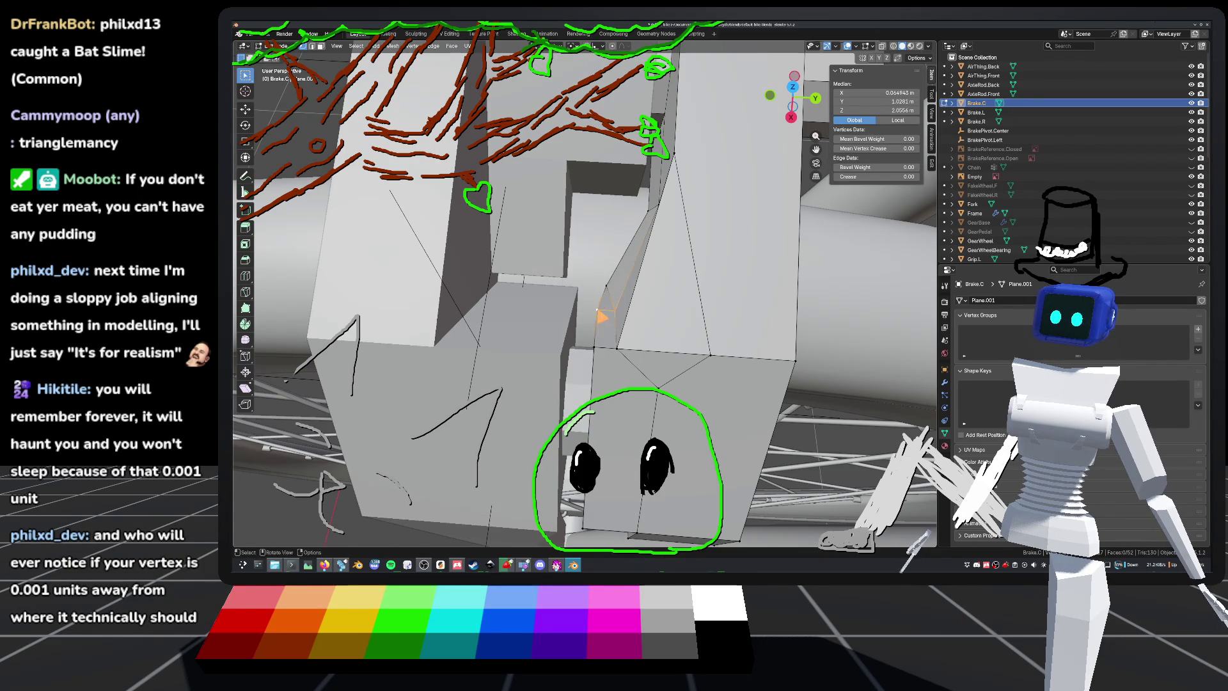
right_click(569, 310)
mouse_move(588, 313)
click(657, 315)
Step: Merge the second vertex pair at their centre and save the file
shift+click(601, 353)
right_click(598, 355)
mouse_move(599, 355)
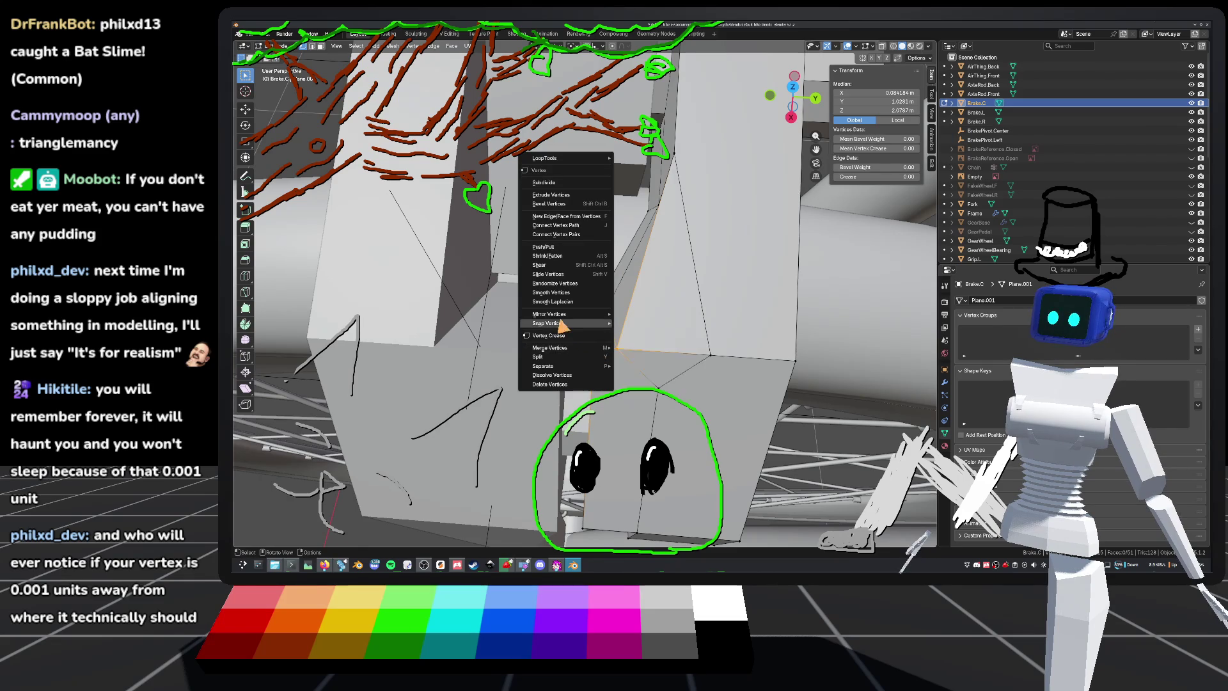
click(638, 348)
middle_drag(638, 348, 702, 347)
scroll(702, 347, down, 5)
key(ctrl+s)
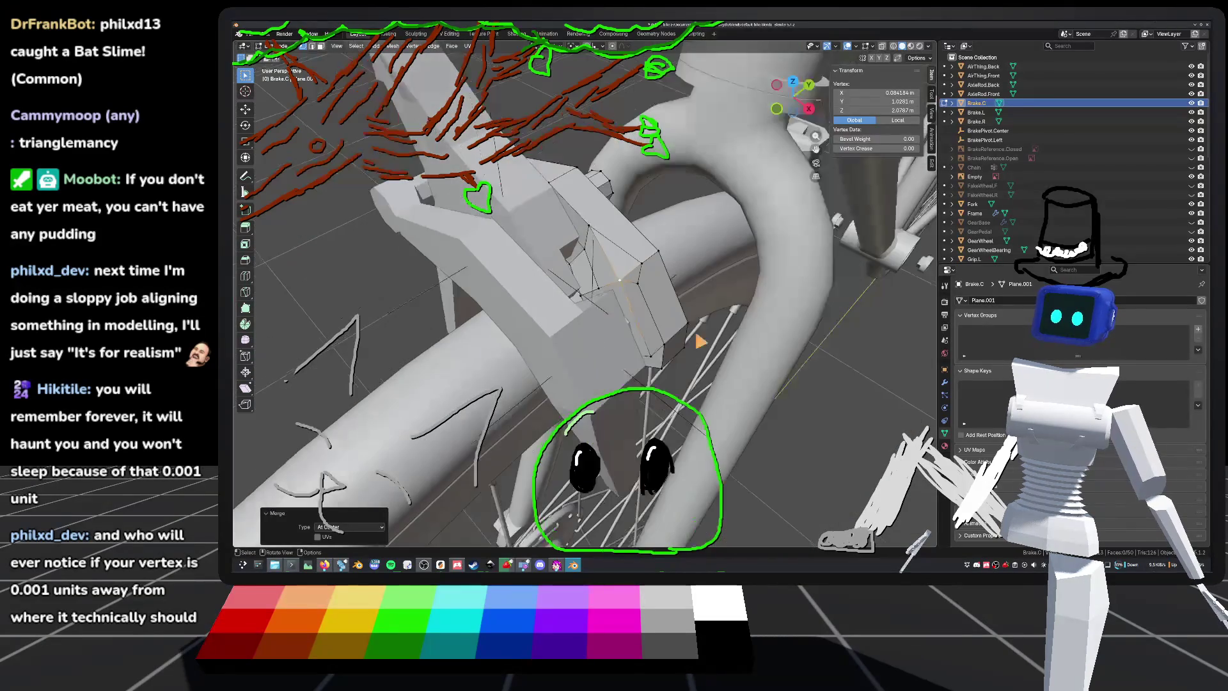
Step: Leave Brake.C, enter mesh editing on Brake.R, and select two of its vertices
key(alt+a)
mouse_move(786, 348)
middle_down()
mouse_move(830, 350)
mouse_move(813, 309)
mouse_move(708, 367)
mouse_move(551, 299)
mouse_move(644, 300)
mouse_move(566, 307)
mouse_move(640, 328)
mouse_move(626, 247)
mouse_move(623, 322)
middle_up()
scroll(608, 320, up, 6)
key(Tab)
key(Tab)
key(Tab)
click(580, 294)
key(Tab)
shift+click(630, 307)
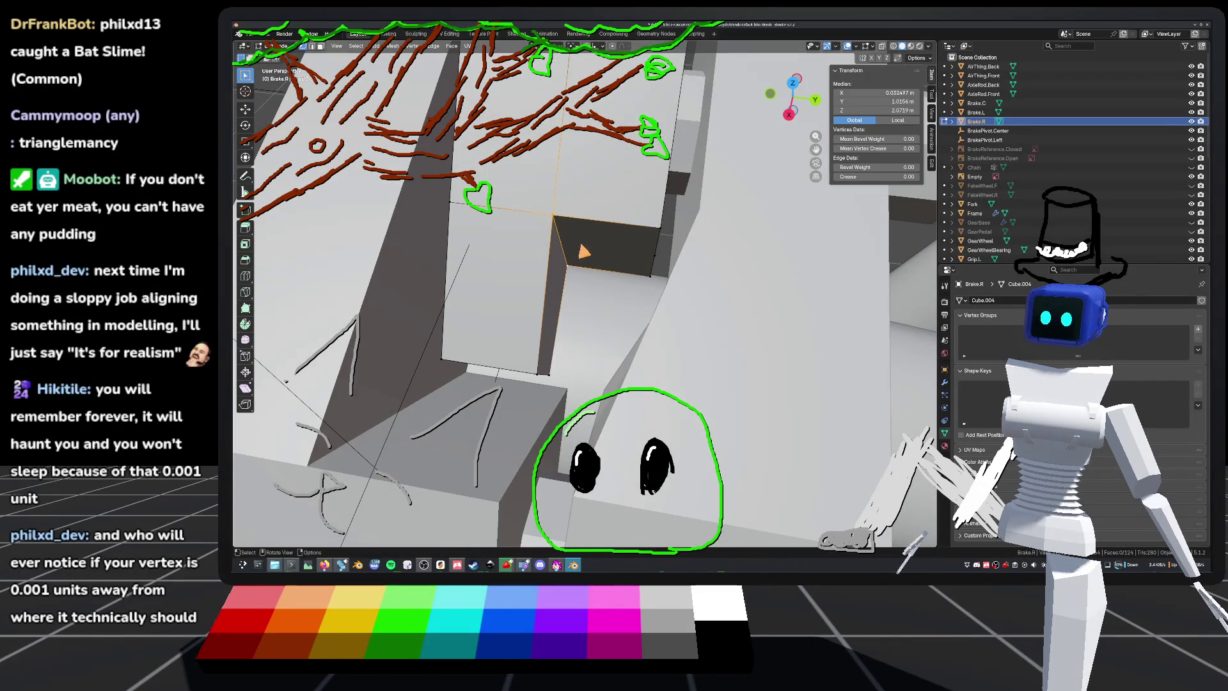
Step: Slide Brake.R vertices along their edges with three Vertex Slides, then save default_bike.blend
key(q)
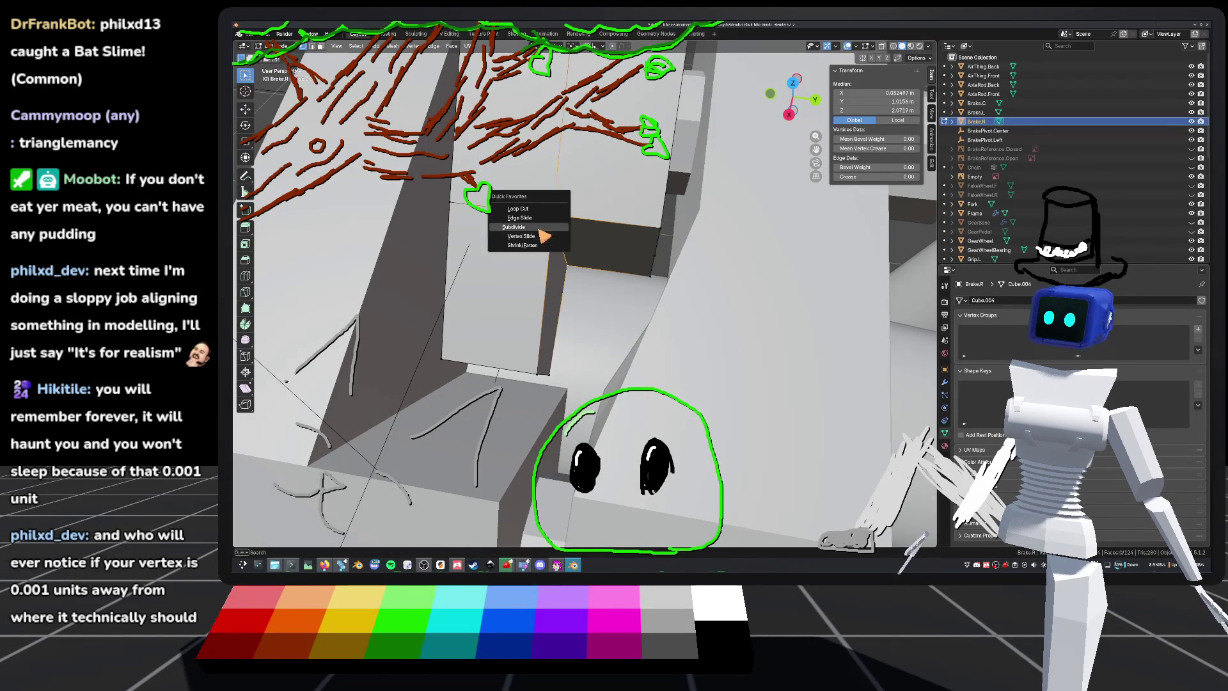
click(521, 236)
click(612, 256)
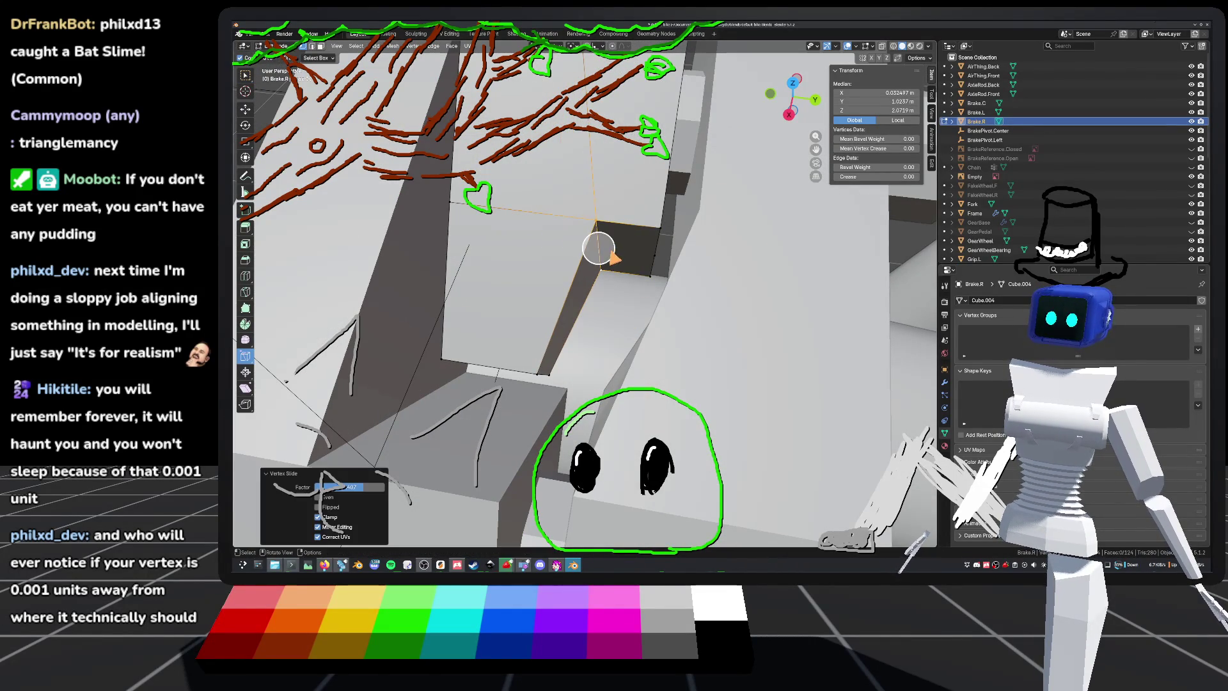
key(shift+v)
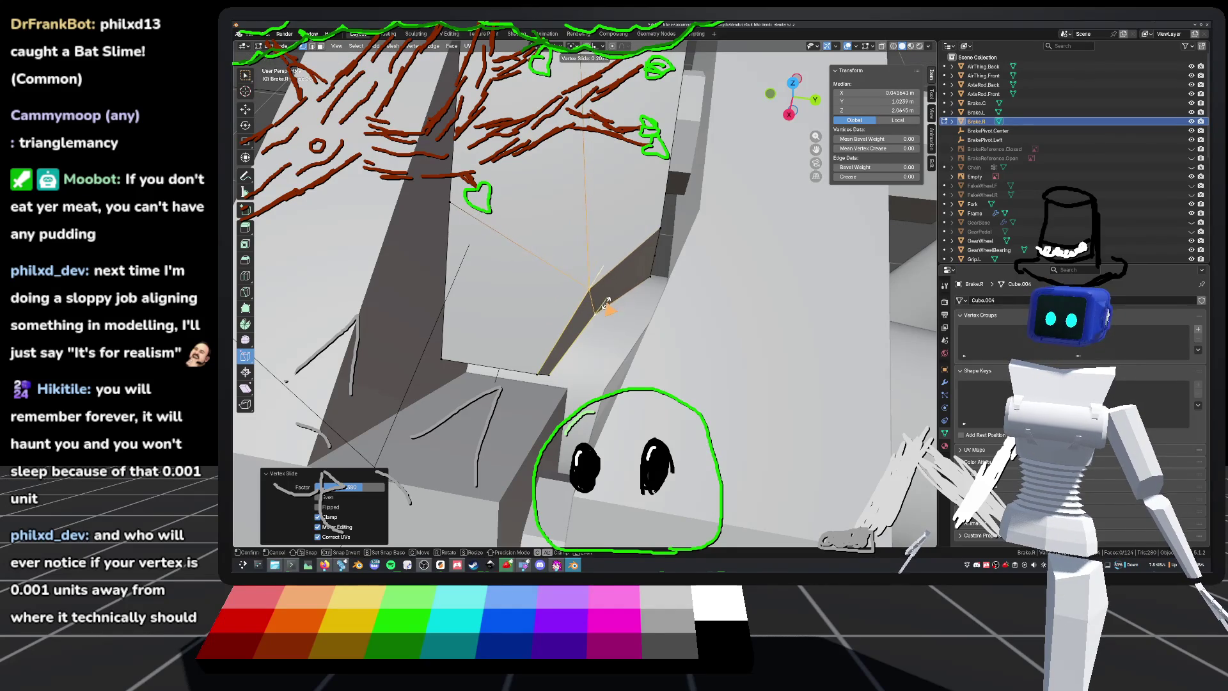
click(590, 300)
middle_drag(590, 300, 584, 300)
key(shift+v)
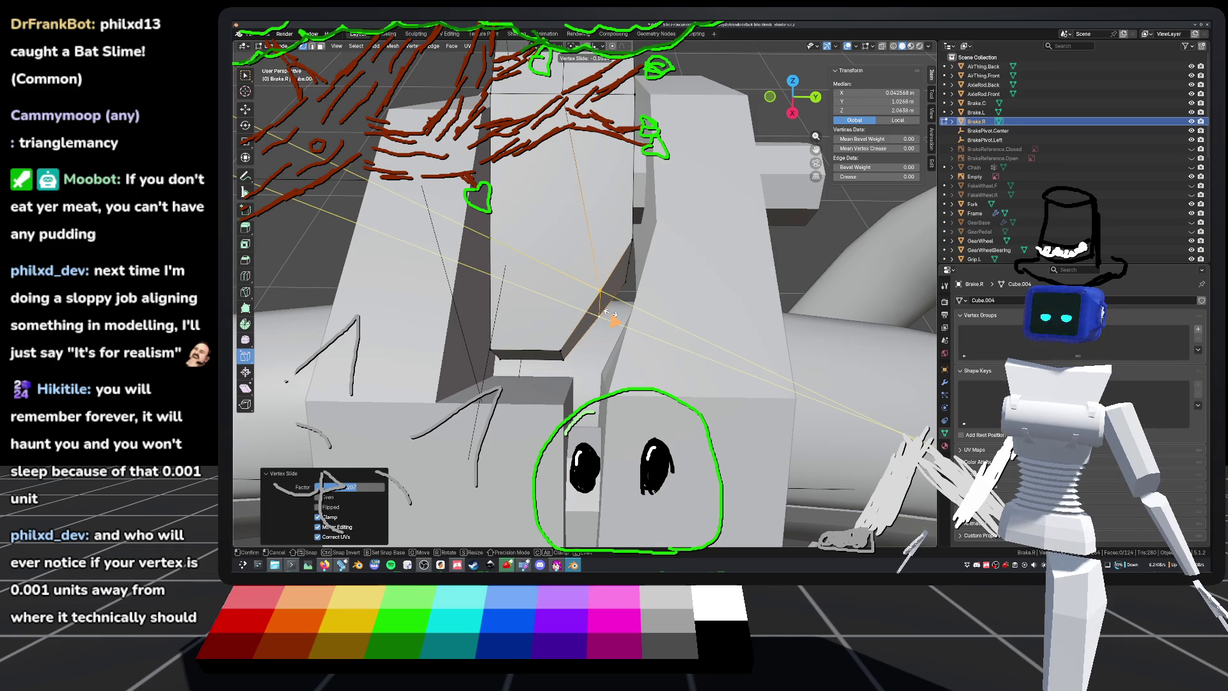
click(597, 301)
mouse_move(597, 301)
middle_down()
mouse_move(589, 289)
mouse_move(579, 536)
mouse_move(571, 525)
middle_up()
key(ctrl+s)
key(Tab)
key(Tab)
scroll(570, 524, up, 5)
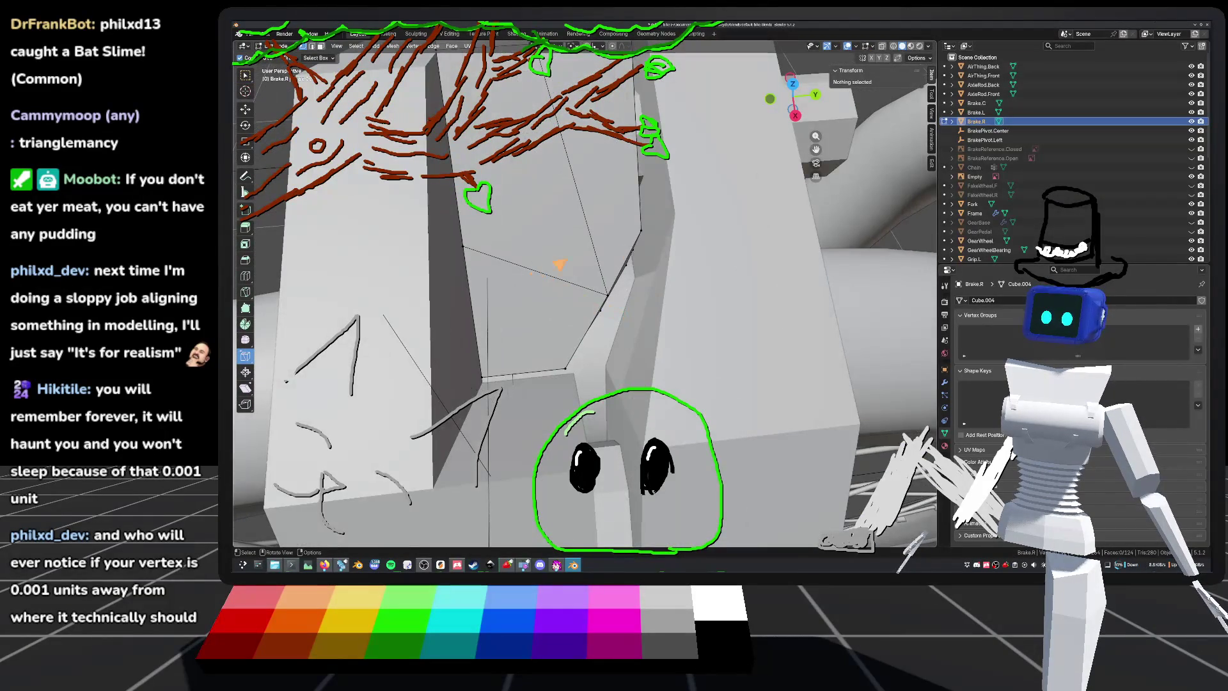
Step: Return Brake.R to Object Mode and save default_bike.blend
key(Tab)
scroll(584, 294, down, 8)
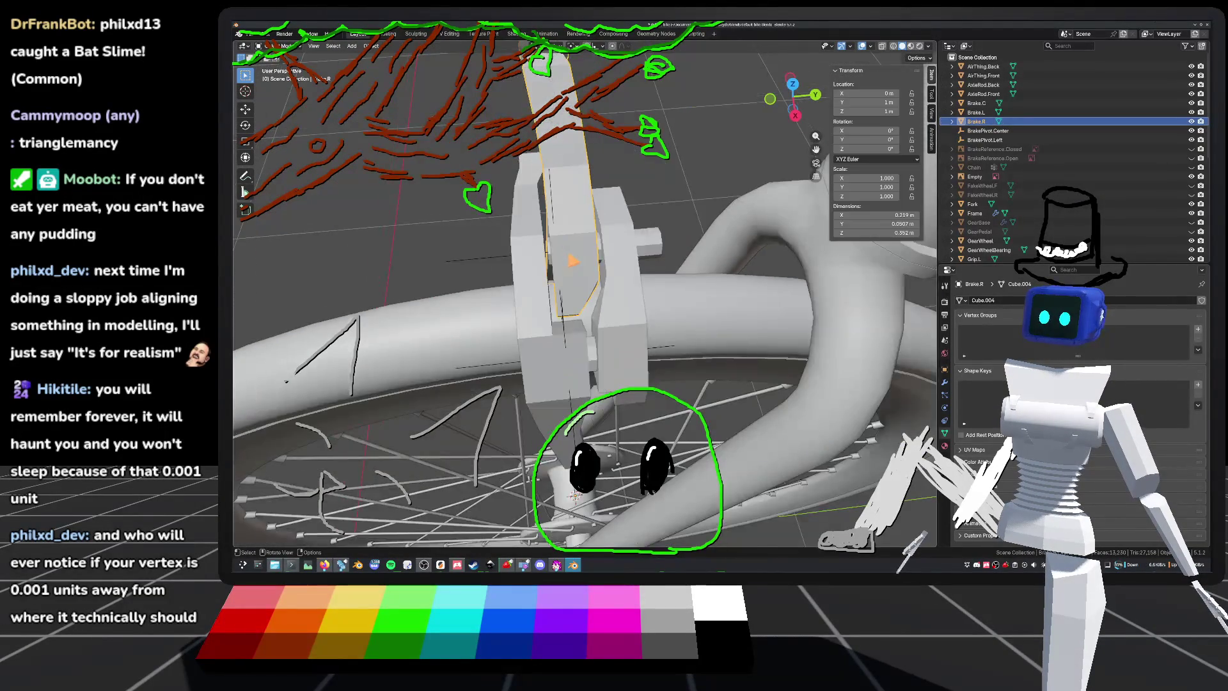
key(ctrl+s)
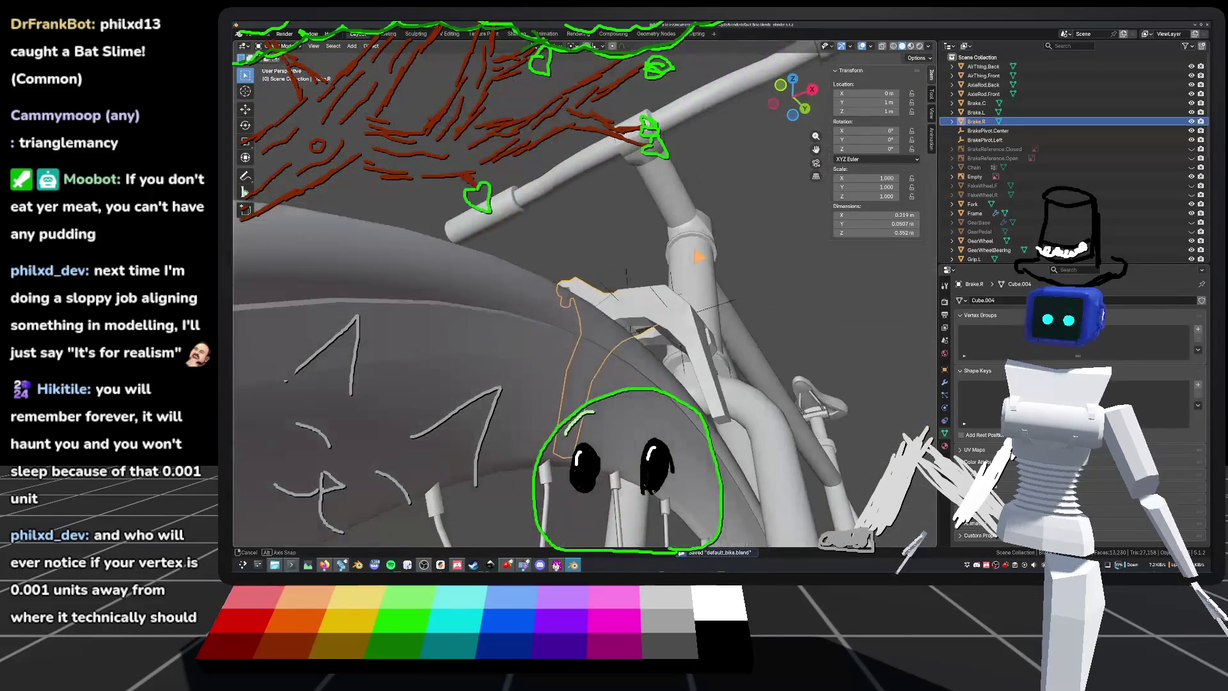
Step: Switch to front orthographic view, unhide the brake reference drawings and centre the blueprint
mouse_move(571, 524)
middle_down()
mouse_move(527, 494)
mouse_move(569, 491)
middle_up()
scroll(528, 493, up, 4)
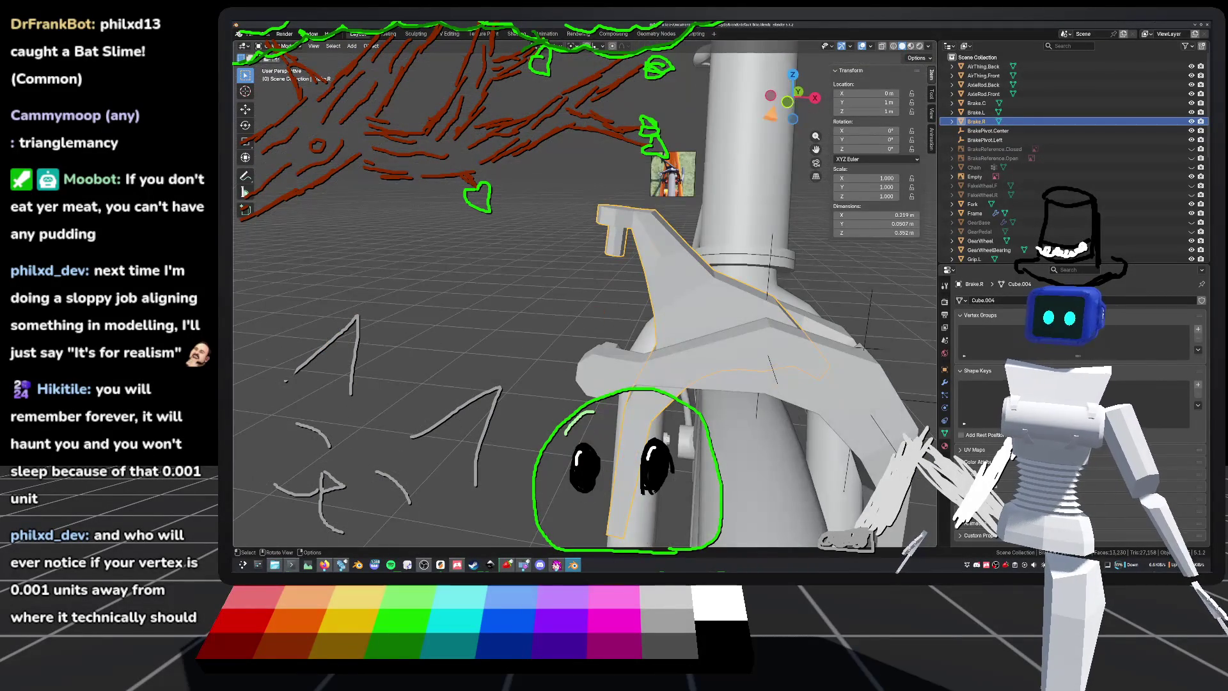
key(KP_1)
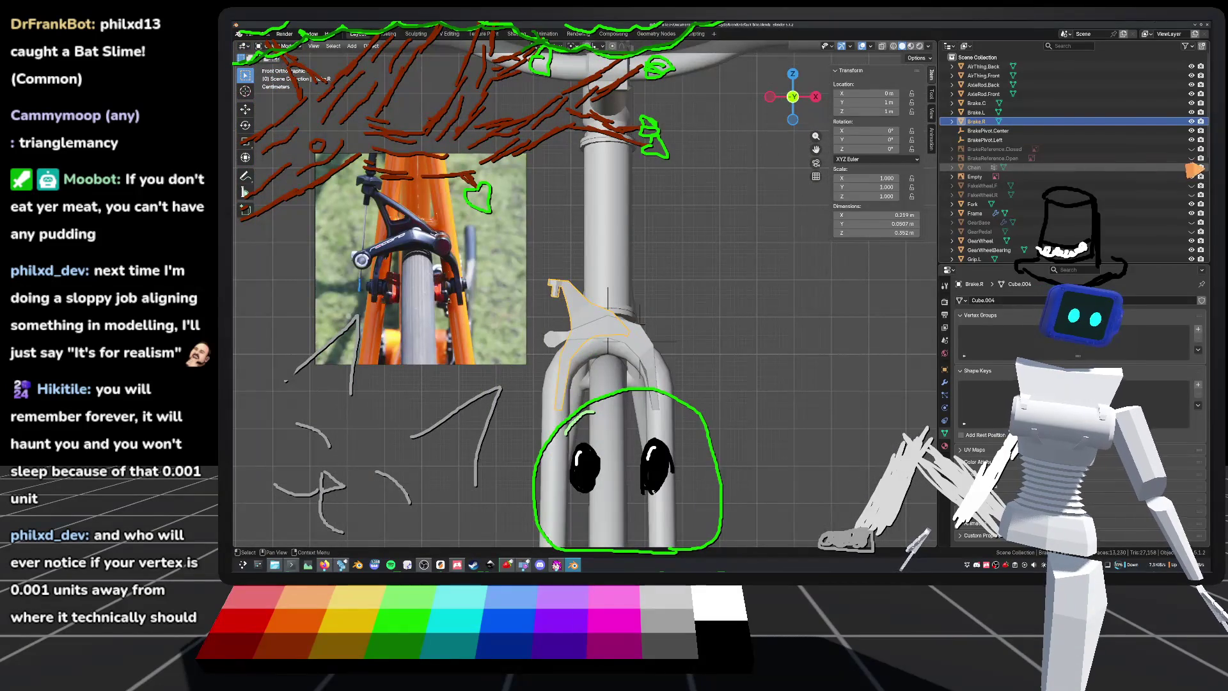
drag(1194, 157, 1193, 149)
scroll(788, 377, up, 2)
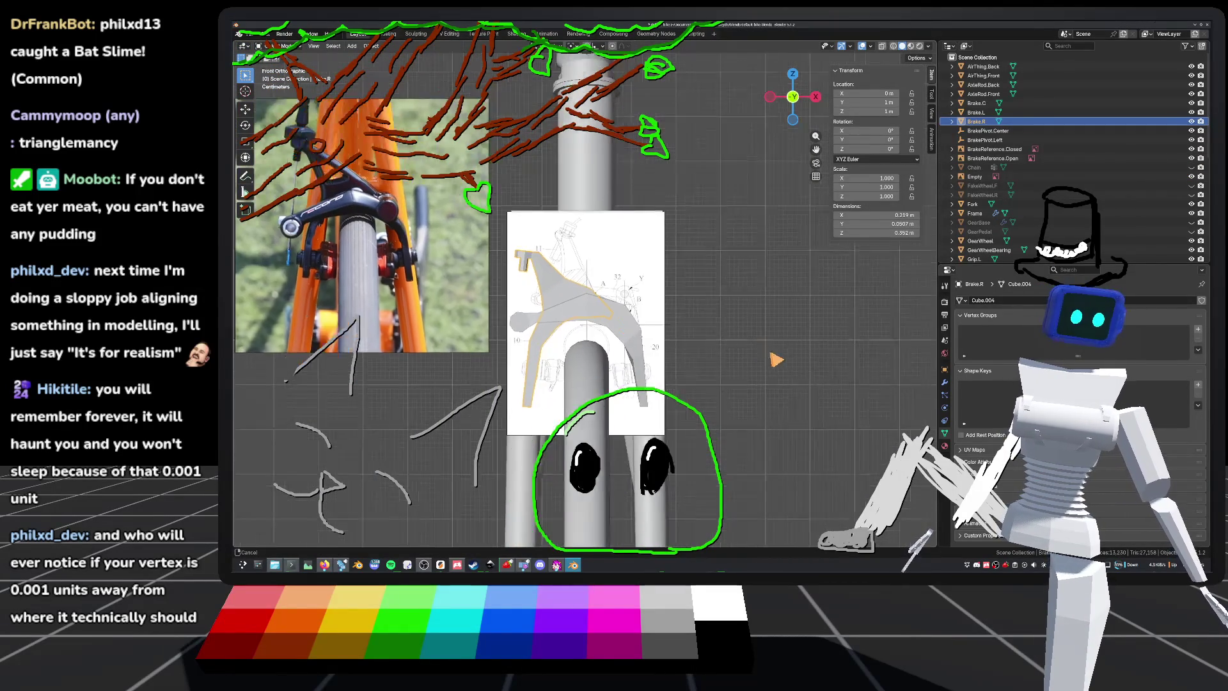
scroll(777, 333, up, 4)
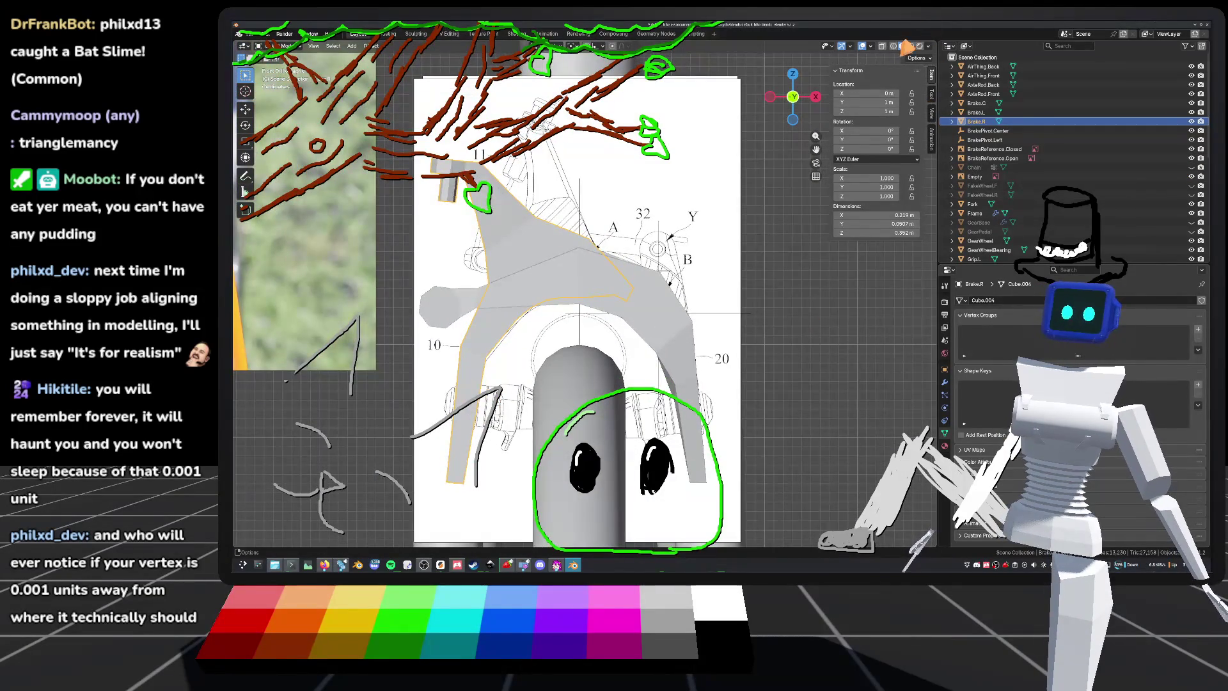
shift+middle_drag(753, 371, 815, 320)
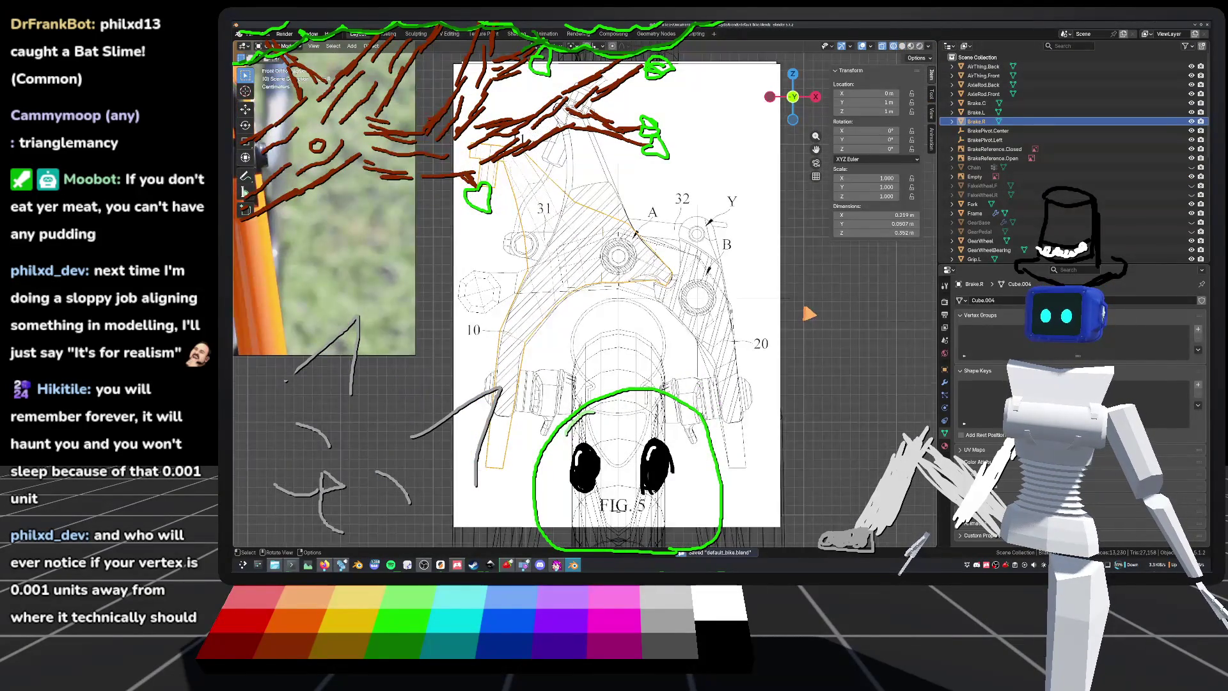
scroll(809, 313, down, 3)
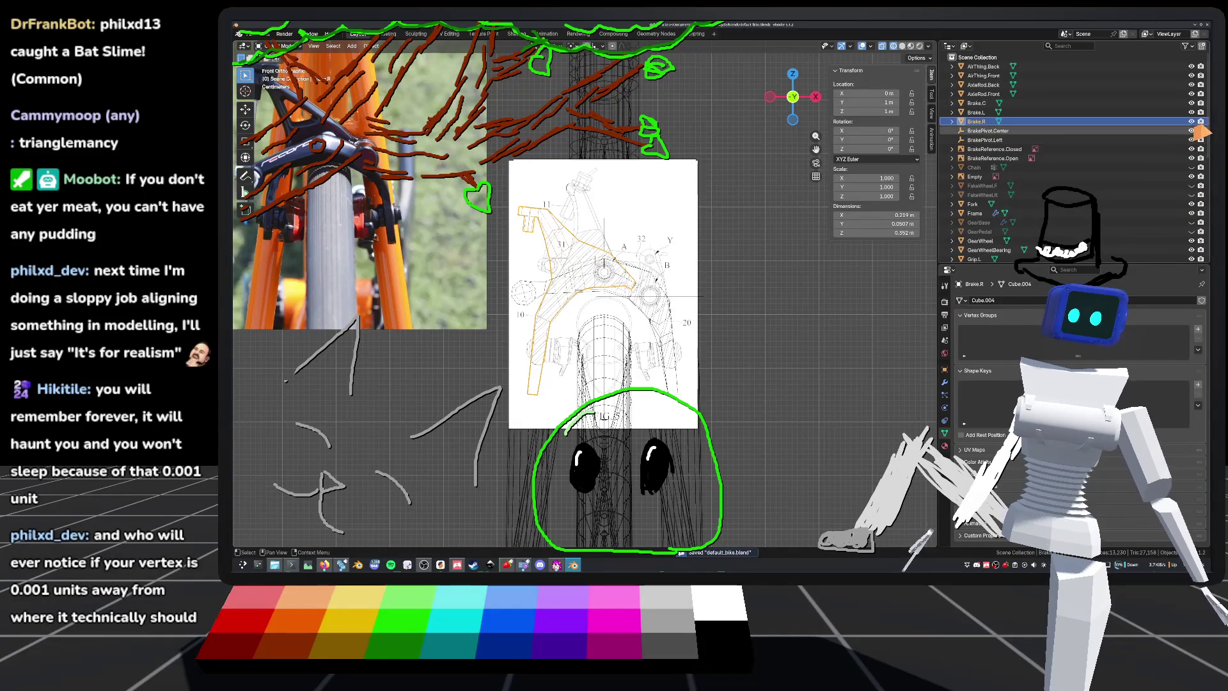
Step: Toggle the open-brake reference drawing to compare against the caliper, hide it, and save
click(1192, 157)
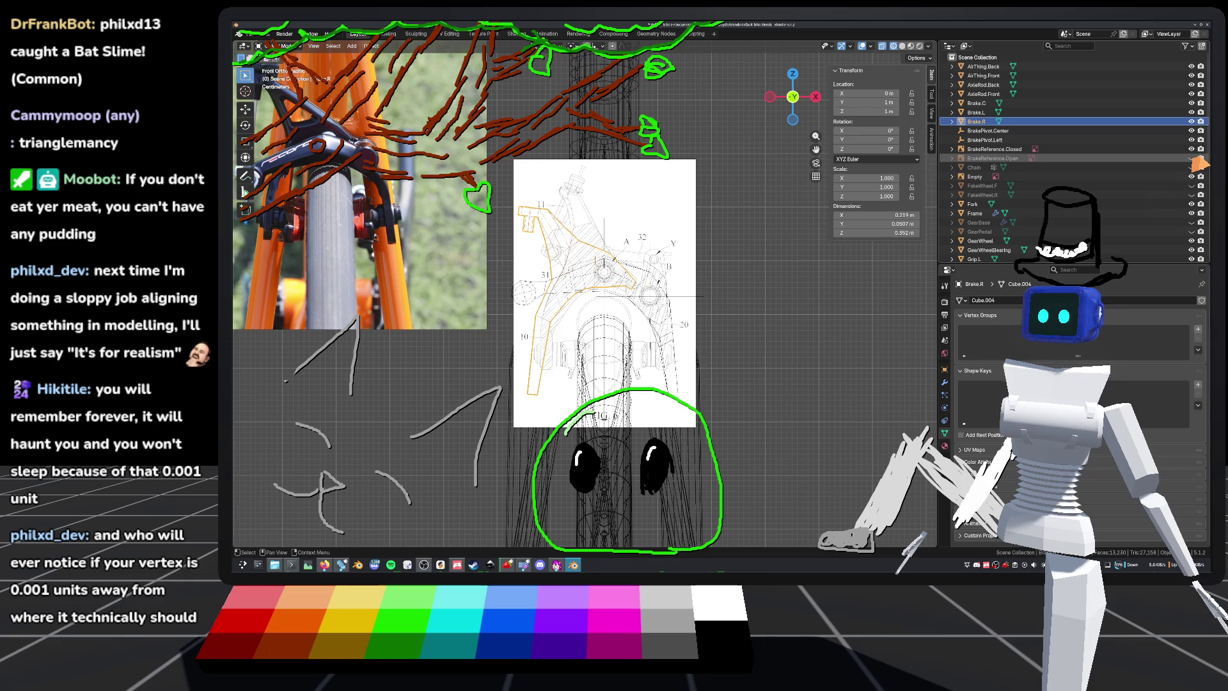
click(1192, 159)
click(1192, 158)
click(1192, 159)
click(1192, 159)
click(1192, 158)
click(1192, 159)
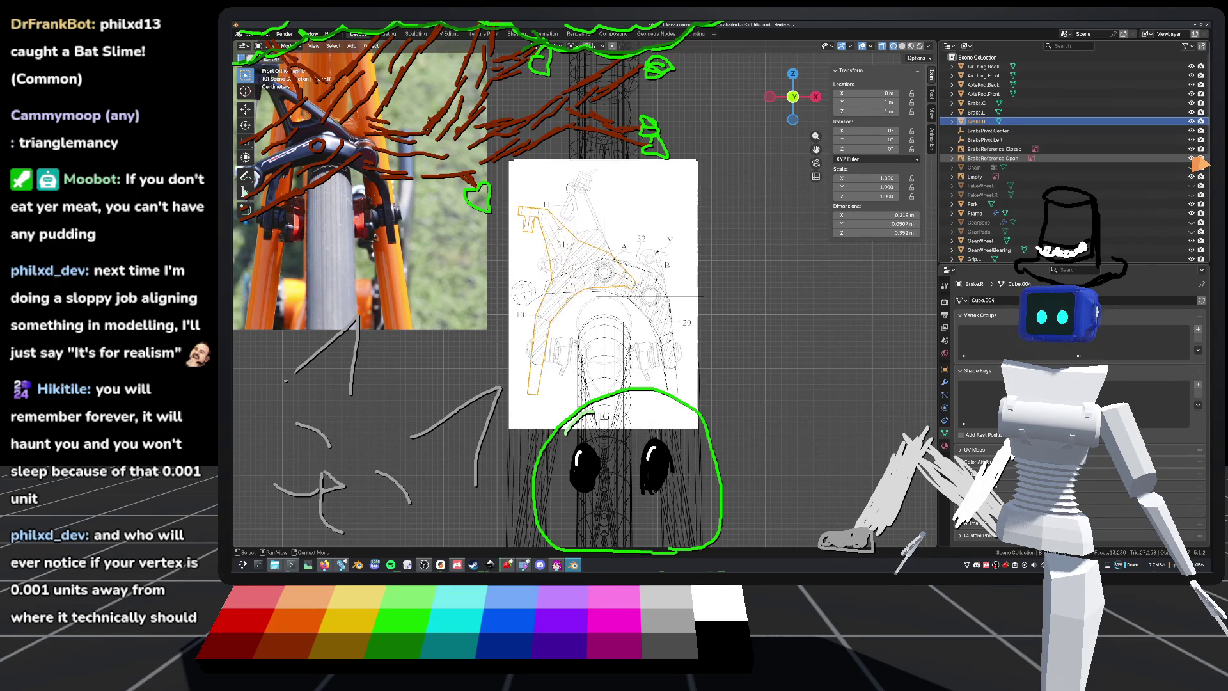
click(1192, 158)
click(1192, 158)
click(1192, 158)
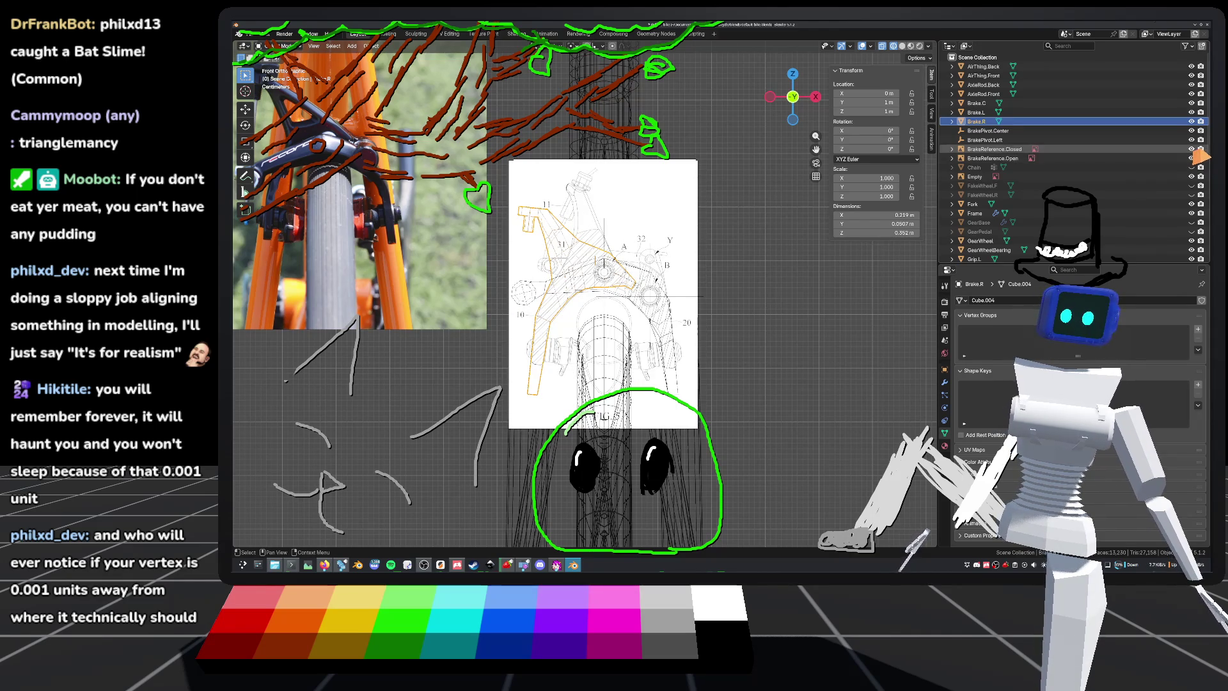
click(1193, 157)
key(ctrl+s)
Step: Leave Brake.R in Object Mode with nothing selected and switch the viewport to solid shading
key(Tab)
mouse_move(753, 253)
middle_down()
mouse_move(710, 284)
mouse_move(570, 282)
mouse_move(600, 309)
mouse_move(752, 275)
middle_up()
key(Tab)
key(alt+a)
scroll(729, 292, up, 5)
click(902, 46)
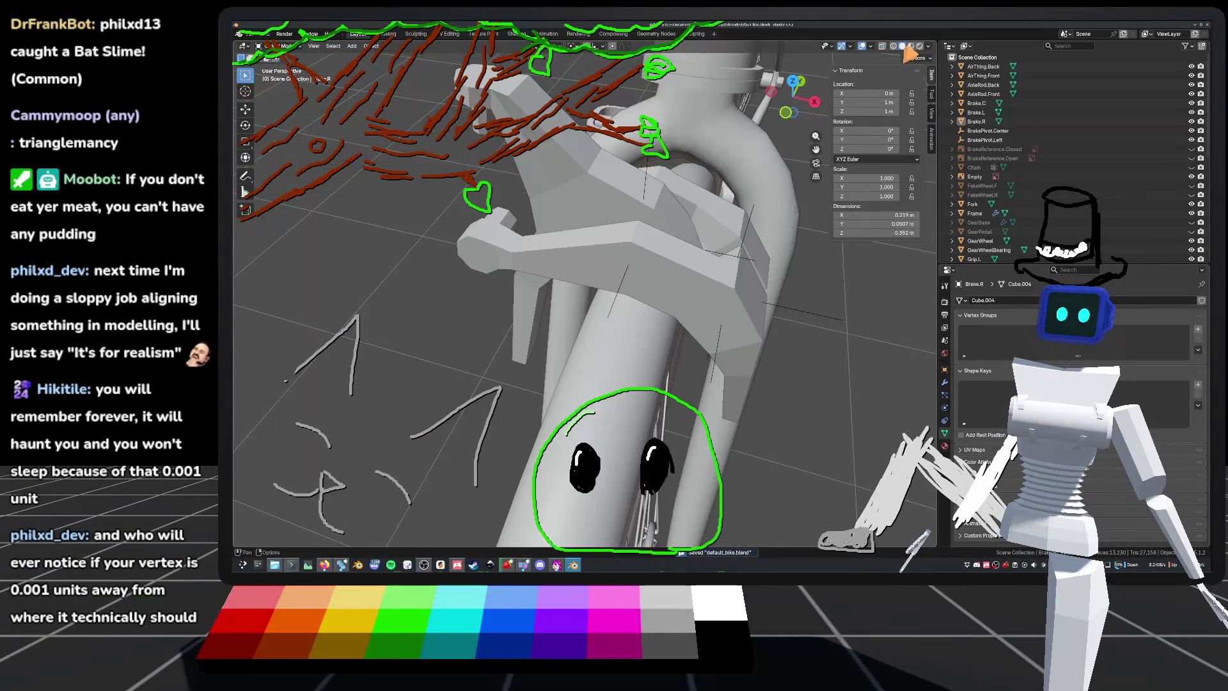
Step: Select the Brake.L caliper arm, enter Edit Mode and subdivide the selected edges
mouse_move(889, 53)
middle_down()
mouse_move(700, 268)
mouse_move(780, 262)
mouse_move(704, 318)
mouse_move(652, 296)
middle_up()
click(652, 295)
click(688, 288)
key(Tab)
mouse_move(735, 275)
middle_down()
mouse_move(717, 301)
mouse_move(699, 268)
mouse_move(735, 285)
mouse_move(709, 305)
mouse_move(731, 303)
middle_up()
middle_drag(273, 305, 308, 319)
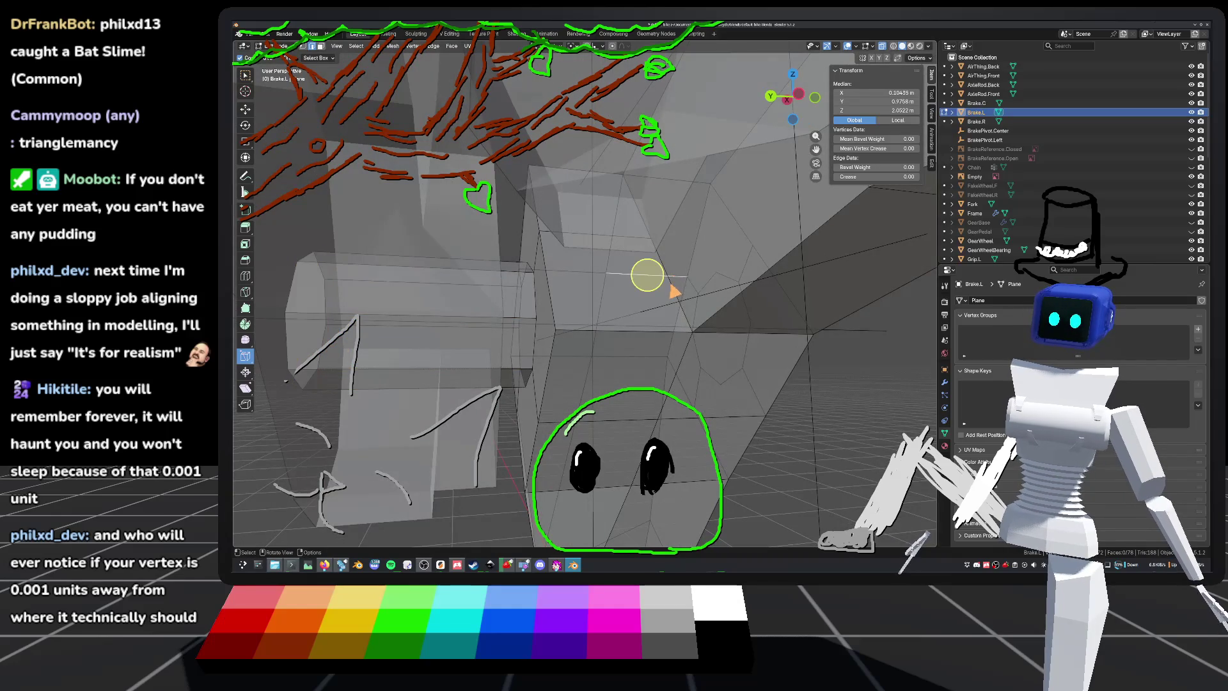
click(246, 76)
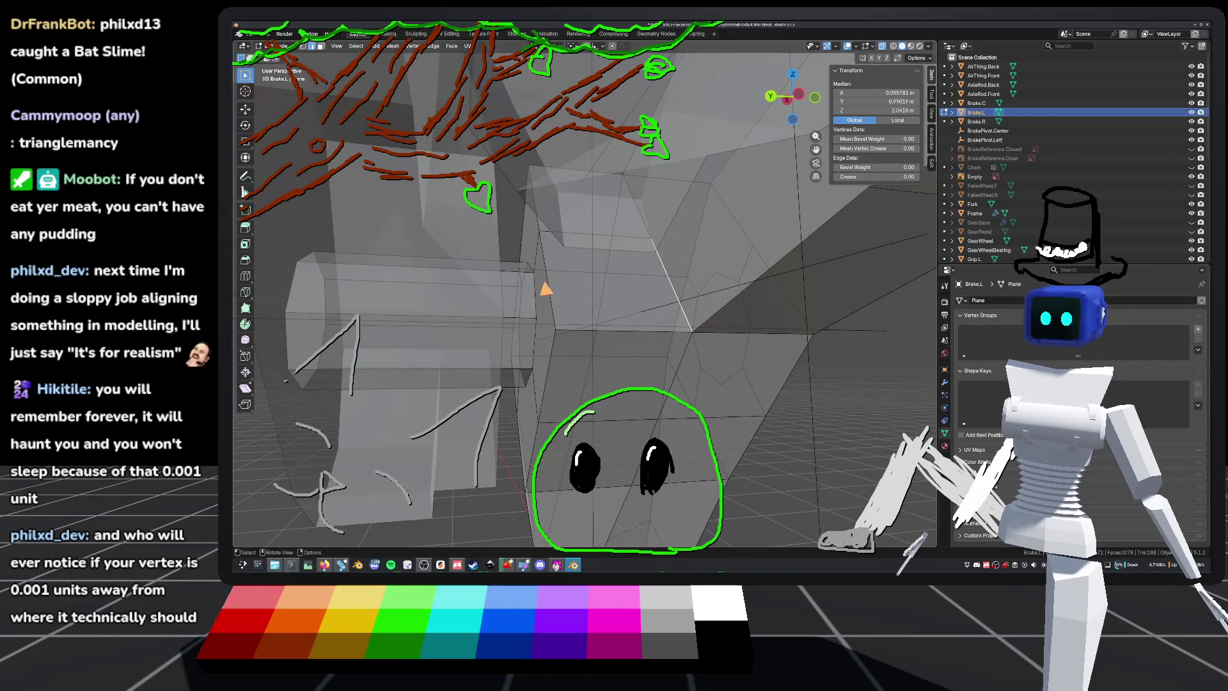
click(548, 289)
Step: Shift the new small face along the Z axis, then view the mesh as see-through wireframe
mouse_move(696, 304)
middle_down()
mouse_move(736, 311)
mouse_move(576, 305)
mouse_move(715, 319)
mouse_move(711, 337)
mouse_move(695, 318)
middle_up()
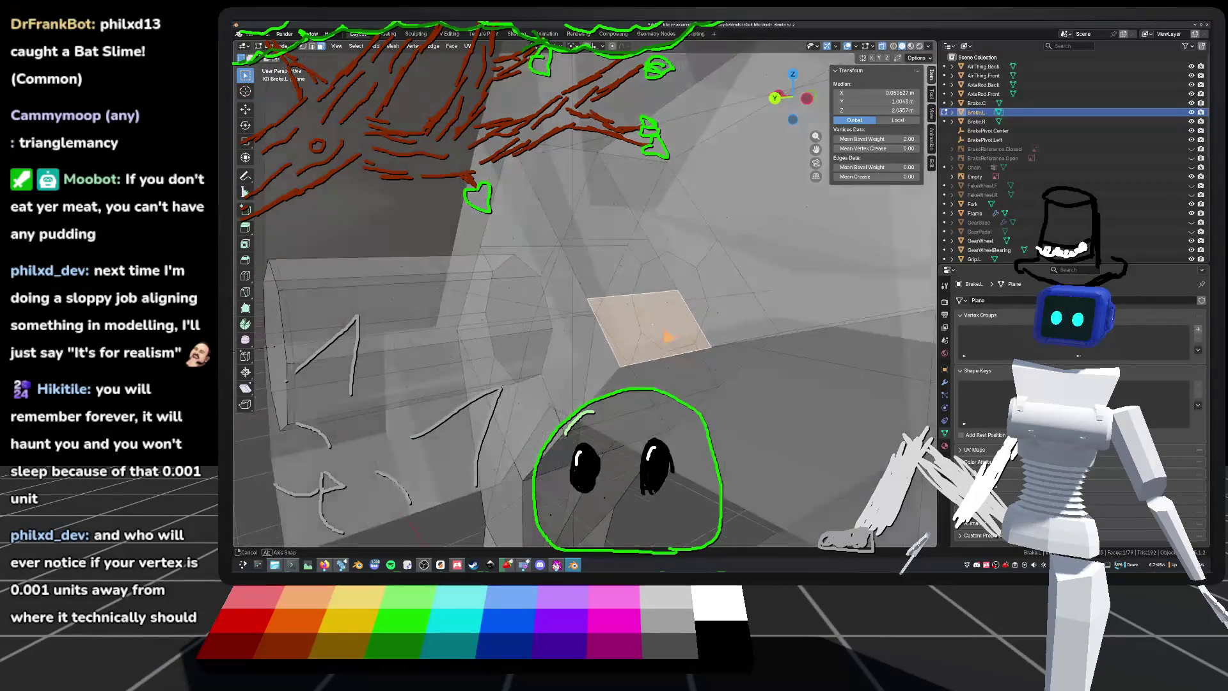
mouse_move(714, 319)
middle_down()
mouse_move(557, 325)
mouse_move(553, 343)
mouse_move(685, 310)
mouse_move(711, 326)
middle_up()
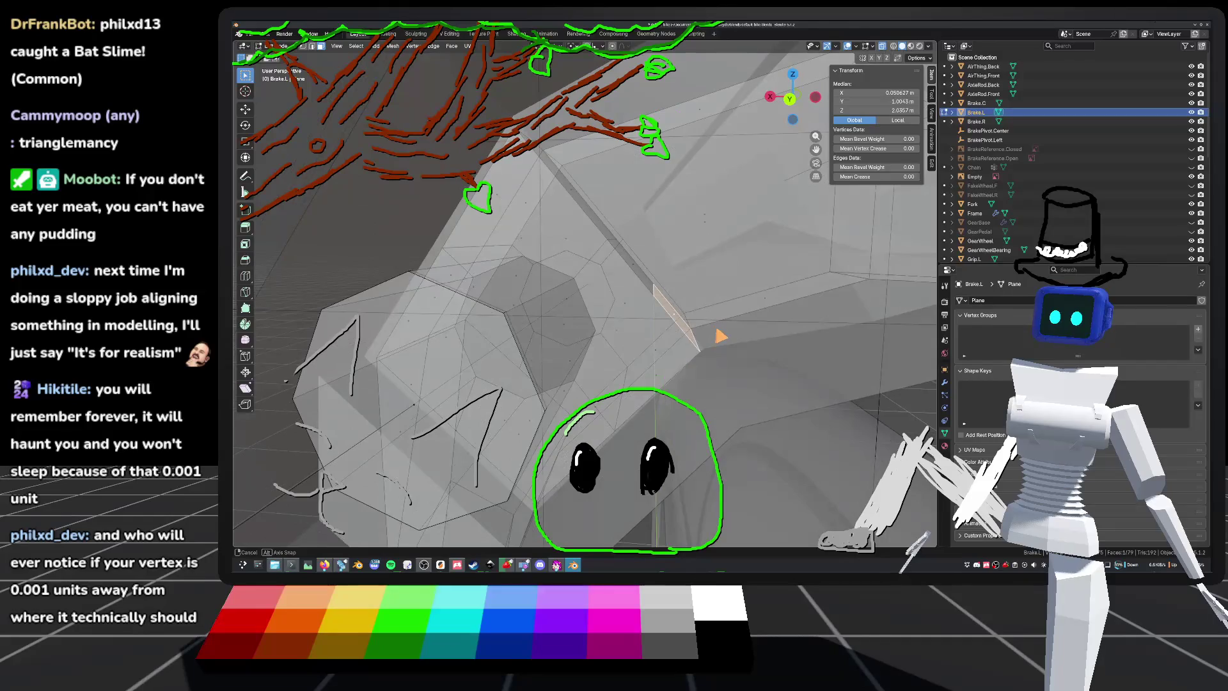
key(g)
key(z)
key(z)
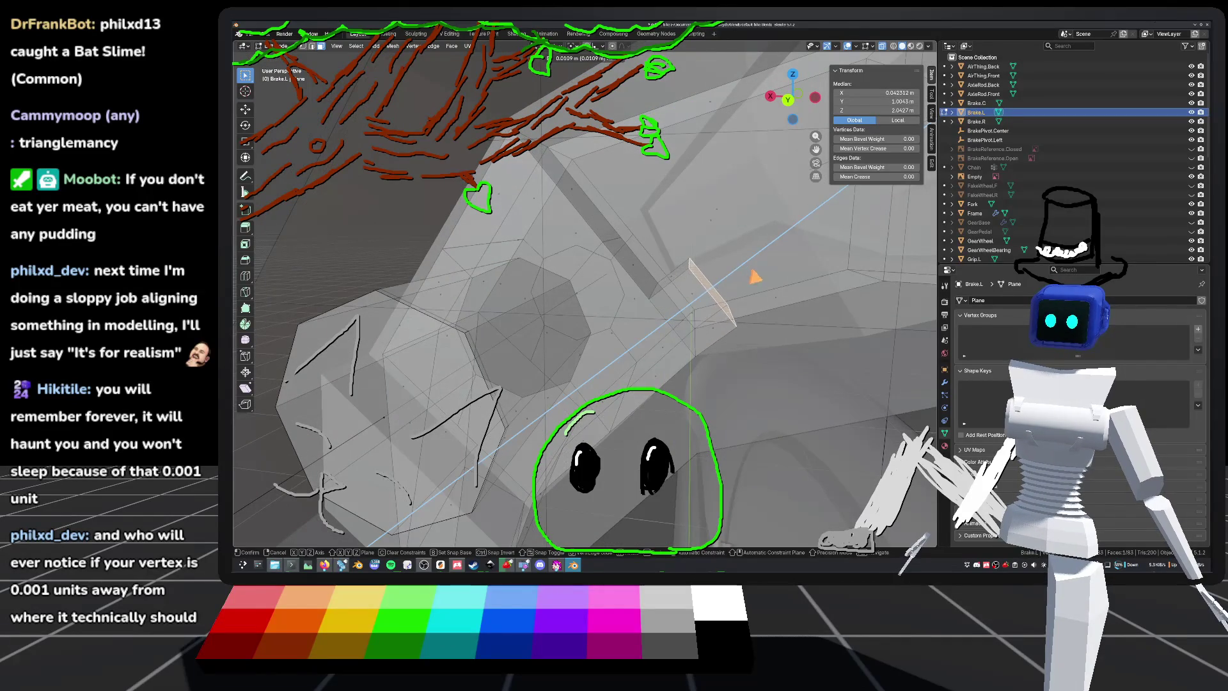
click(755, 276)
mouse_move(703, 281)
middle_down()
mouse_move(614, 291)
mouse_move(721, 274)
mouse_move(744, 286)
mouse_move(729, 303)
mouse_move(665, 290)
mouse_move(626, 300)
mouse_move(652, 327)
mouse_move(749, 311)
mouse_move(754, 320)
middle_up()
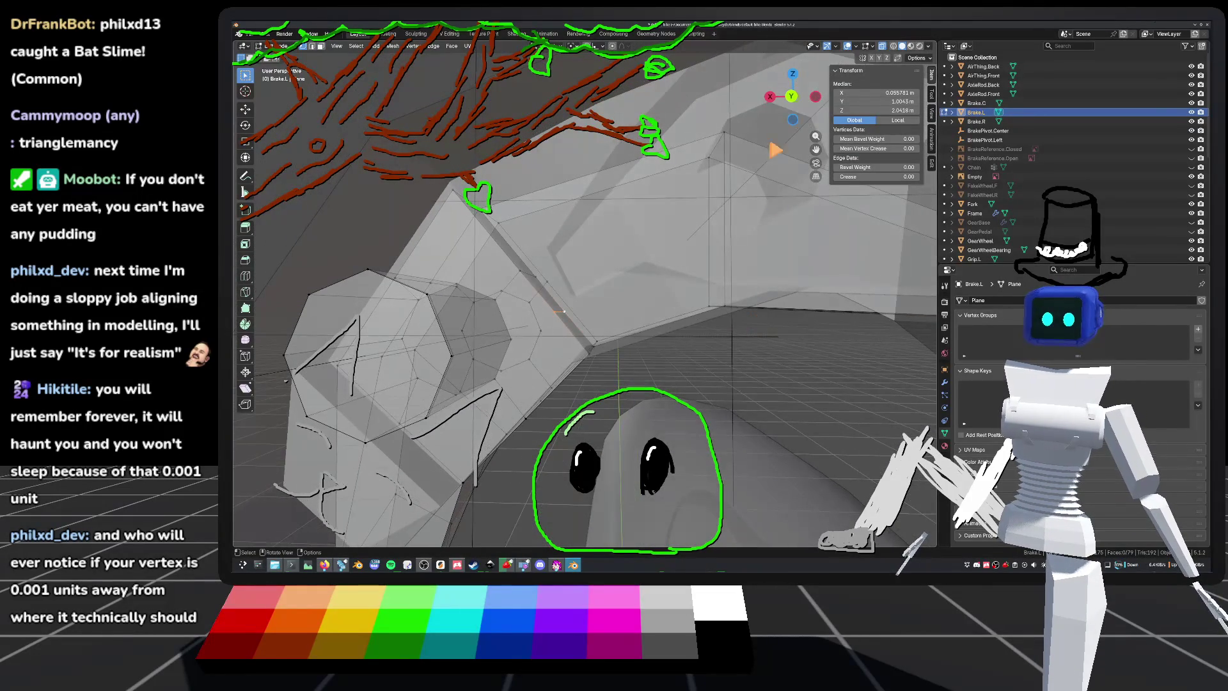
mouse_move(561, 312)
middle_down()
mouse_move(657, 329)
mouse_move(598, 327)
mouse_move(657, 247)
mouse_move(493, 316)
mouse_move(456, 273)
middle_up()
key(shift+z)
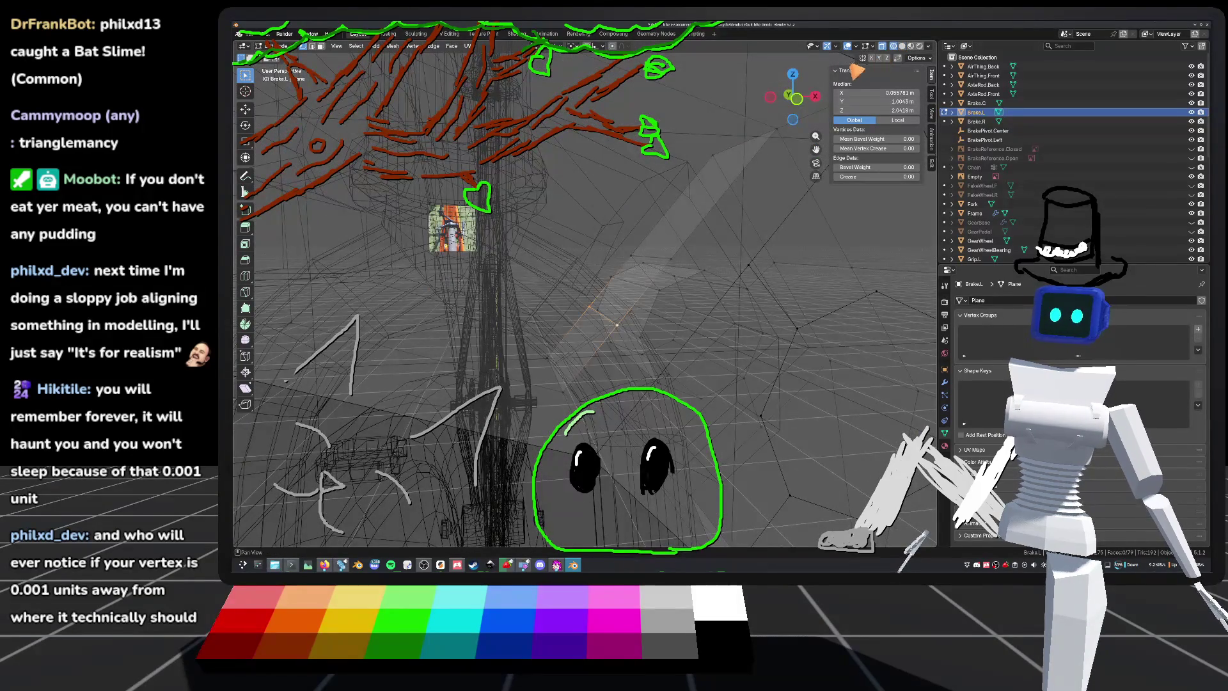
mouse_move(802, 105)
mouse_down()
mouse_move(688, 343)
mouse_move(669, 280)
mouse_move(608, 261)
mouse_move(676, 262)
mouse_move(666, 354)
mouse_move(701, 369)
mouse_up()
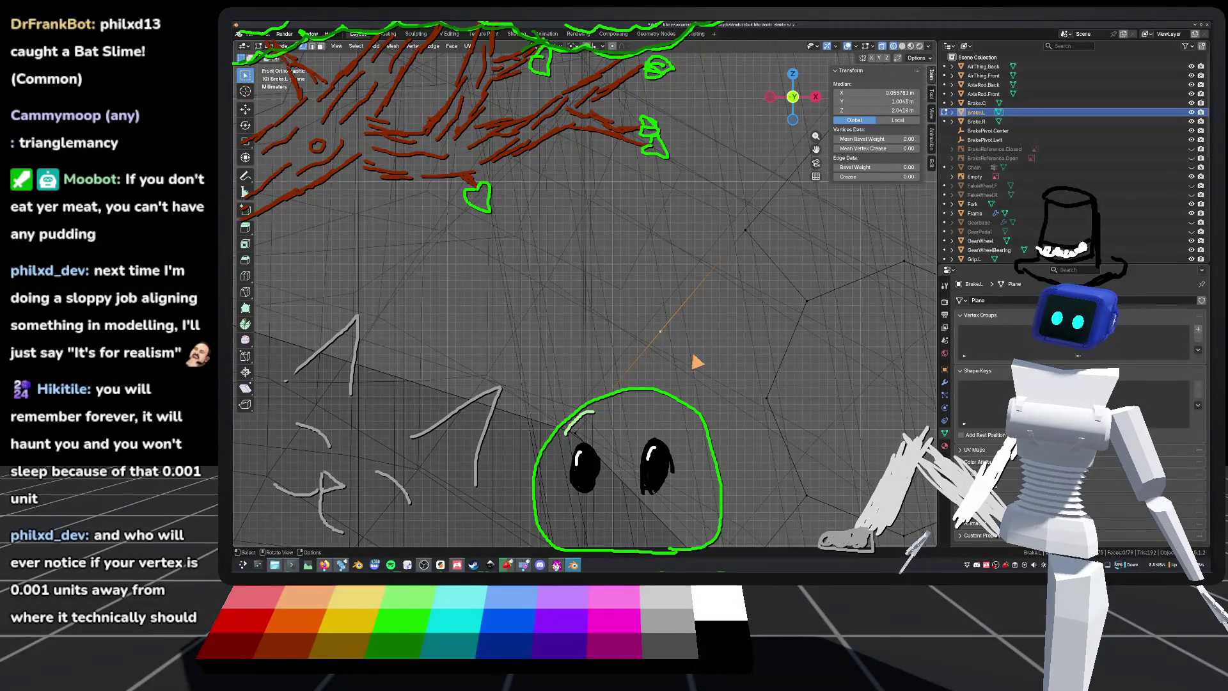
scroll(683, 363, down, 2)
mouse_move(680, 363)
middle_down()
mouse_move(875, 360)
mouse_move(850, 348)
mouse_move(838, 358)
mouse_move(866, 345)
mouse_move(858, 365)
mouse_move(791, 356)
mouse_move(768, 337)
middle_up()
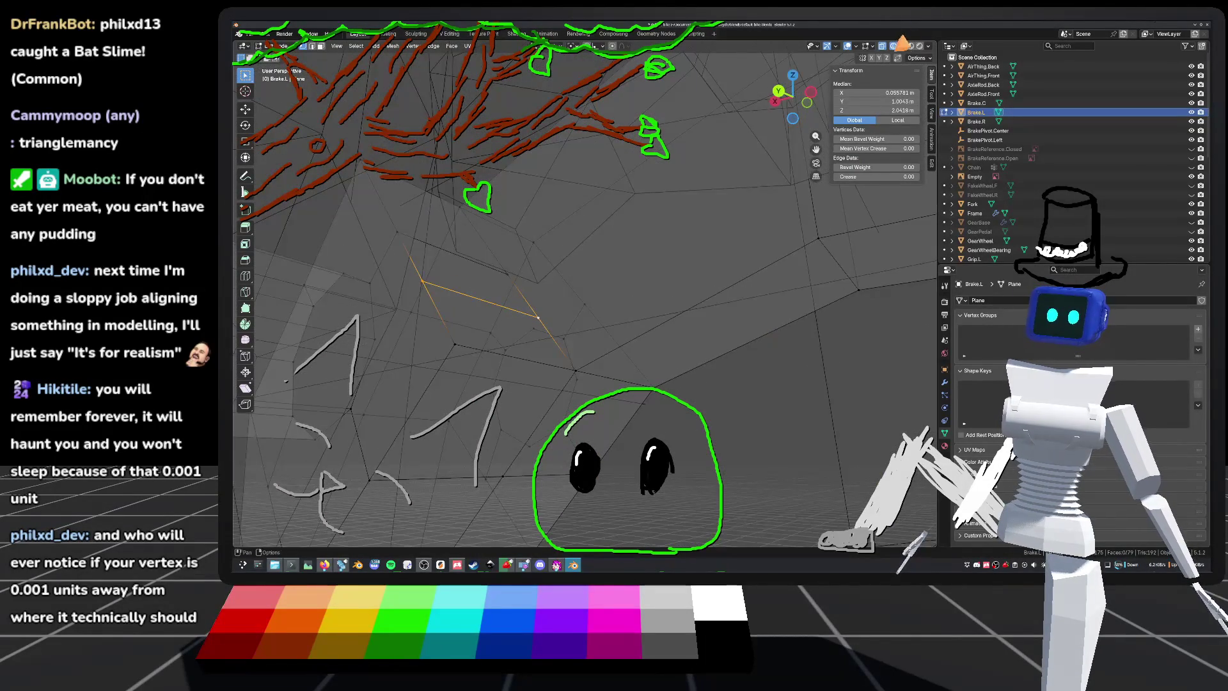
click(901, 46)
mouse_move(703, 314)
middle_down()
mouse_move(720, 334)
mouse_move(735, 311)
mouse_move(690, 281)
mouse_move(751, 289)
mouse_move(652, 296)
mouse_move(704, 296)
mouse_move(727, 324)
mouse_move(685, 309)
mouse_move(712, 308)
middle_up()
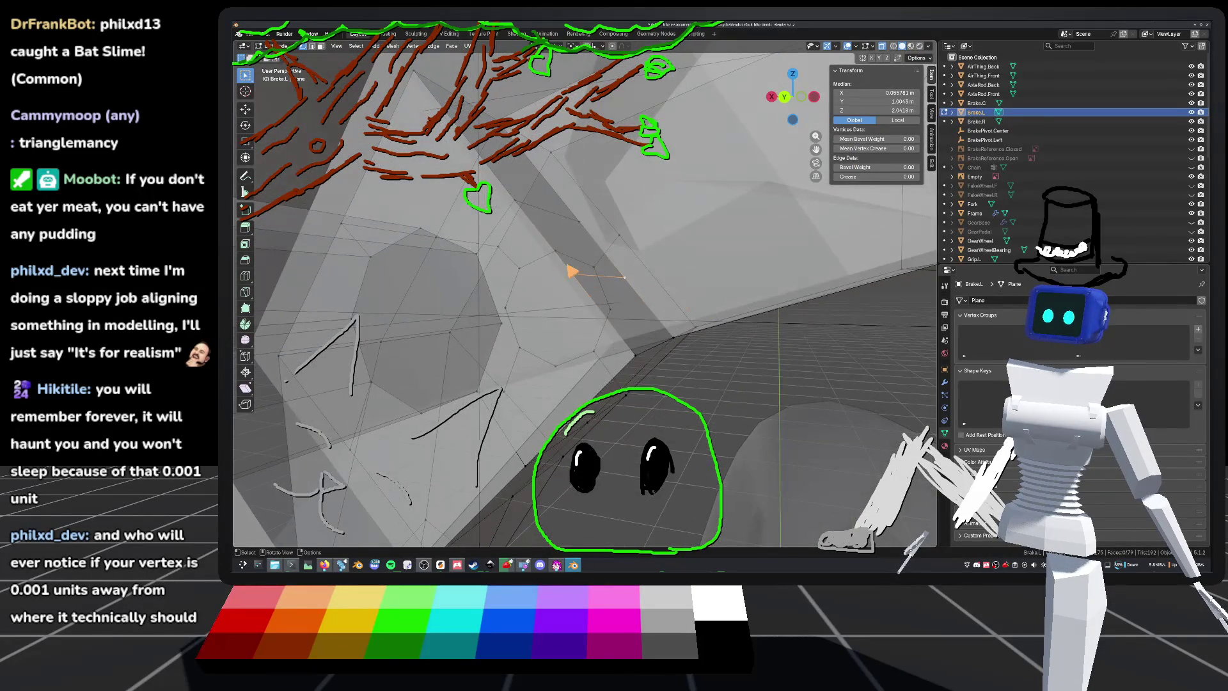
Step: Subdivide the selected Brake.L face and slide a vertex along its edge
right_click(604, 253)
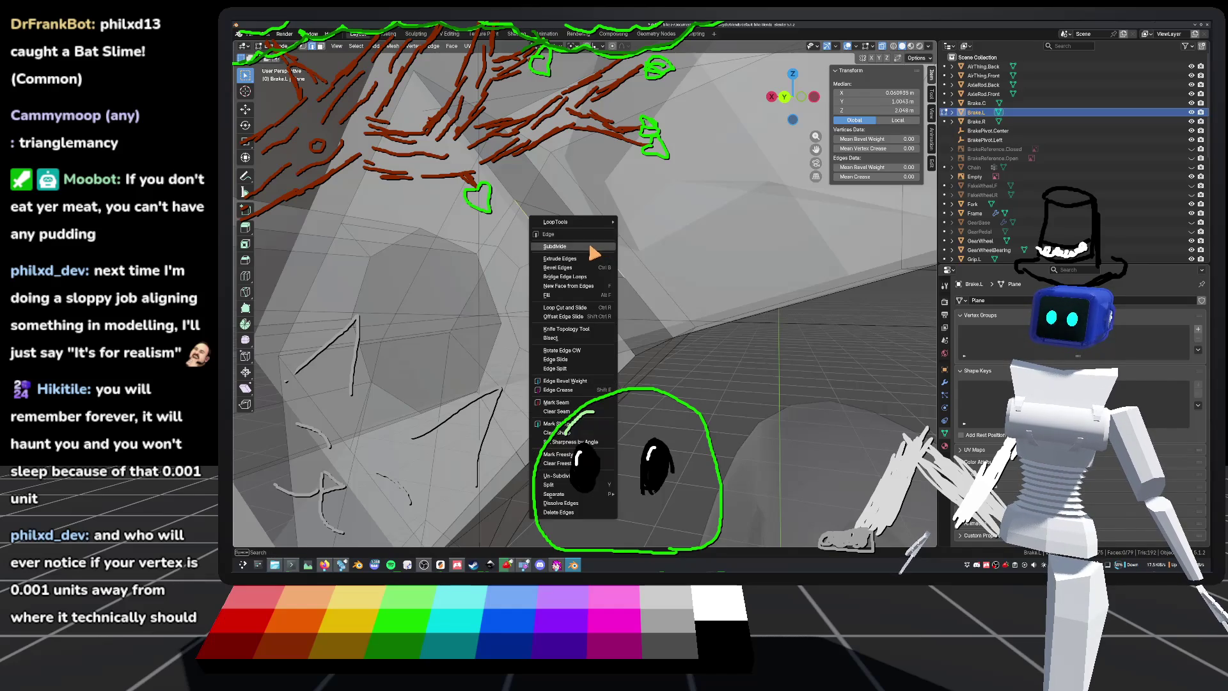
click(593, 253)
middle_drag(636, 266, 622, 273)
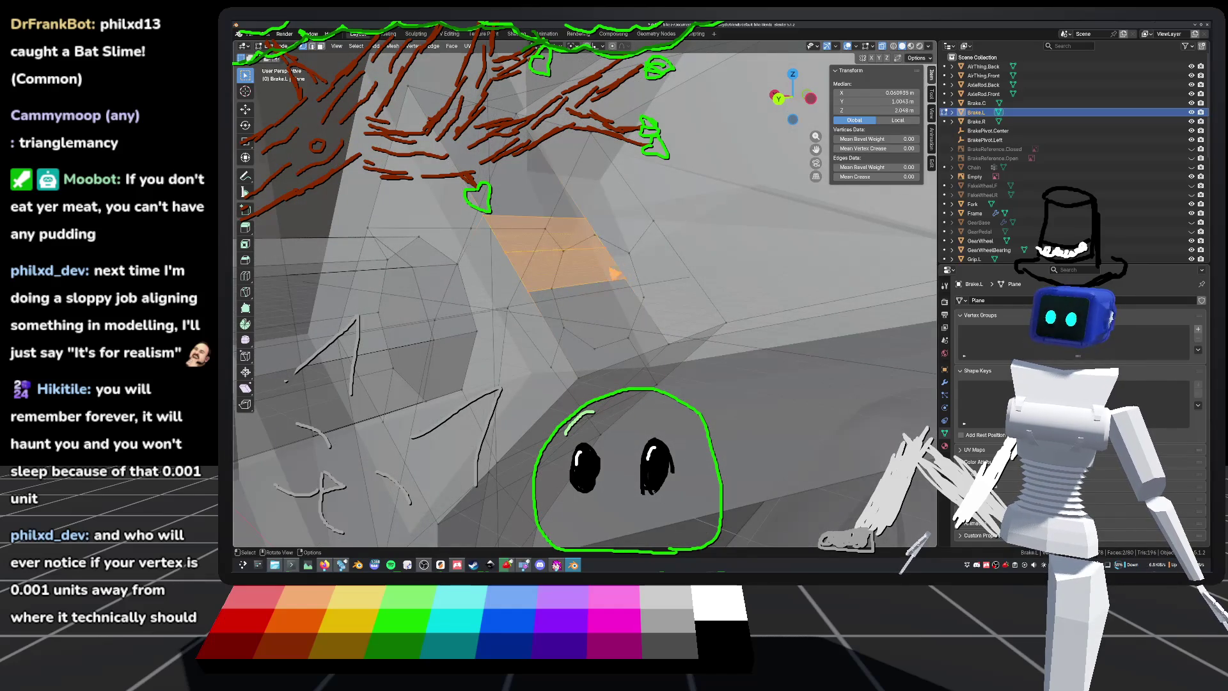
click(515, 263)
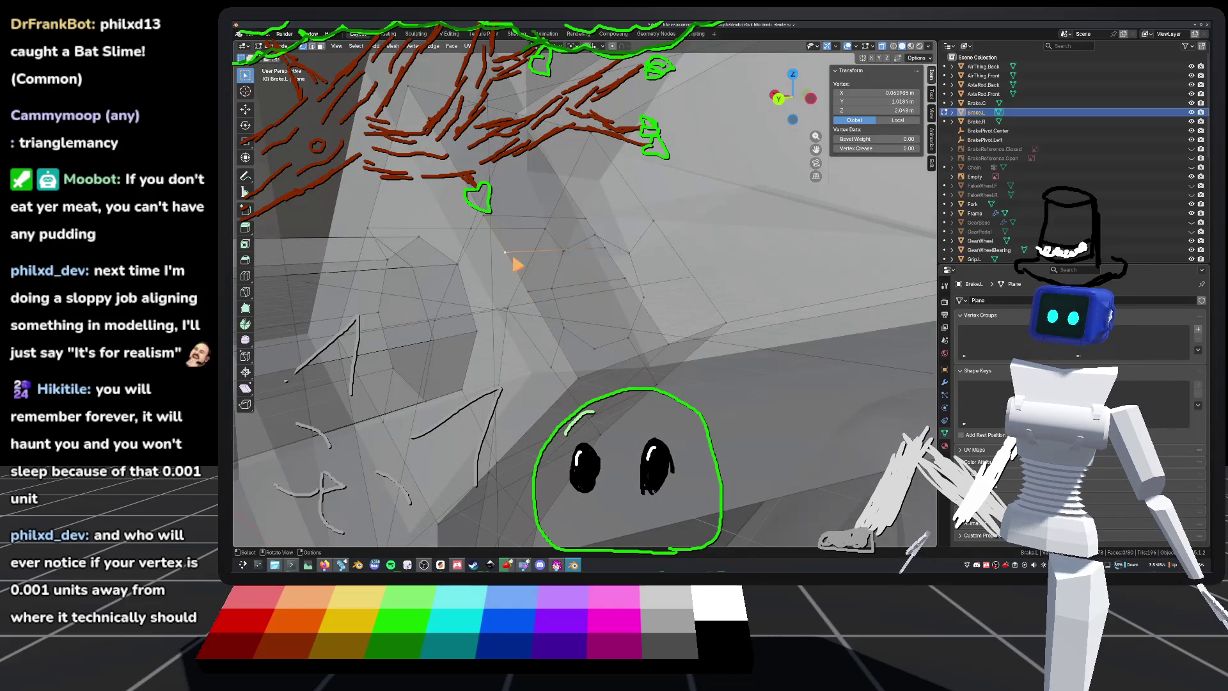
click(628, 275)
drag(560, 249, 583, 289)
mouse_move(583, 289)
middle_down()
mouse_move(608, 275)
mouse_move(646, 314)
mouse_move(678, 313)
middle_up()
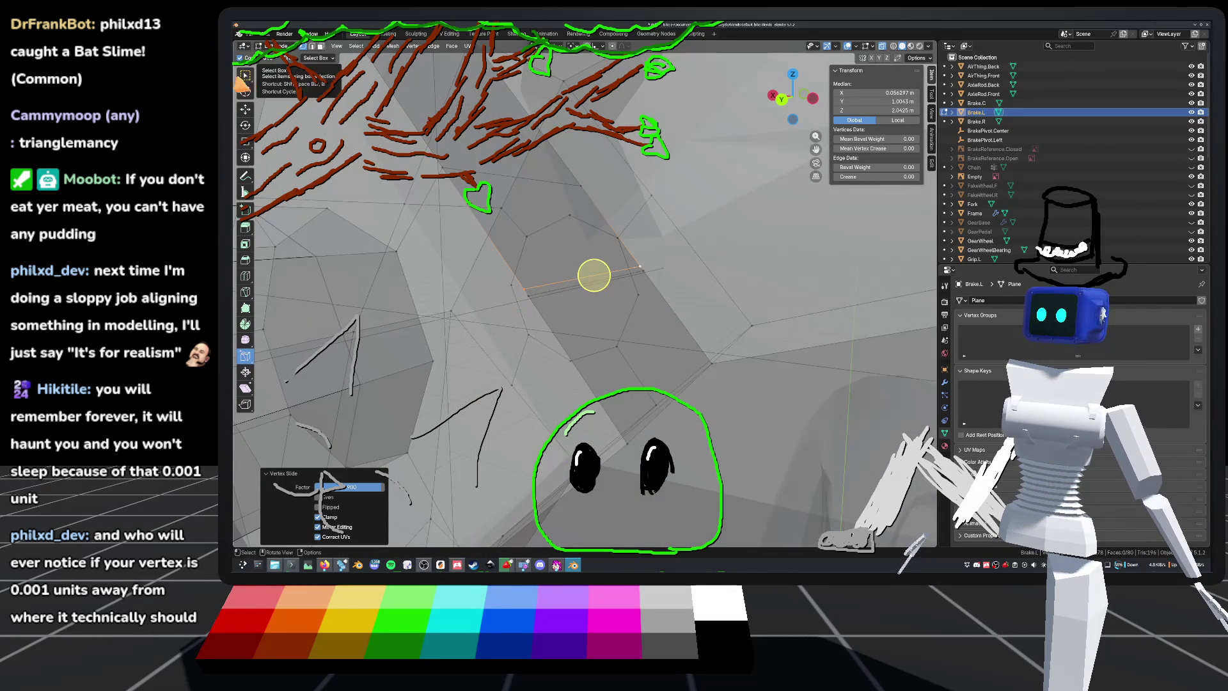
Step: Move a selected vertex into place, setting its Y offset to 0 m
mouse_move(645, 282)
middle_down()
mouse_move(764, 315)
mouse_move(785, 302)
mouse_move(760, 321)
mouse_move(789, 311)
middle_up()
shift+middle_drag(691, 246, 635, 276)
key(g)
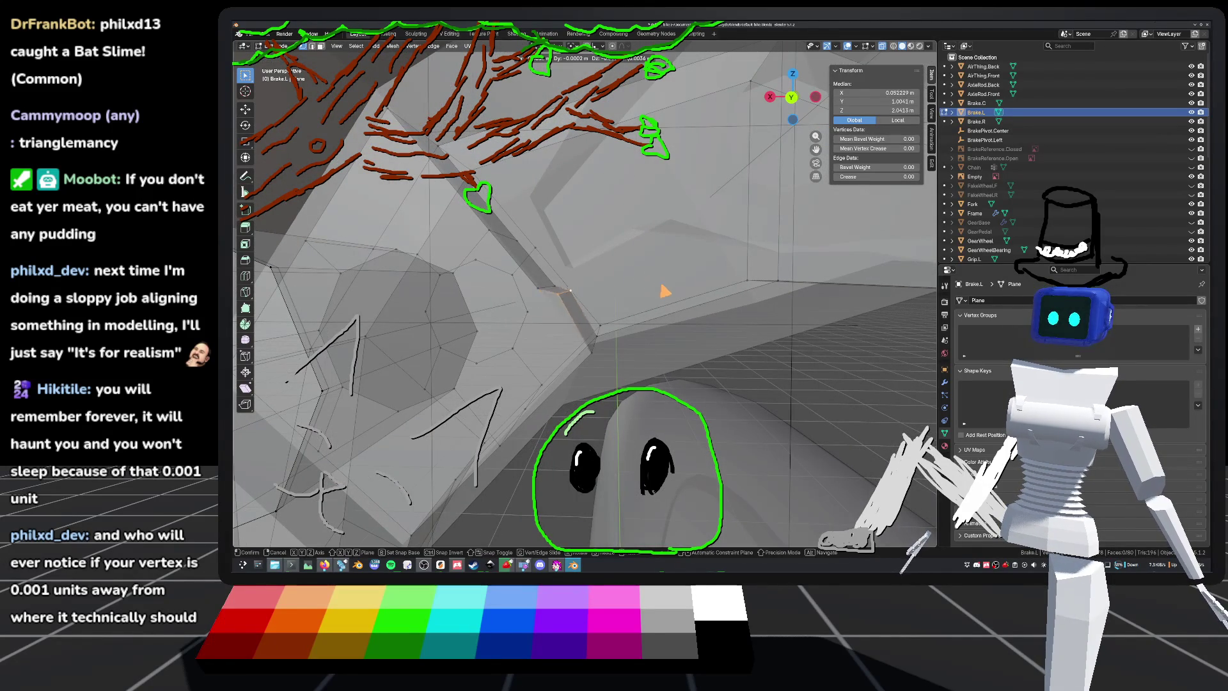
click(745, 239)
middle_drag(745, 239, 562, 384)
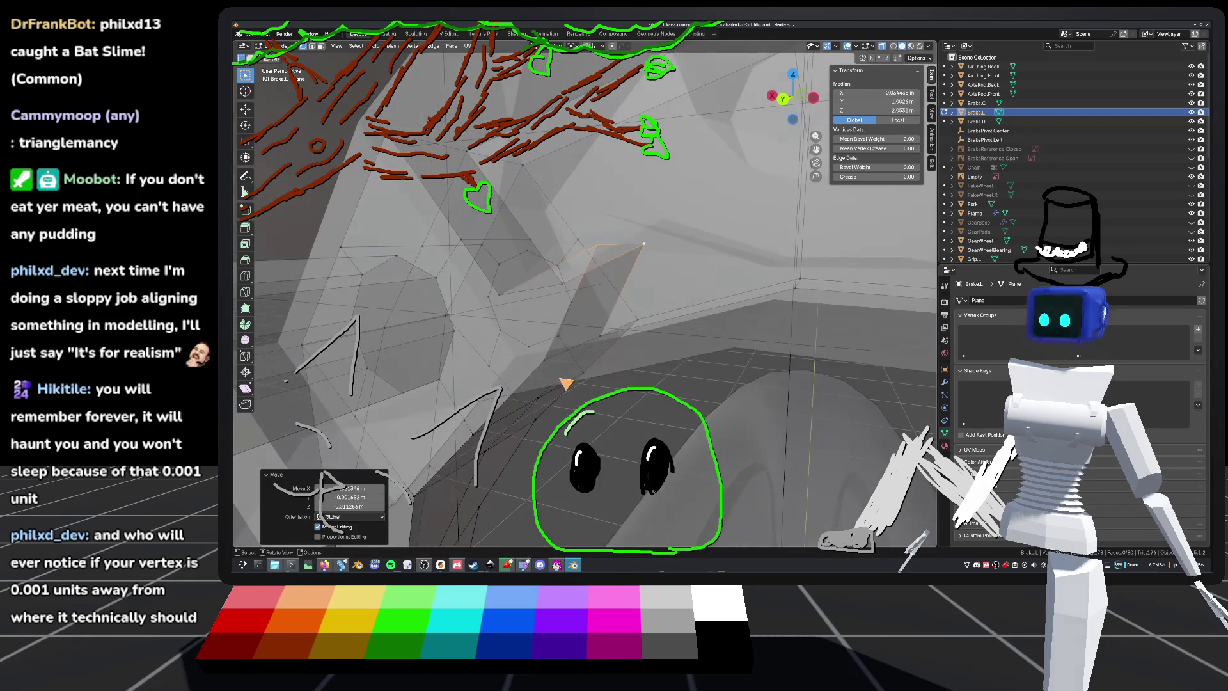
click(357, 498)
text(0)
key(Return)
Step: Undo the last change and select a second edge for the next edge operation
mouse_move(681, 230)
middle_down()
mouse_move(638, 208)
mouse_move(720, 221)
mouse_move(648, 176)
mouse_move(635, 288)
middle_up()
key(ctrl+z)
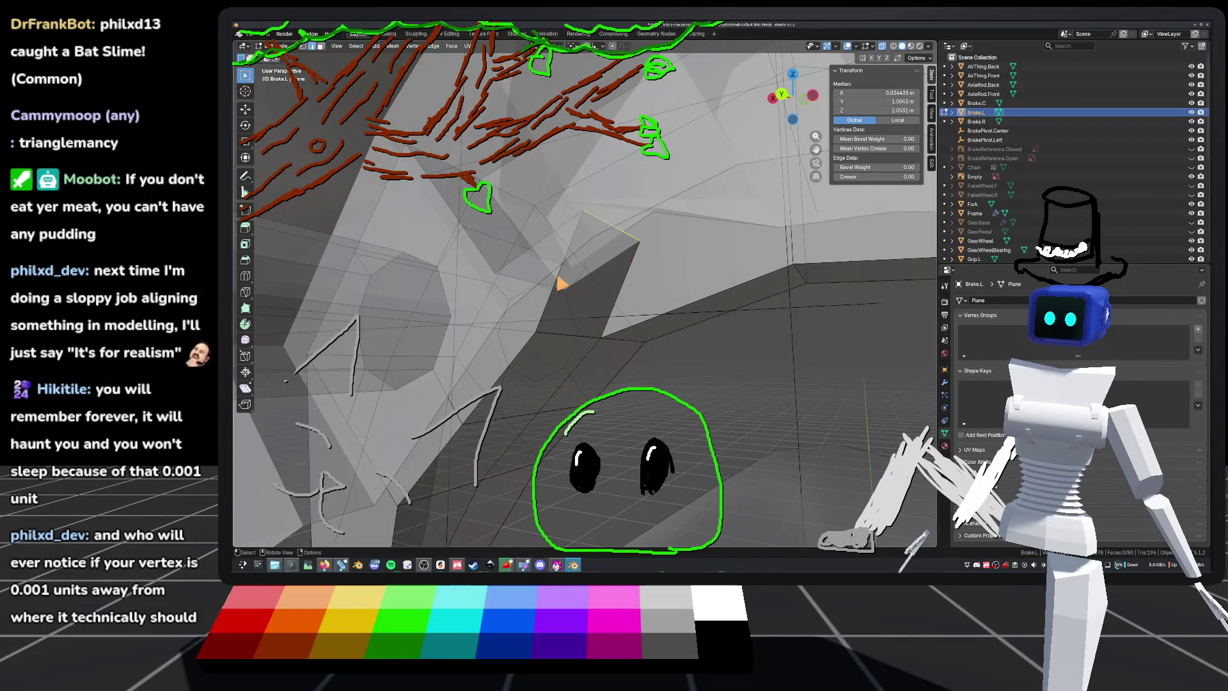
shift+click(629, 297)
key(ctrl+e)
Step: Subdivide the two selected edges and select the new vertices to reshape
click(615, 285)
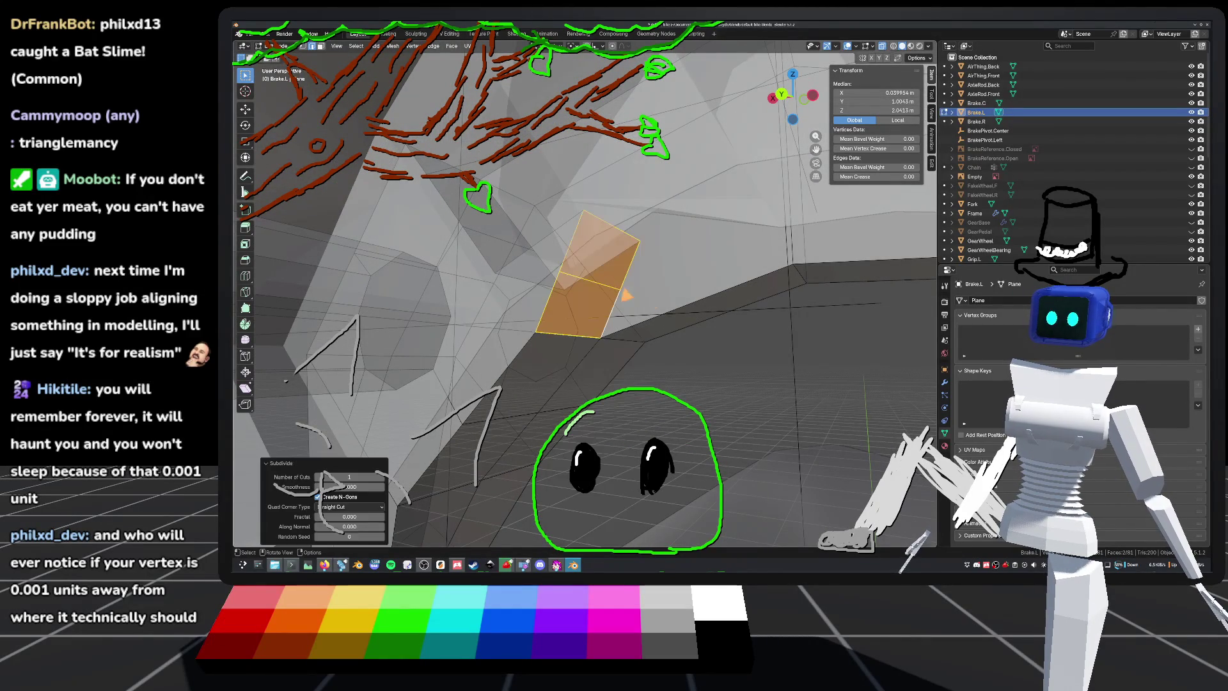
click(625, 292)
mouse_move(671, 307)
middle_down()
mouse_move(600, 283)
mouse_move(546, 298)
mouse_move(649, 296)
mouse_move(624, 294)
middle_up()
click(612, 297)
shift+click(529, 269)
mouse_move(531, 271)
middle_down()
mouse_move(570, 307)
mouse_move(651, 297)
mouse_move(677, 329)
mouse_move(658, 337)
mouse_move(673, 316)
middle_up()
click(592, 279)
shift+click(627, 296)
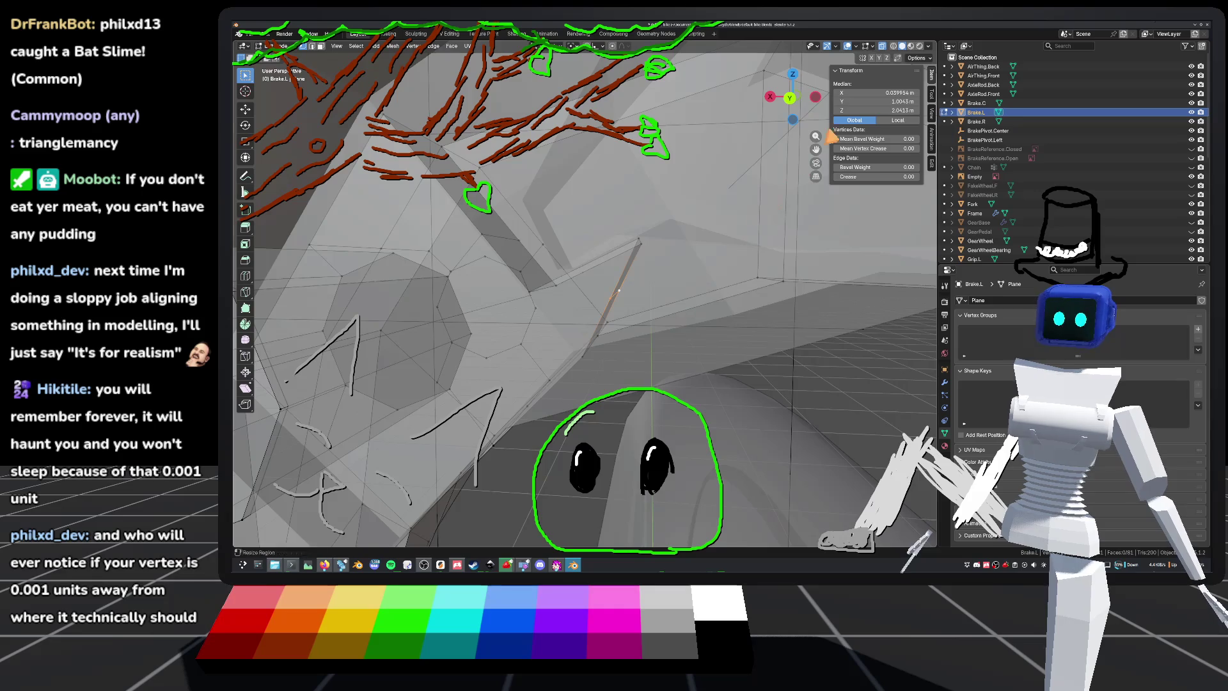
Step: Move the selected vertices into a new position in back orthographic view
click(793, 98)
key(g)
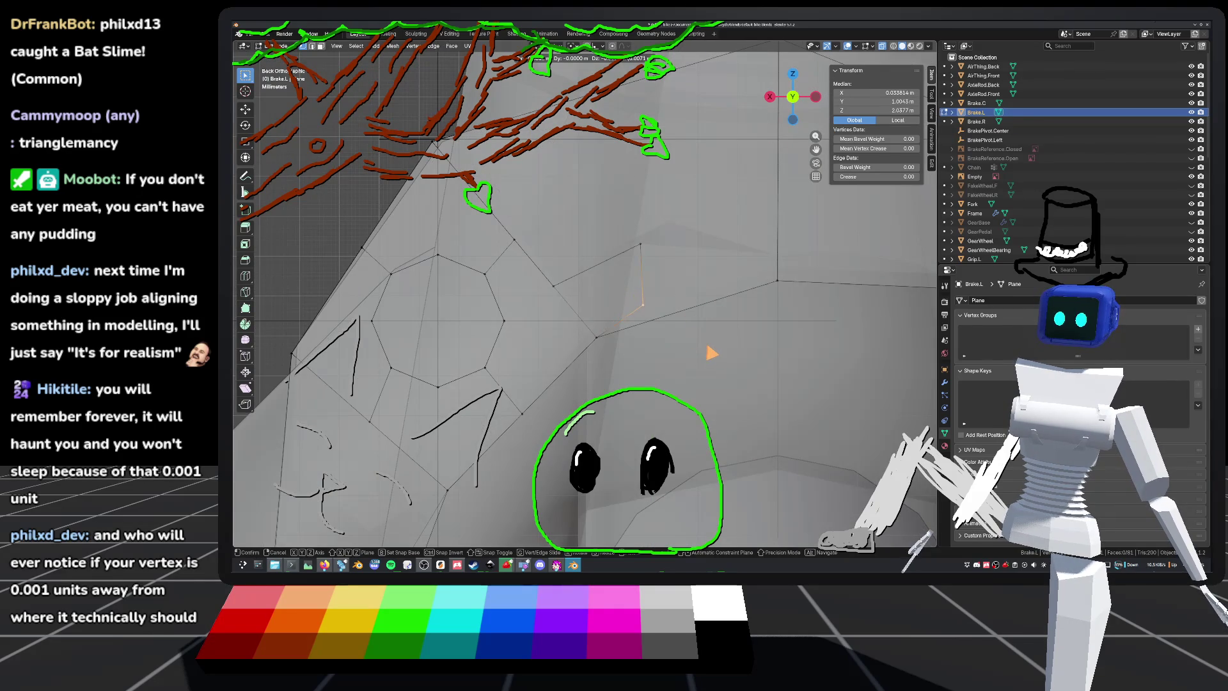
click(719, 344)
mouse_move(678, 325)
middle_down()
mouse_move(587, 293)
mouse_move(627, 318)
mouse_move(628, 307)
middle_up()
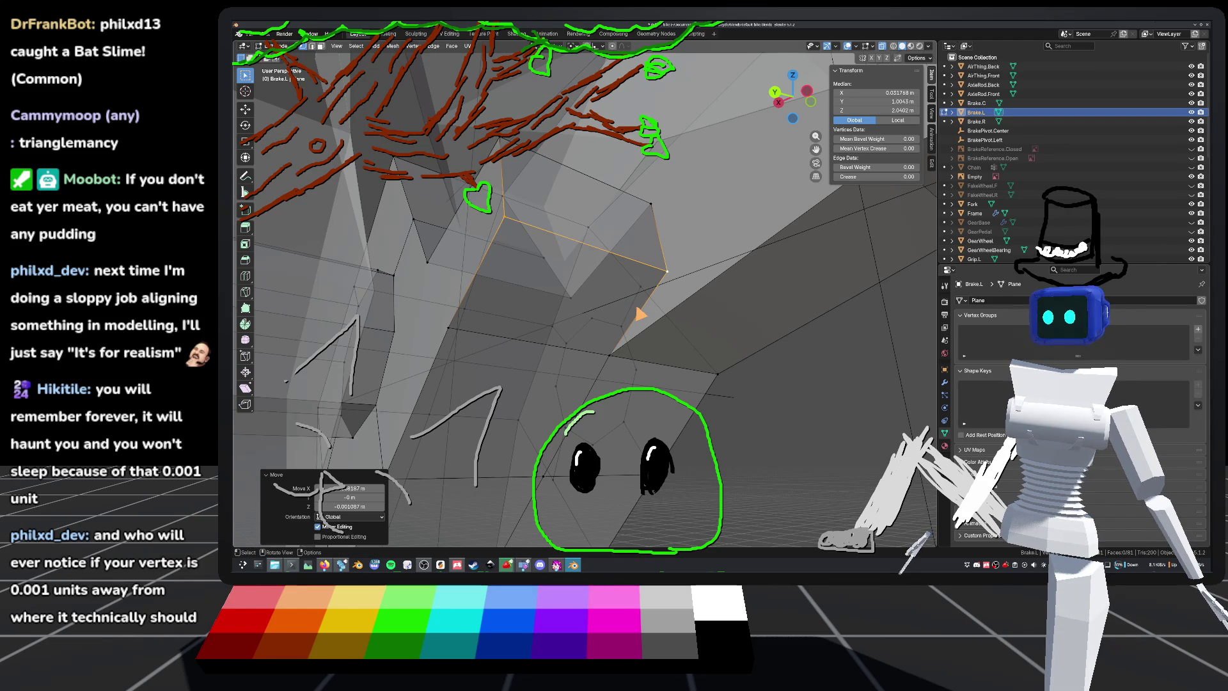
key(ctrl+z)
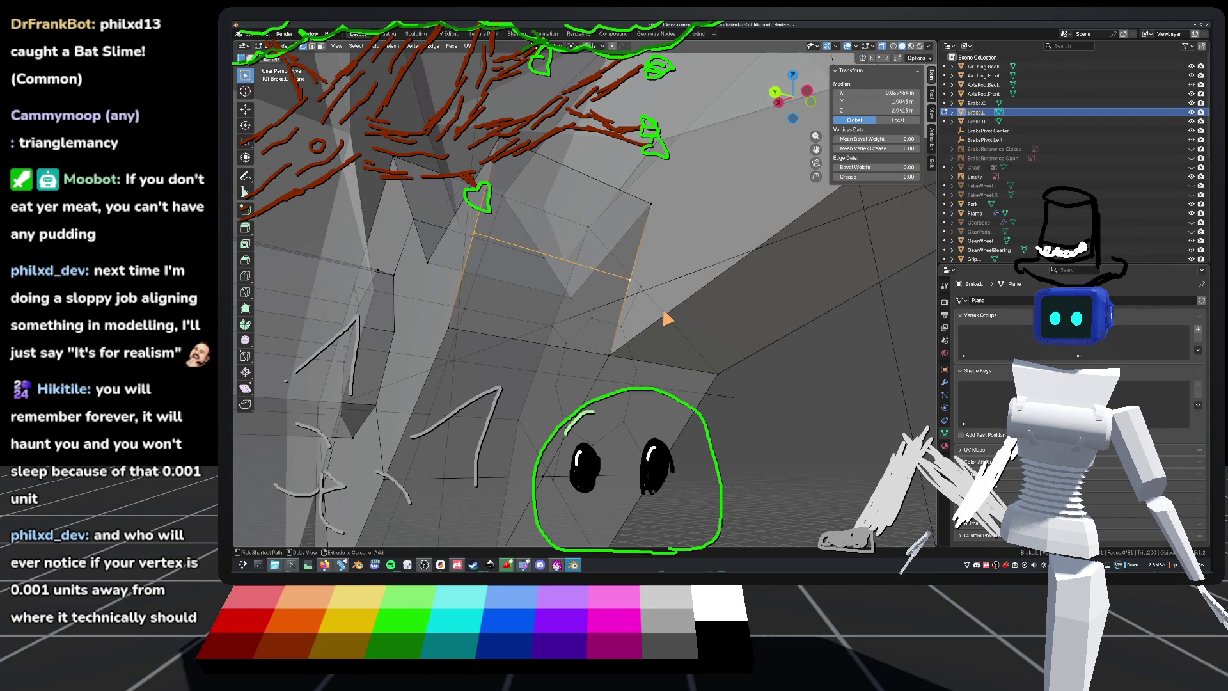
key(ctrl+shift+z)
mouse_move(681, 314)
middle_down()
mouse_move(758, 318)
mouse_move(751, 290)
mouse_move(693, 326)
mouse_move(721, 301)
mouse_move(732, 329)
mouse_move(764, 339)
mouse_move(707, 352)
mouse_move(718, 290)
mouse_move(718, 320)
mouse_move(695, 330)
middle_up()
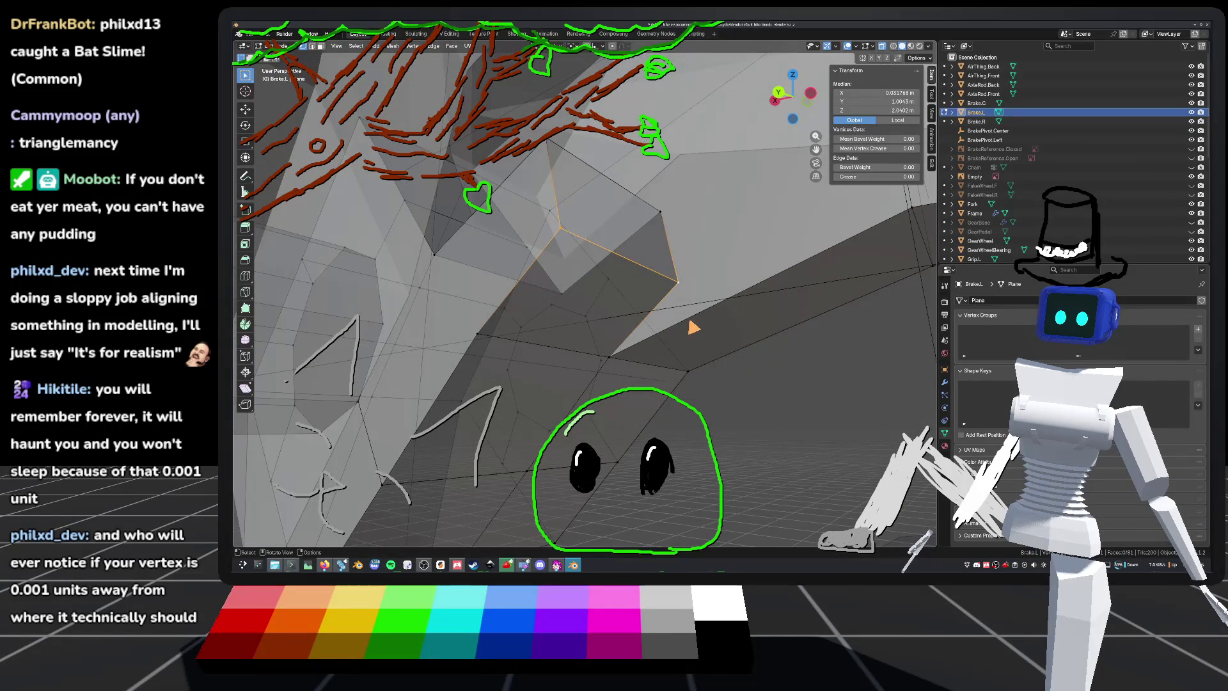
Step: Subdivide another edge of the face and slide its new vertex along the edge
click(693, 325)
right_click(694, 323)
click(687, 306)
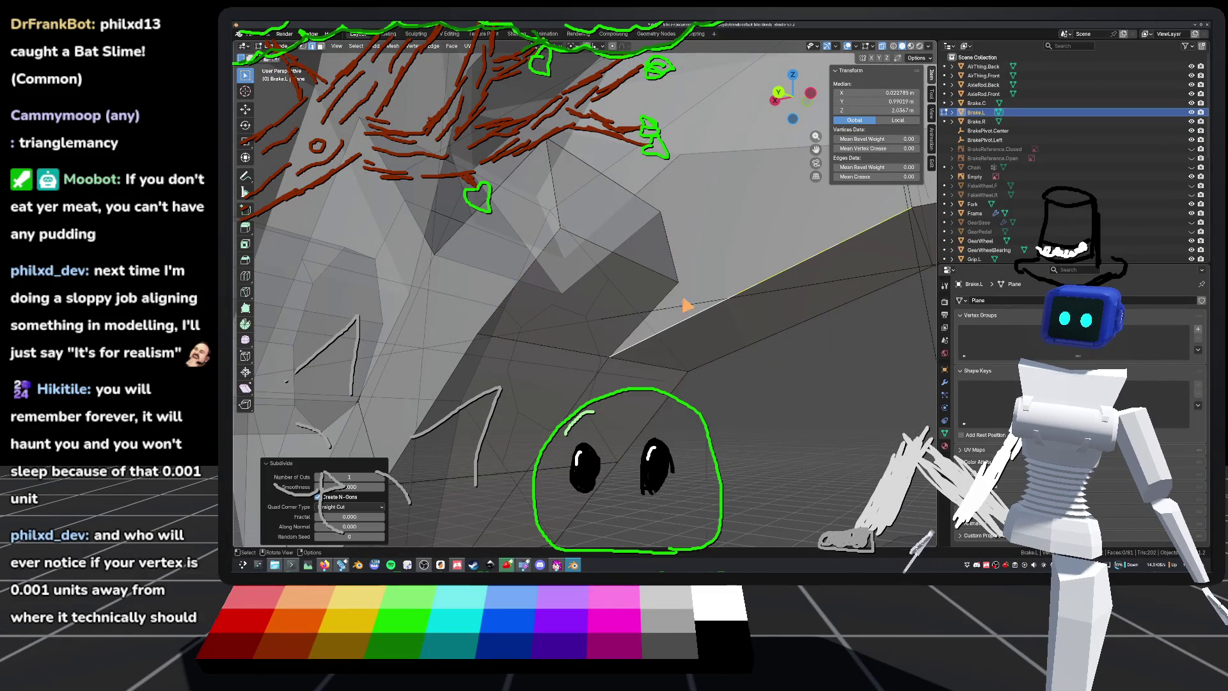
right_click(736, 326)
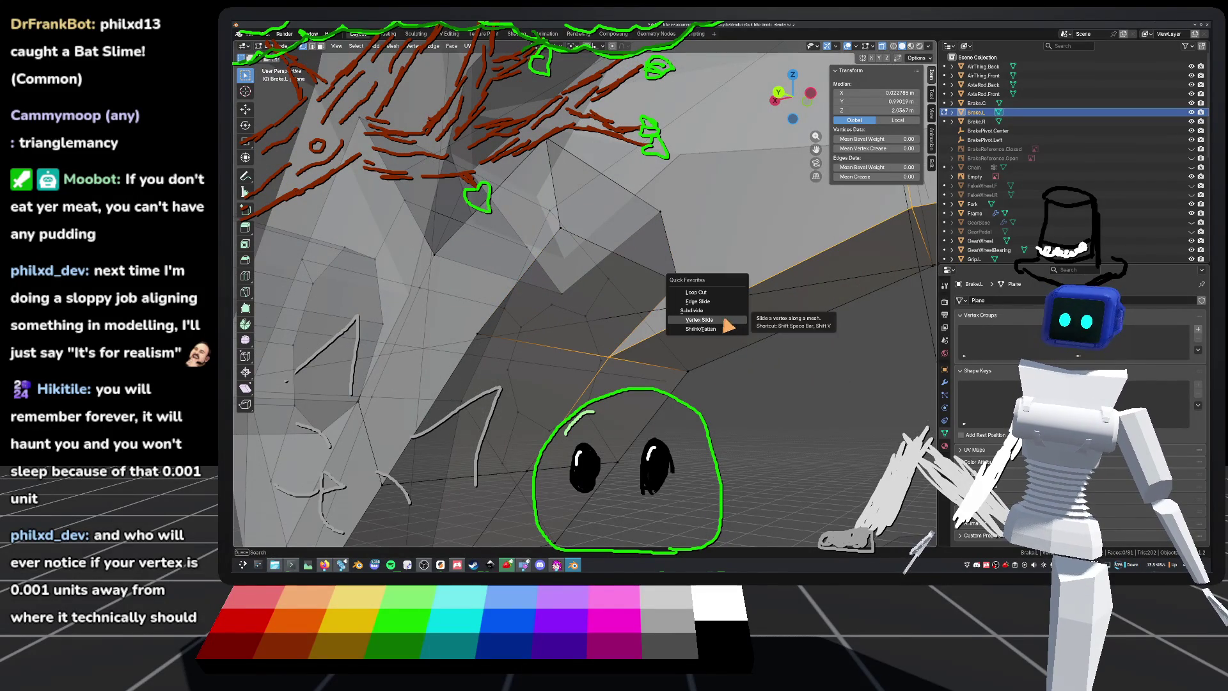
click(733, 323)
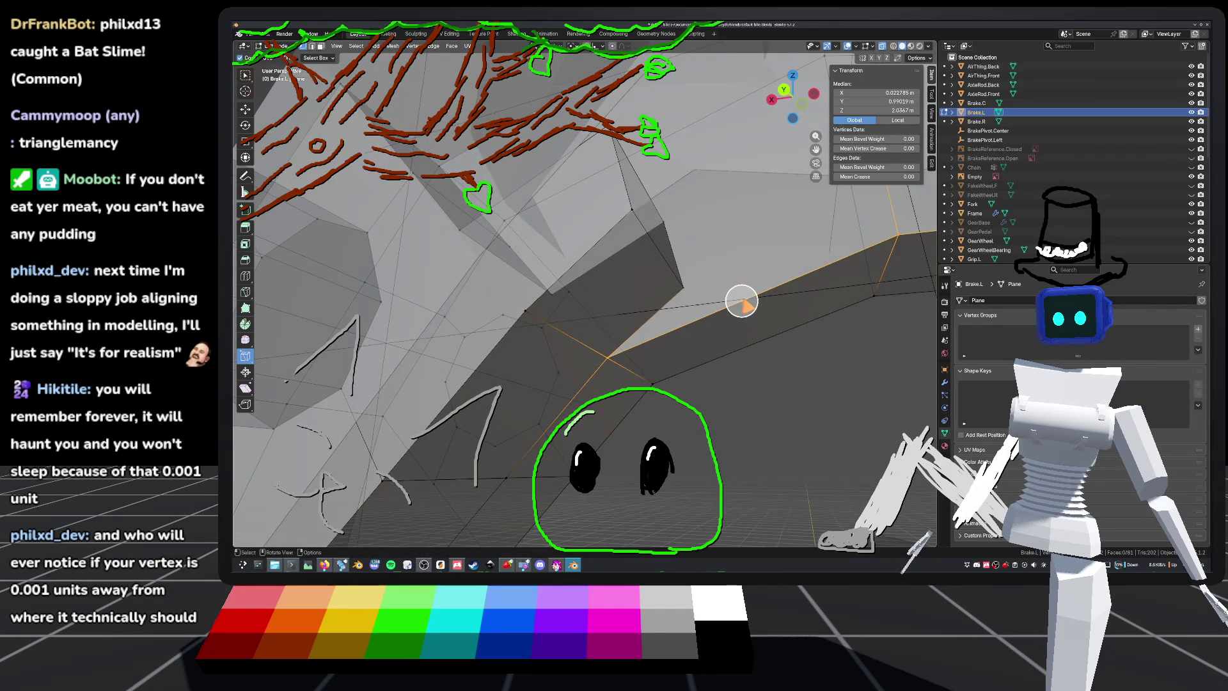
click(740, 301)
key(shift+v)
click(715, 337)
Step: Save default_bike.blend and reopen Brake.L in Edit Mode
middle_drag(712, 334, 726, 334)
key(ctrl+s)
key(Tab)
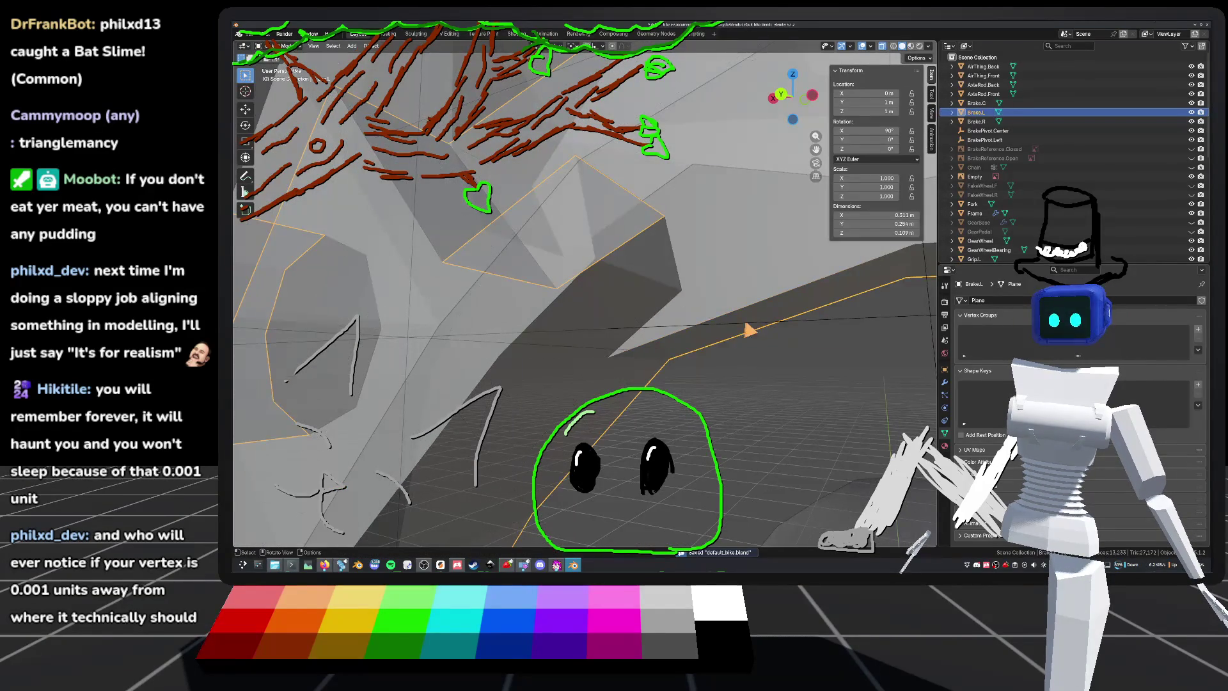
key(Tab)
mouse_move(681, 290)
middle_down()
mouse_move(680, 301)
mouse_move(603, 266)
mouse_move(683, 291)
middle_up()
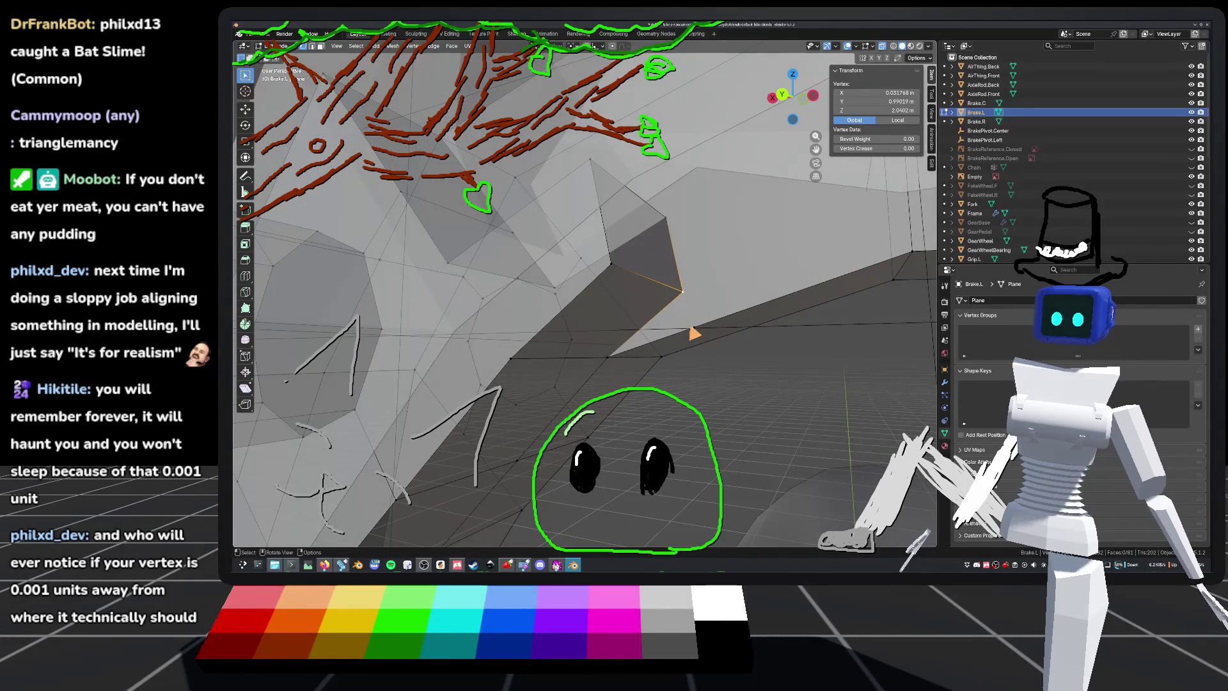
Step: Try merging the selected vertices at First, then undo the merge
right_click(690, 301)
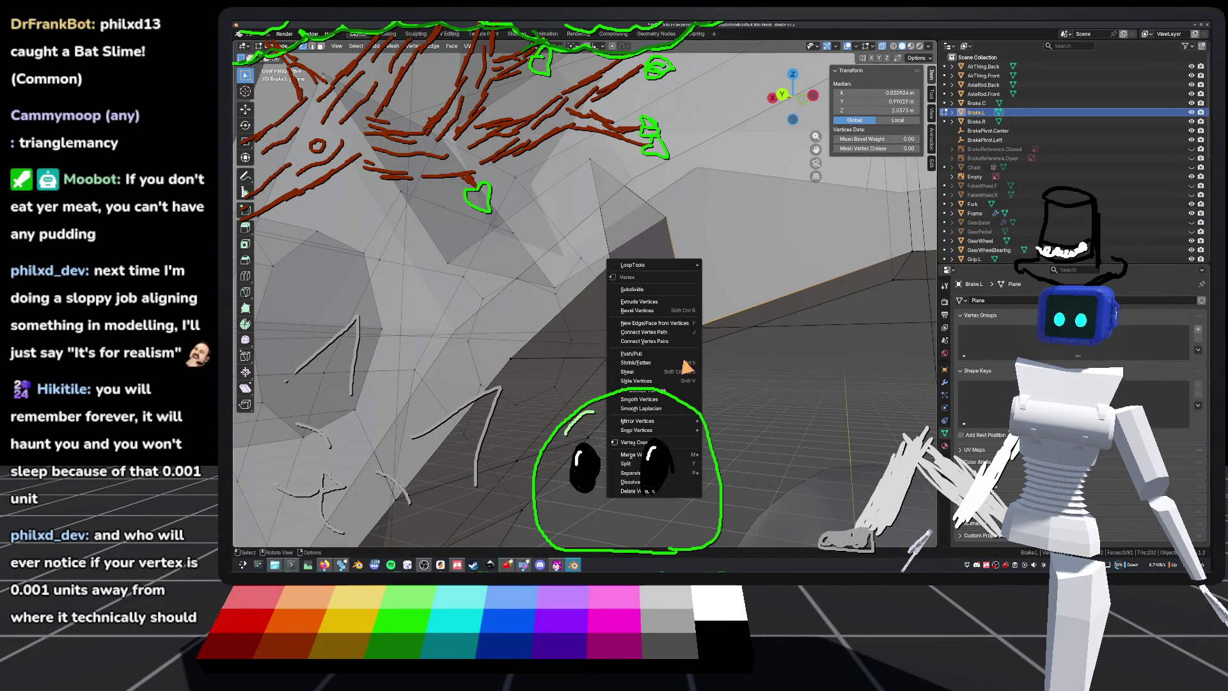
mouse_move(648, 458)
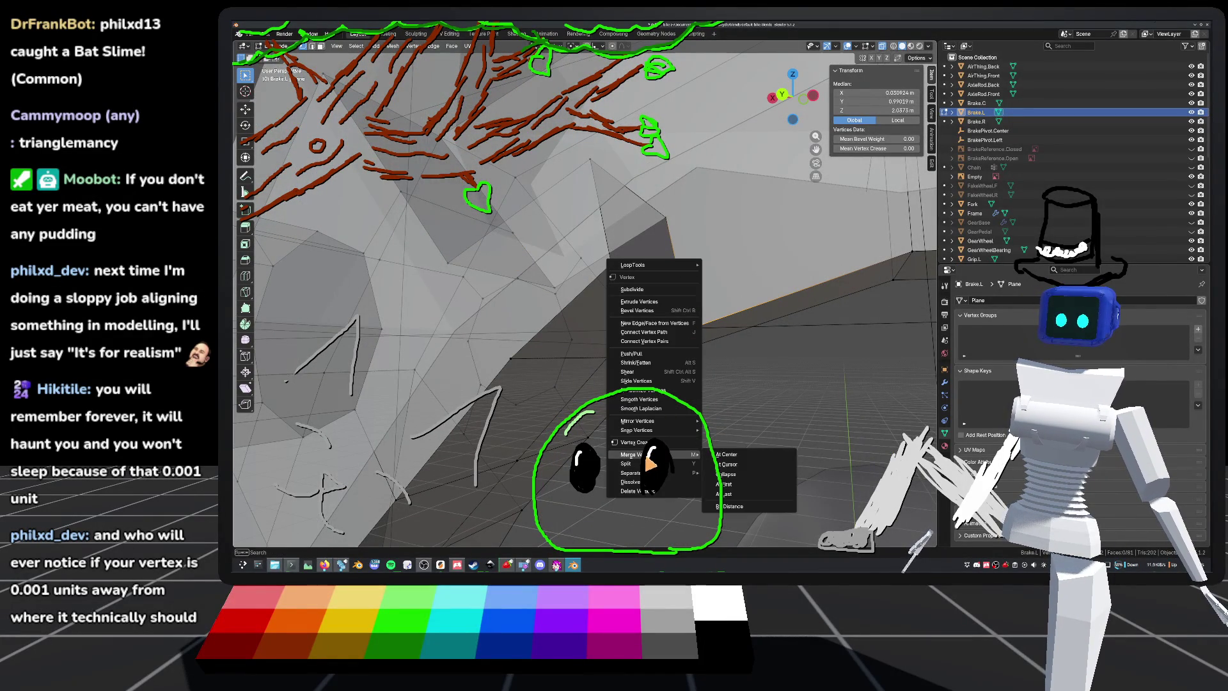
click(742, 486)
mouse_move(663, 333)
middle_down()
mouse_move(625, 345)
mouse_move(660, 296)
middle_up()
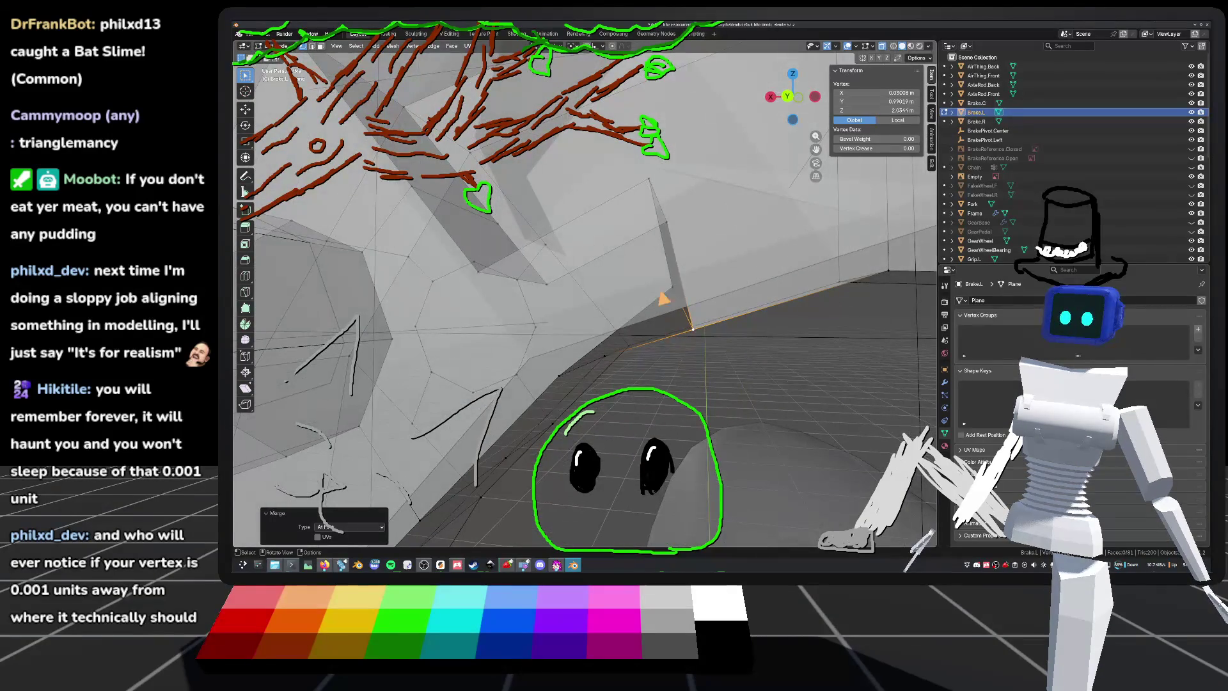
key(ctrl+z)
Step: Move the vertex lower in back view, deselect, return to Object Mode and save
click(790, 95)
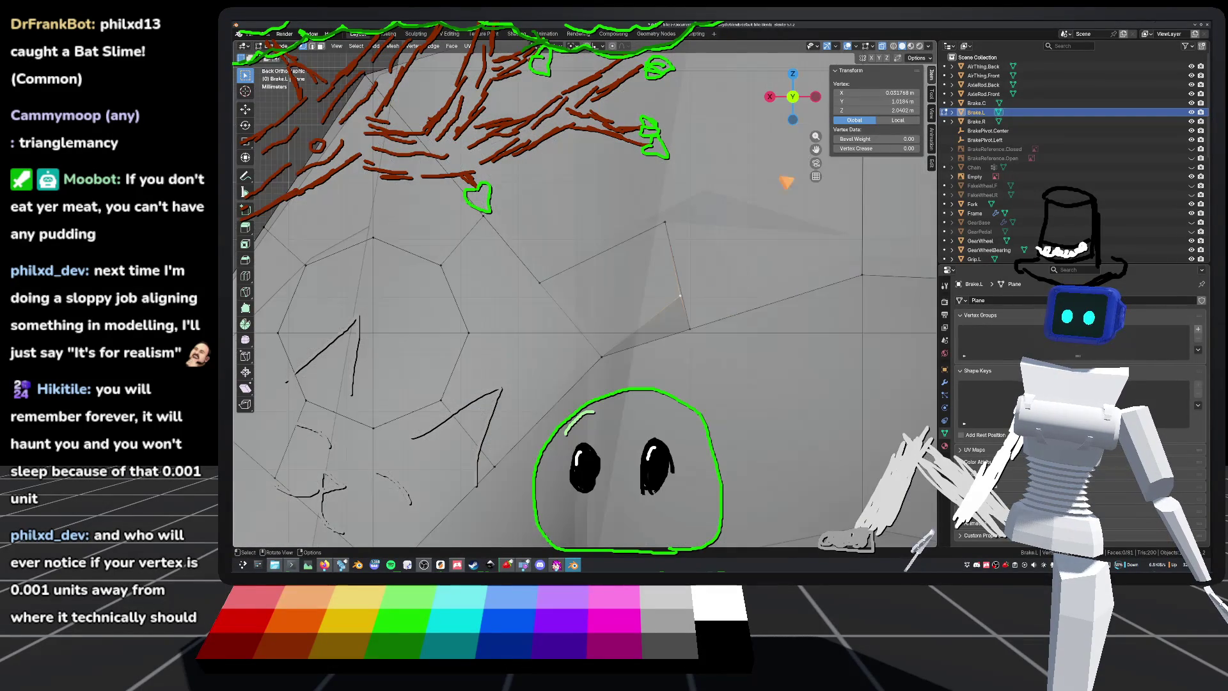
key(g)
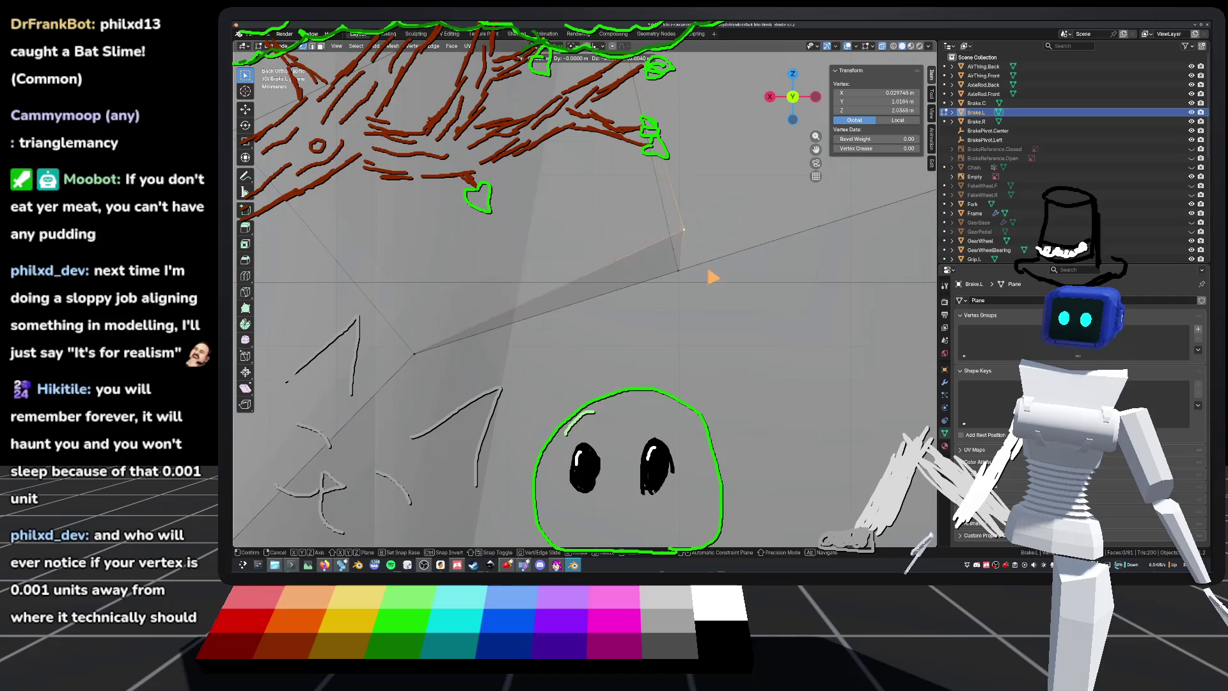
click(705, 316)
mouse_move(706, 323)
middle_down()
mouse_move(707, 296)
mouse_move(649, 282)
mouse_move(677, 306)
mouse_move(570, 276)
mouse_move(646, 285)
middle_up()
click(570, 276)
key(Tab)
key(ctrl+s)
middle_drag(639, 328, 721, 362)
scroll(721, 362, up, 2)
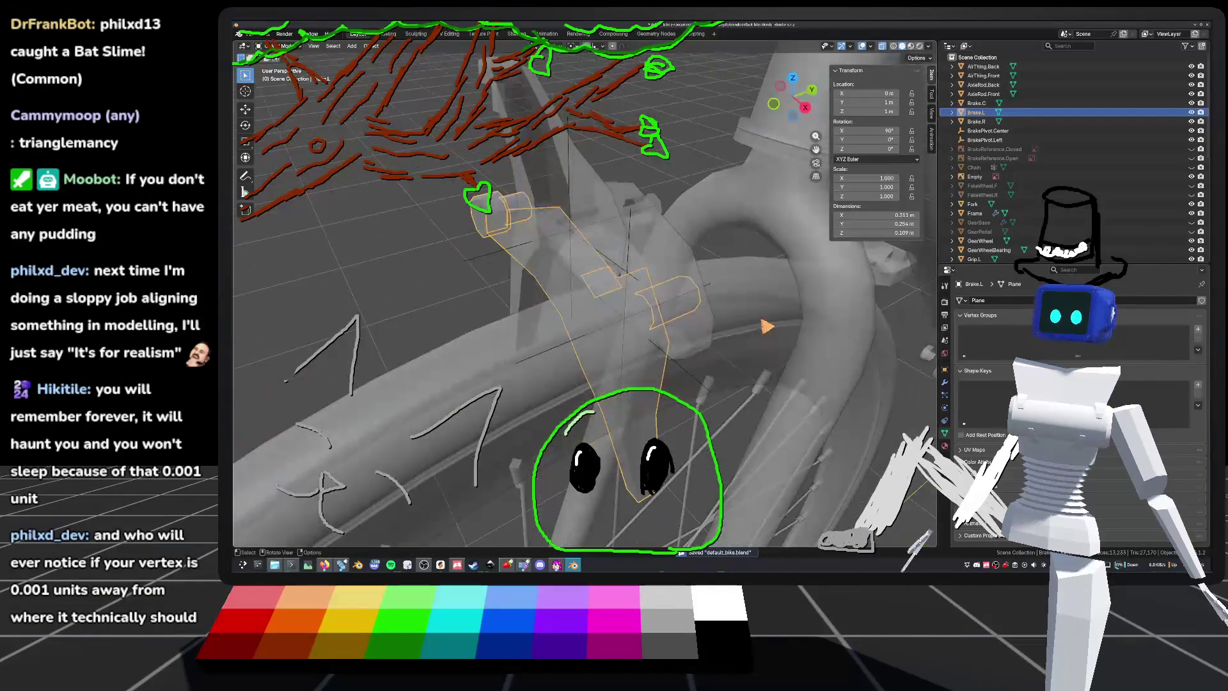
mouse_move(470, 309)
middle_down()
mouse_move(660, 348)
mouse_move(591, 299)
middle_up()
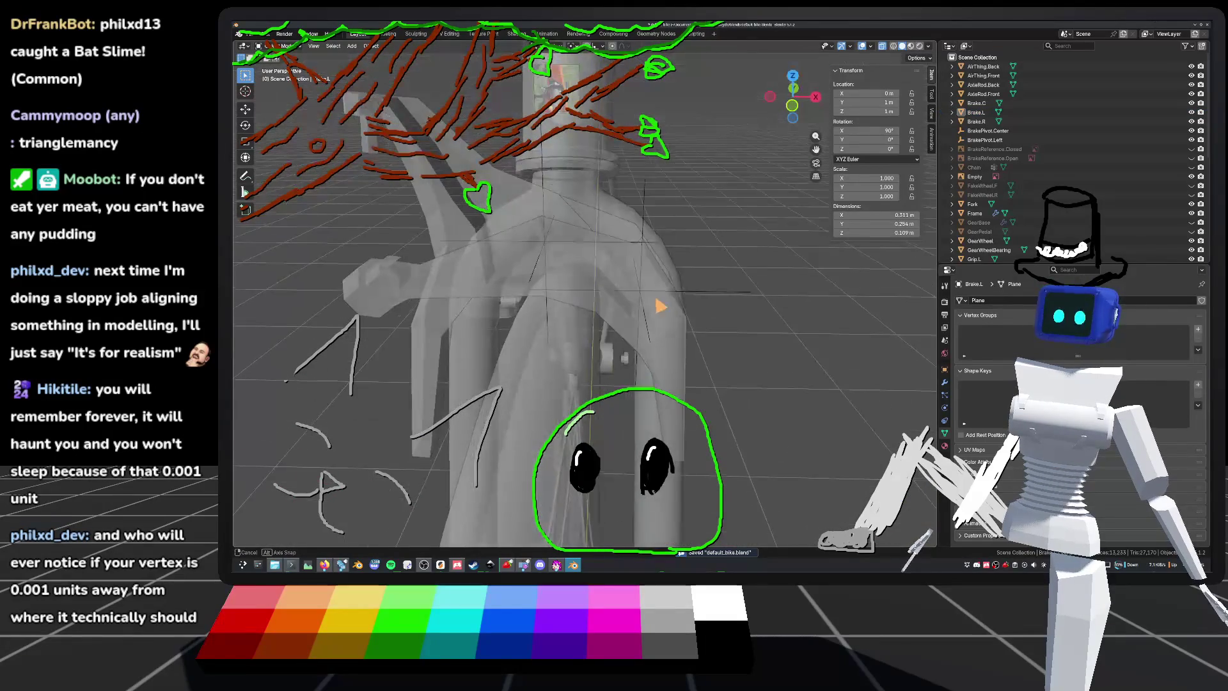
middle_drag(526, 411, 665, 306)
middle_drag(903, 48, 673, 244)
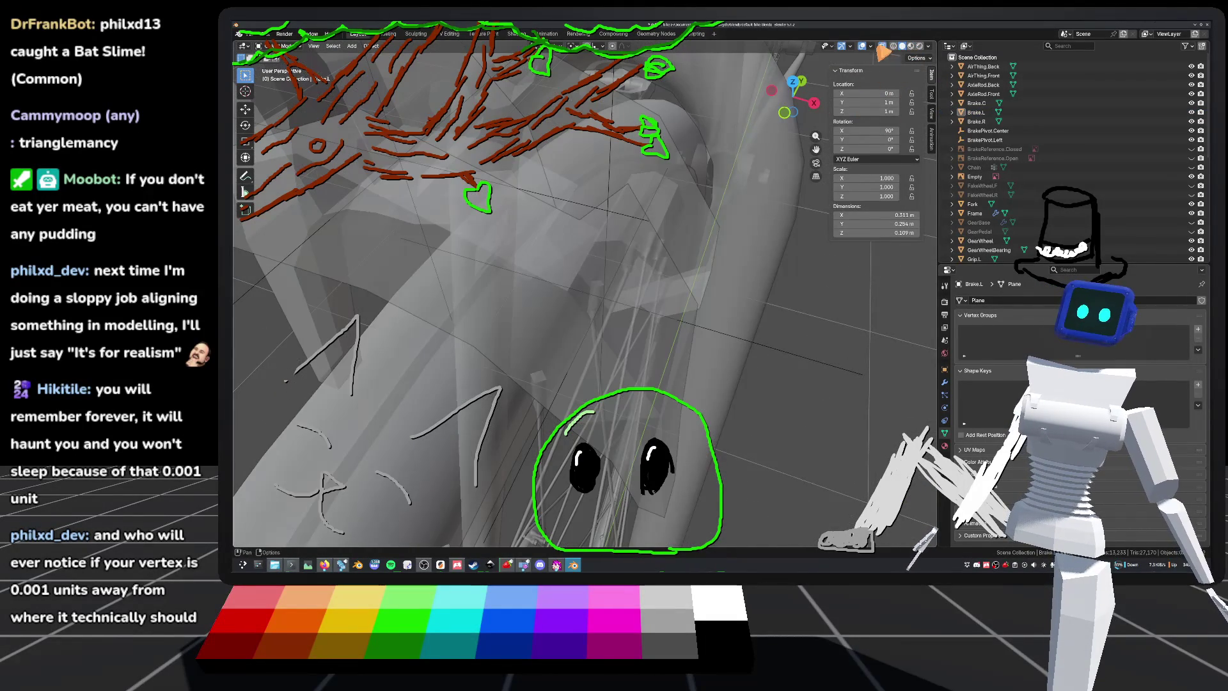
mouse_move(650, 318)
middle_down()
mouse_move(748, 213)
mouse_move(724, 192)
mouse_move(531, 300)
middle_up()
middle_drag(580, 379, 574, 269)
scroll(582, 294, down, 3)
mouse_move(459, 276)
middle_down()
mouse_move(588, 288)
mouse_move(795, 214)
mouse_move(735, 290)
middle_up()
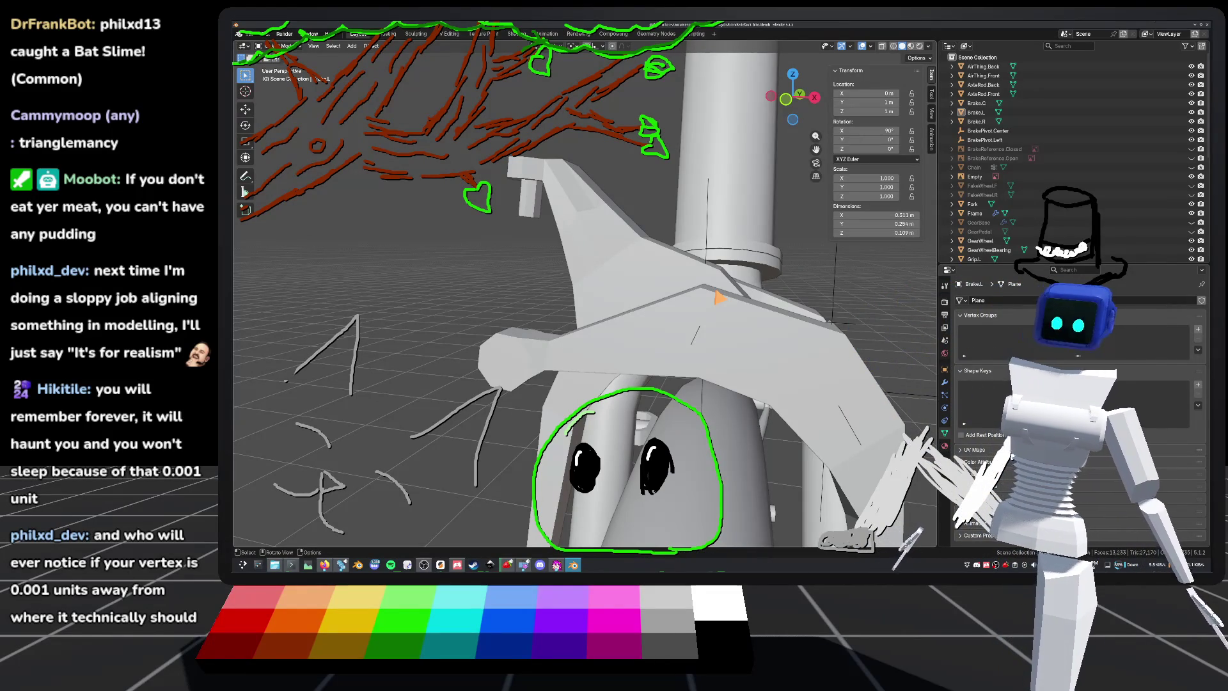
mouse_move(769, 408)
middle_down()
mouse_move(736, 364)
mouse_move(650, 357)
mouse_move(634, 407)
mouse_move(716, 416)
mouse_move(731, 351)
mouse_move(747, 362)
mouse_move(716, 333)
mouse_move(818, 338)
middle_up()
mouse_move(542, 306)
middle_down()
mouse_move(625, 350)
mouse_move(775, 318)
mouse_move(625, 329)
mouse_move(669, 356)
mouse_move(767, 366)
mouse_move(599, 366)
middle_up()
scroll(599, 366, down, 6)
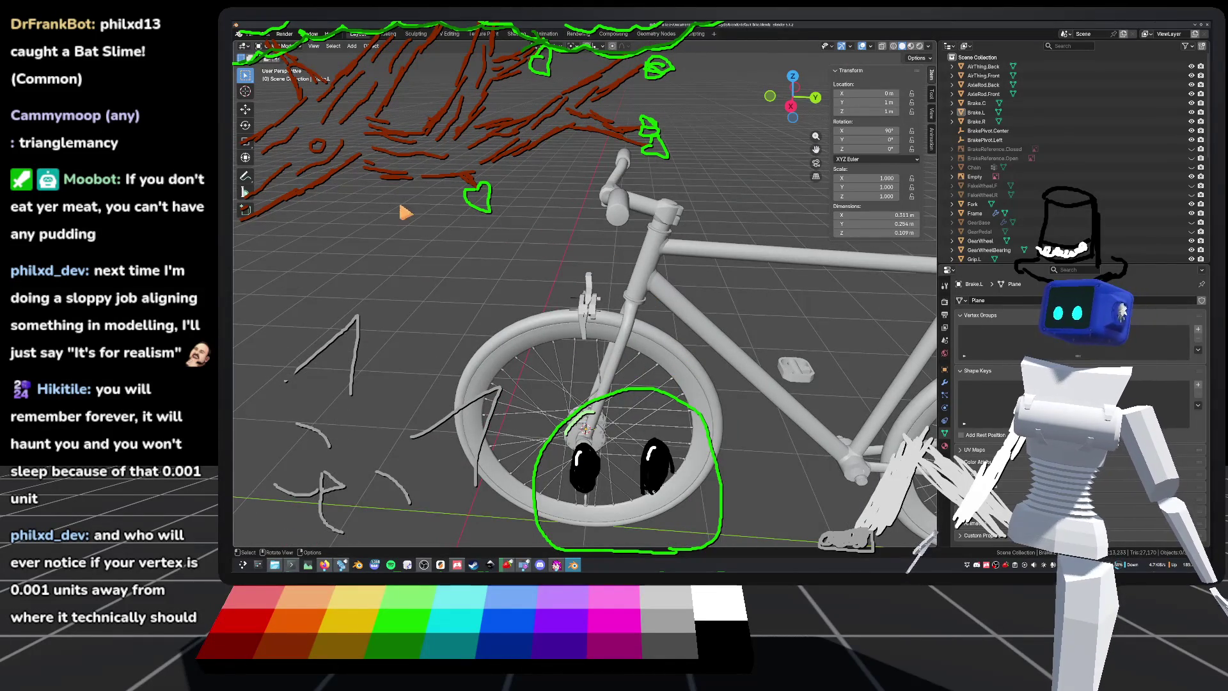
Step: Add an Armature to the bike scene
click(350, 47)
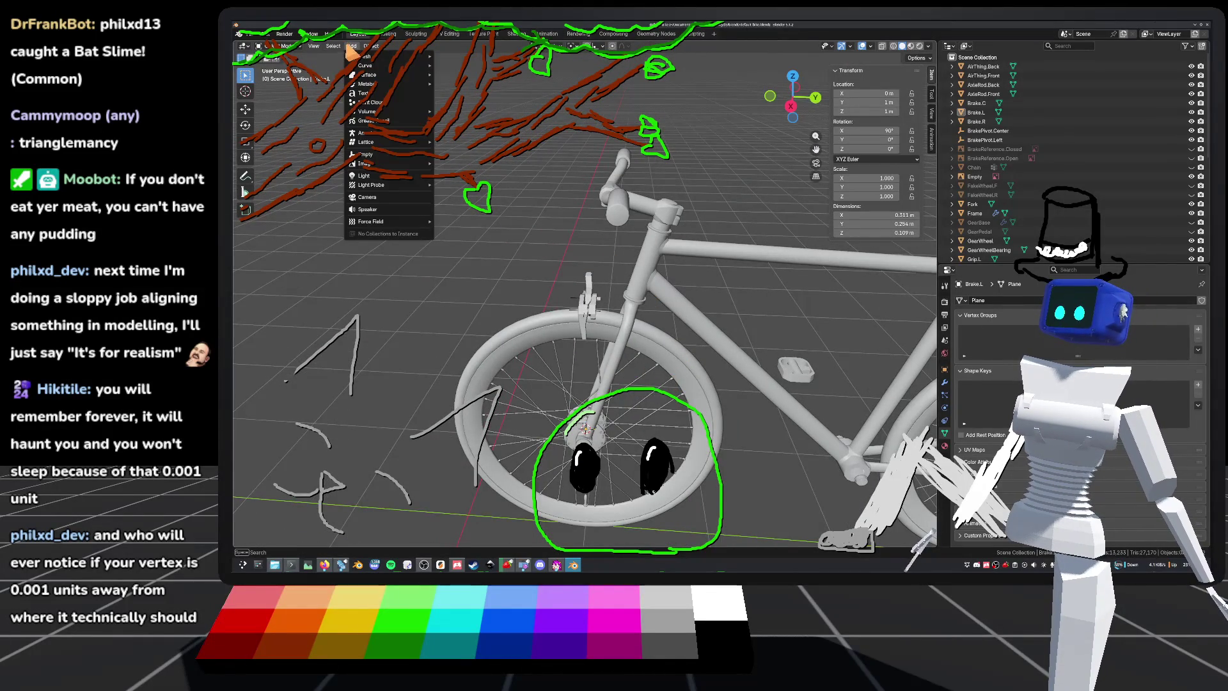
mouse_move(357, 56)
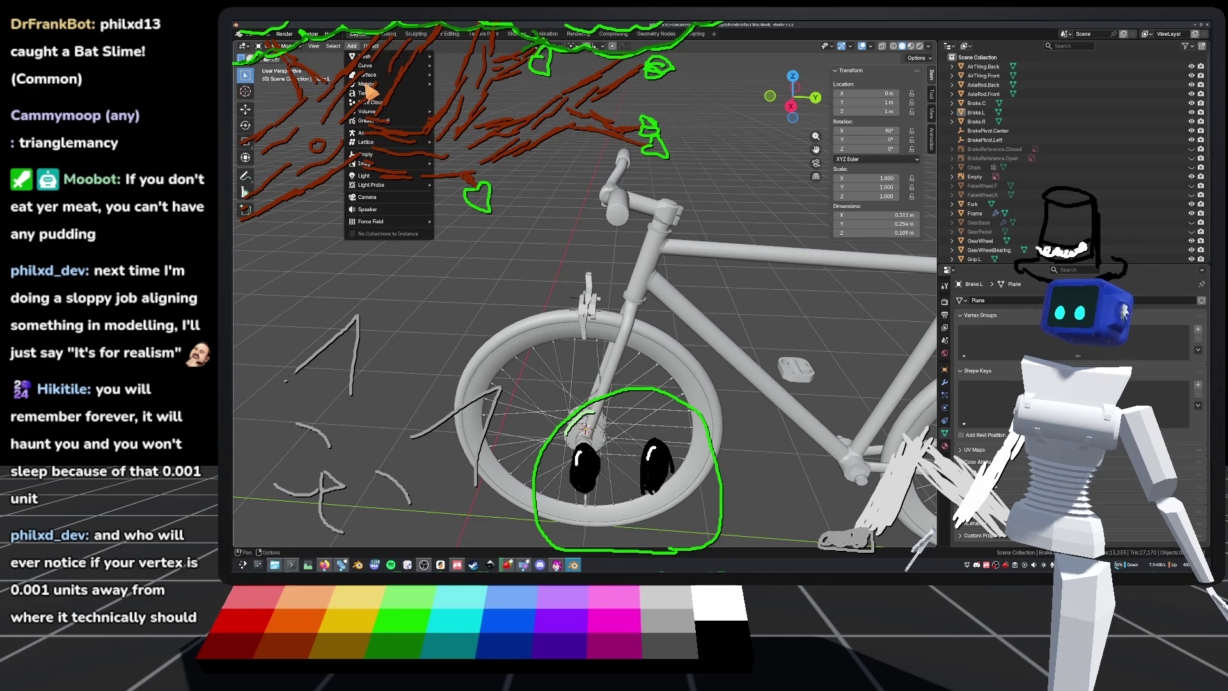
click(422, 140)
mouse_move(683, 392)
middle_down()
mouse_move(716, 365)
mouse_move(727, 377)
mouse_move(826, 345)
mouse_move(807, 245)
middle_up()
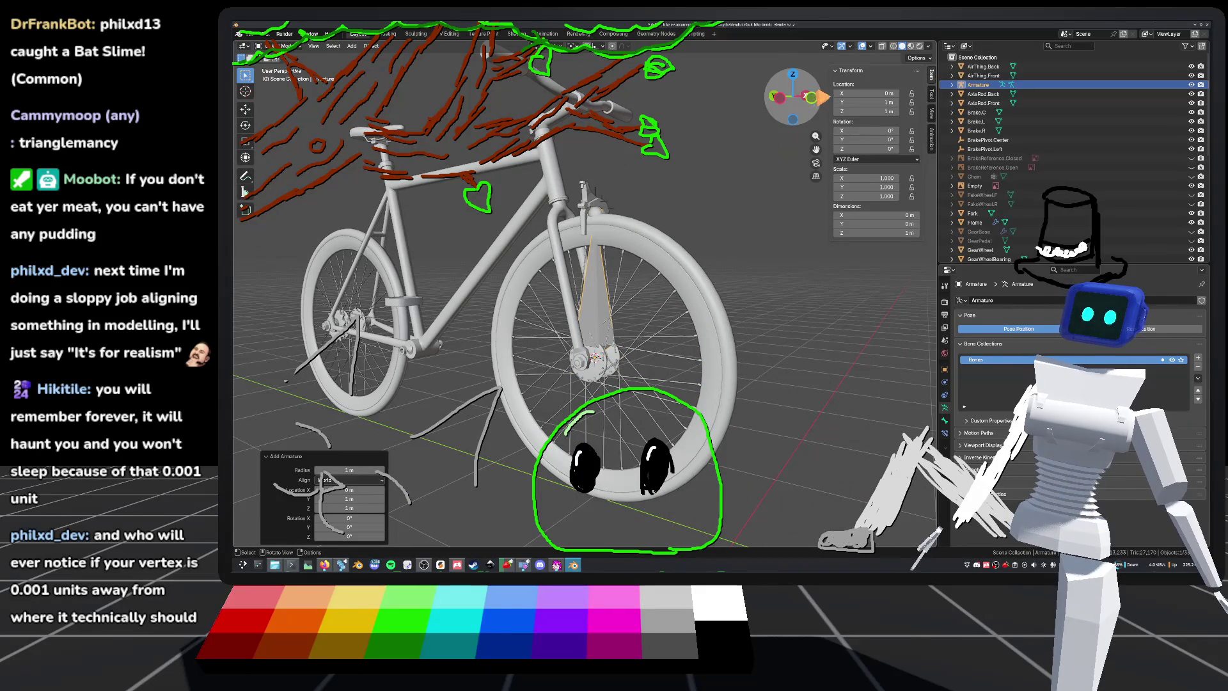
Step: In the armature's Edit Mode, move the bone up beside the front fork above the wheel
click(812, 98)
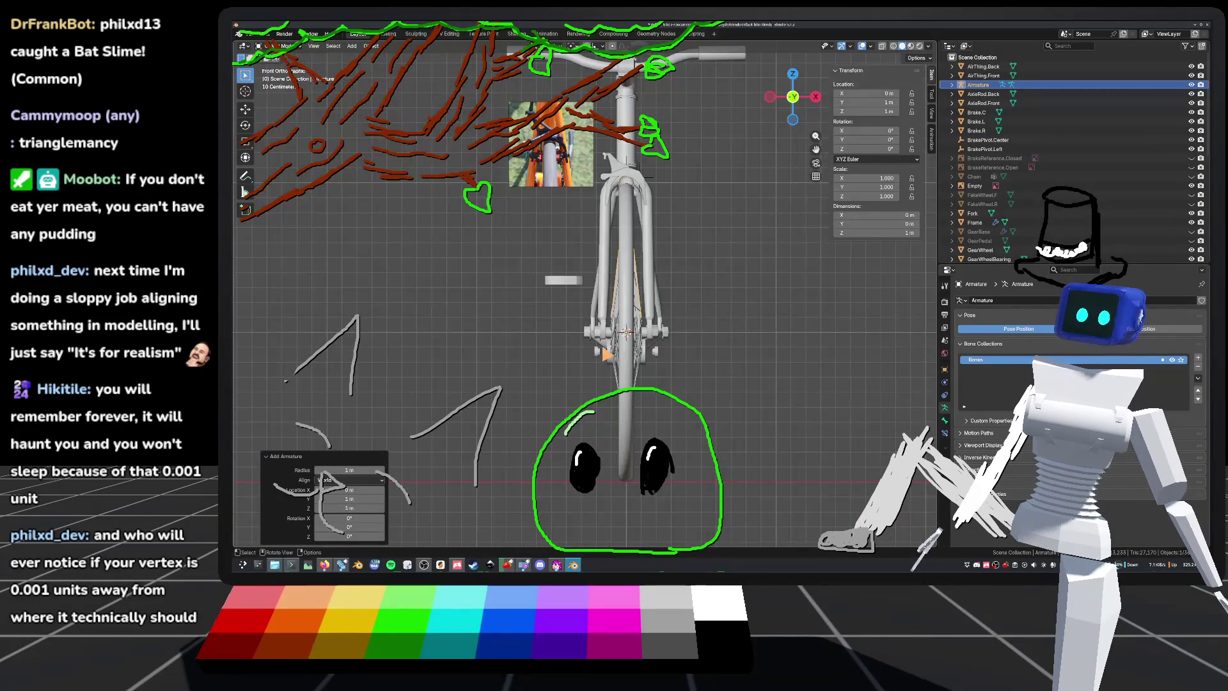
key(Tab)
middle_drag(614, 307, 531, 307)
middle_drag(633, 273, 597, 224)
key(g)
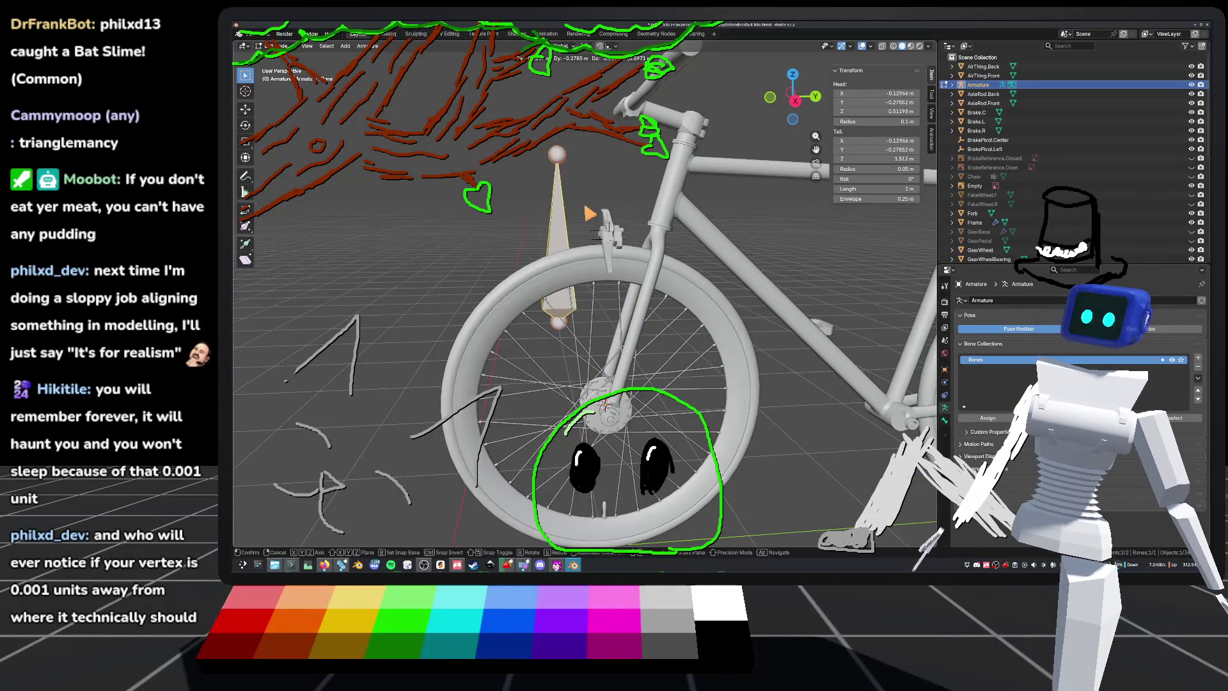
click(676, 156)
Step: Undo the last move, then raise the bone vertically to Z 1.0337 m in see-through right view
key(ctrl+z)
key(KP_3)
scroll(585, 294, up, 2)
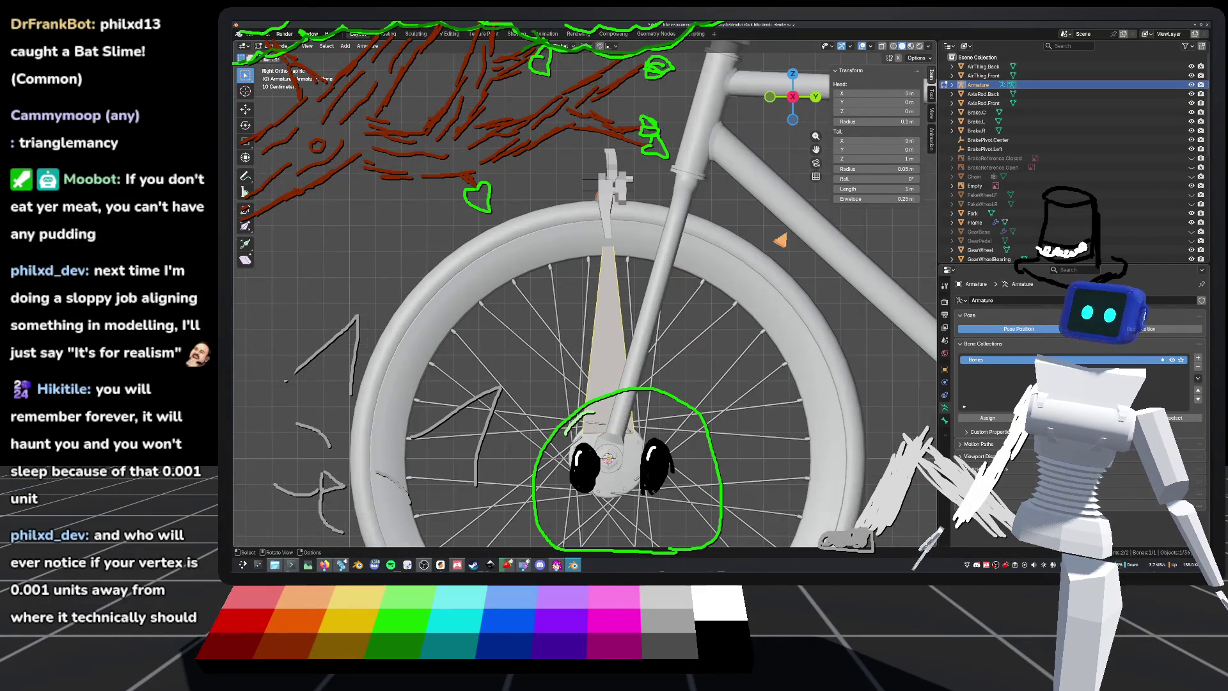
click(886, 46)
key(g)
key(z)
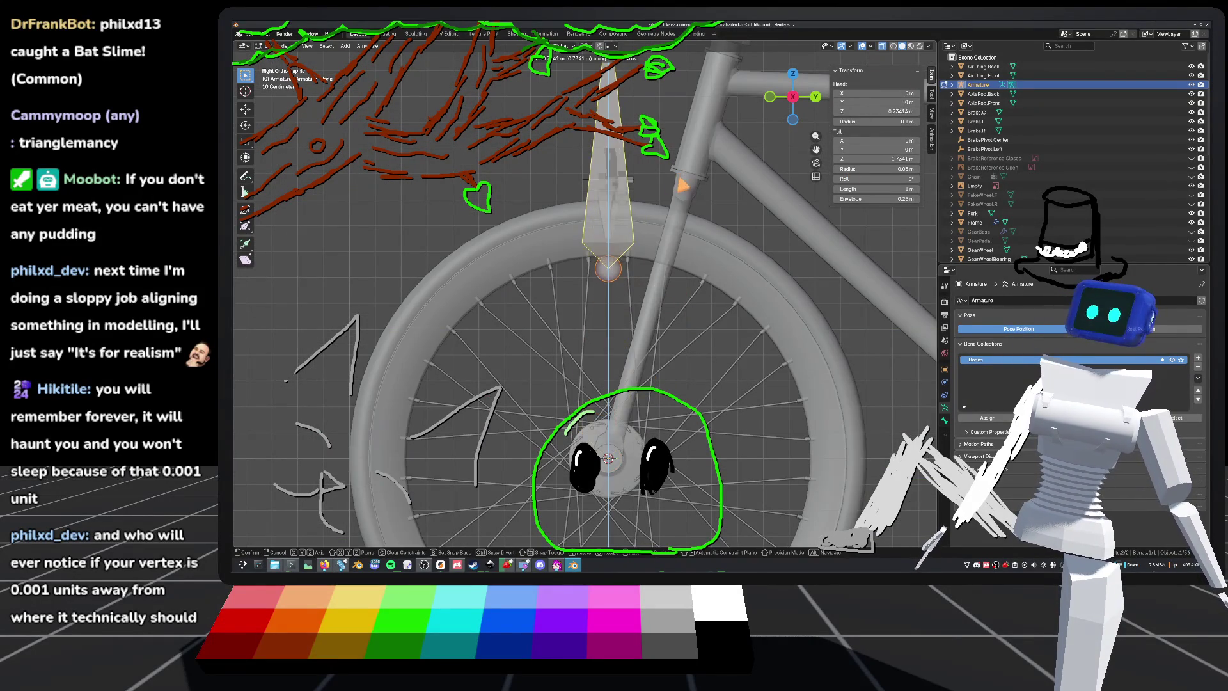
key(Return)
mouse_move(608, 287)
middle_down()
mouse_move(563, 272)
mouse_move(556, 256)
mouse_move(537, 259)
middle_up()
scroll(640, 298, up, 5)
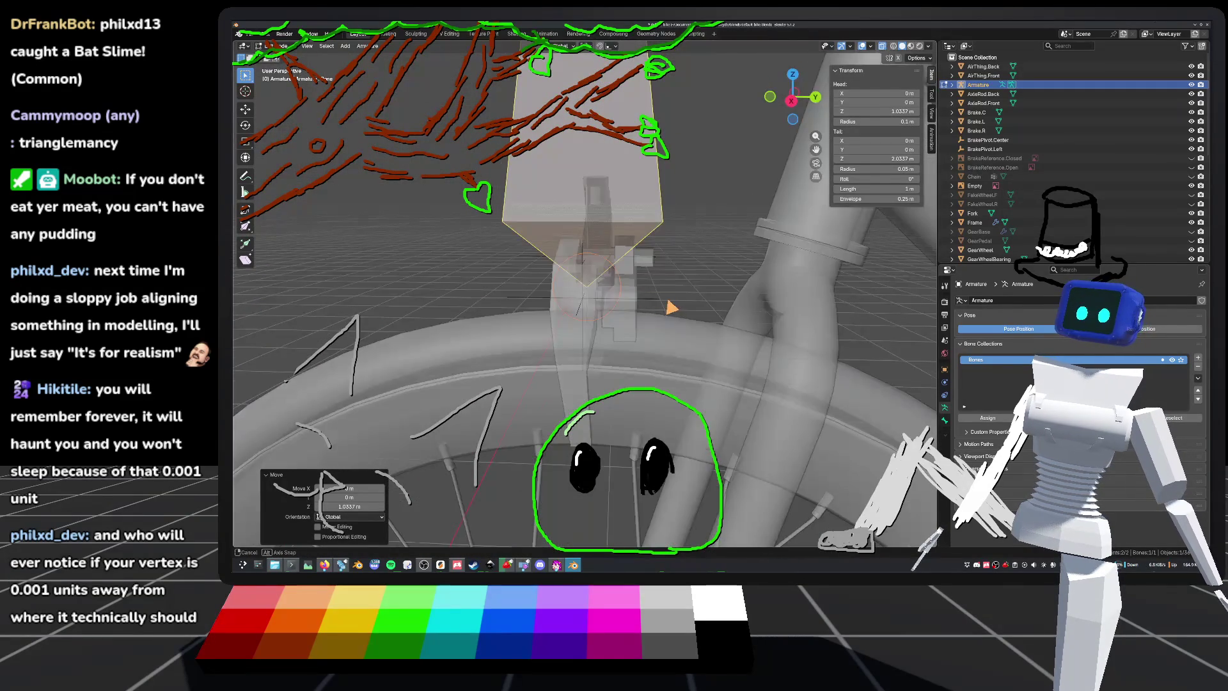
Step: Move the bone onto the brake caliper pivot in right side orthographic view
click(791, 99)
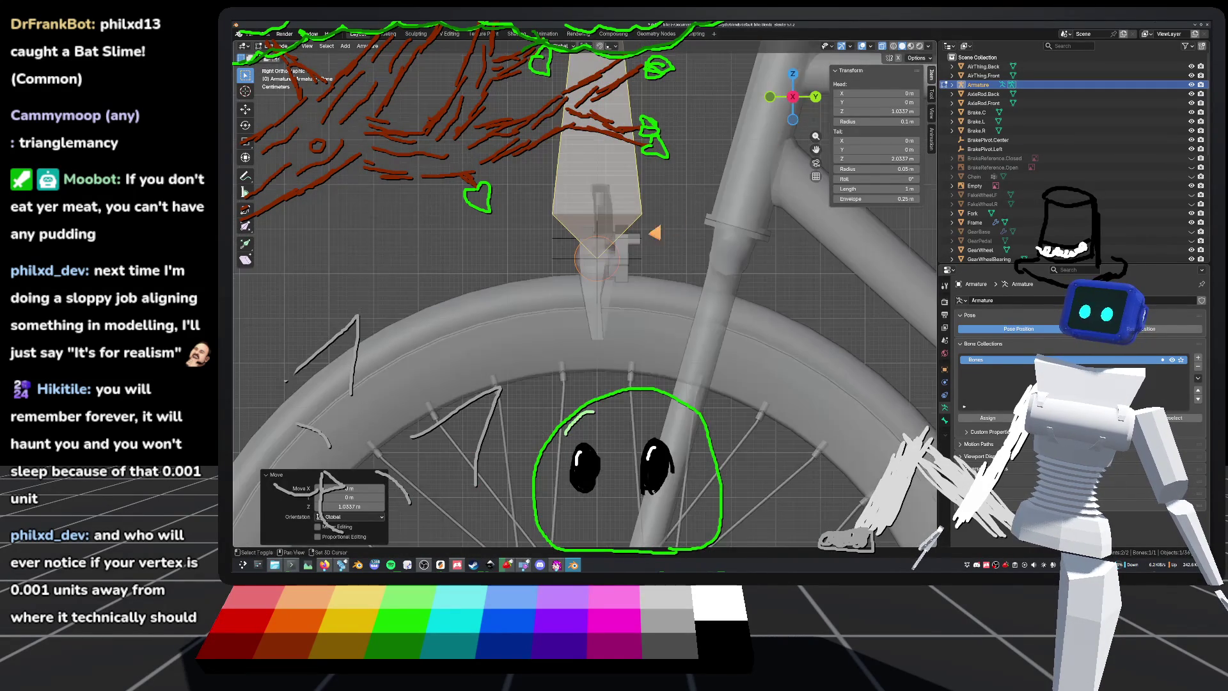
key(g)
key(y)
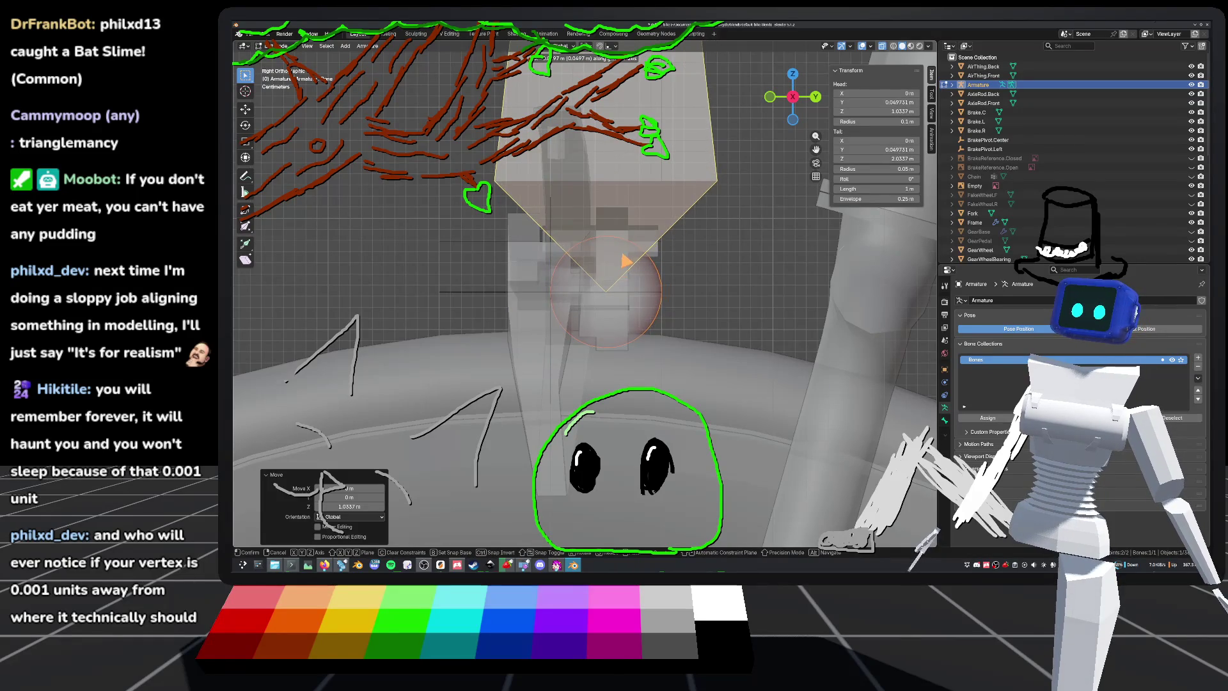
key(Escape)
key(g)
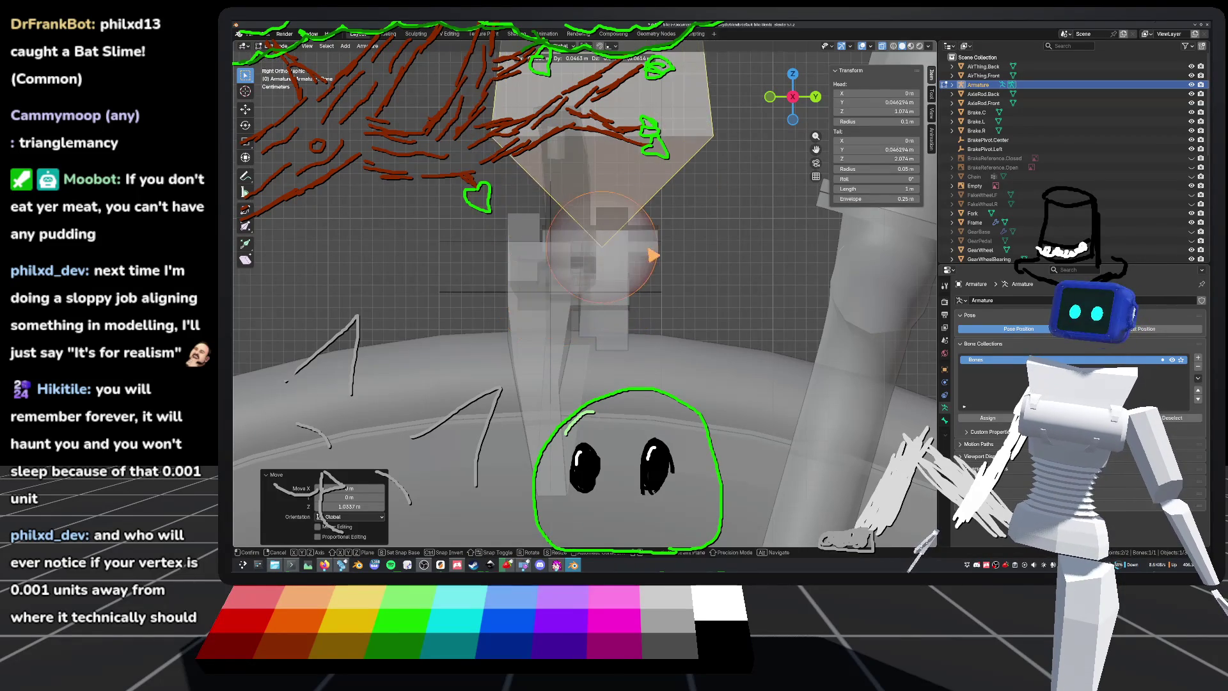
key(Return)
middle_drag(614, 269, 633, 279)
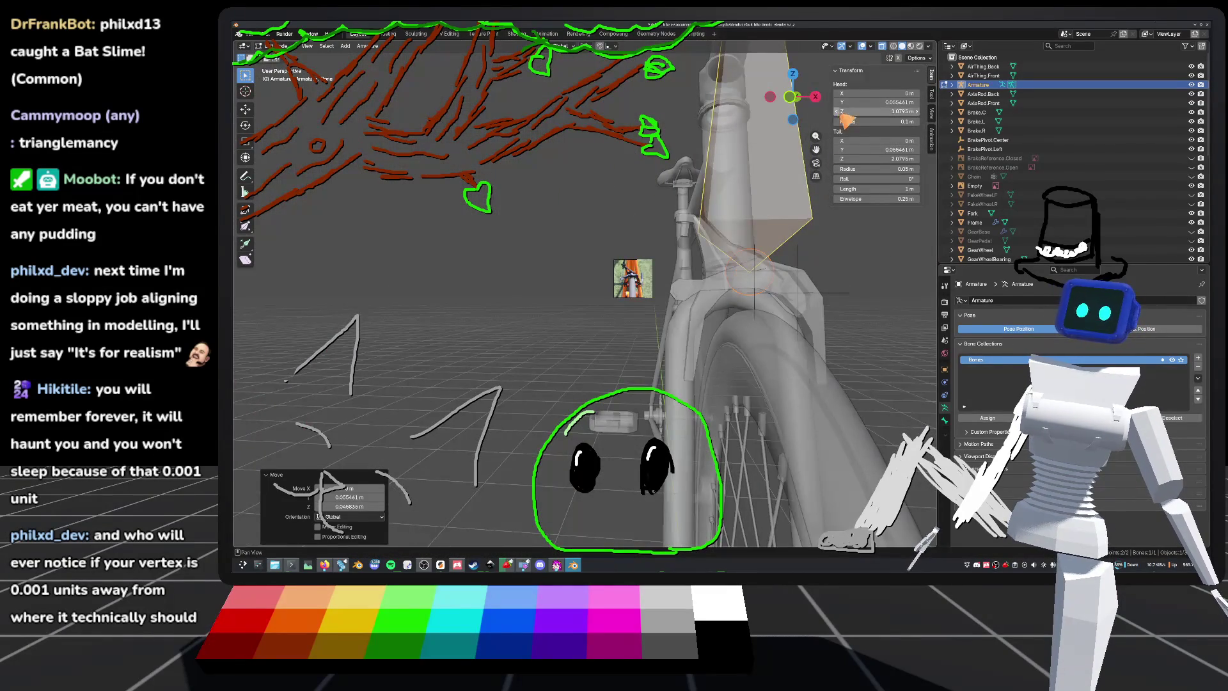
Step: Check the bone in front orthographic view and nudge it slightly sideways into line
key(KP_1)
scroll(827, 320, up, 5)
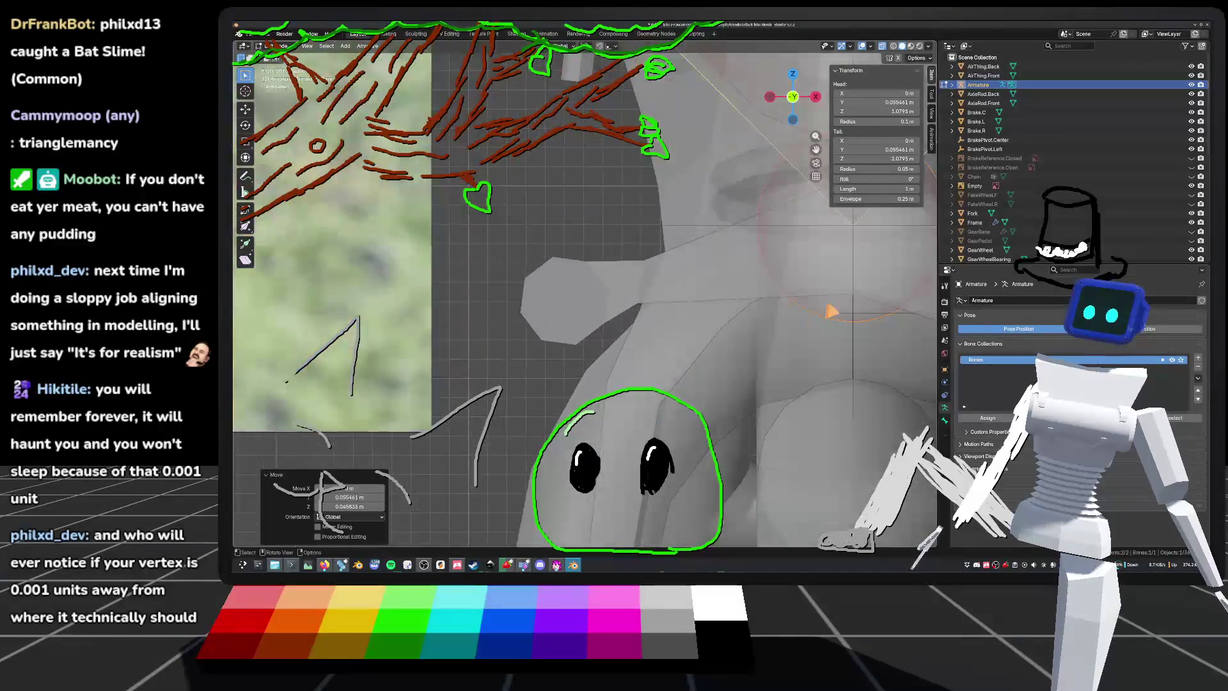
scroll(826, 319, up, 3)
scroll(695, 259, up, 3)
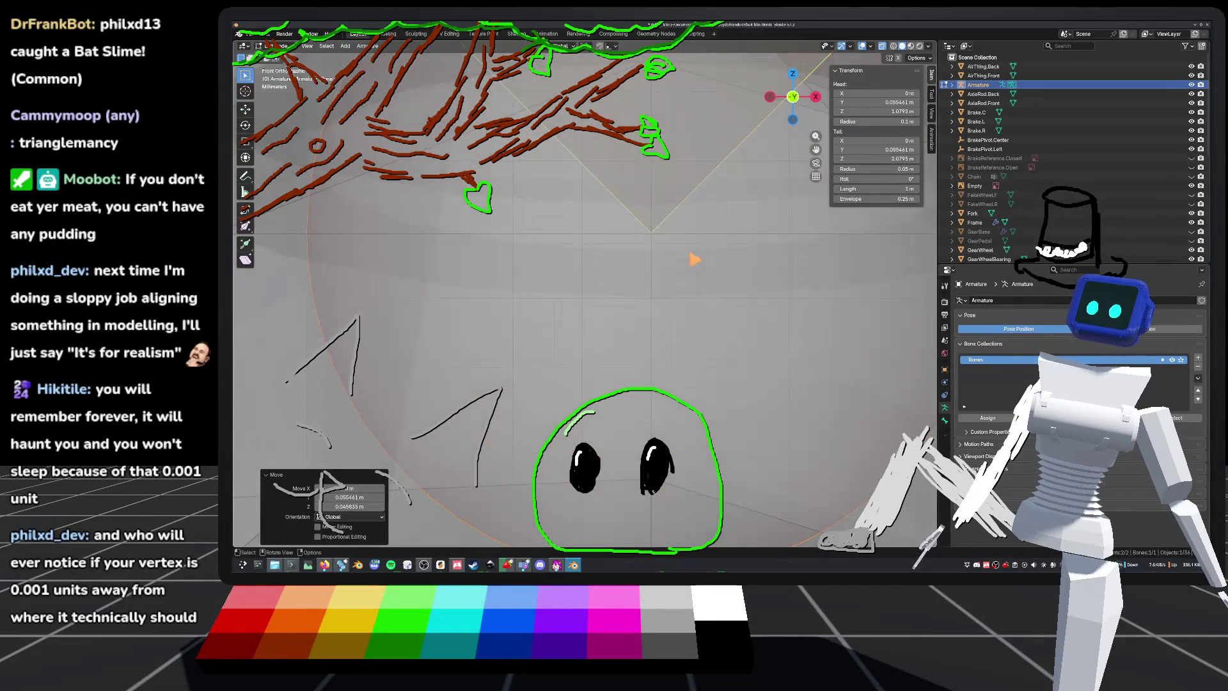
scroll(695, 259, up, 5)
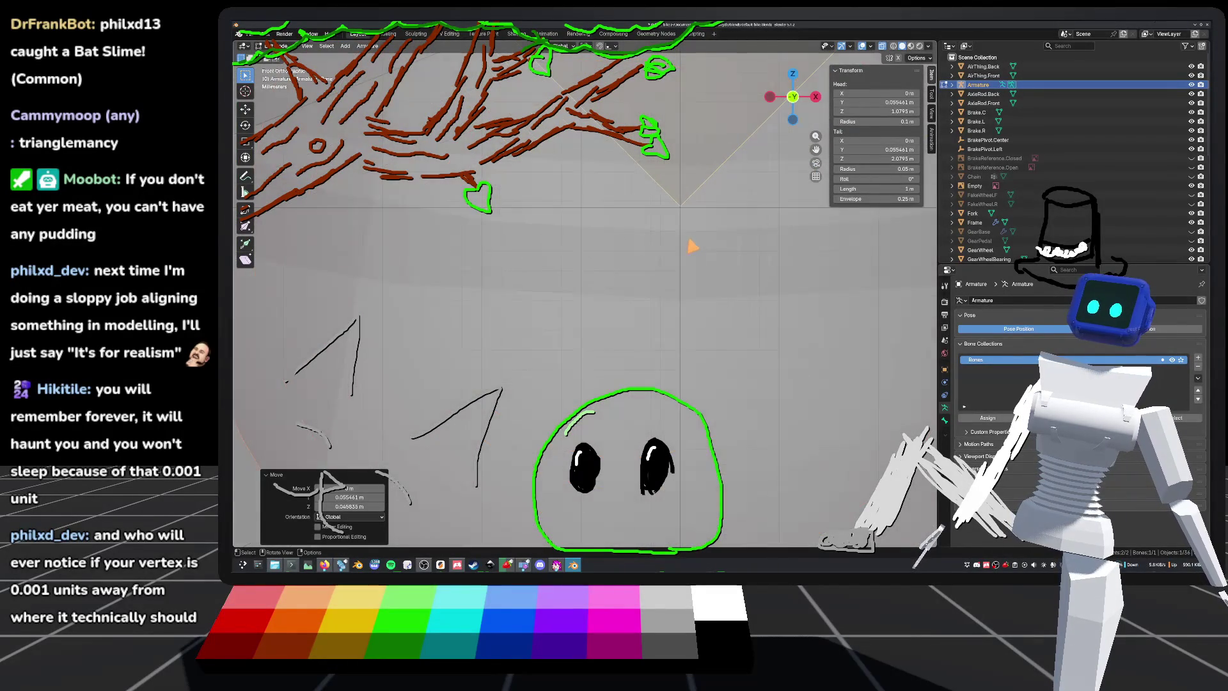
key(g)
click(693, 201)
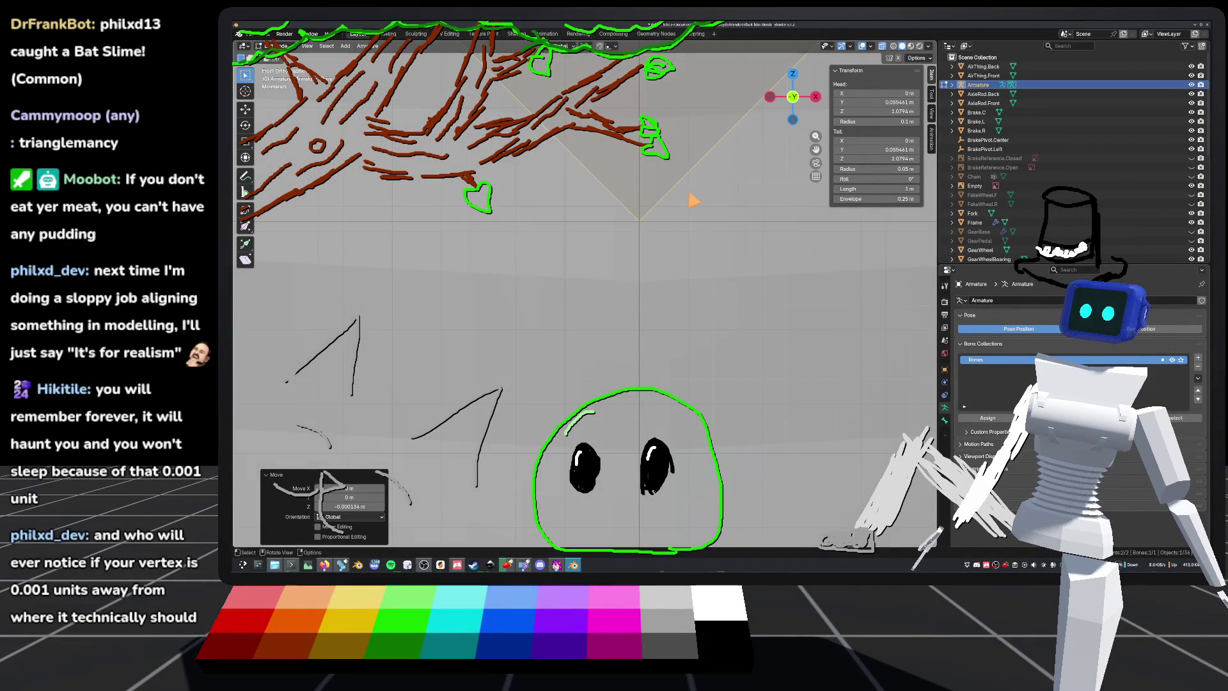
scroll(693, 201, down, 10)
scroll(751, 221, down, 4)
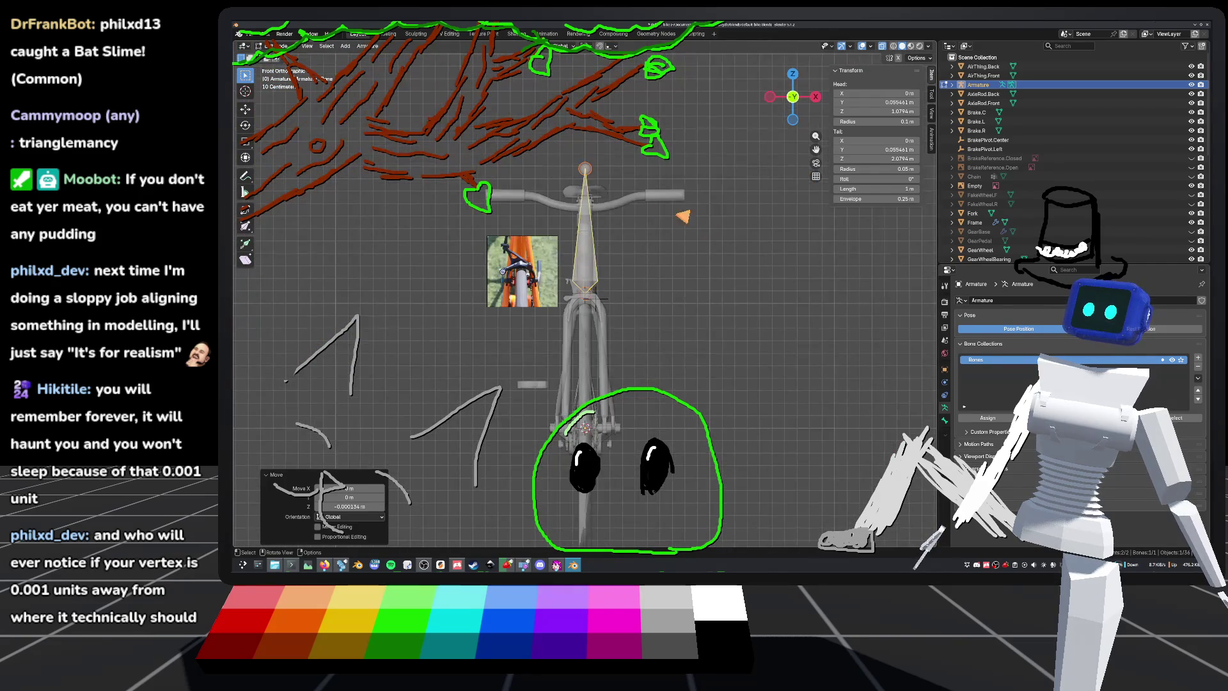
middle_drag(751, 221, 639, 211)
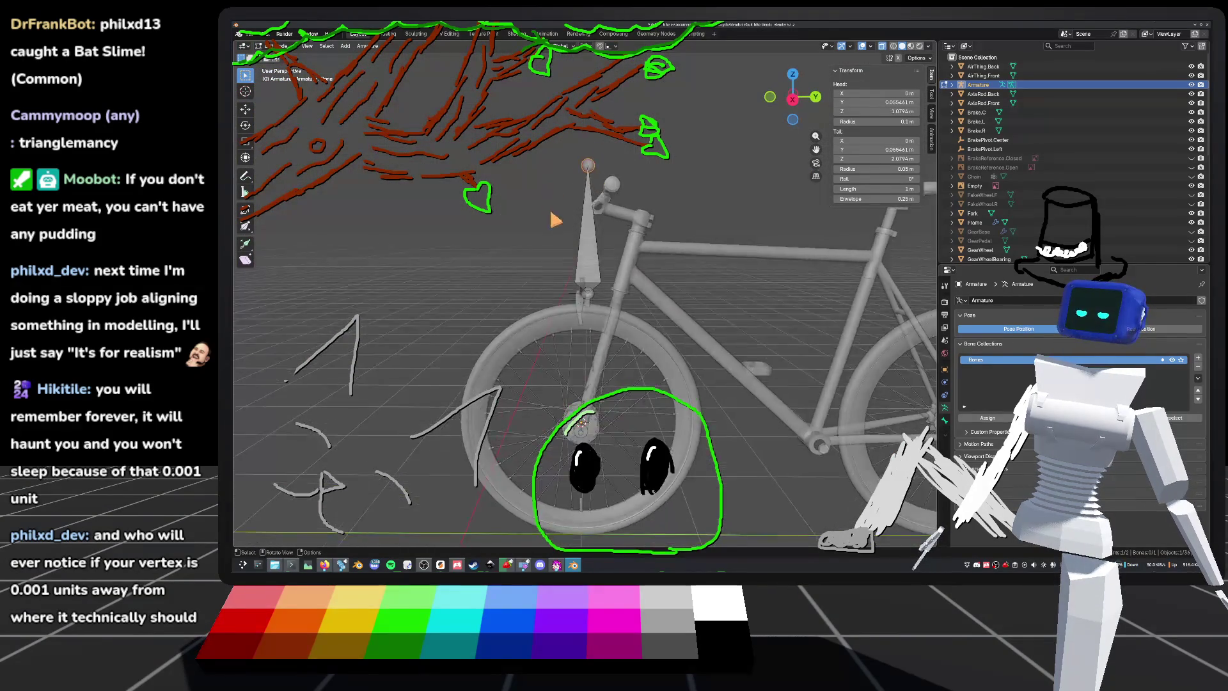
scroll(601, 291, up, 3)
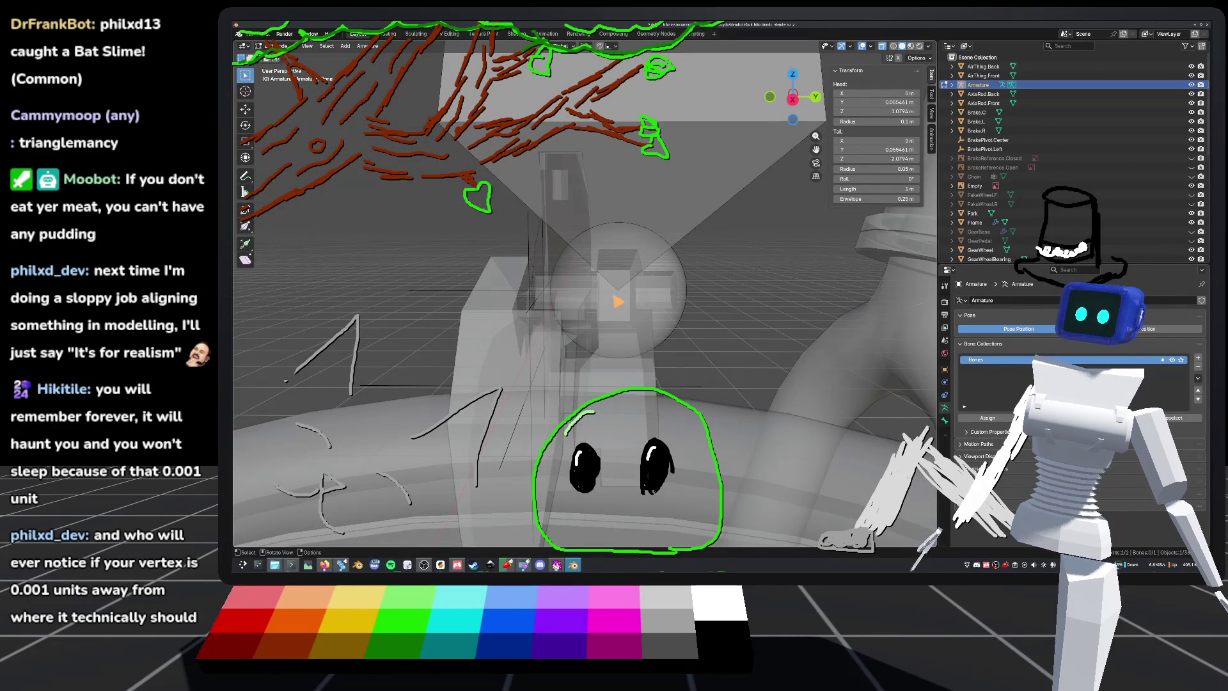
mouse_move(560, 301)
middle_down()
mouse_move(752, 345)
mouse_move(669, 326)
mouse_move(635, 269)
mouse_move(597, 274)
mouse_move(661, 345)
mouse_move(587, 294)
mouse_move(569, 307)
mouse_move(646, 316)
mouse_move(665, 301)
mouse_move(624, 319)
mouse_move(630, 304)
middle_up()
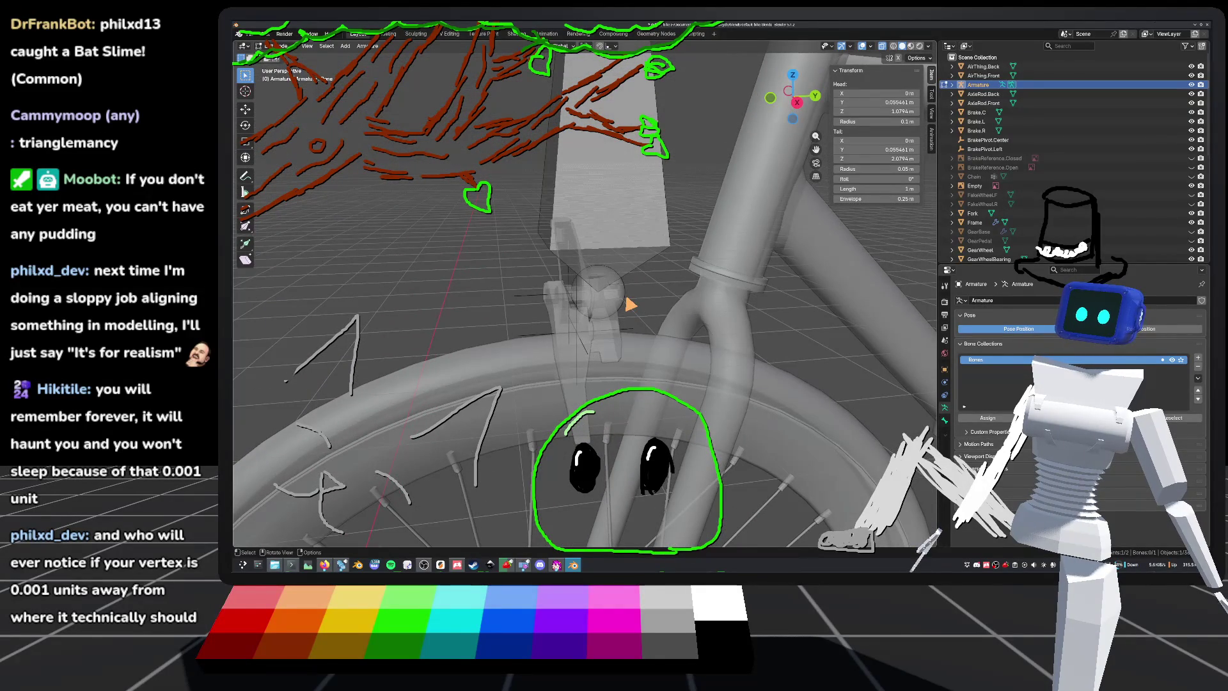
right_click(612, 302)
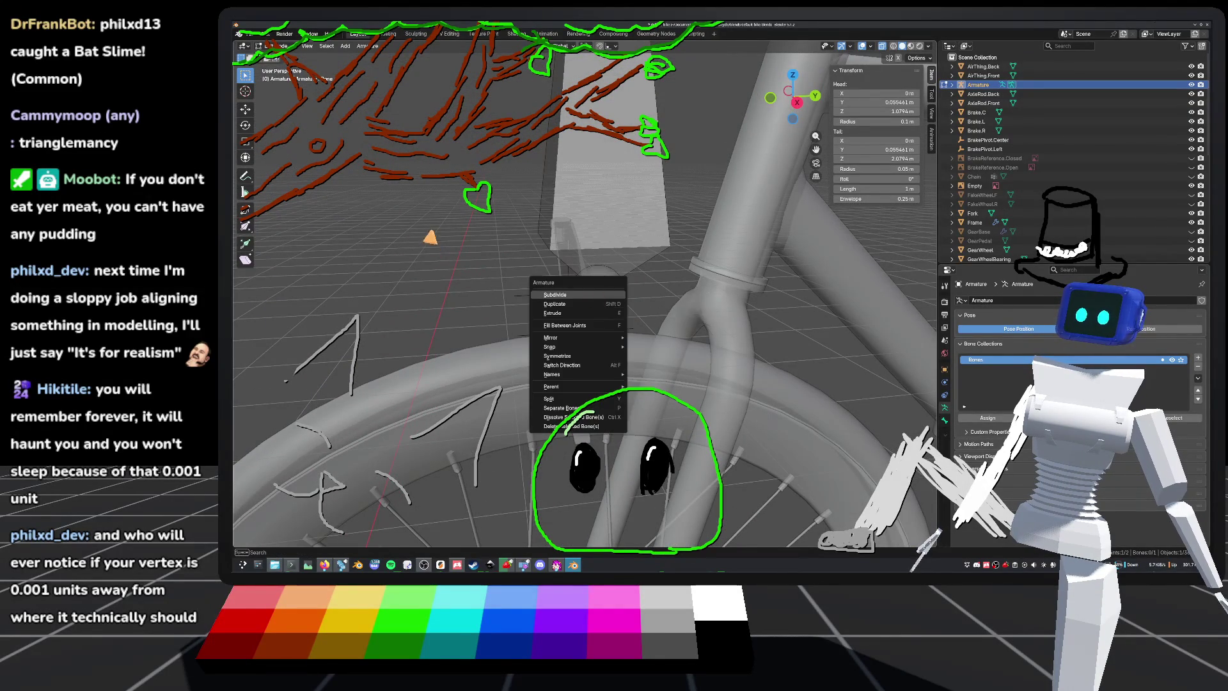
mouse_move(569, 298)
middle_down()
mouse_move(583, 320)
mouse_move(515, 283)
middle_up()
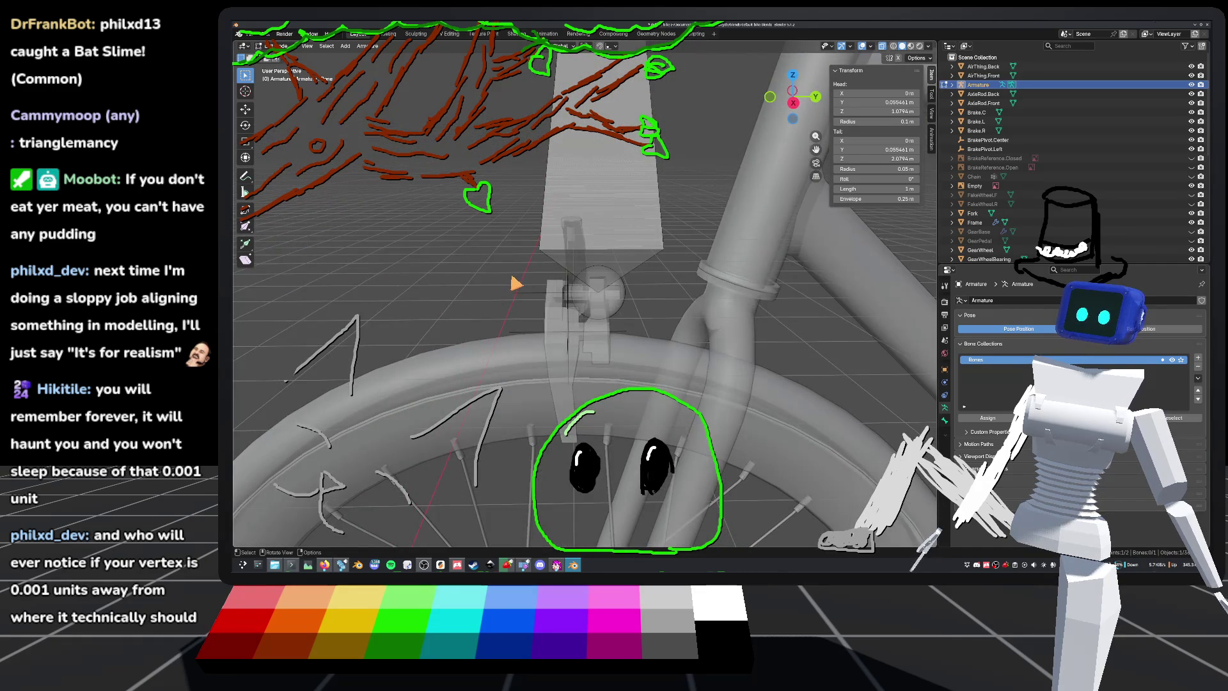
scroll(516, 283, up, 5)
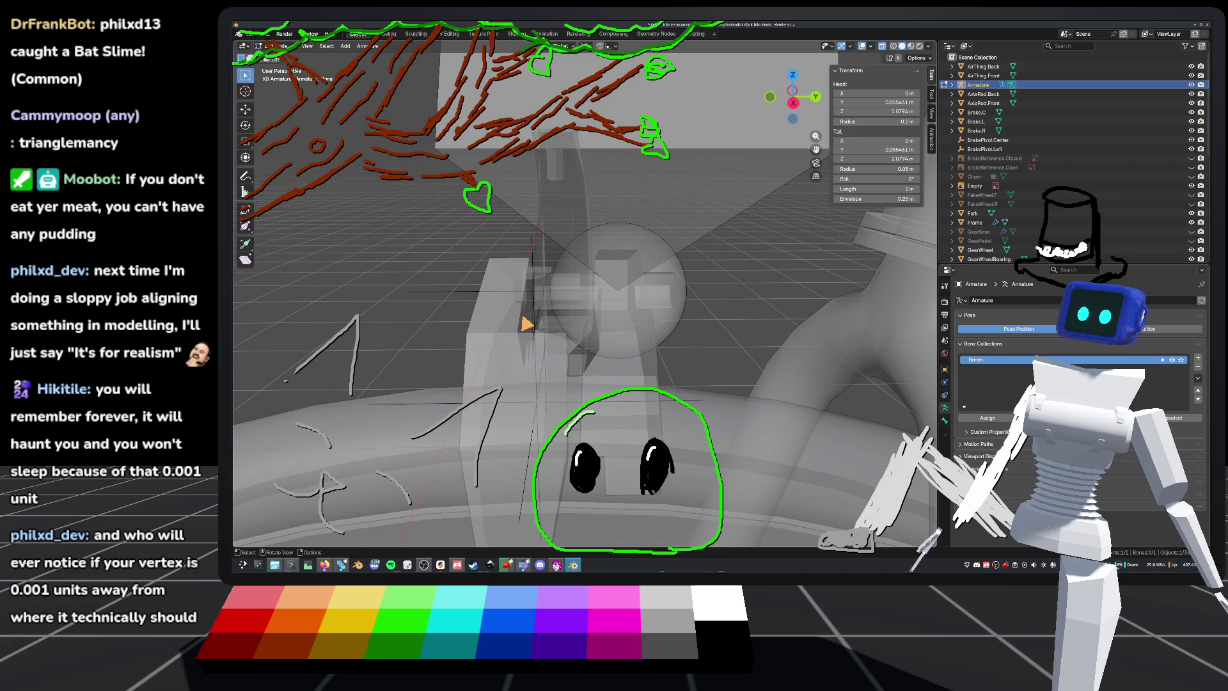
scroll(527, 323, down, 6)
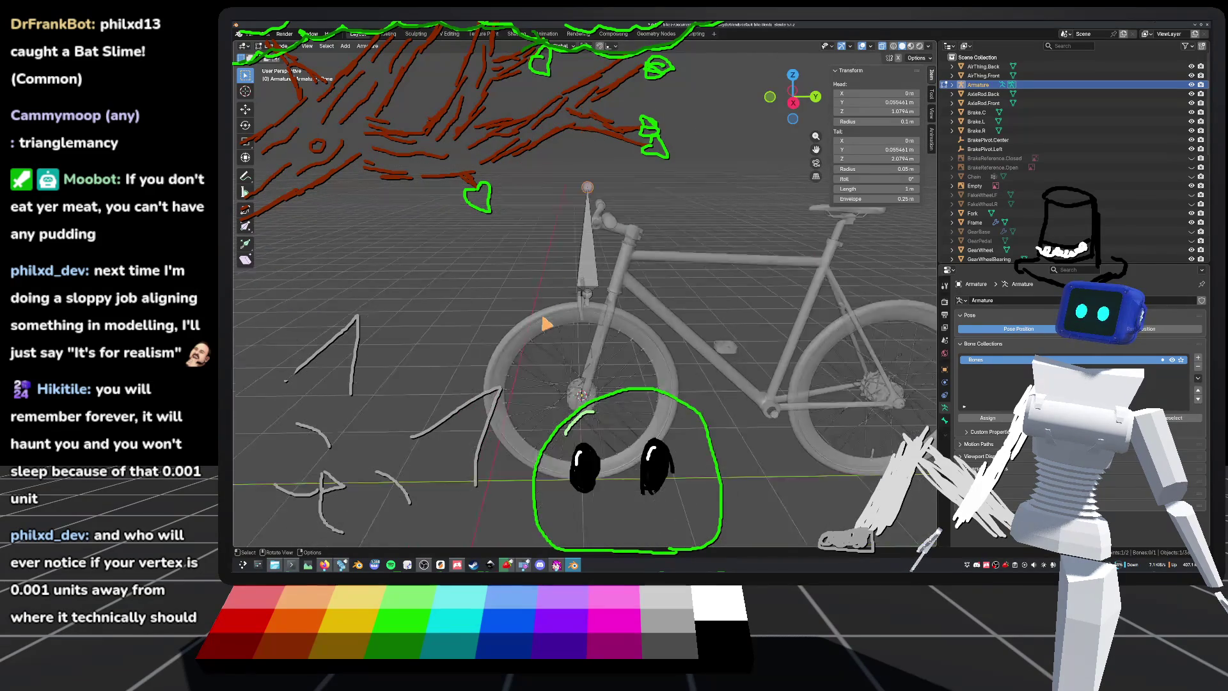
scroll(702, 235, up, 4)
click(792, 102)
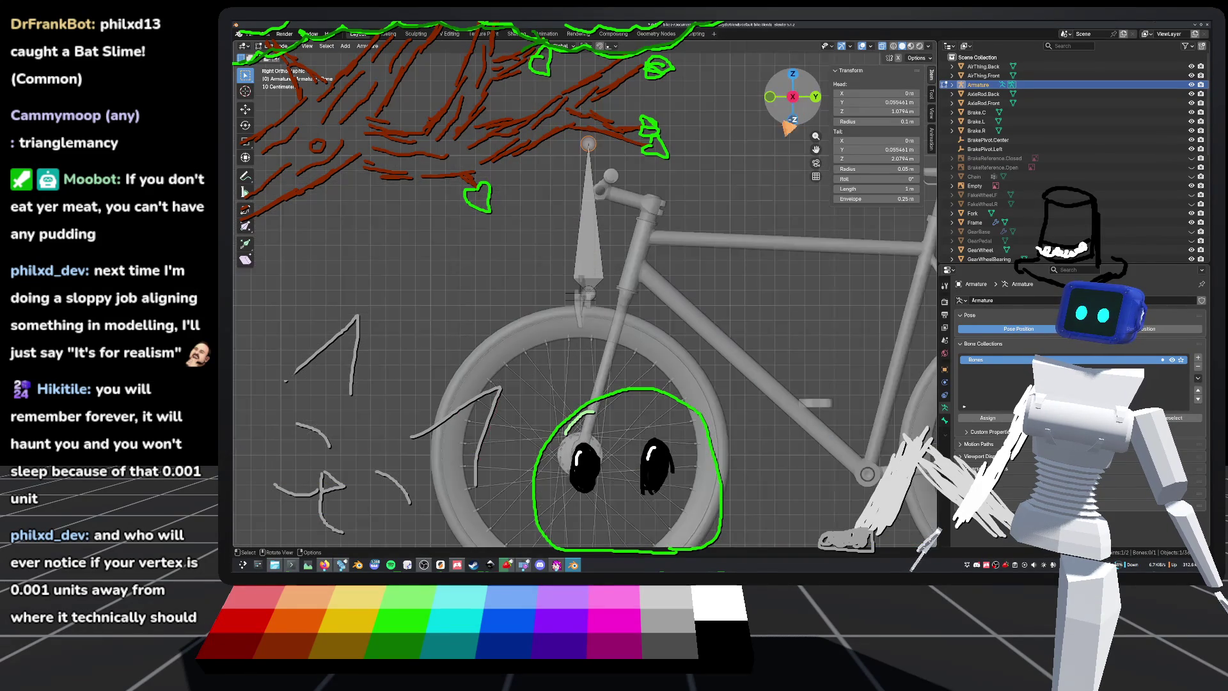
Step: Shorten the bone by moving its tail along Z, then save default_bike.blend
key(g)
key(z)
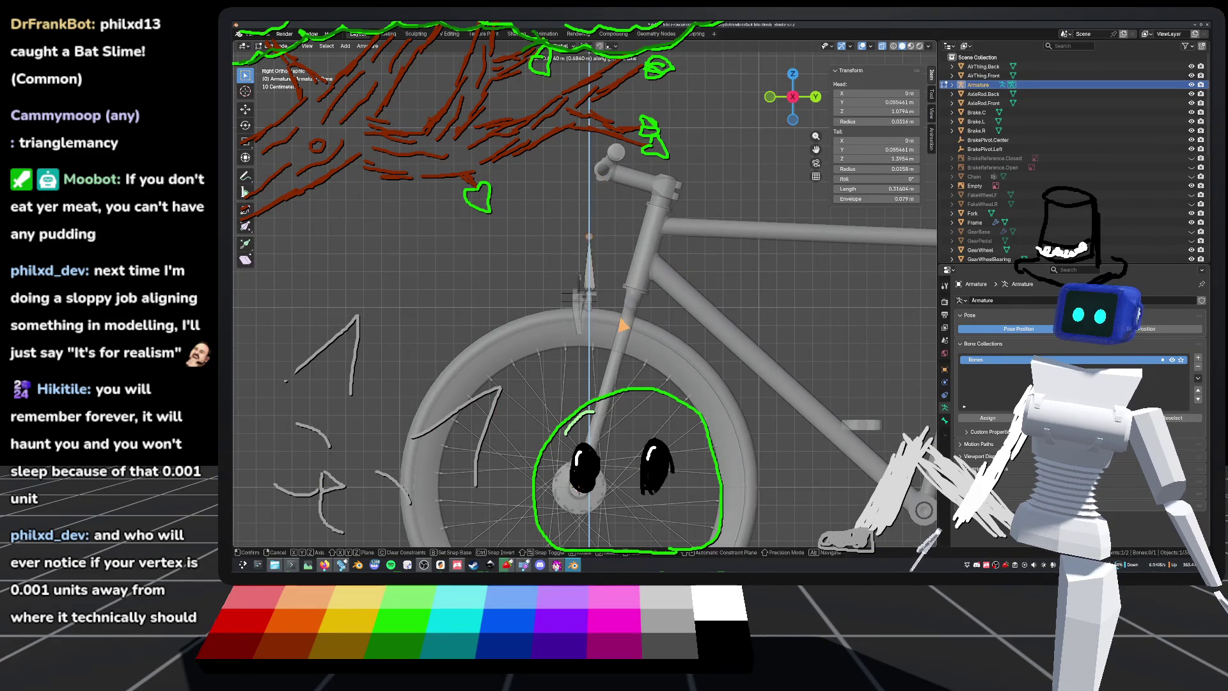
click(618, 369)
scroll(637, 351, up, 6)
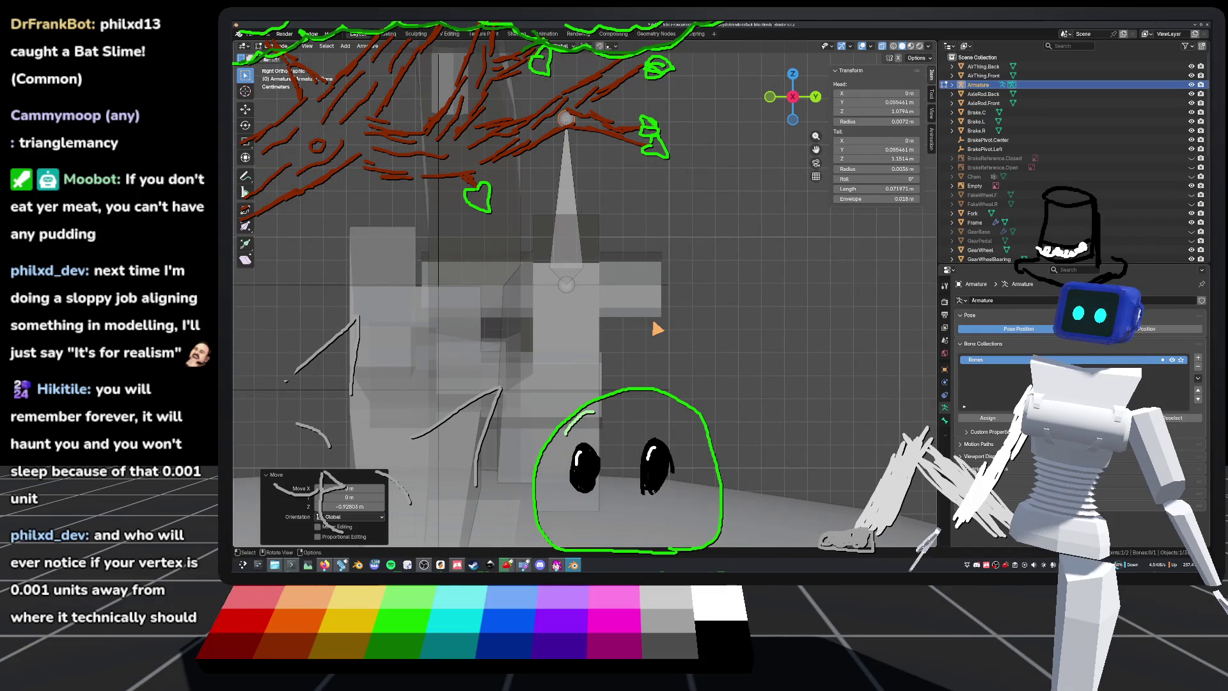
scroll(651, 350, down, 3)
key(ctrl+s)
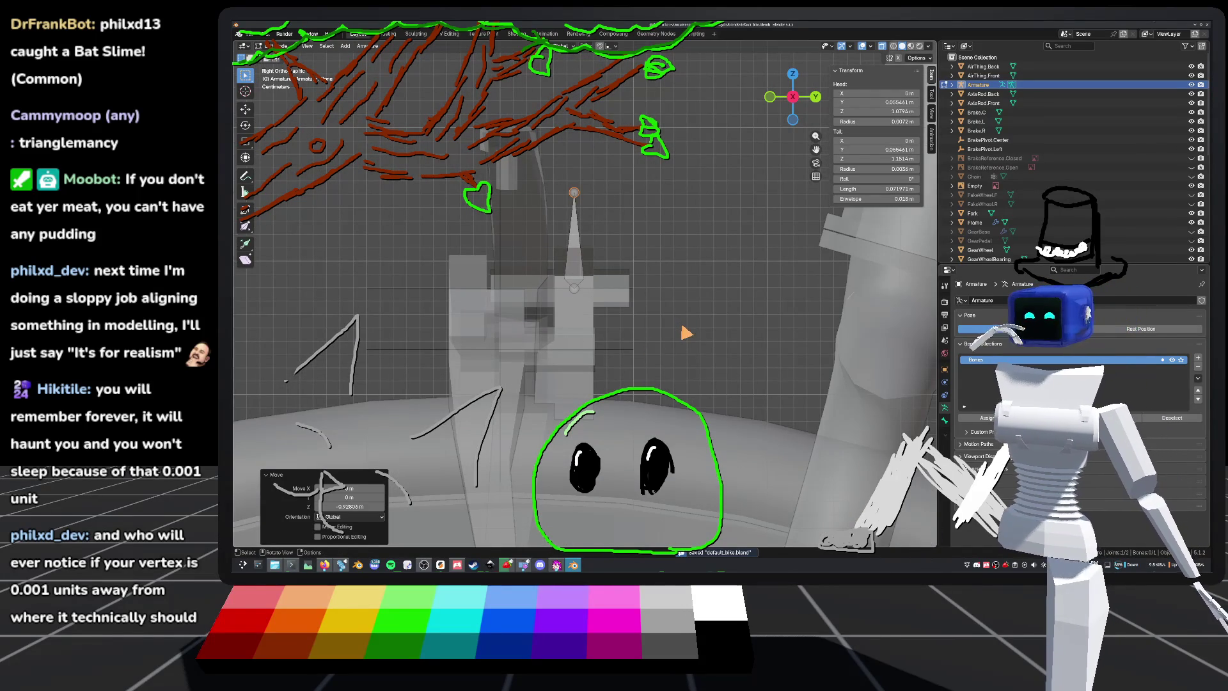
Step: Lower the whole bone along Z onto the caliper pivot and save the file
click(578, 297)
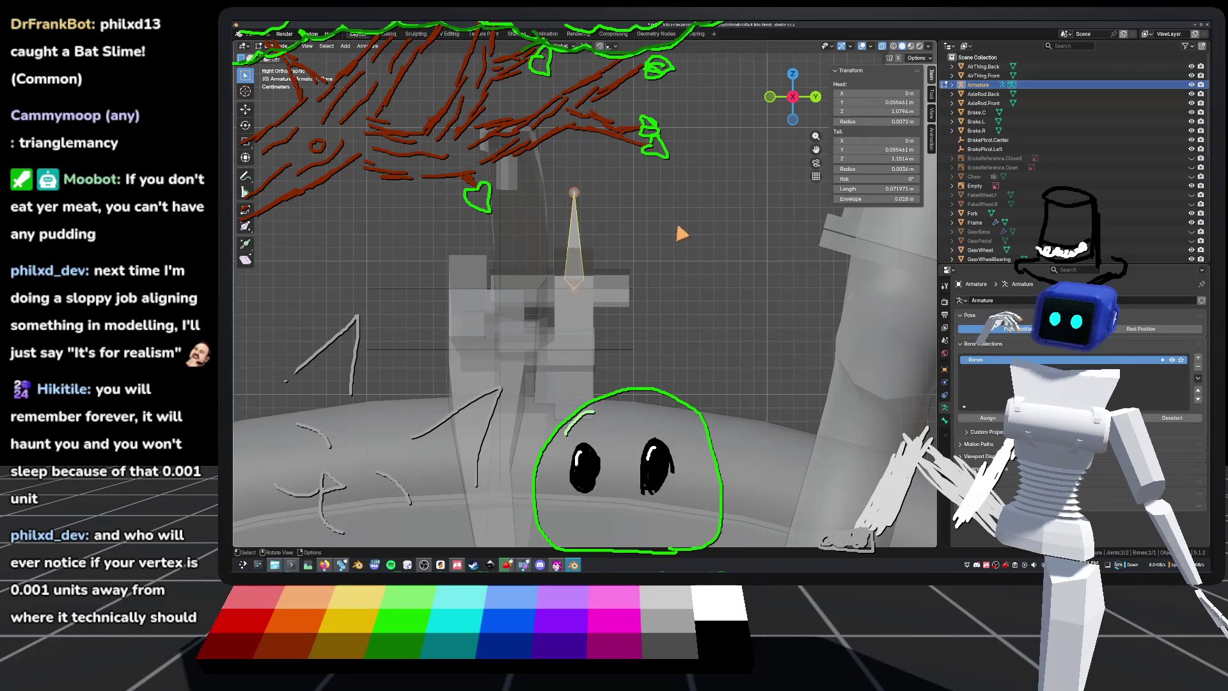
key(g)
key(z)
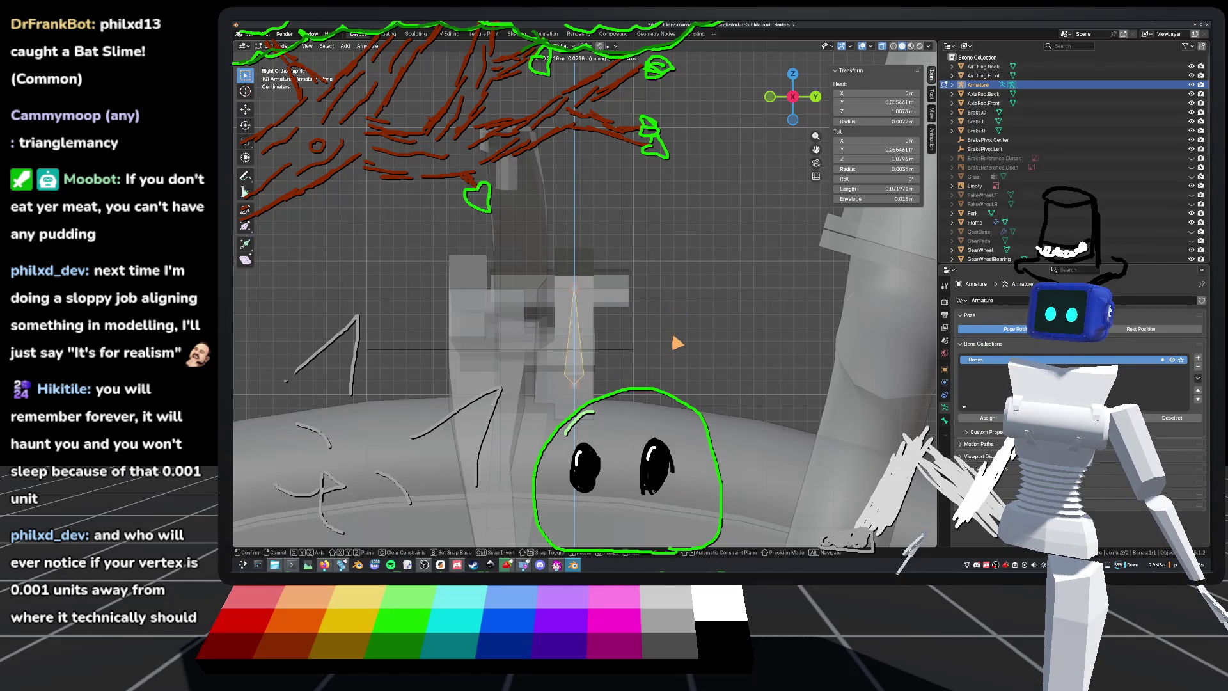
click(679, 344)
middle_drag(672, 334, 799, 224)
key(ctrl+s)
Step: Fine-tune the bone's height along Z in front orthographic view
click(791, 97)
scroll(550, 179, up, 5)
scroll(702, 226, up, 3)
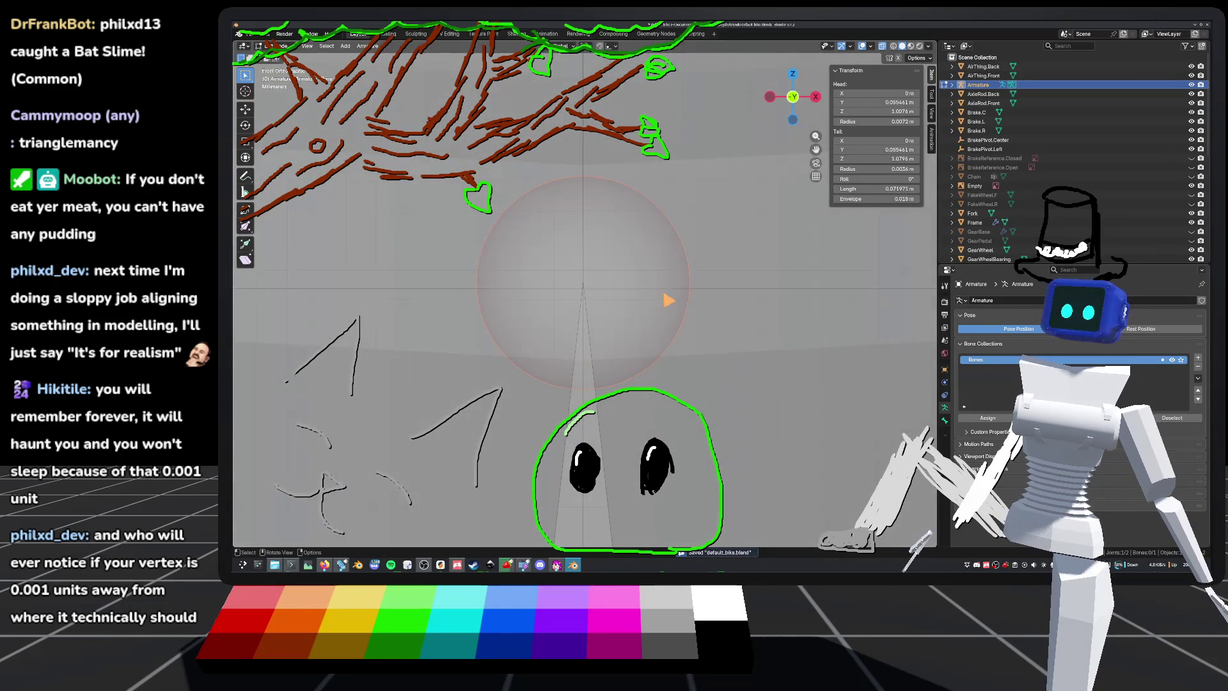
key(g)
key(z)
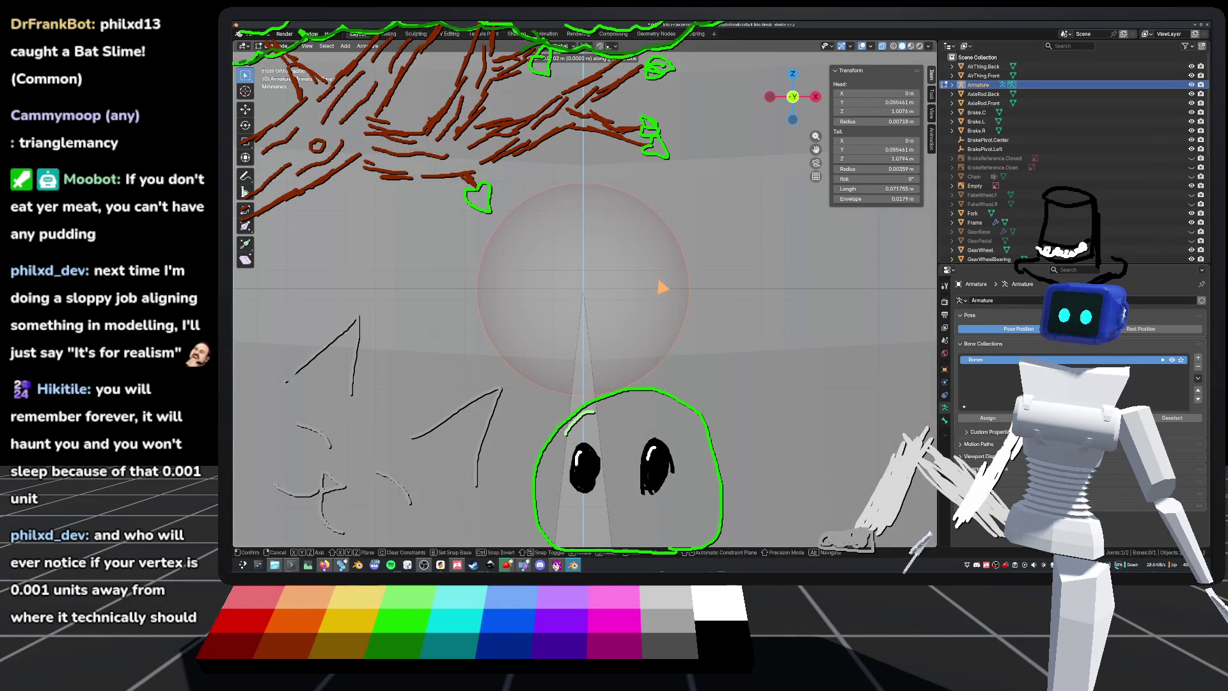
click(662, 288)
key(g)
key(x)
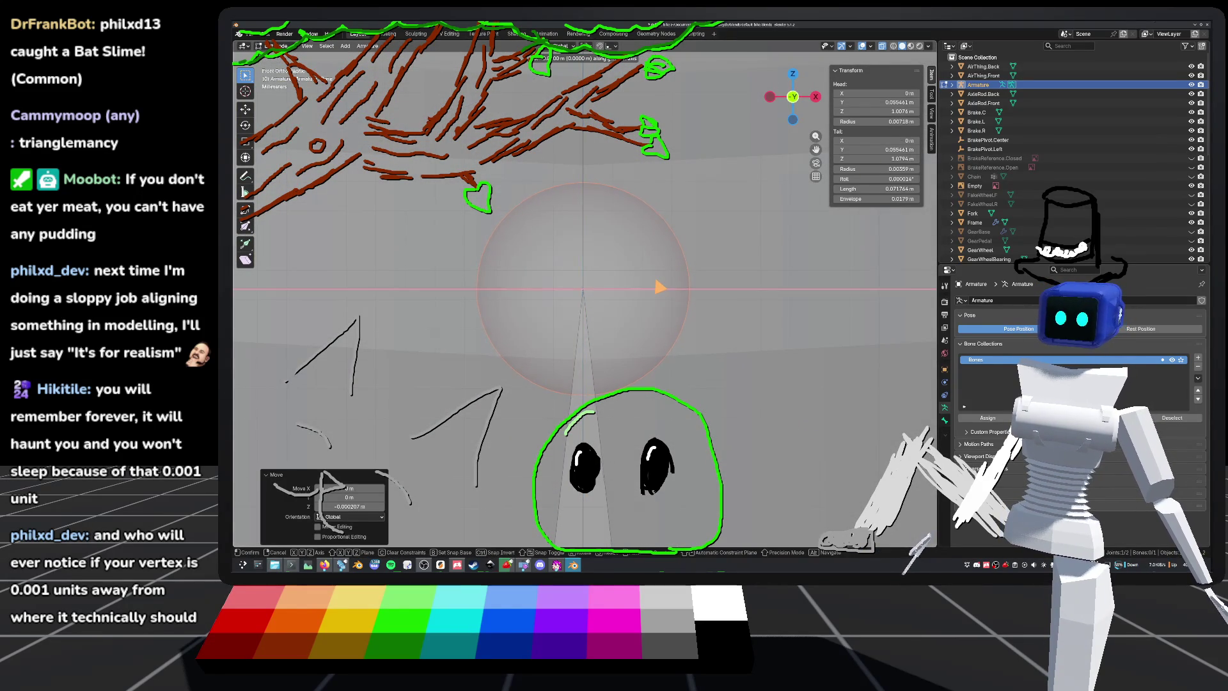
key(z)
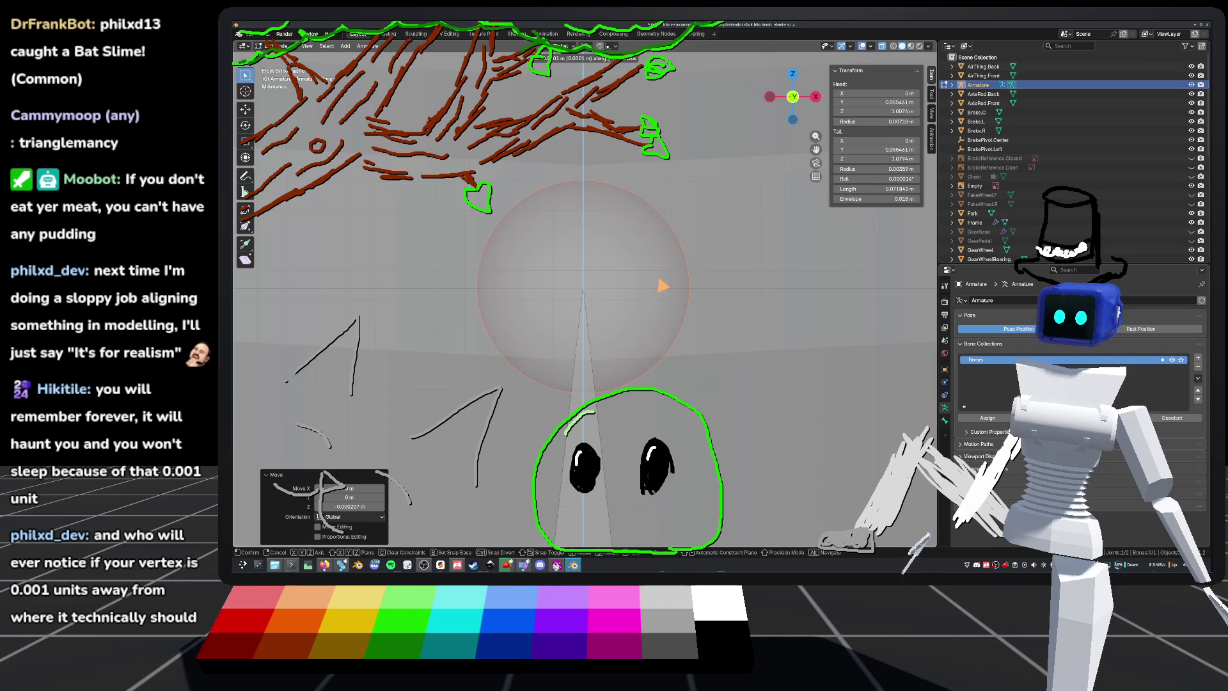
click(661, 285)
middle_drag(662, 286, 643, 353)
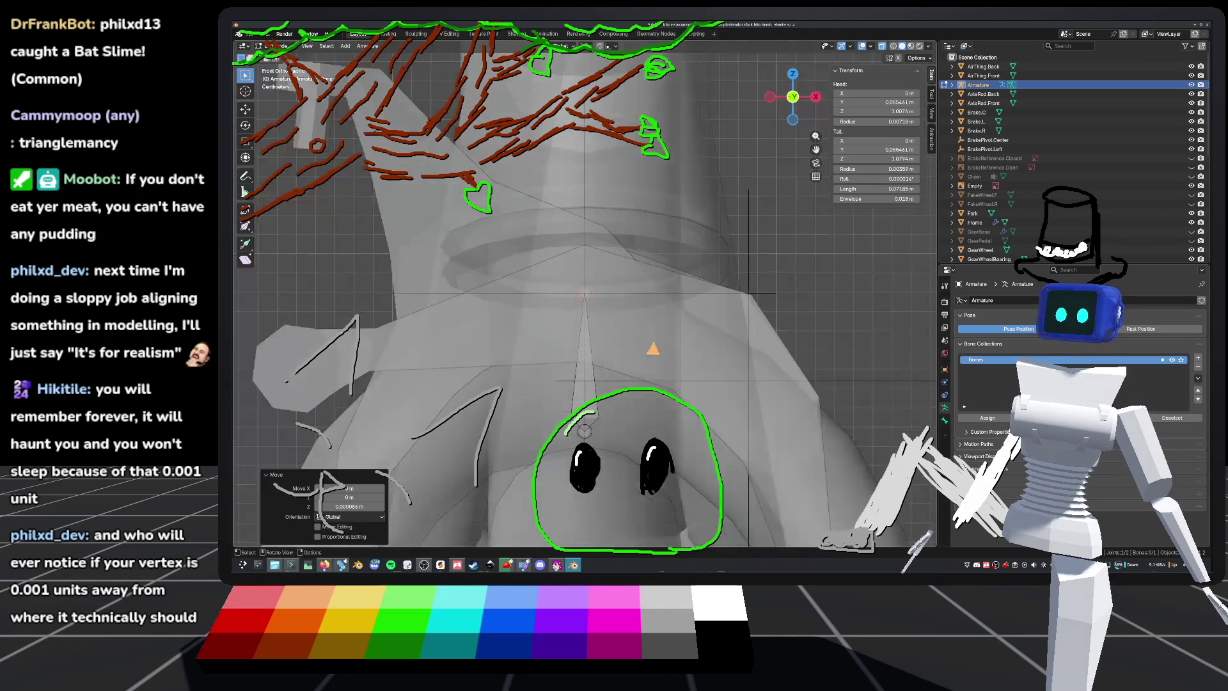
middle_drag(793, 227, 700, 316)
mouse_move(664, 331)
middle_down()
mouse_move(596, 302)
mouse_move(652, 301)
middle_up()
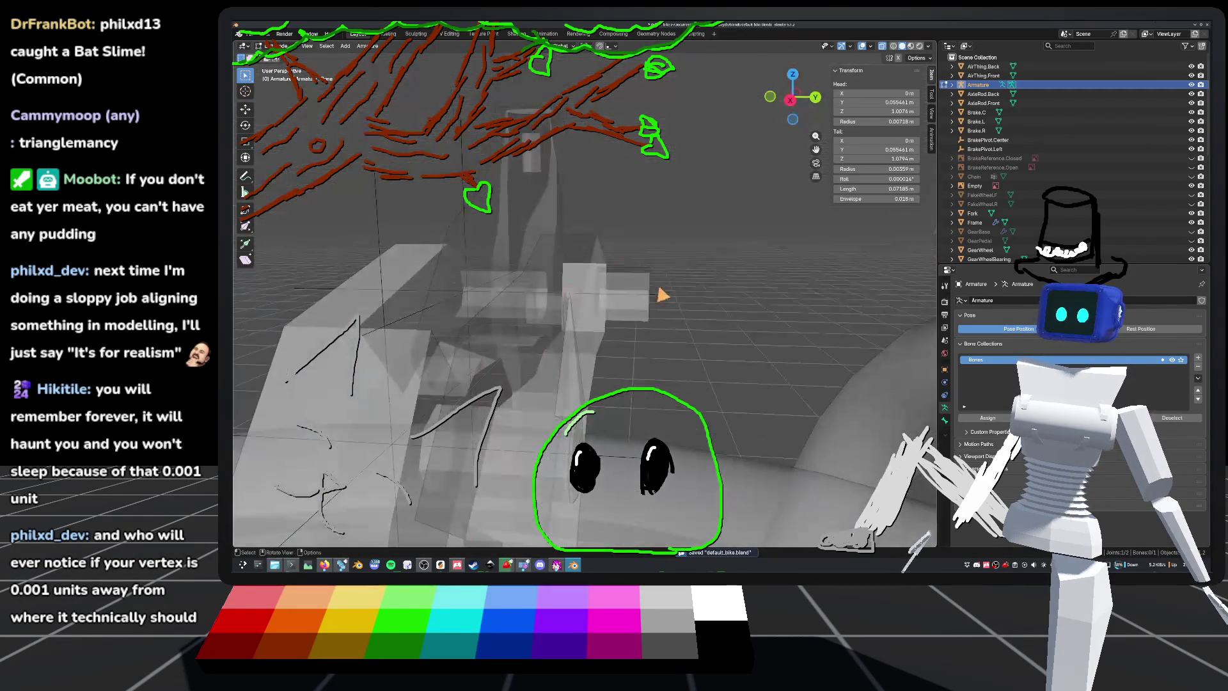
Step: Extrude a second bone about 0.061 m along Y from the tail and save
click(791, 101)
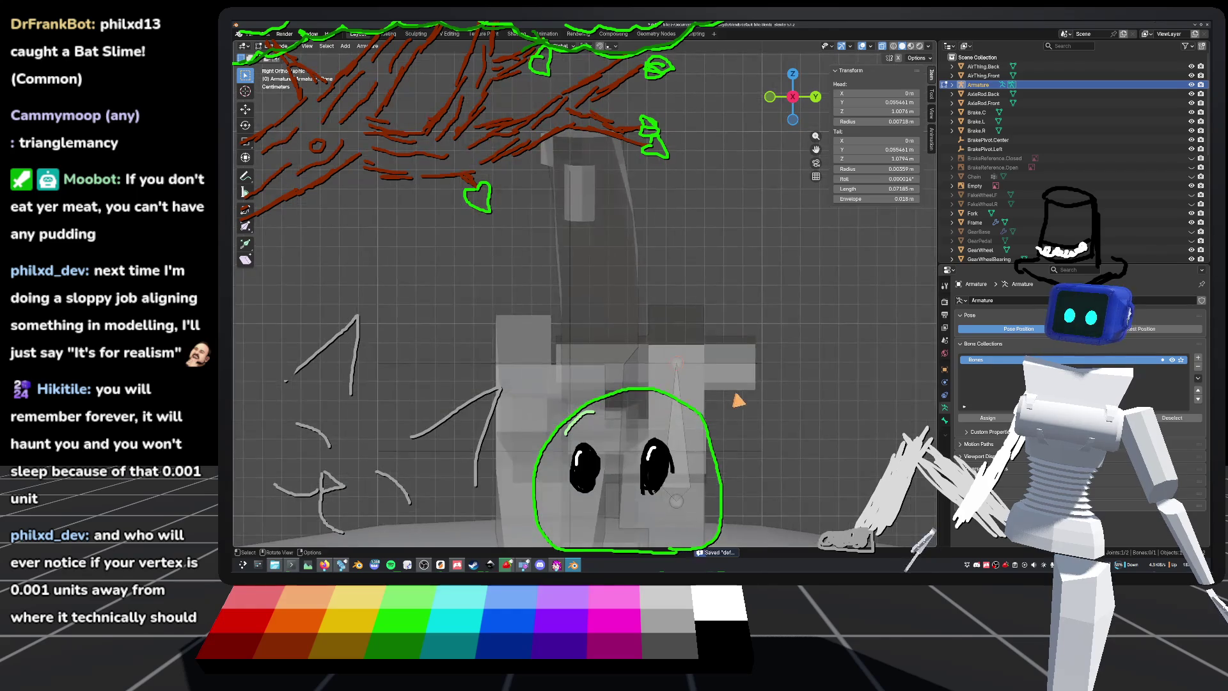
key(e)
key(y)
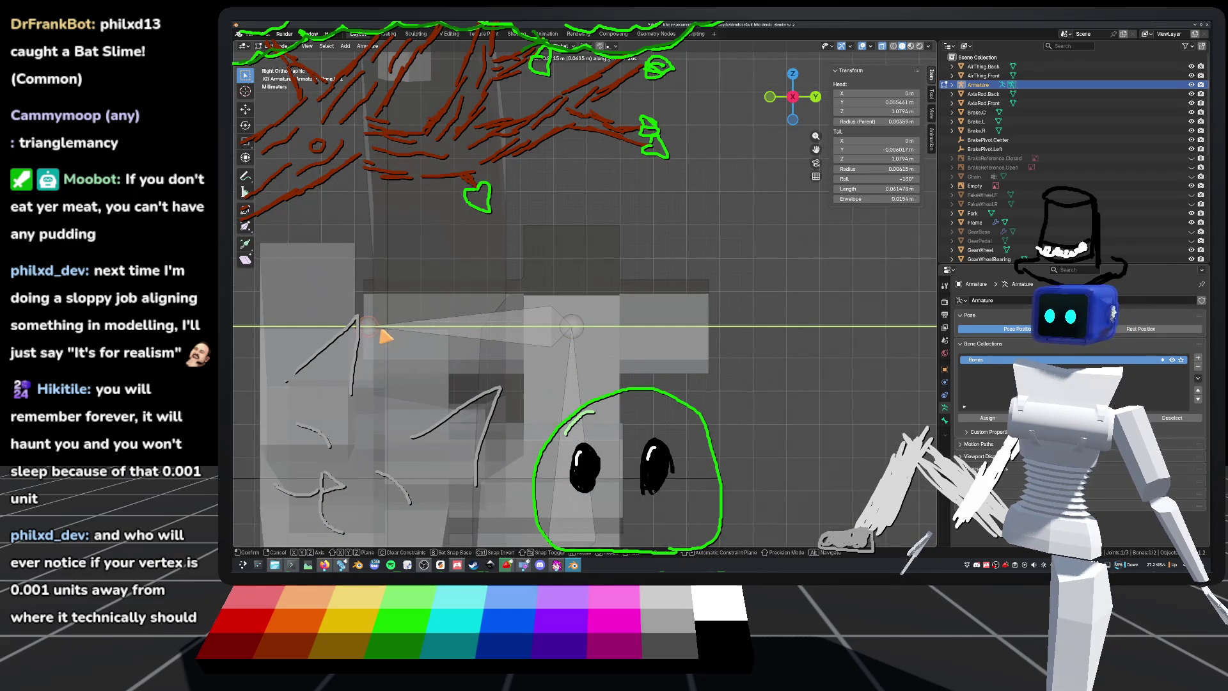
click(385, 335)
key(ctrl+s)
key(Tab)
mouse_move(649, 318)
middle_down()
mouse_move(624, 365)
mouse_move(595, 343)
mouse_move(563, 361)
mouse_move(573, 319)
mouse_move(544, 330)
mouse_move(608, 332)
mouse_move(597, 348)
mouse_move(615, 338)
middle_up()
key(Tab)
Step: Extrude a new bone straight along Y from the selected brake joint
key(e)
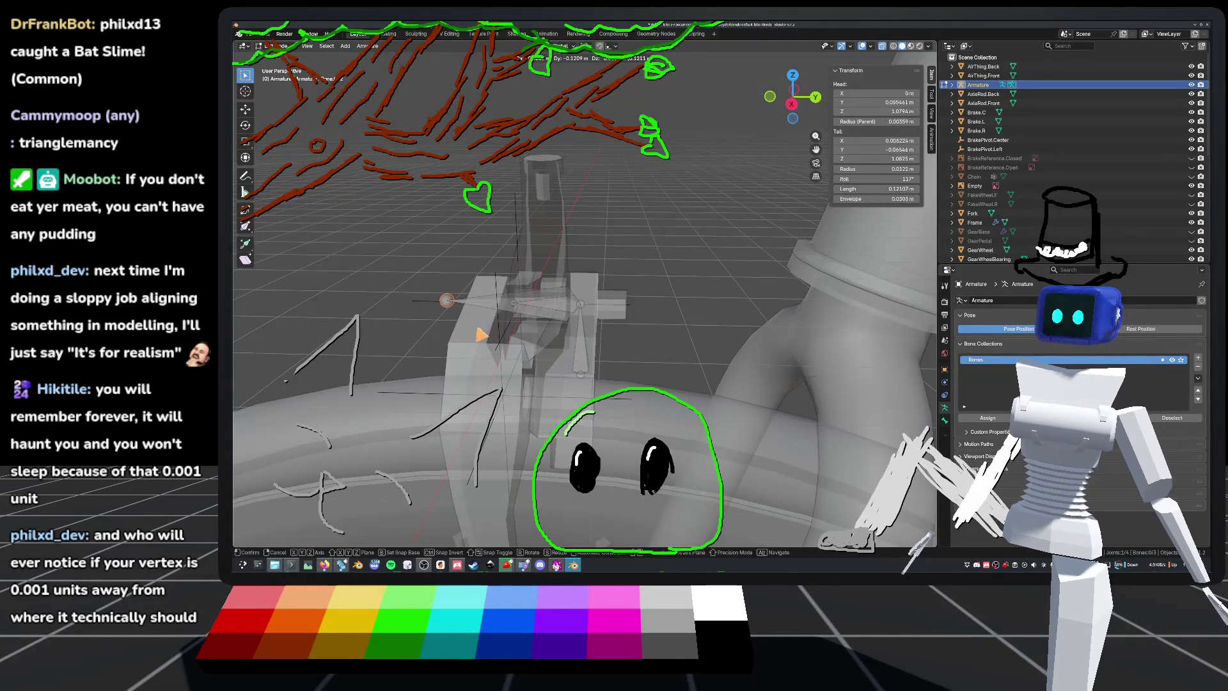
key(y)
click(506, 337)
mouse_move(505, 337)
middle_down()
mouse_move(586, 337)
mouse_move(562, 328)
middle_up()
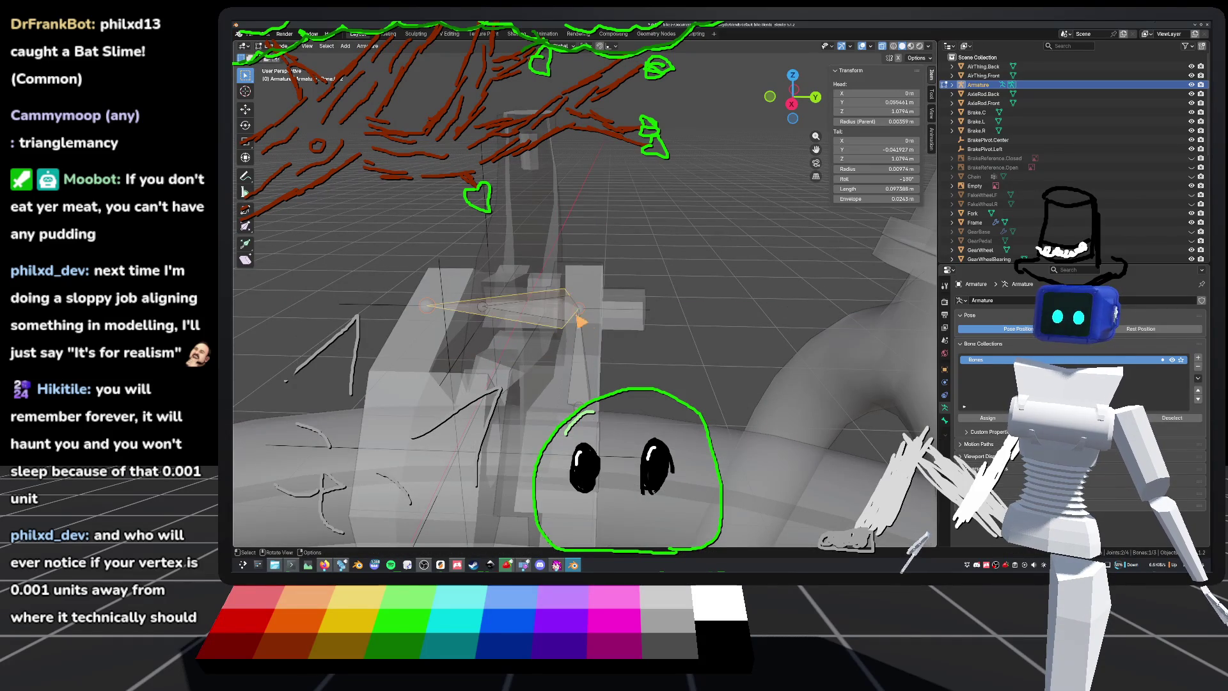
right_click(562, 293)
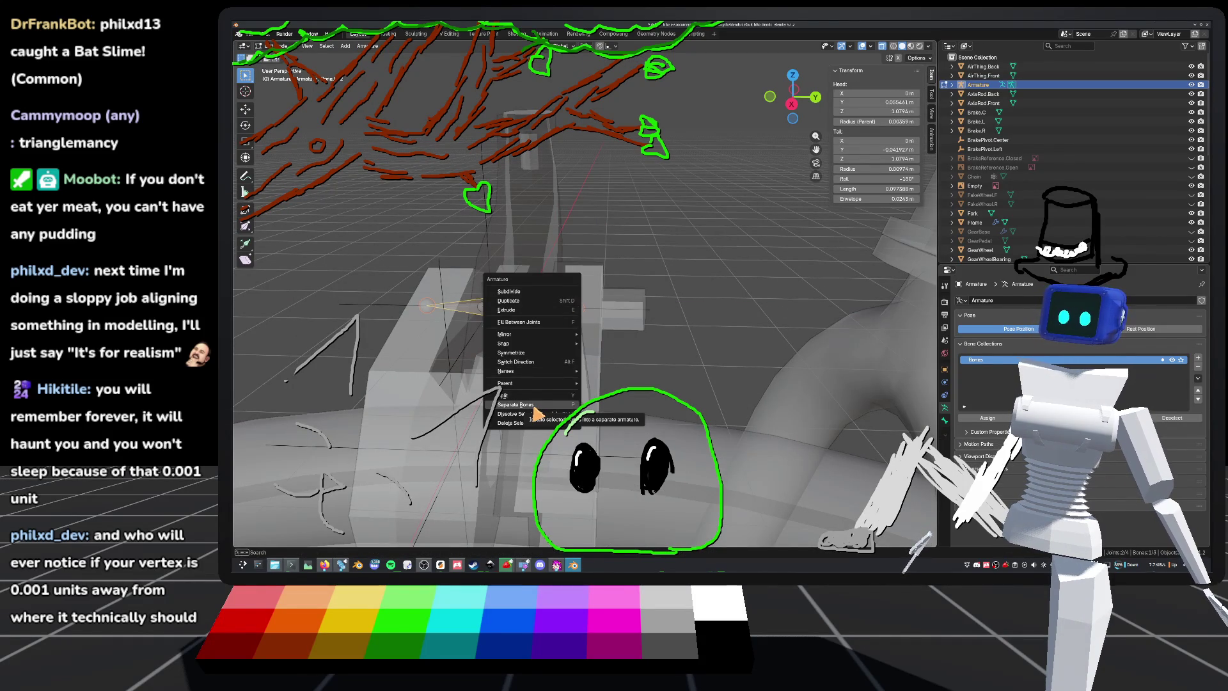
mouse_move(531, 374)
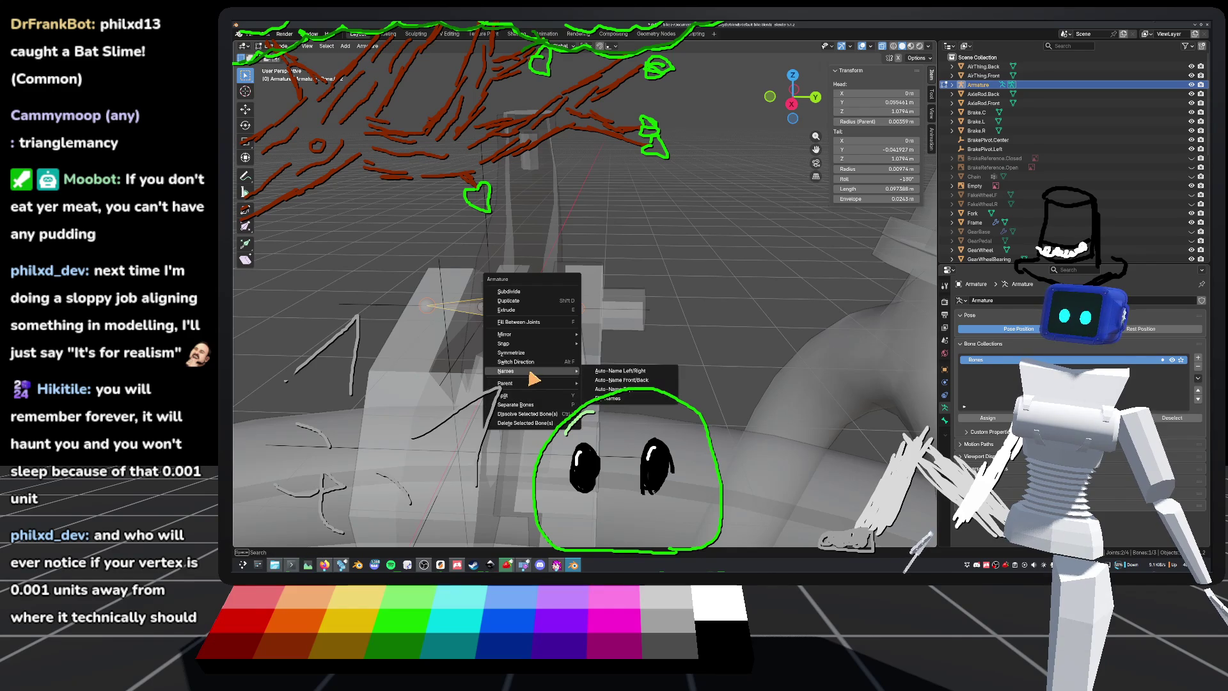
mouse_move(513, 335)
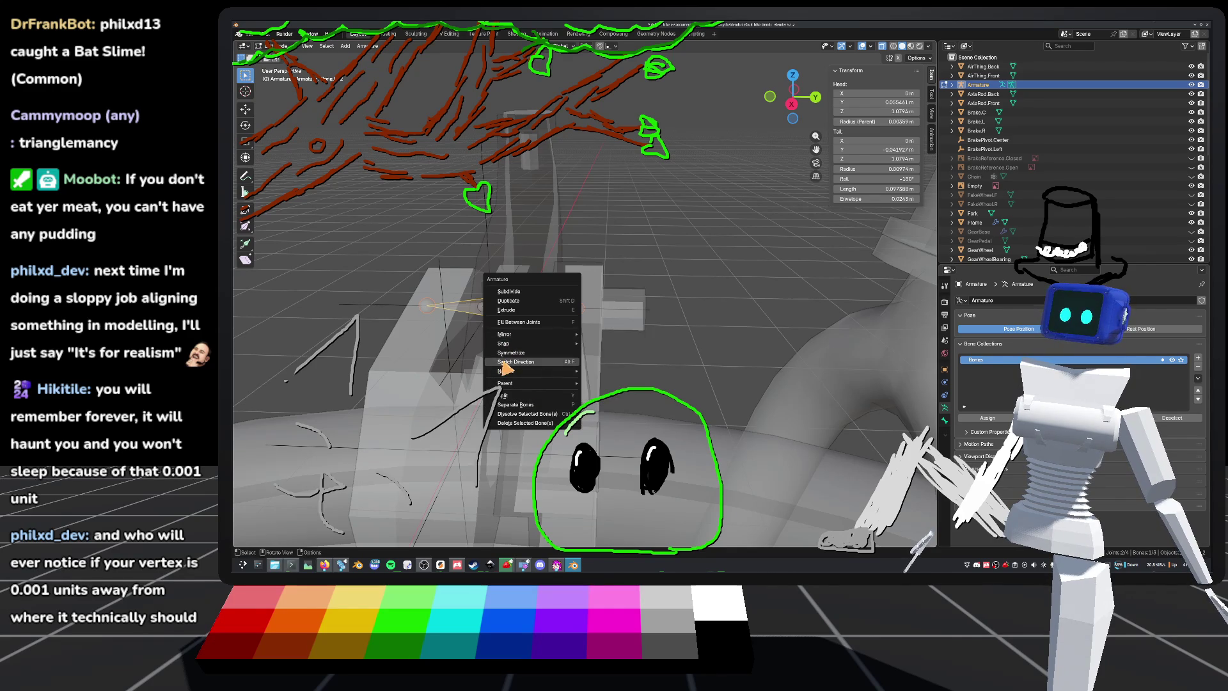
Step: Try moving the new bone in front view, then undo the move
drag(791, 101, 805, 112)
click(801, 108)
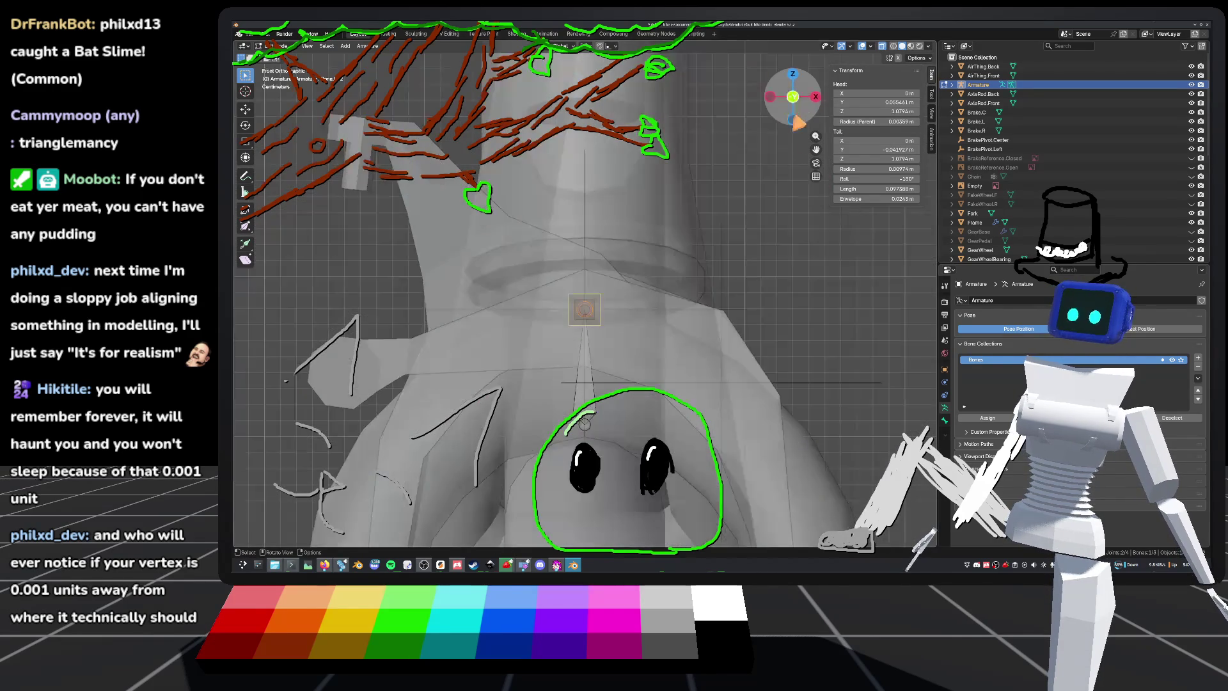
key(g)
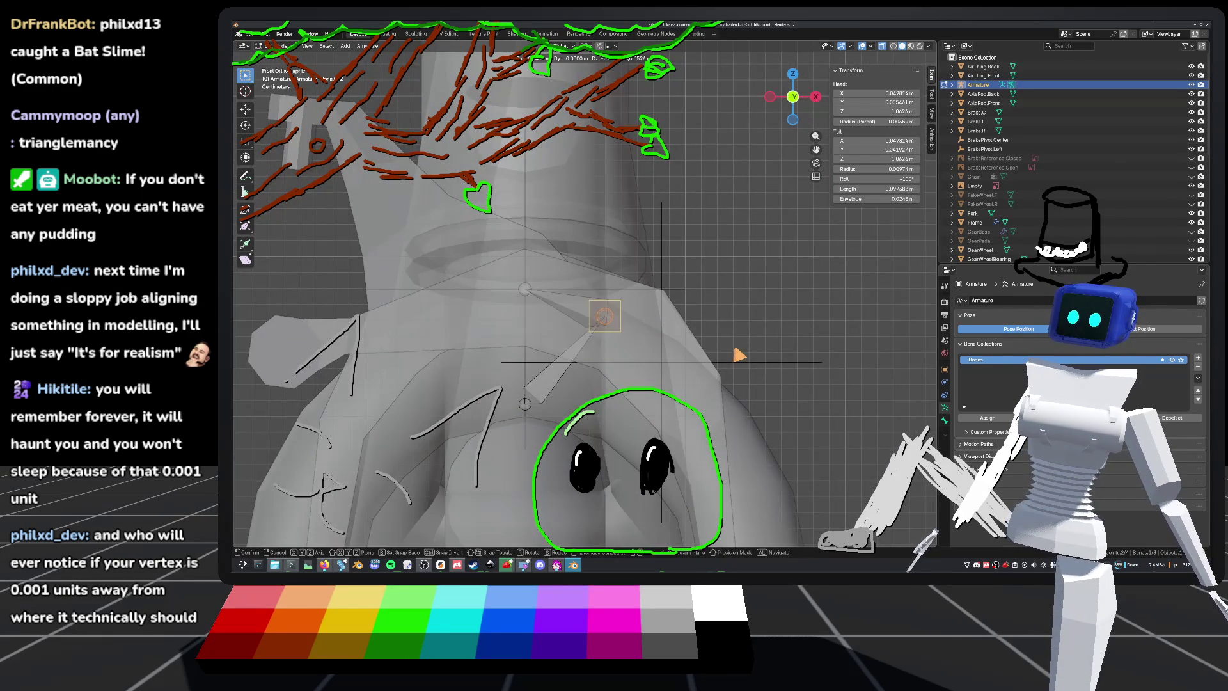
click(763, 357)
mouse_move(762, 356)
middle_down()
mouse_move(625, 356)
mouse_move(594, 388)
mouse_move(677, 282)
mouse_move(646, 343)
middle_up()
key(ctrl+z)
Step: Split the new bone from its parent and move it onto the pivot circle in front view
right_click(532, 289)
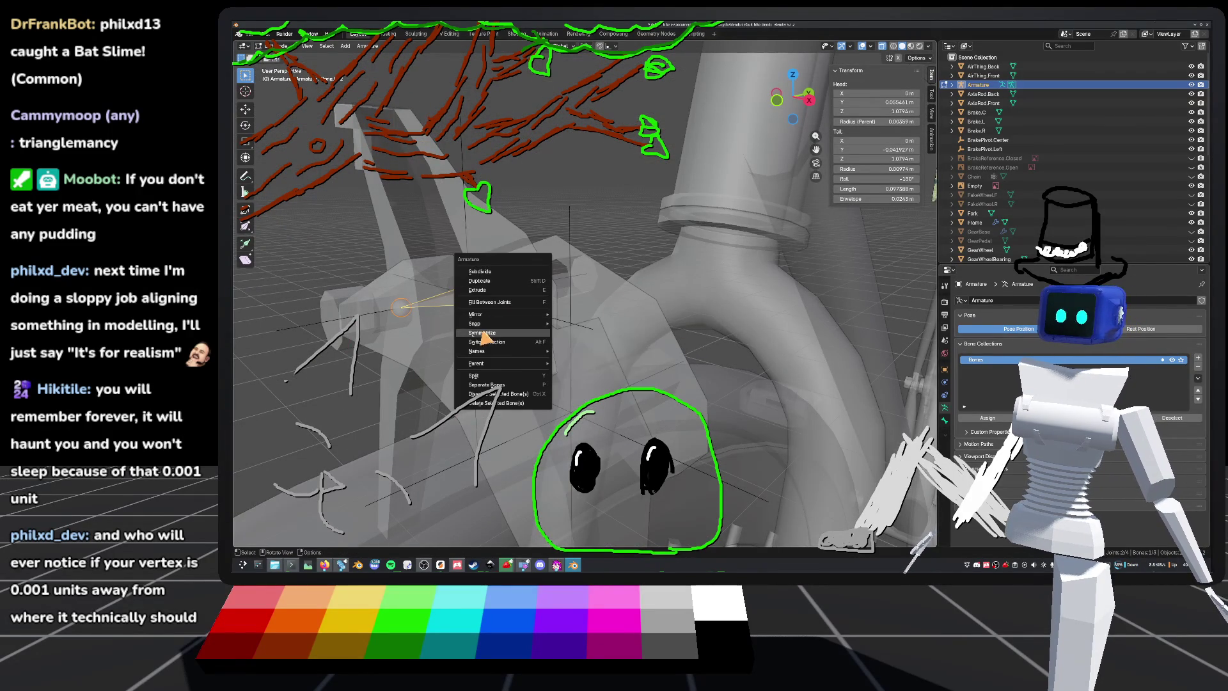
click(491, 379)
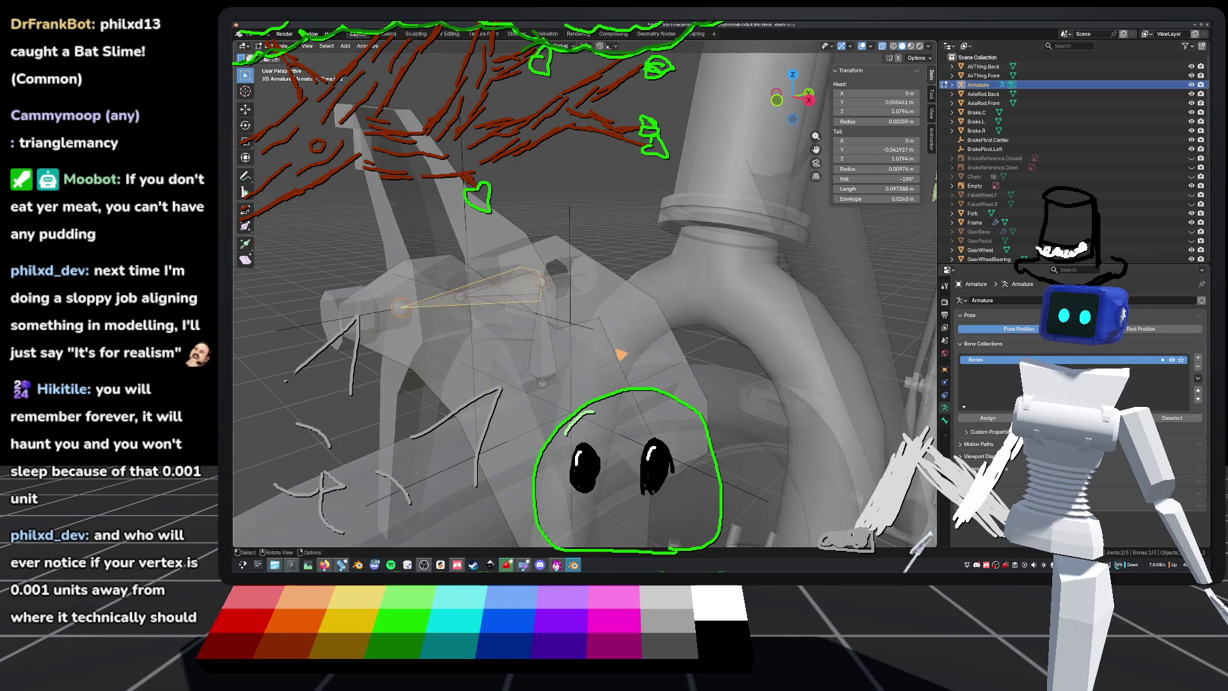
key(KP_1)
key(KP_5)
key(g)
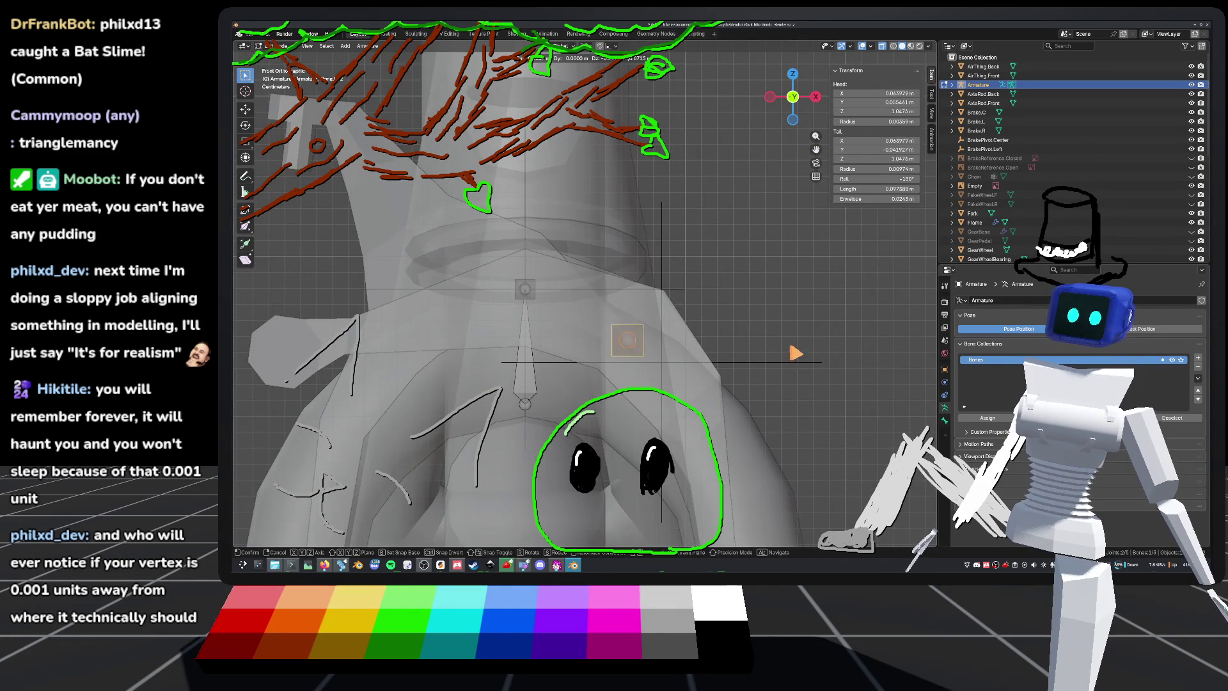
click(828, 376)
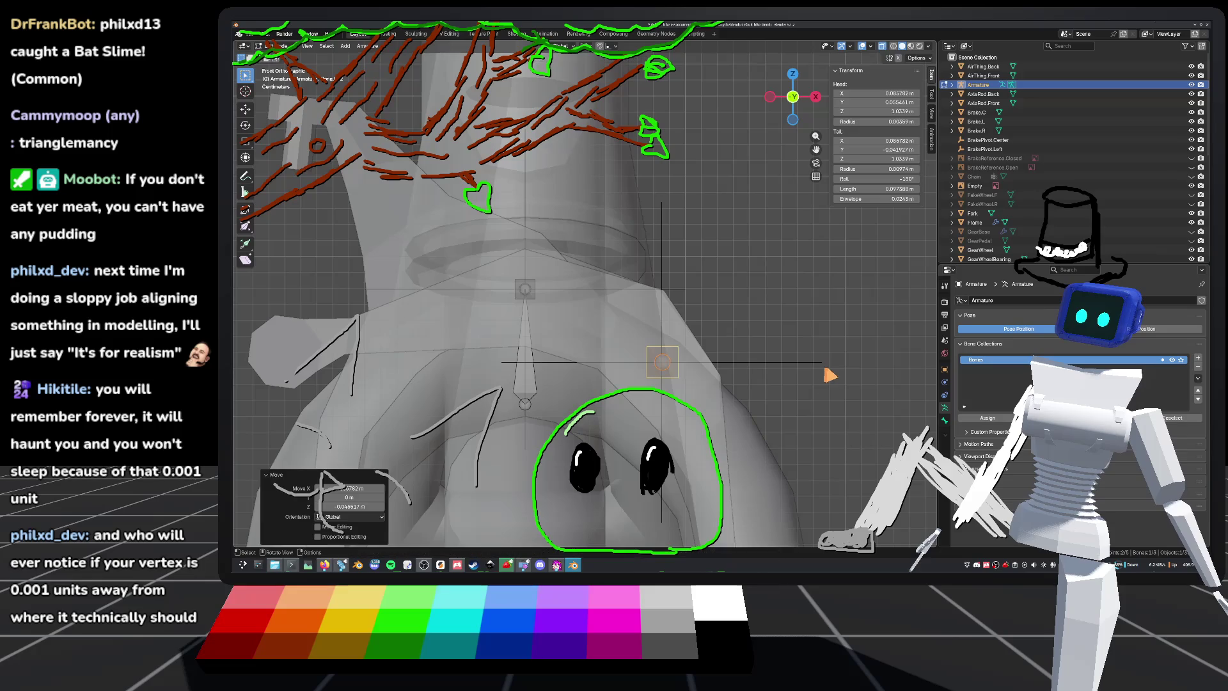
scroll(735, 351, up, 6)
scroll(692, 330, up, 3)
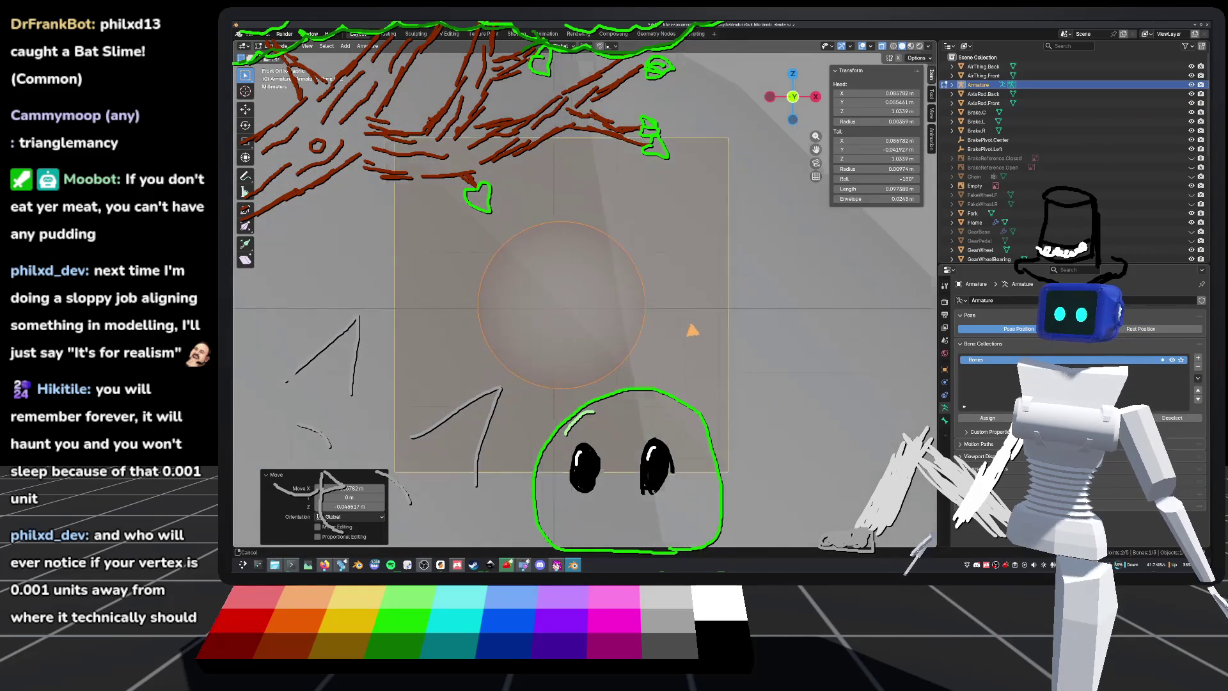
key(g)
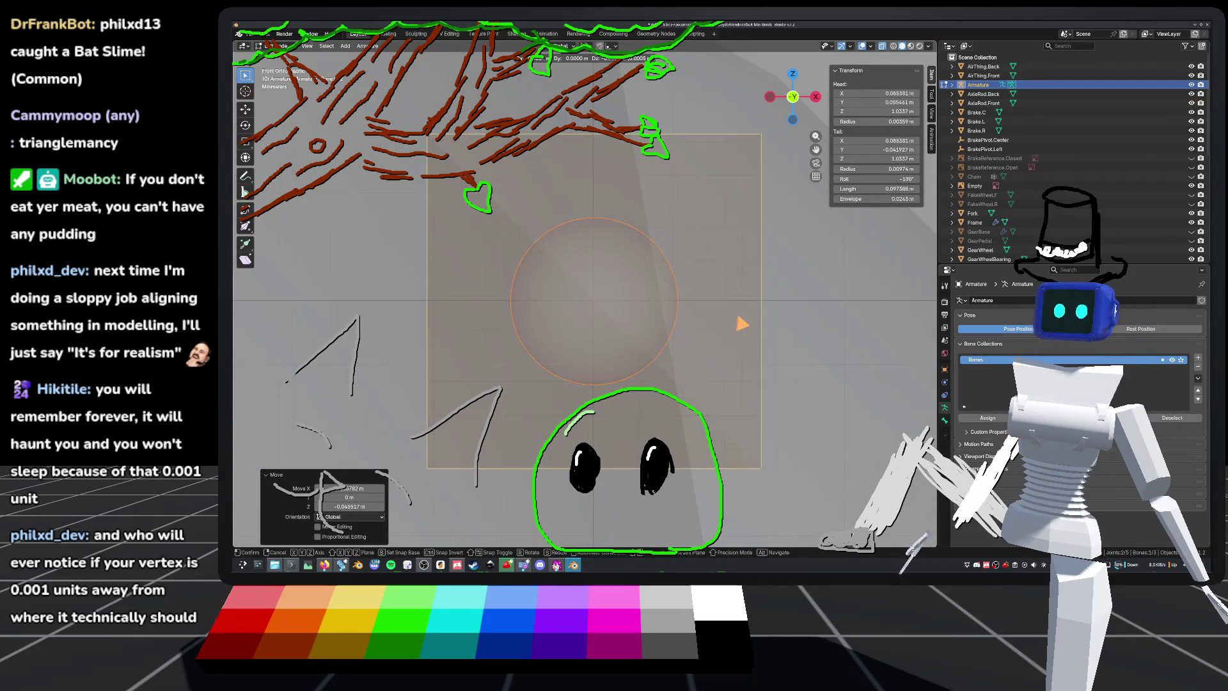
click(755, 324)
Step: Toggle X-ray to check alignment, then select the other caliper bone
click(895, 49)
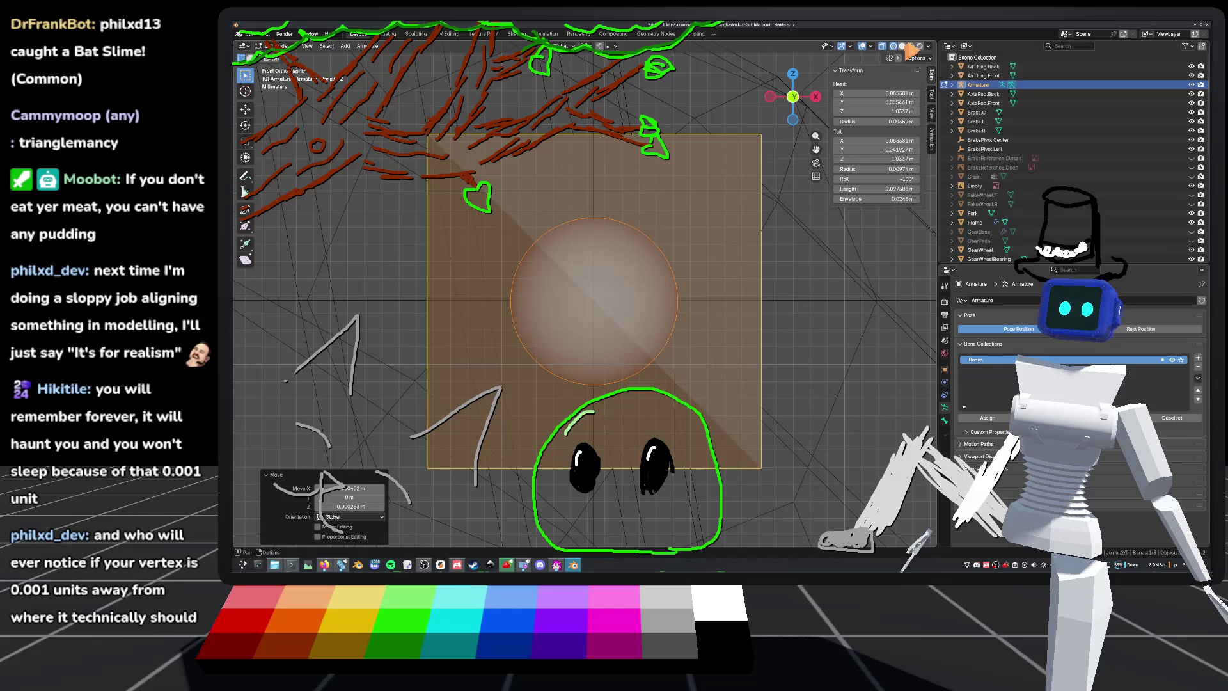
click(901, 46)
scroll(686, 271, down, 3)
mouse_move(686, 272)
middle_down()
mouse_move(584, 279)
mouse_move(614, 306)
mouse_move(721, 261)
mouse_move(579, 275)
mouse_move(633, 294)
mouse_move(651, 314)
mouse_move(642, 329)
middle_up()
click(650, 320)
click(642, 331)
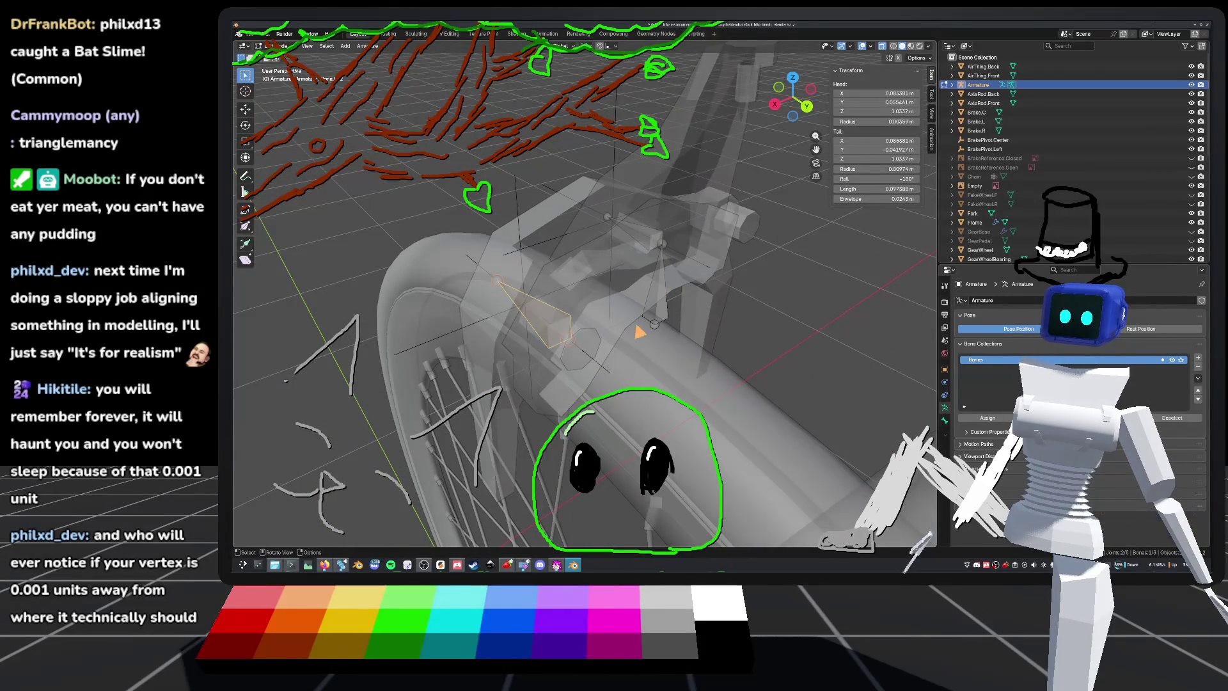
Step: Parent one brake bone to the other with Keep Offset and save default_bike.blend
shift+click(659, 289)
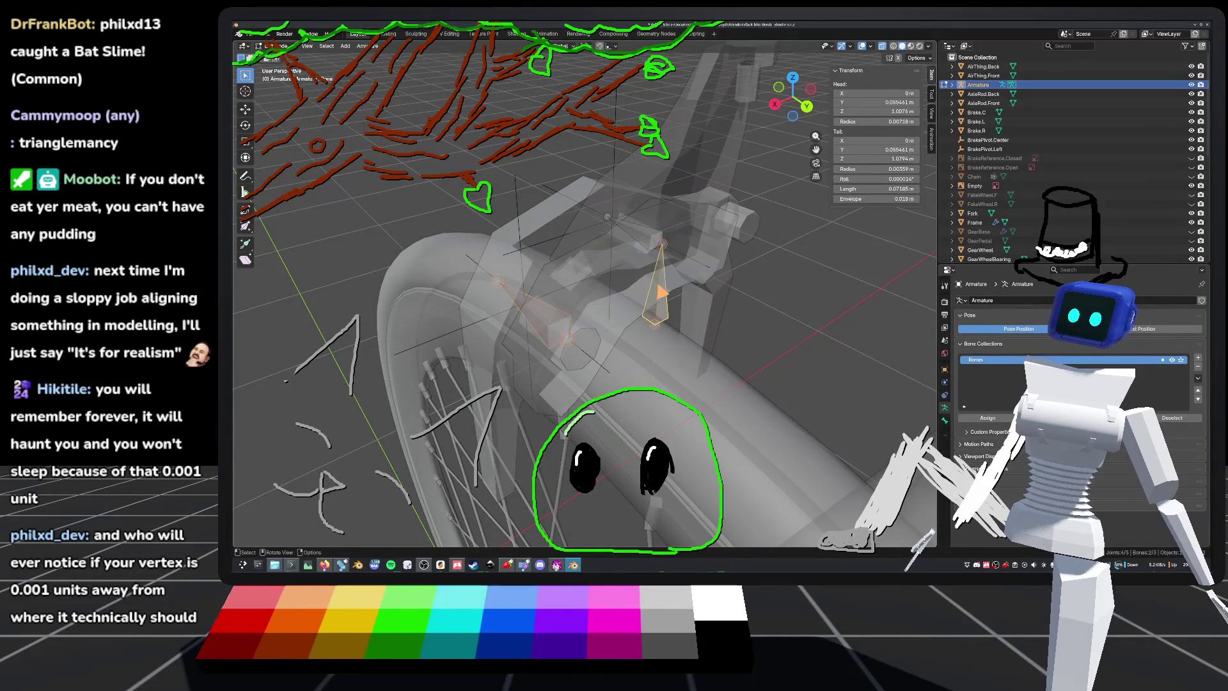
right_click(661, 274)
mouse_move(665, 276)
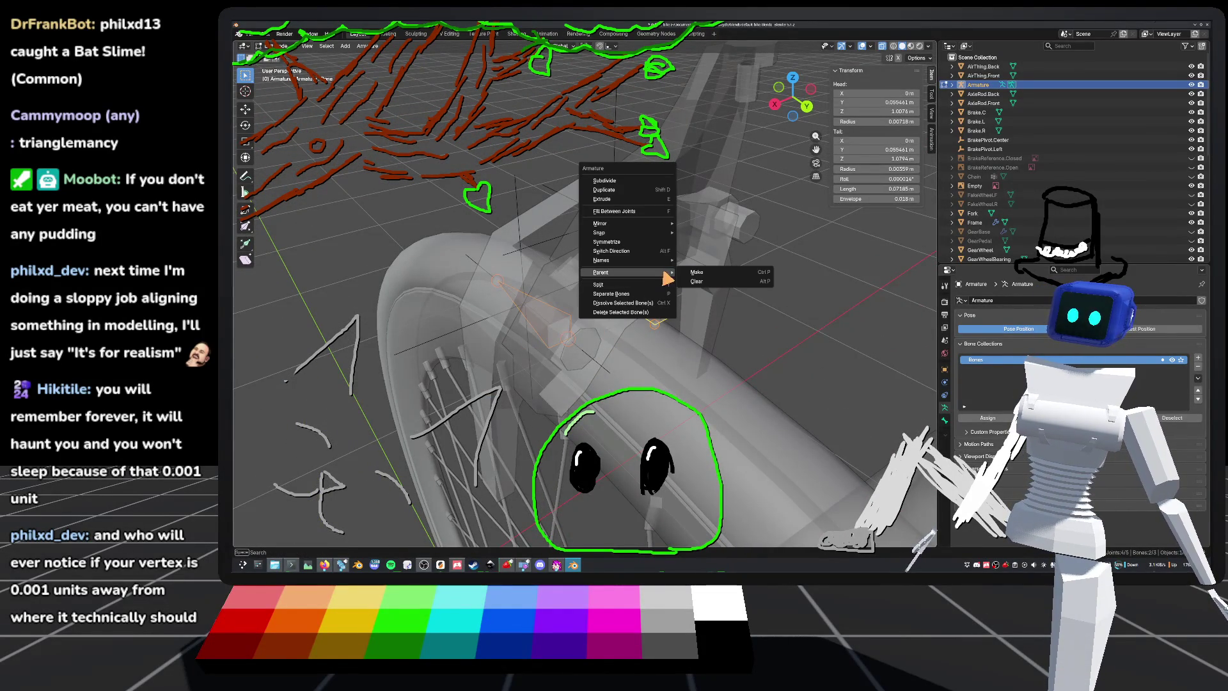
click(710, 274)
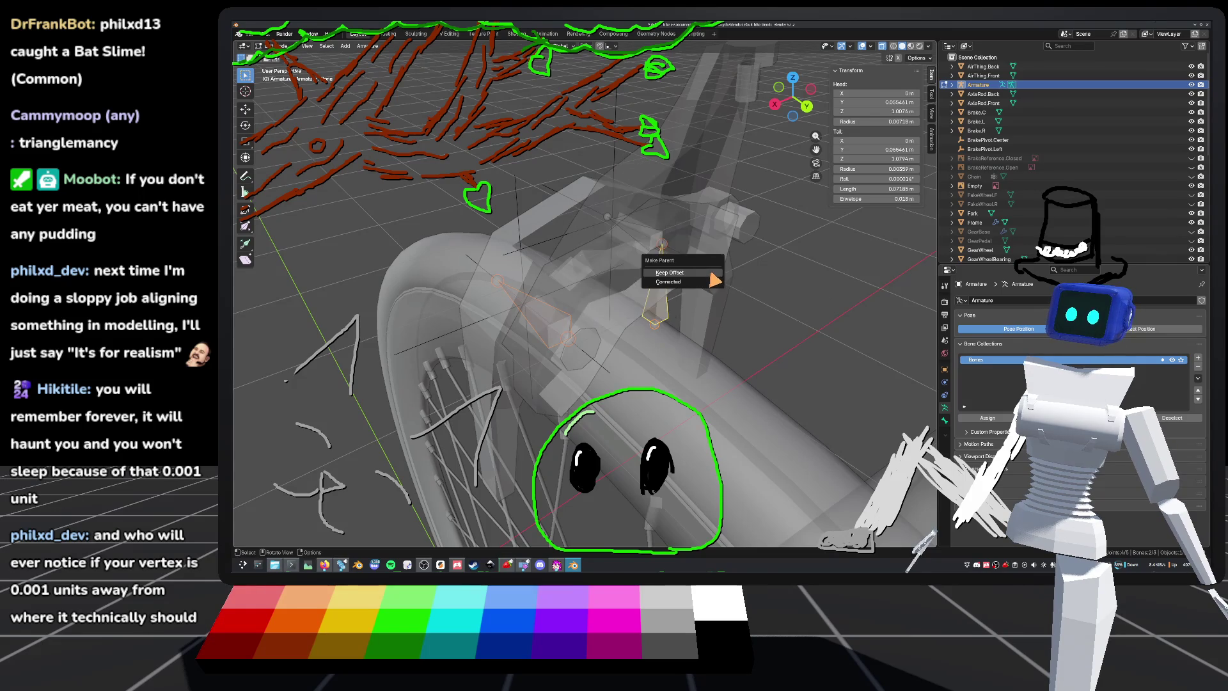
click(707, 282)
middle_drag(706, 280, 705, 265)
key(ctrl+s)
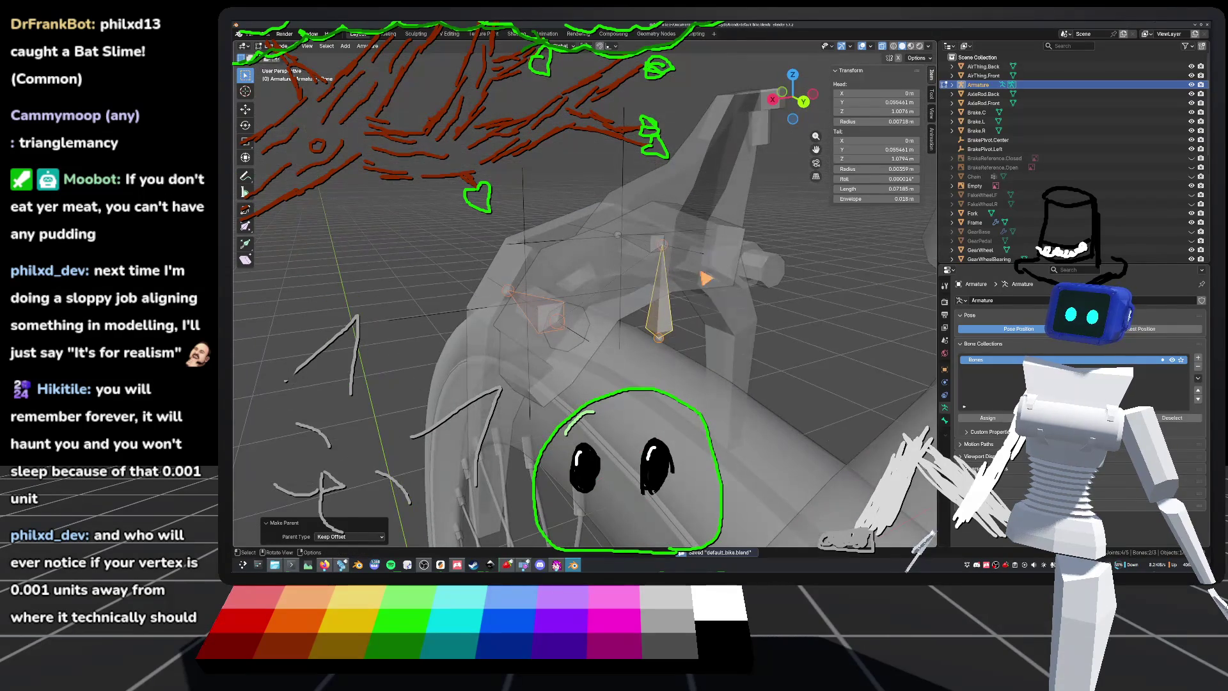
Step: Check the bones in Object and Pose mode, then return to Edit mode in top view
key(Tab)
key(ctrl+Tab)
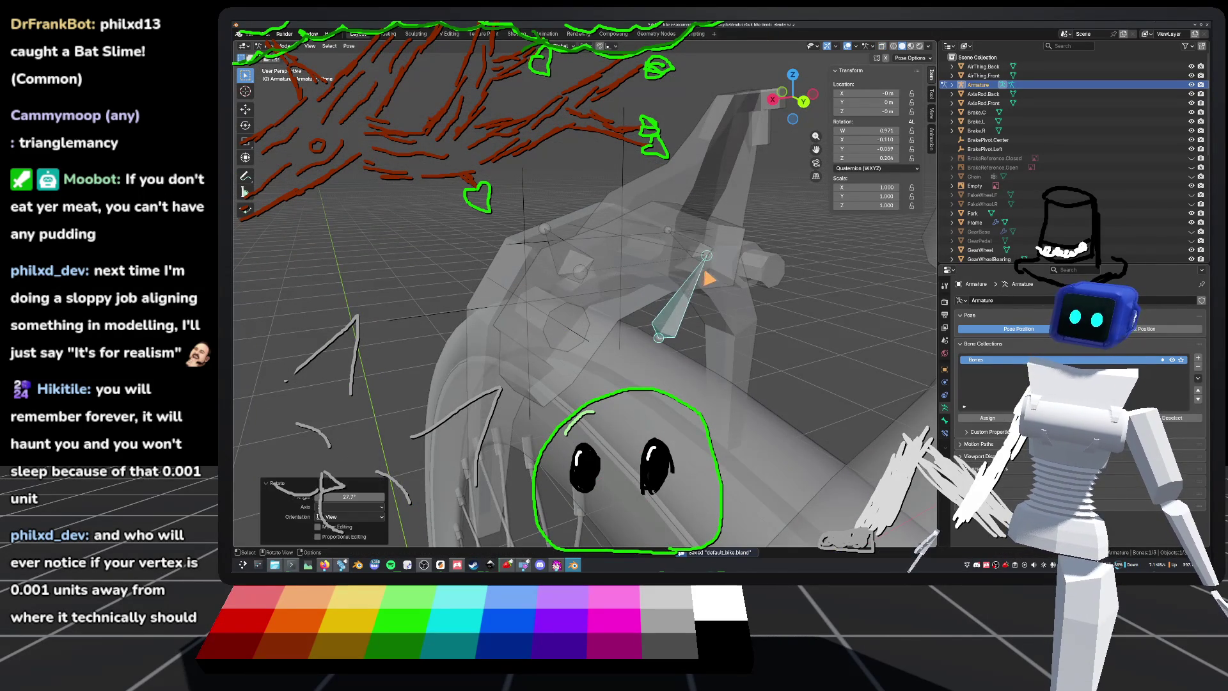
middle_drag(718, 277, 796, 290)
key(ctrl+s)
key(Tab)
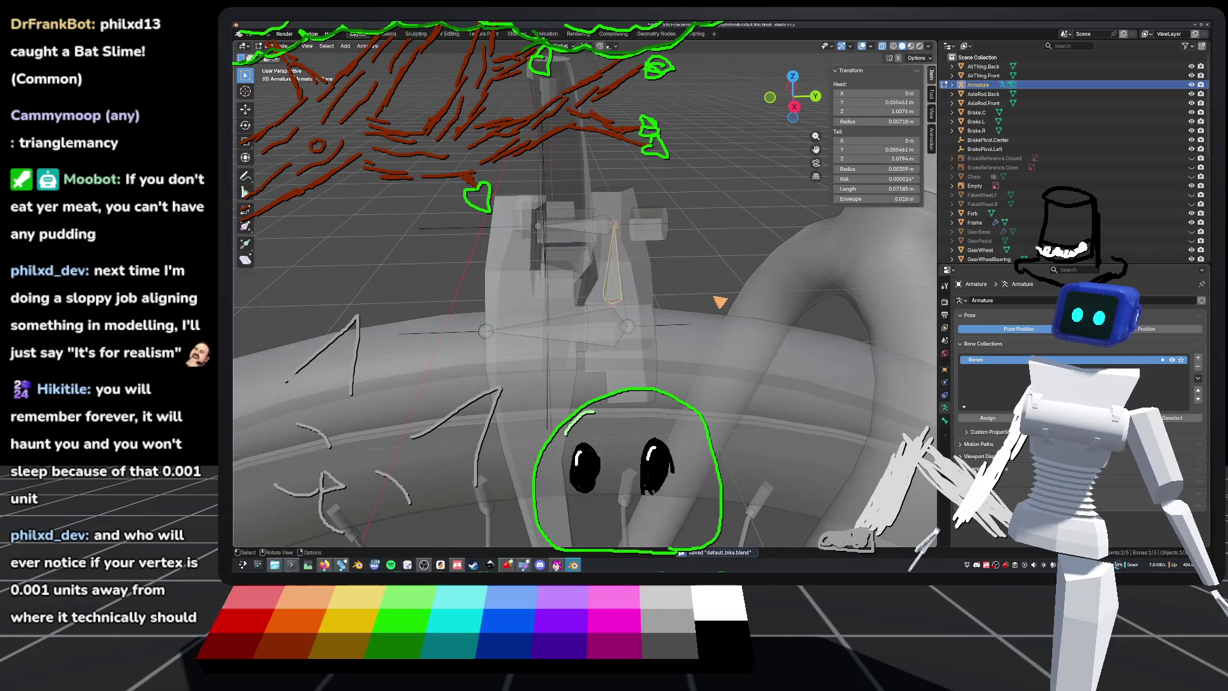
mouse_move(654, 334)
middle_down()
mouse_move(761, 300)
mouse_move(740, 334)
mouse_move(743, 300)
mouse_move(668, 367)
mouse_move(657, 266)
mouse_move(666, 304)
mouse_move(705, 320)
middle_up()
click(799, 89)
Step: Shift the sideways brake bone 0.0112 m along X, then nudge it slightly, to about 0.083 m
key(g)
key(x)
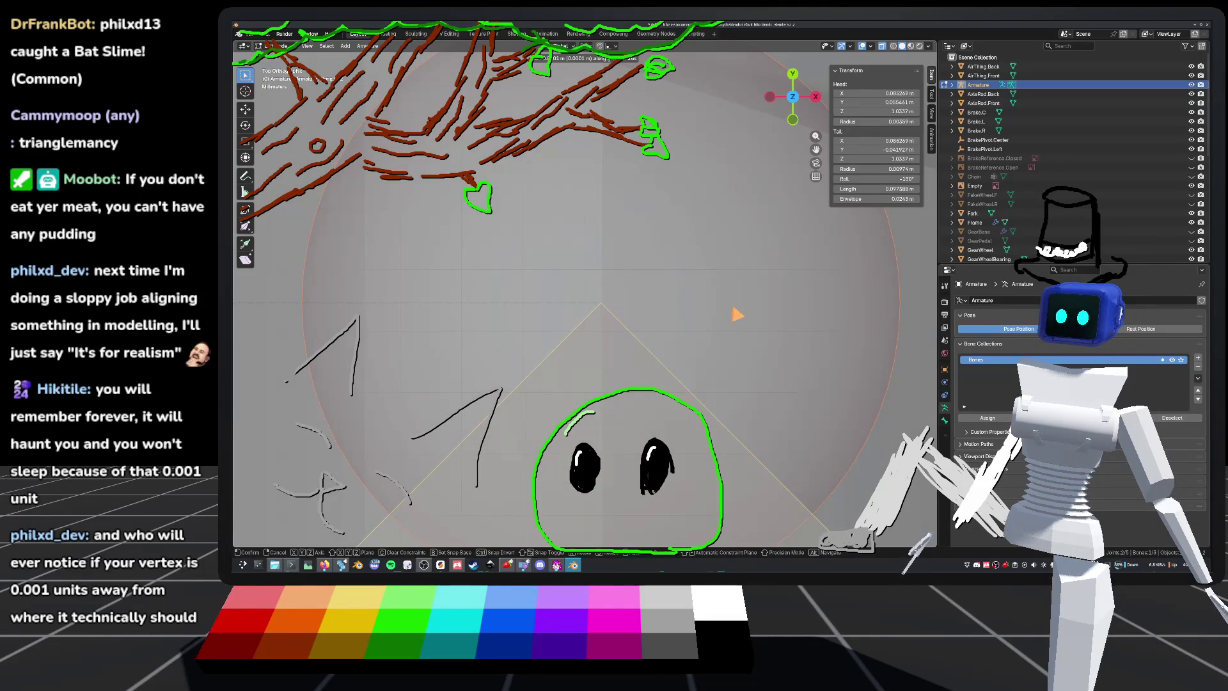
click(737, 314)
scroll(735, 312, down, 8)
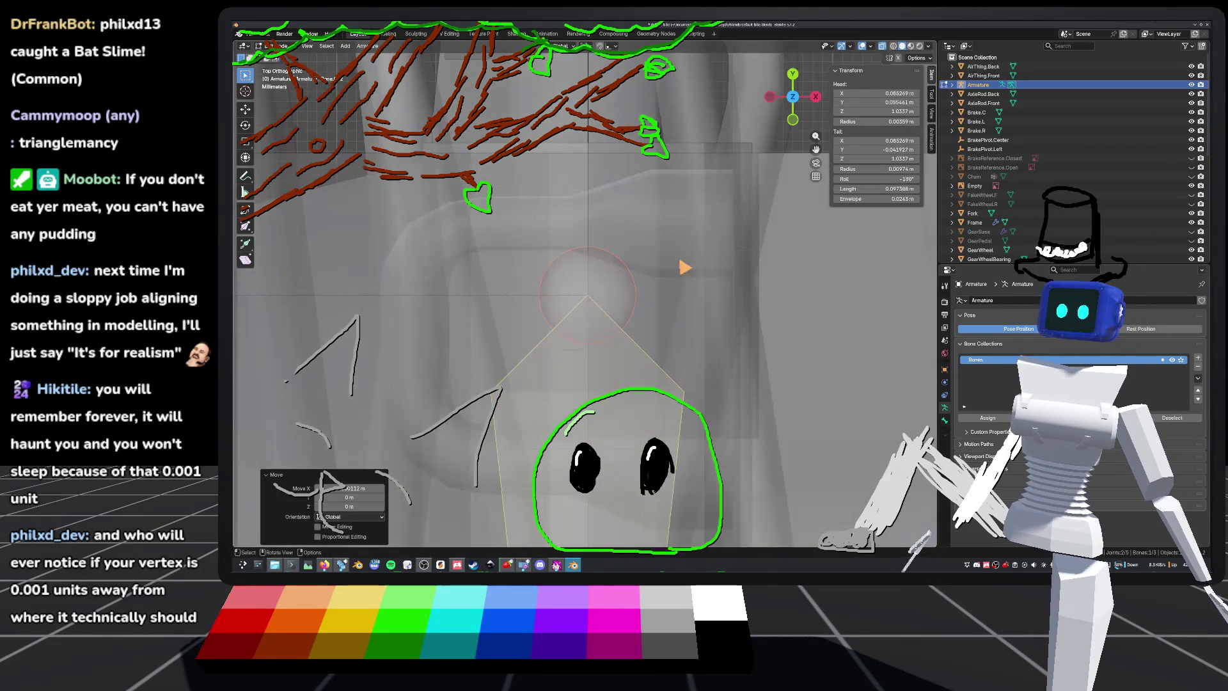
scroll(699, 278, up, 5)
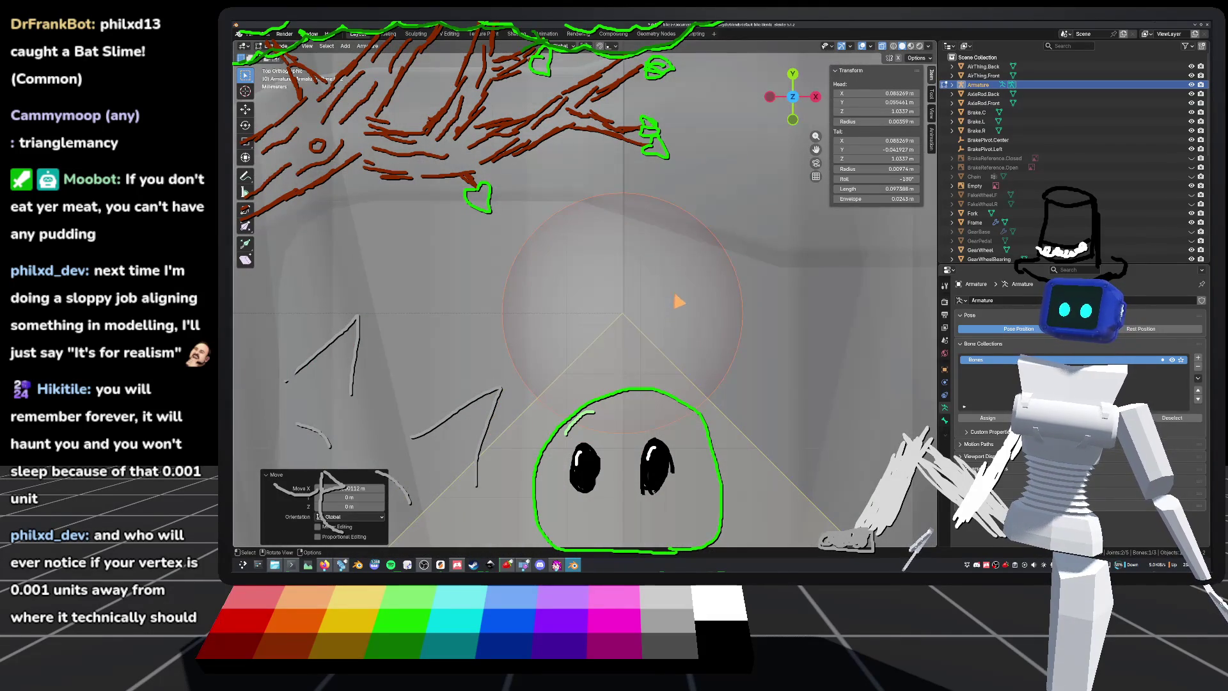
scroll(678, 300, up, 2)
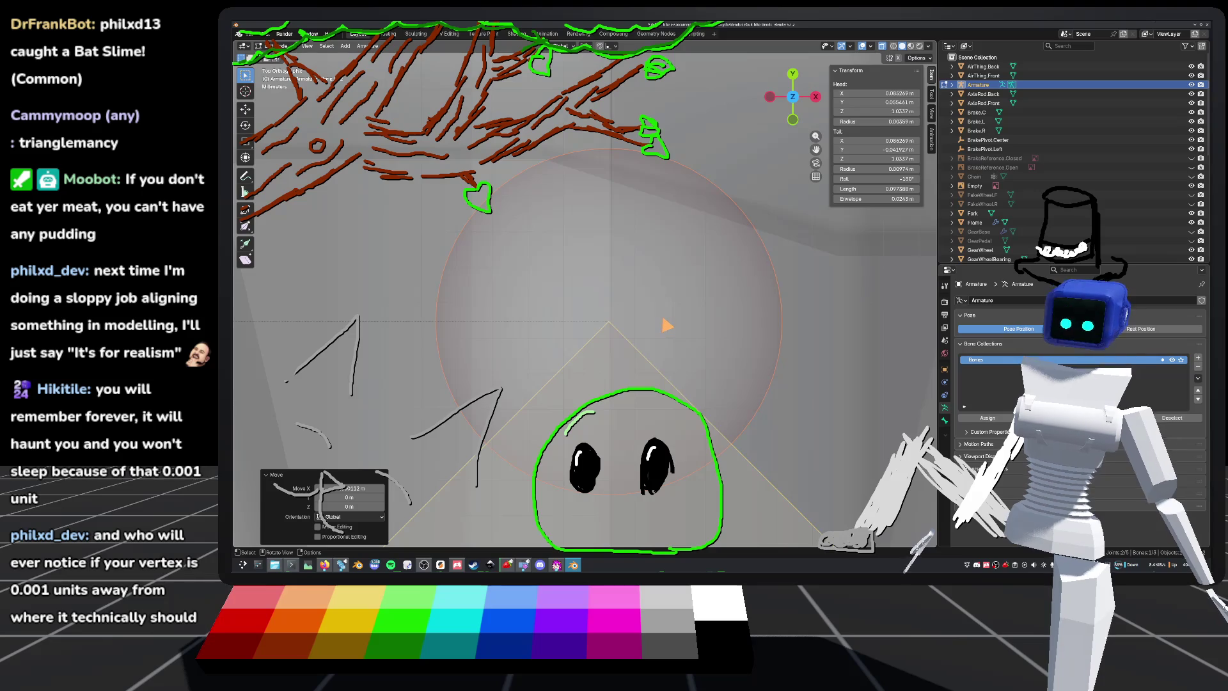
key(g)
key(x)
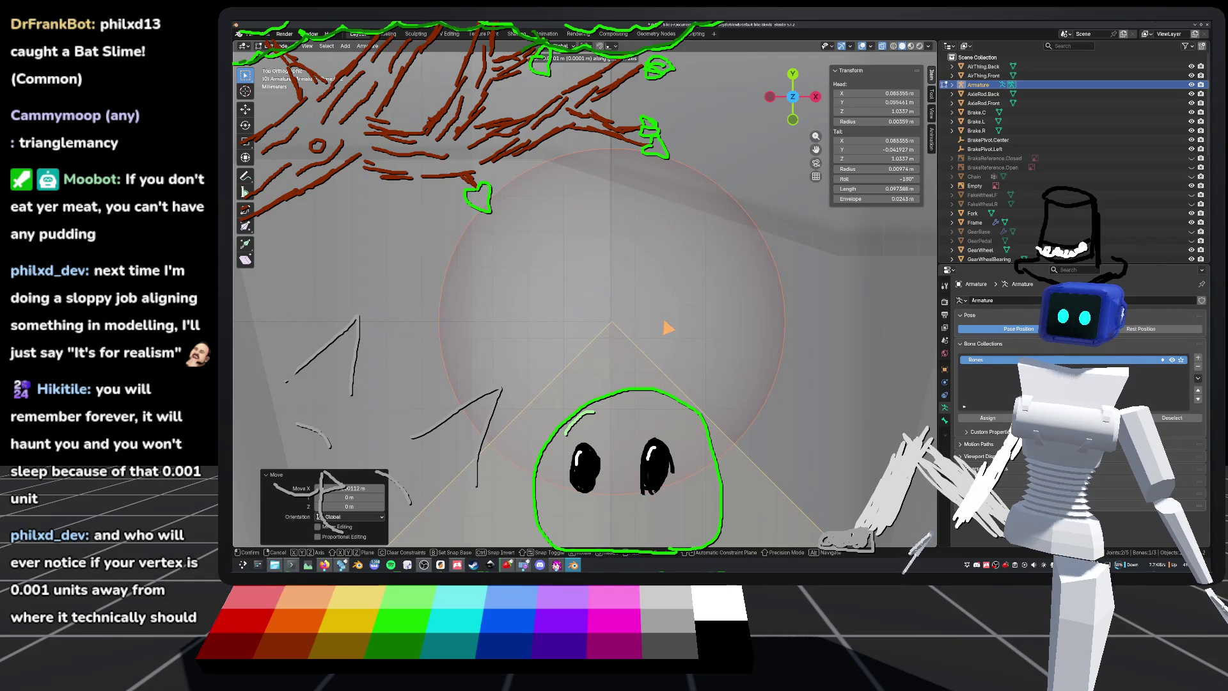
click(666, 328)
scroll(662, 327, down, 6)
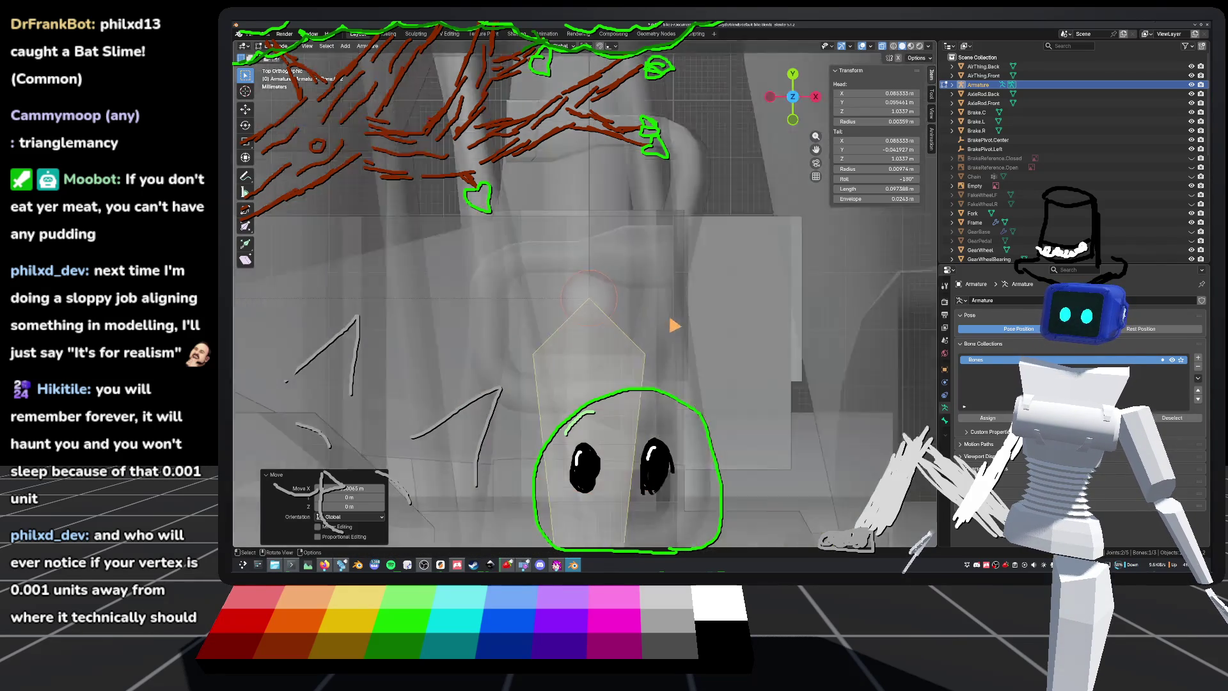
Step: Adjust the bone along Y in right side view and save the file
middle_drag(659, 327, 739, 109)
click(791, 105)
scroll(668, 339, up, 5)
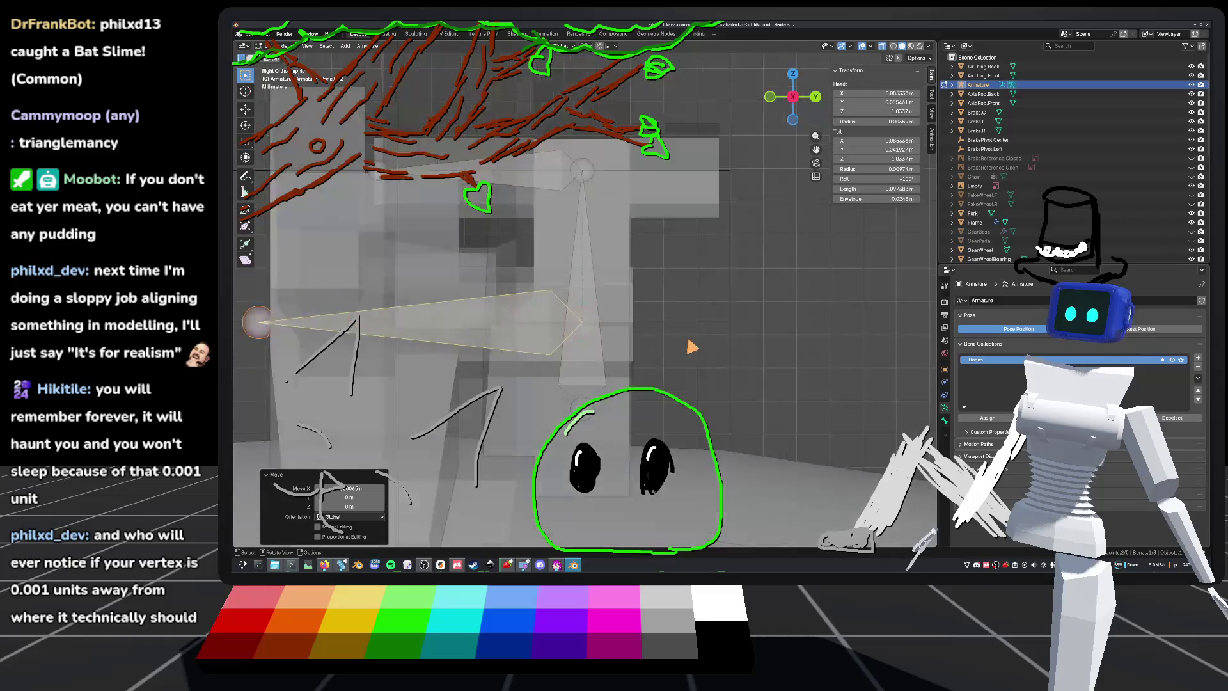
scroll(662, 318, up, 3)
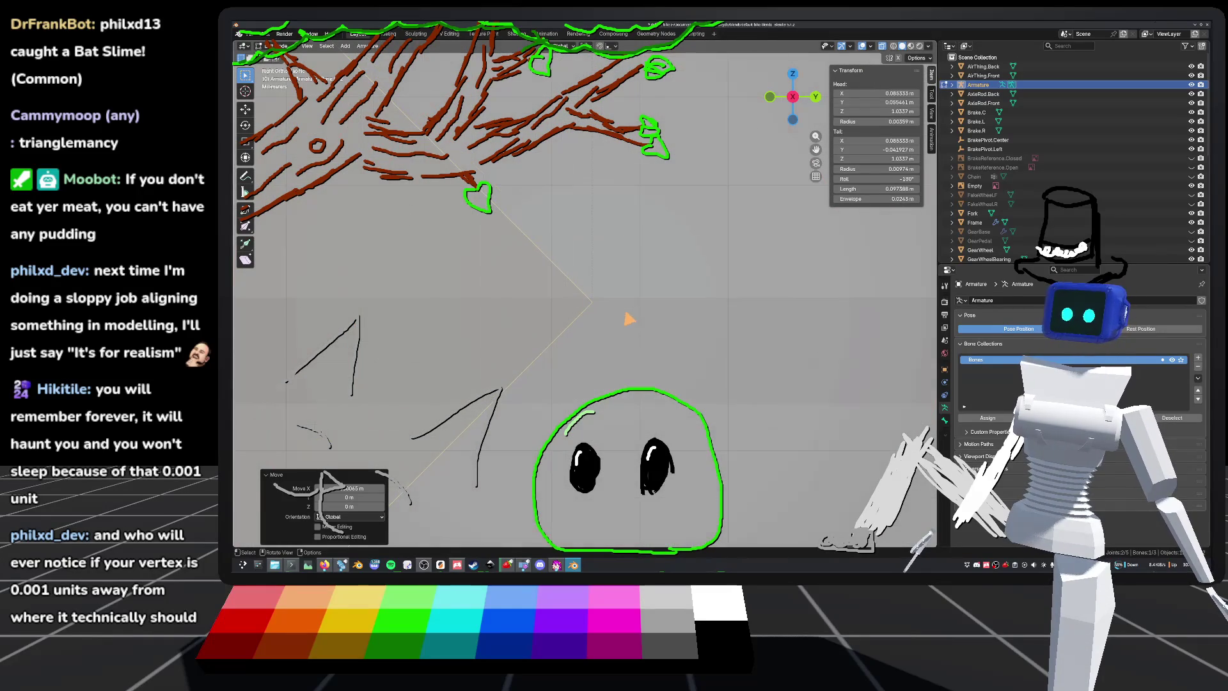
key(g)
key(y)
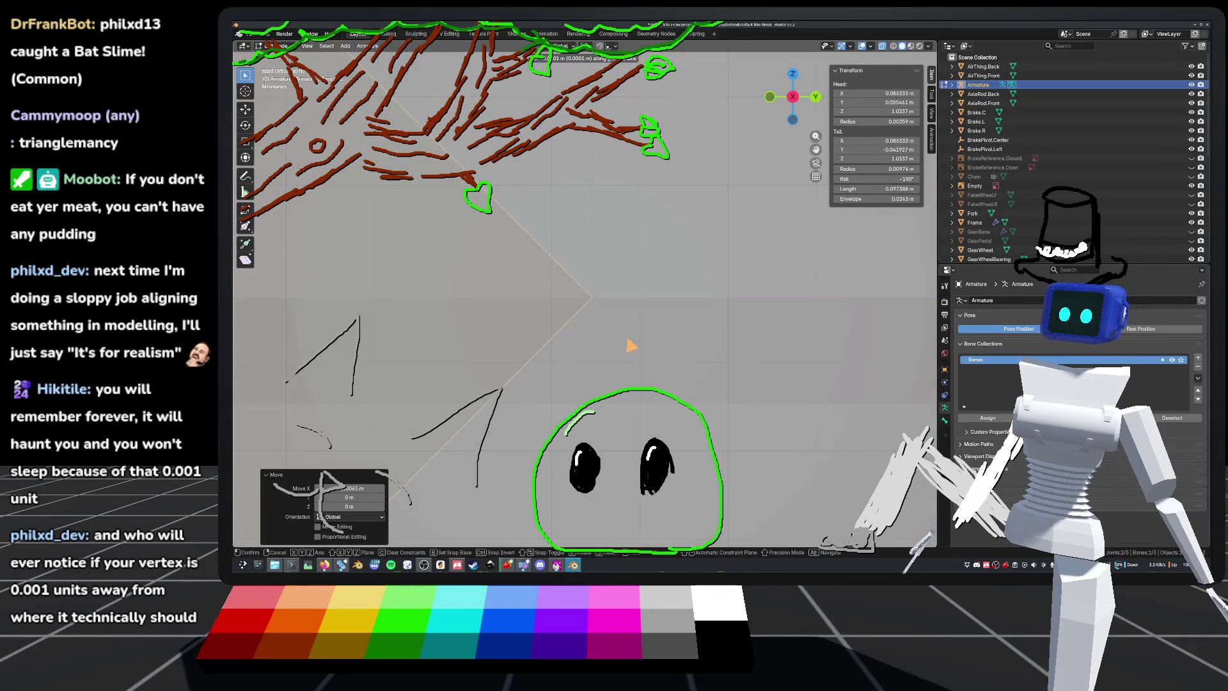
click(630, 345)
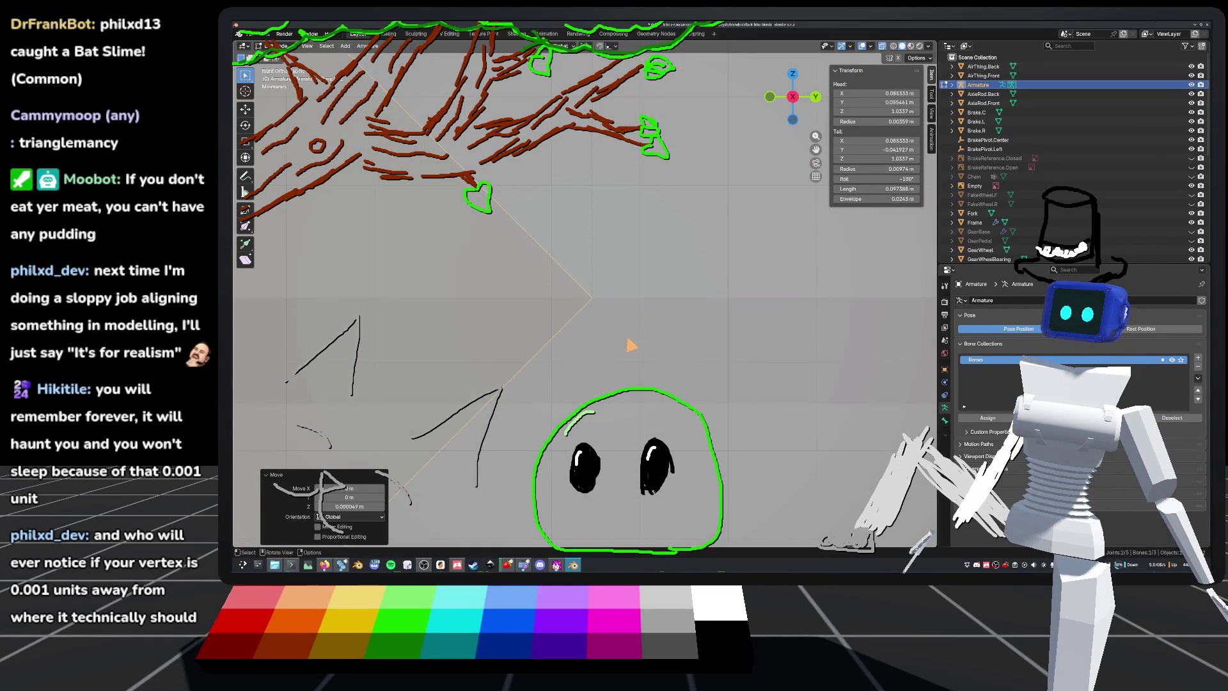
scroll(633, 346, down, 6)
key(ctrl+s)
Step: Test the bones in Pose mode, then set the armature to Object Mode
middle_drag(638, 343, 756, 303)
key(ctrl+Tab)
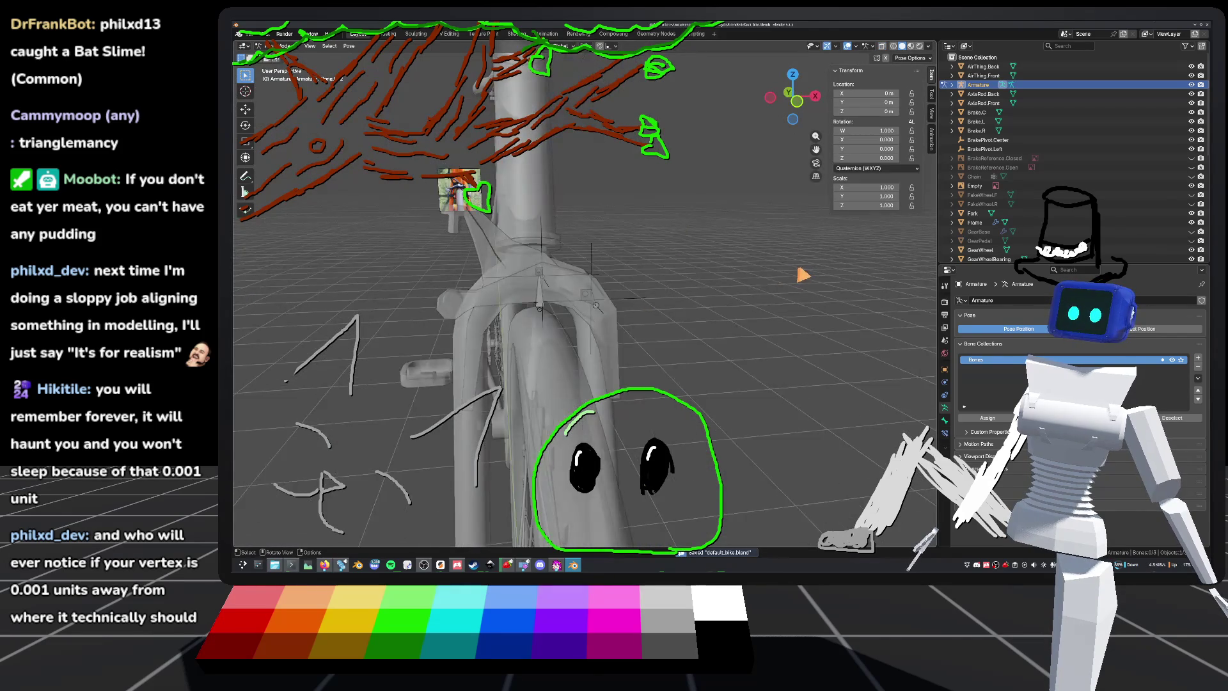
middle_drag(576, 320, 640, 301)
key(Tab)
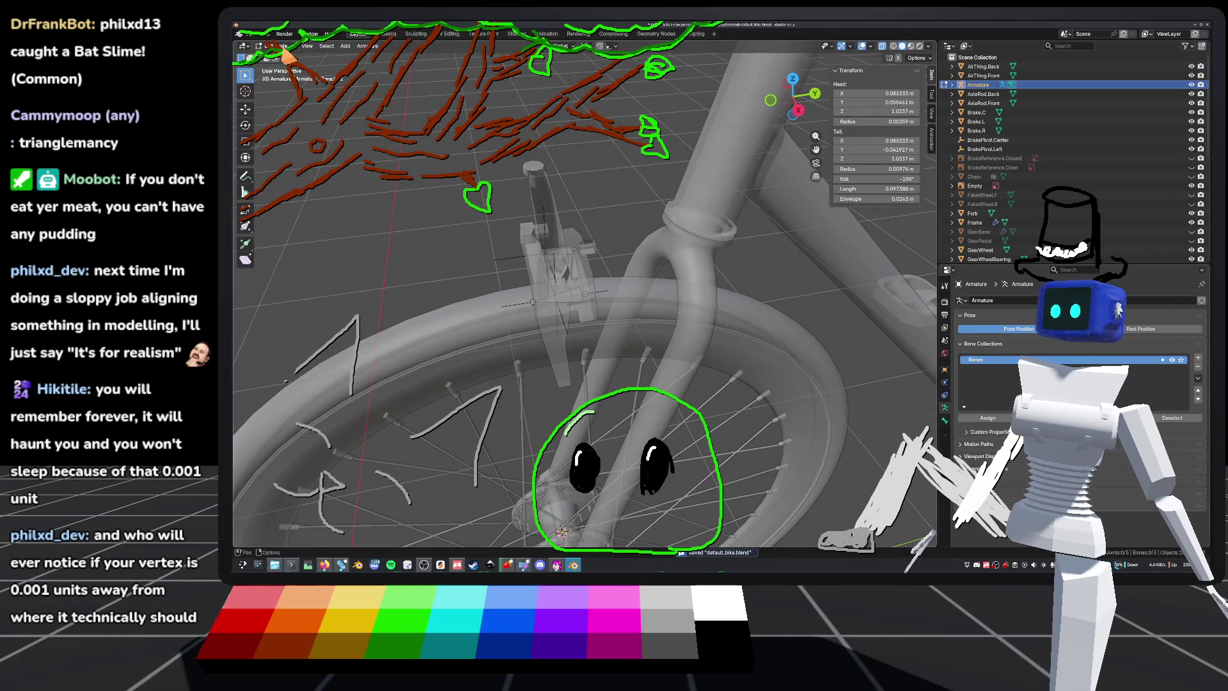
key(ctrl+Tab)
click(282, 46)
click(272, 56)
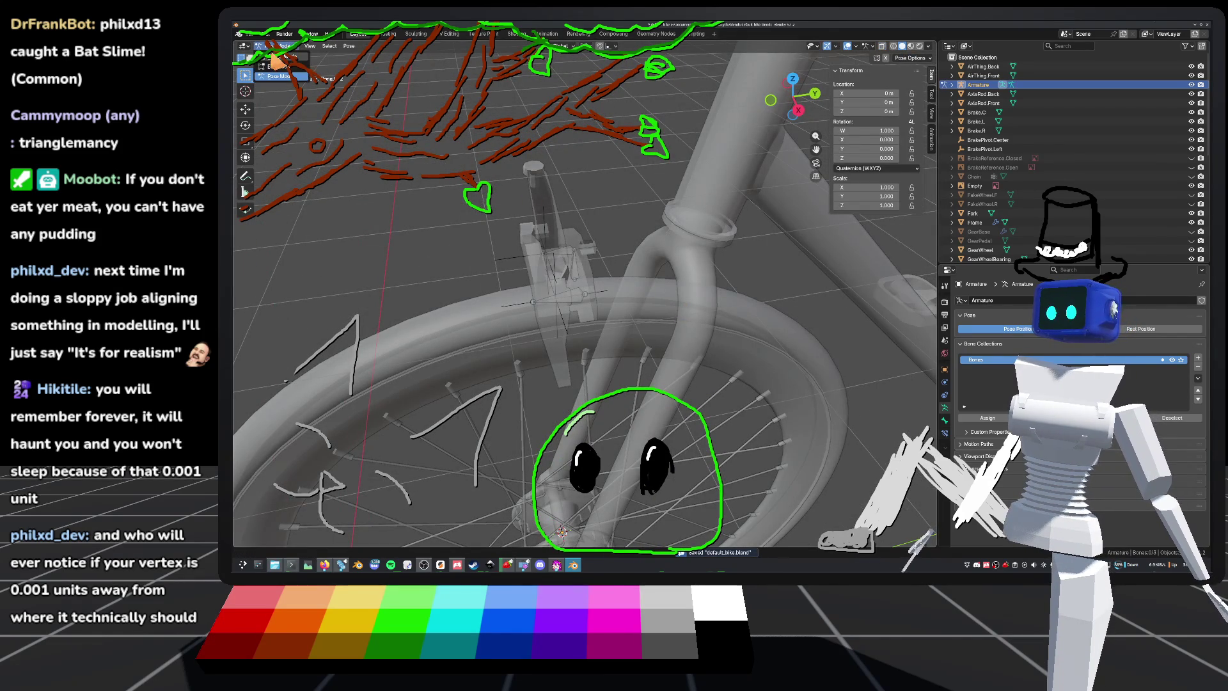
mouse_move(584, 211)
middle_down()
mouse_move(597, 247)
mouse_move(748, 250)
mouse_move(778, 273)
mouse_move(658, 230)
mouse_move(597, 255)
mouse_move(777, 234)
mouse_move(633, 211)
mouse_move(740, 205)
mouse_move(653, 252)
mouse_move(630, 285)
middle_up()
Step: Save, then select Brake.C with the armature as the active object
key(ctrl+s)
click(630, 285)
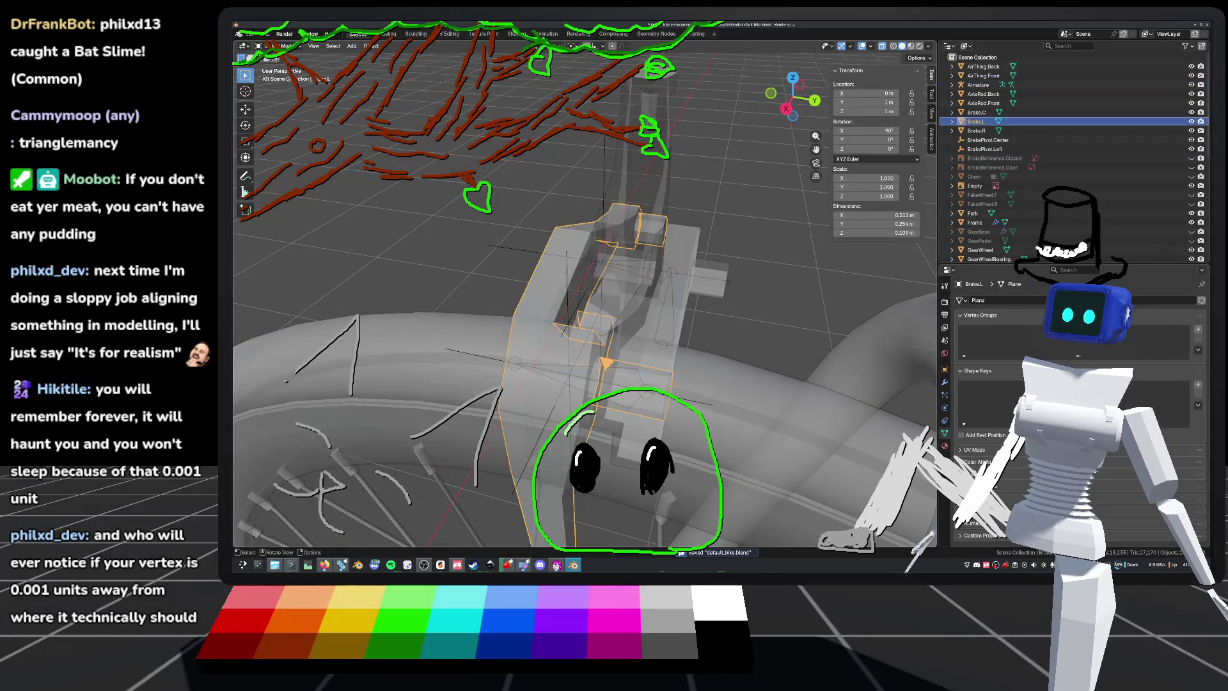
scroll(628, 286, up, 2)
shift+click(629, 285)
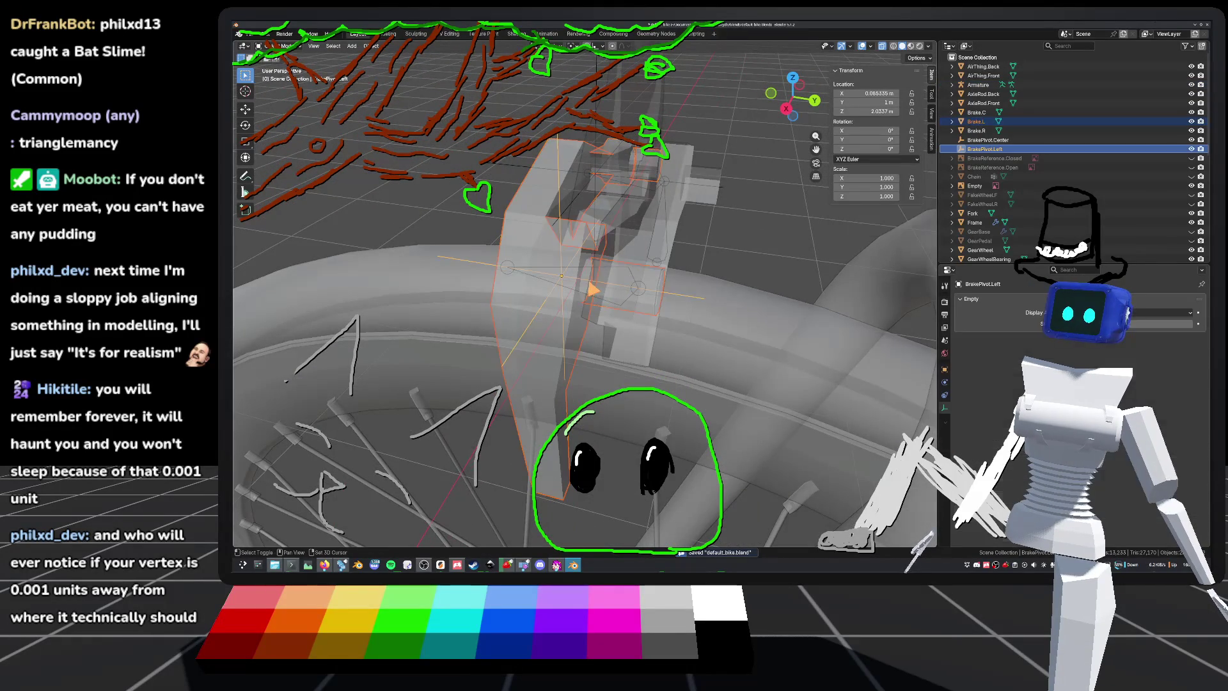
click(629, 285)
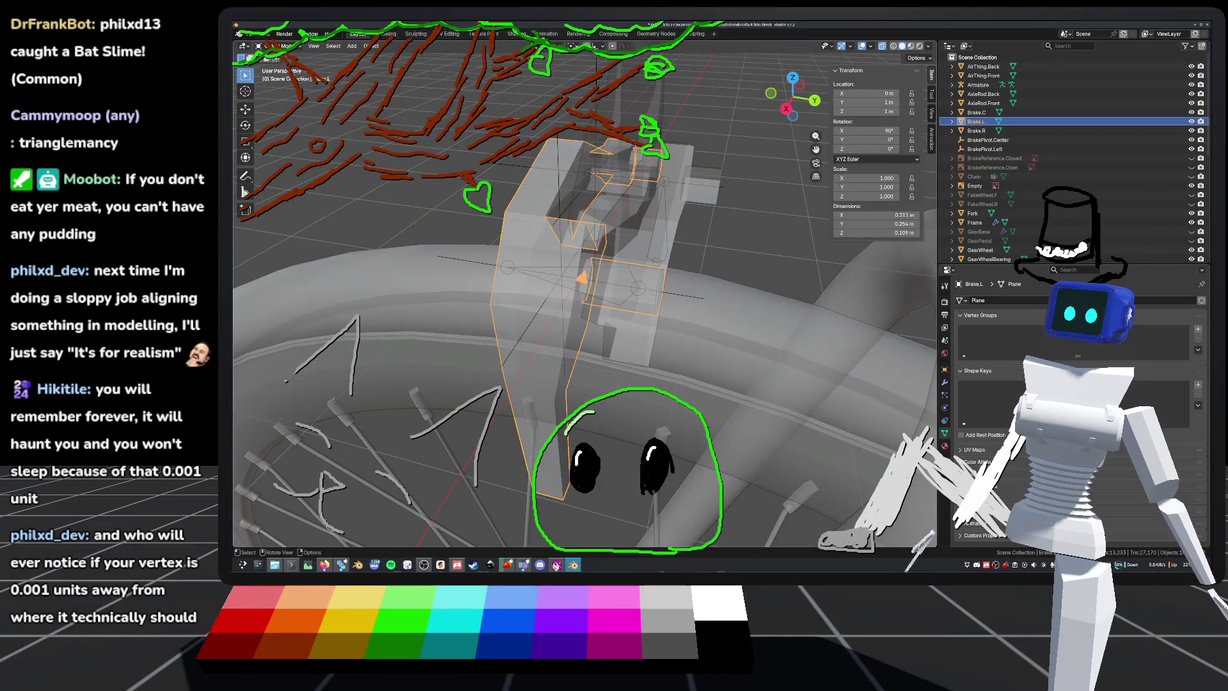
shift+click(612, 275)
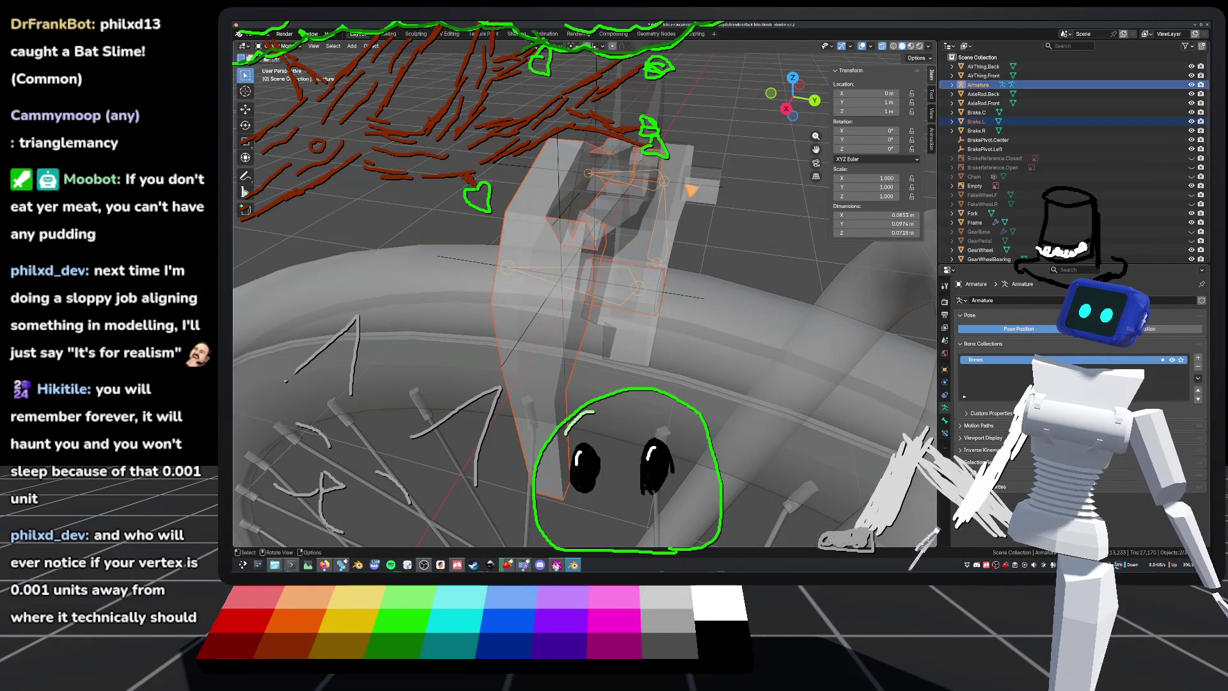
click(665, 192)
middle_drag(665, 192, 627, 224)
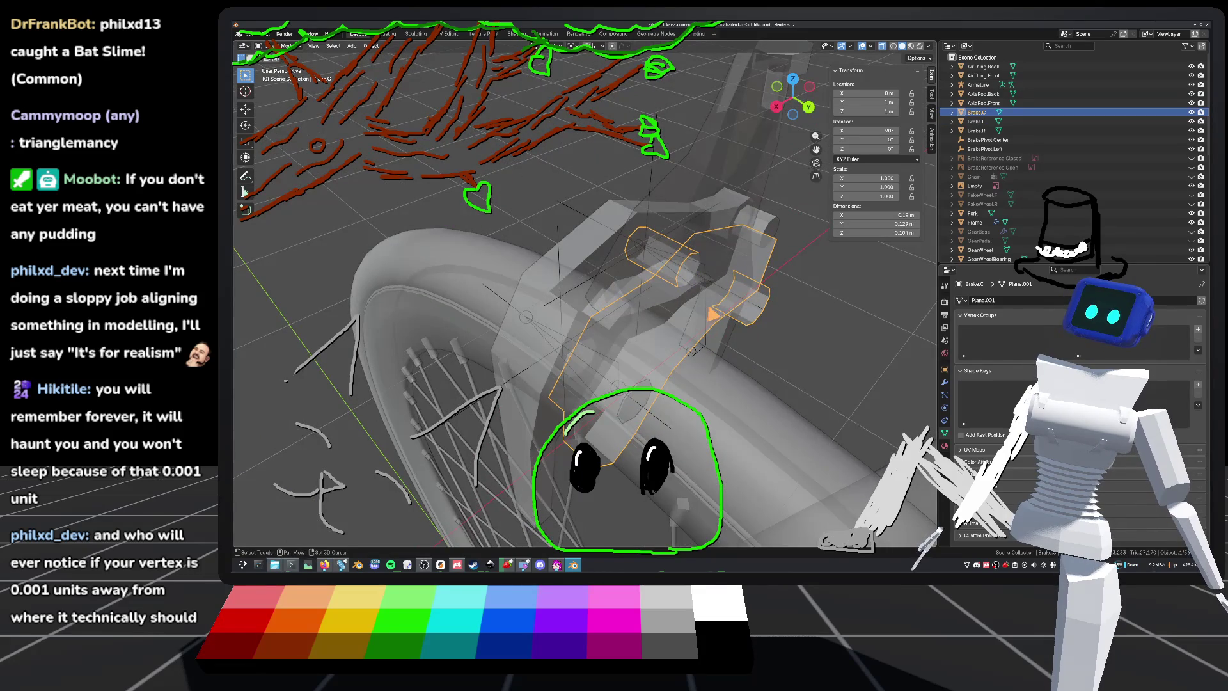
shift+click(672, 261)
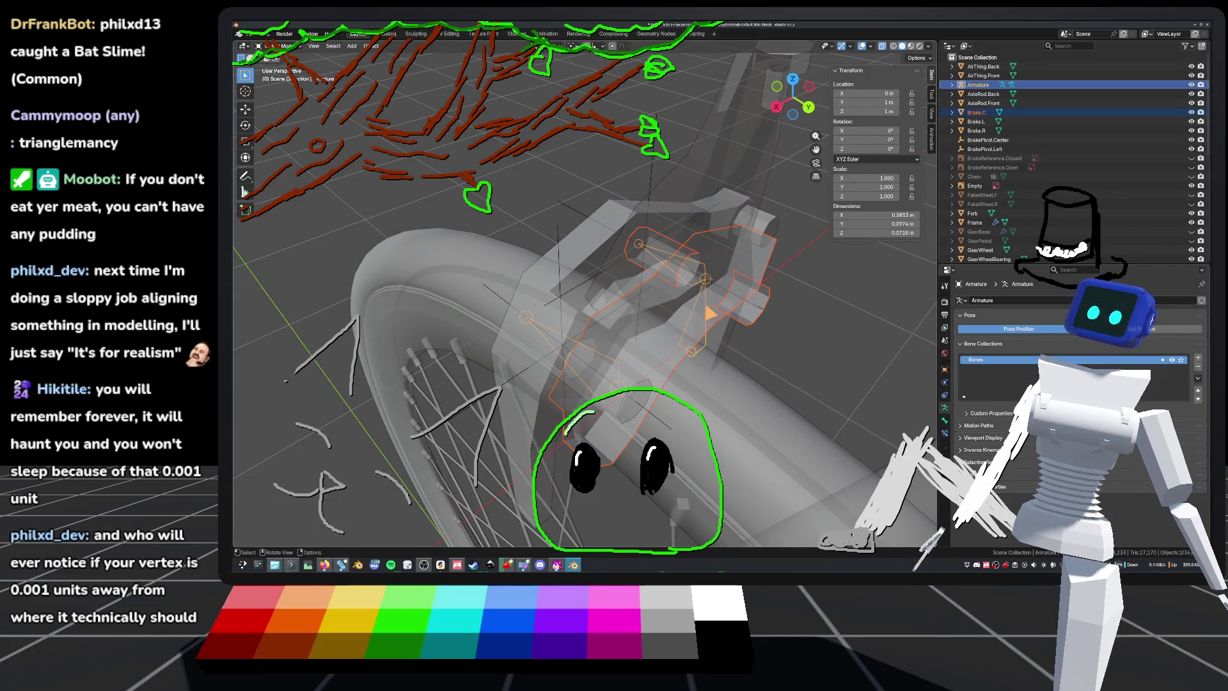
Step: In Pose mode, replace an undone Object parent with Ctrl+P > Bone parenting of Brake.C
key(Tab)
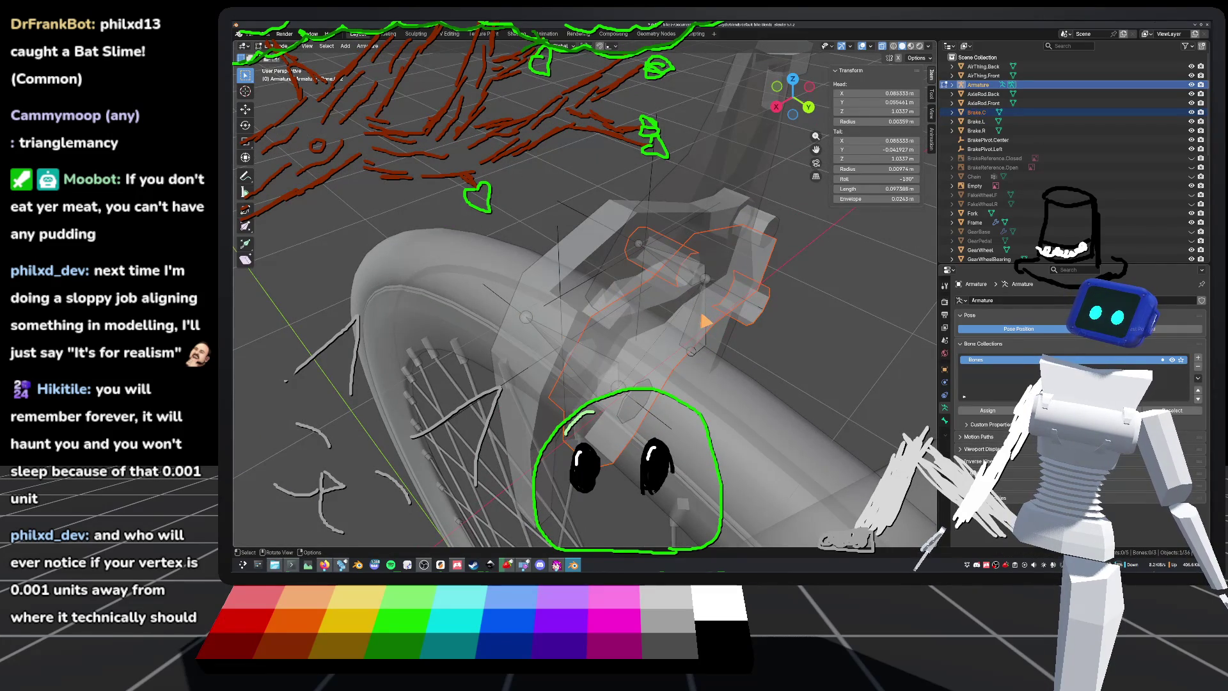
key(ctrl+Tab)
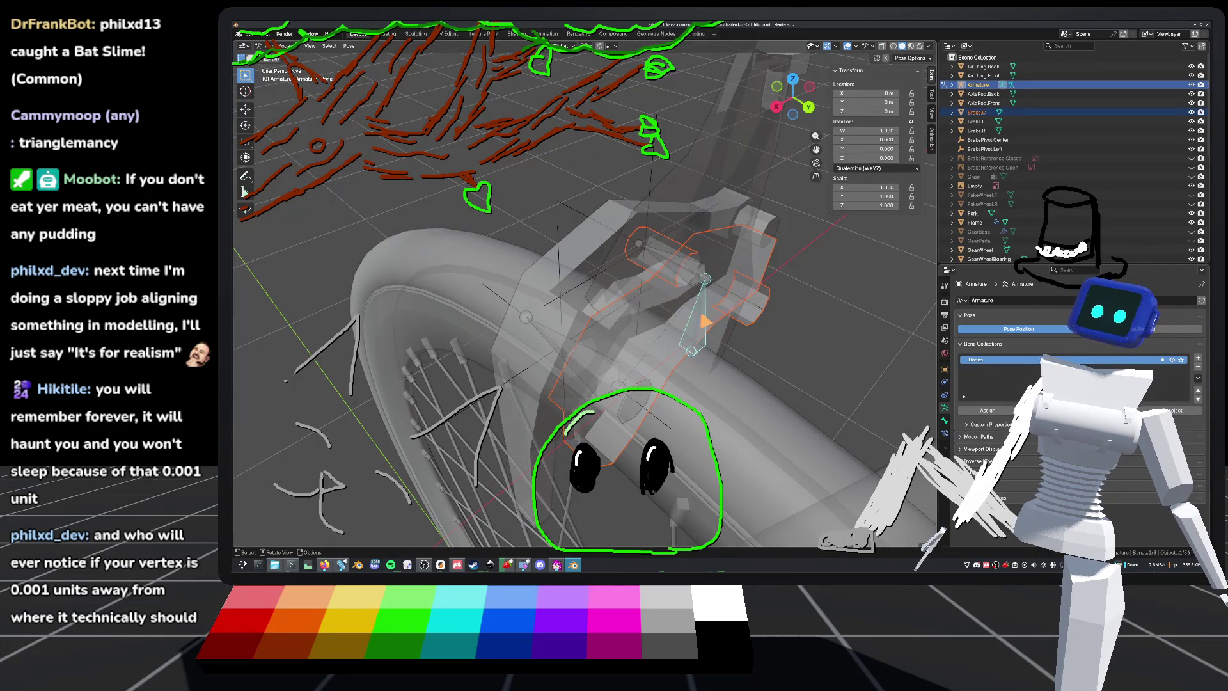
right_click(706, 321)
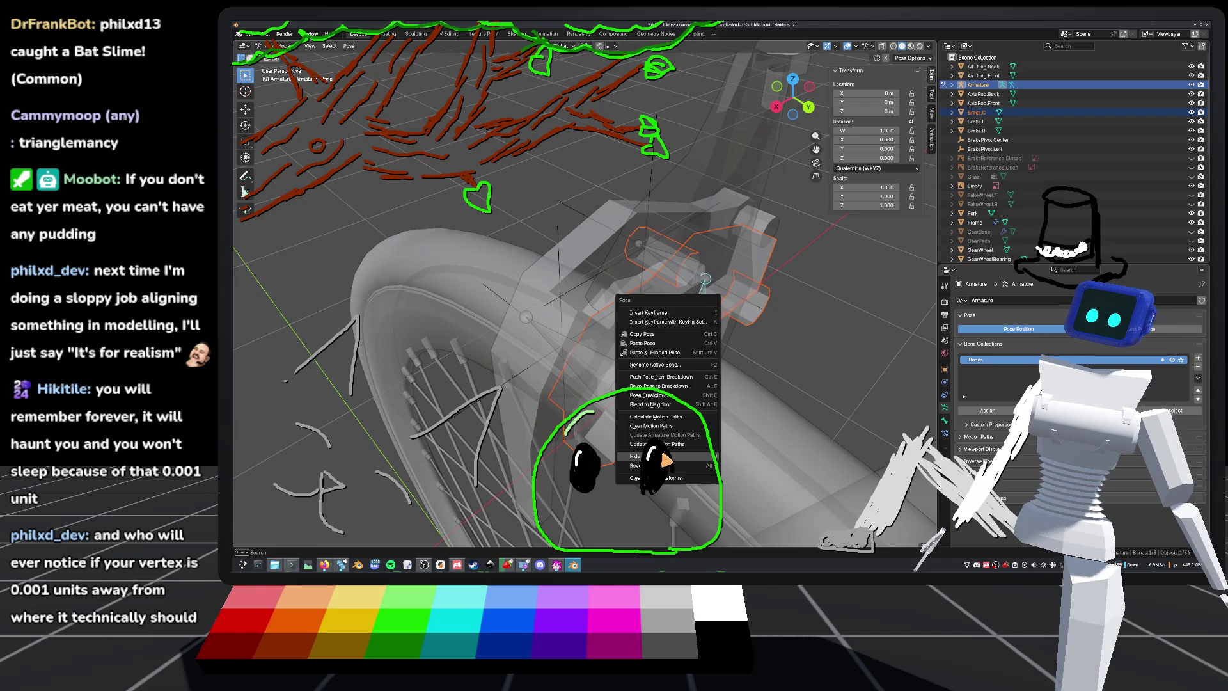
key(ctrl+p)
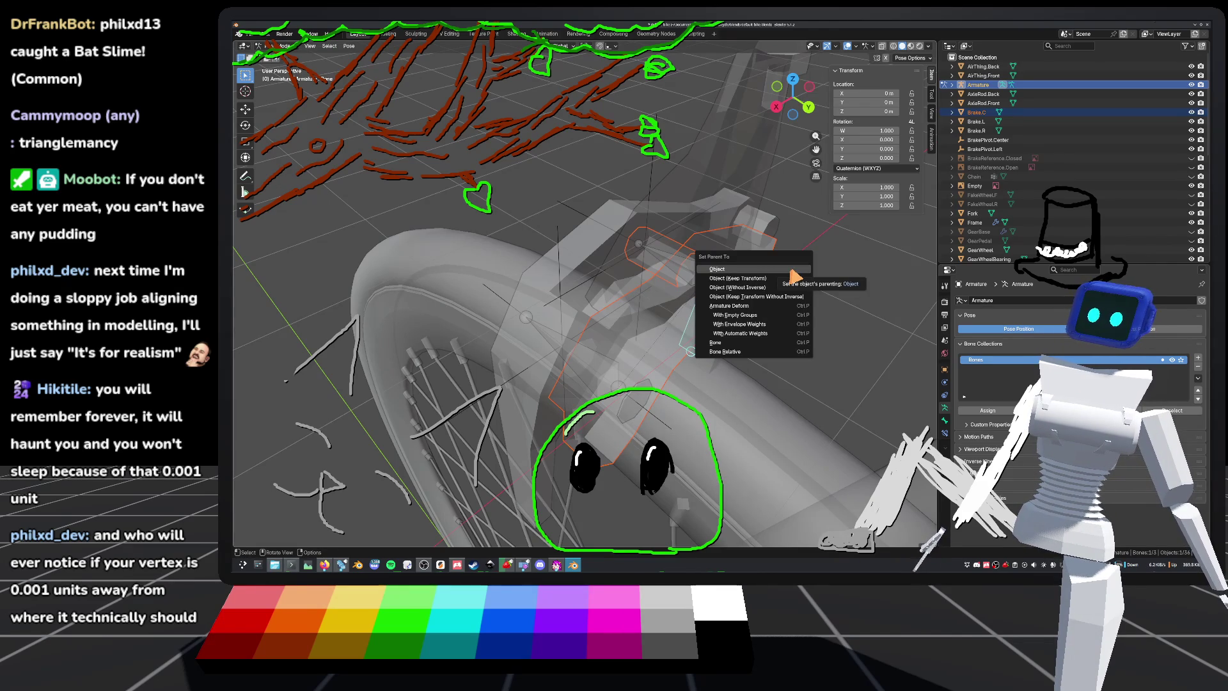
click(793, 270)
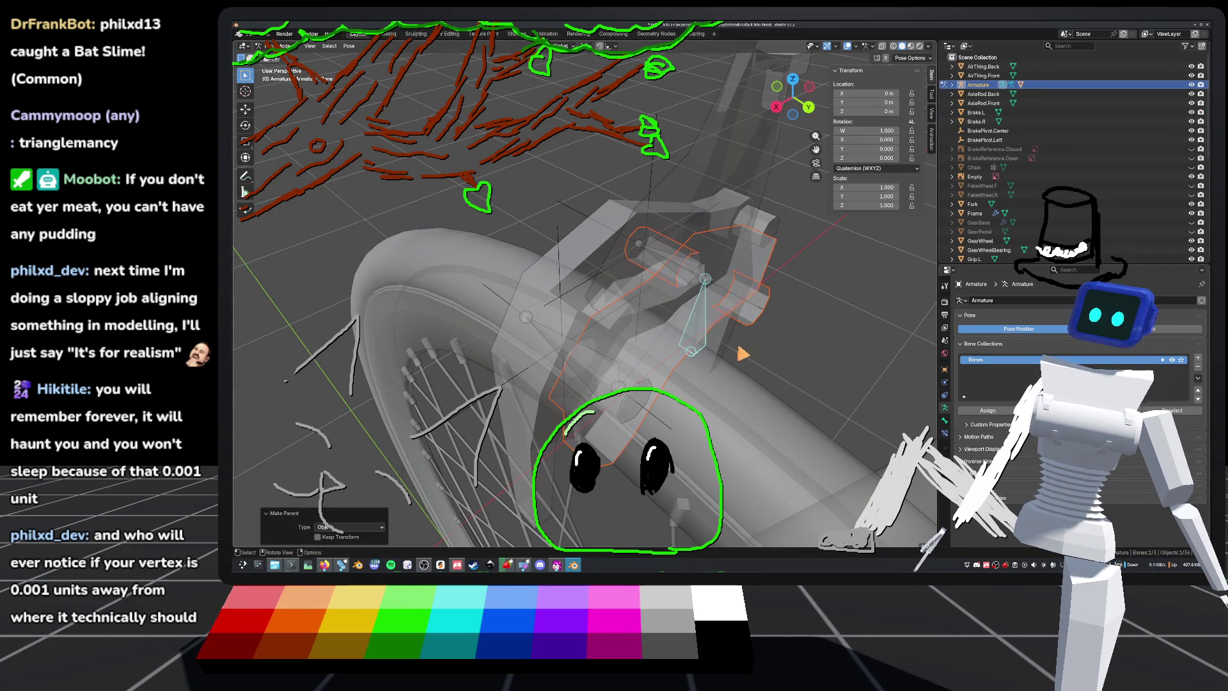
click(710, 318)
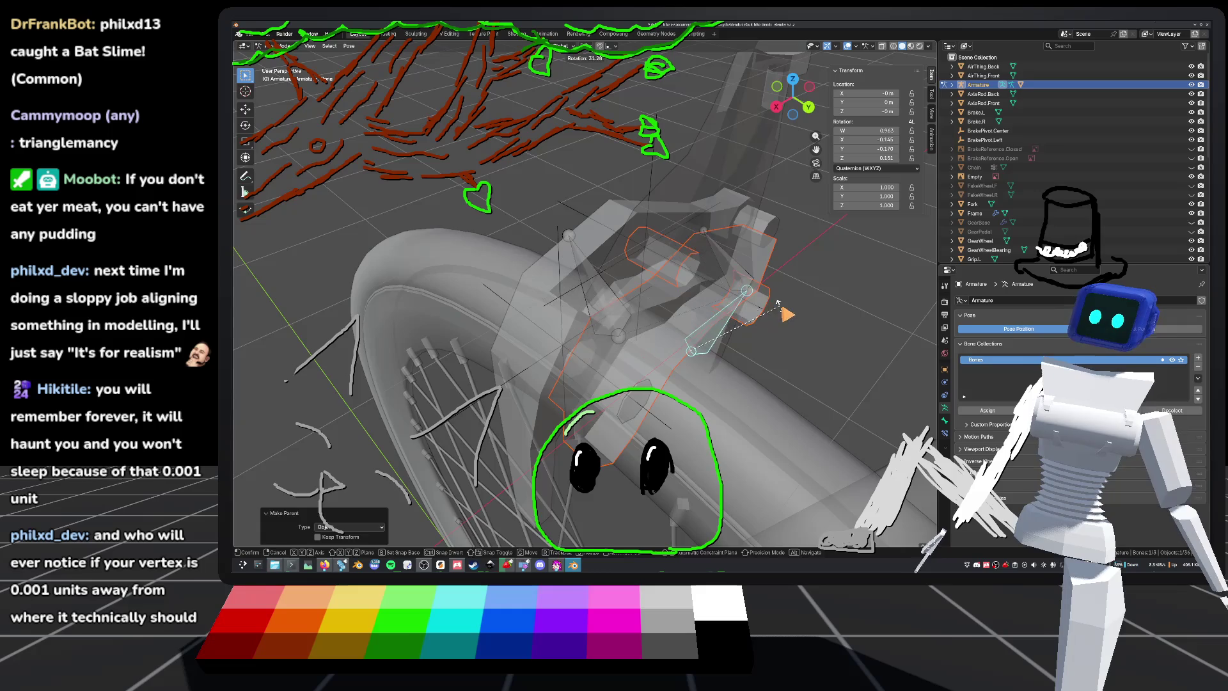
key(ctrl+z)
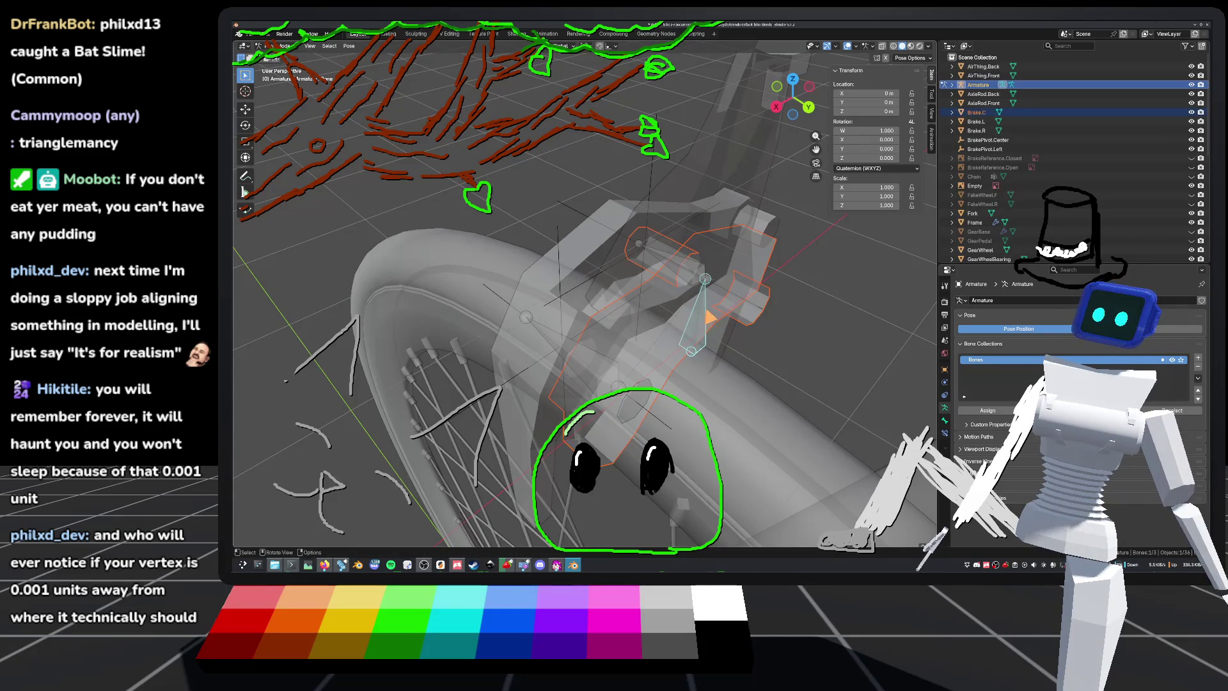
key(ctrl+p)
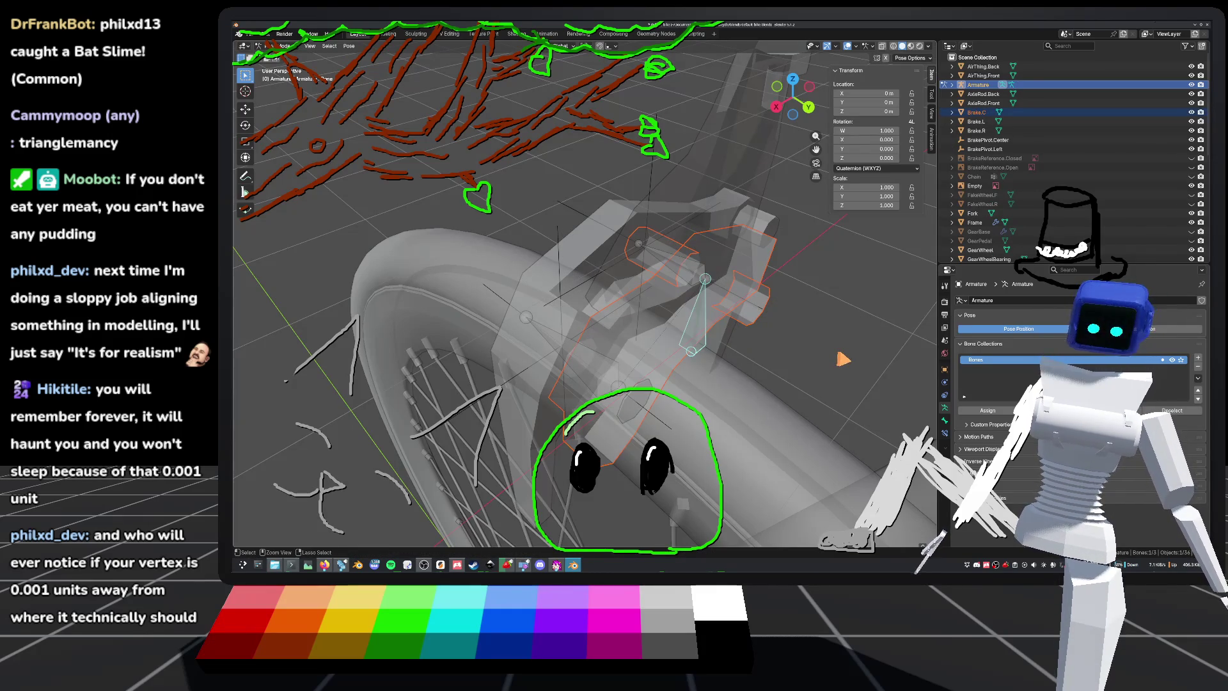
key(ctrl+p)
click(804, 426)
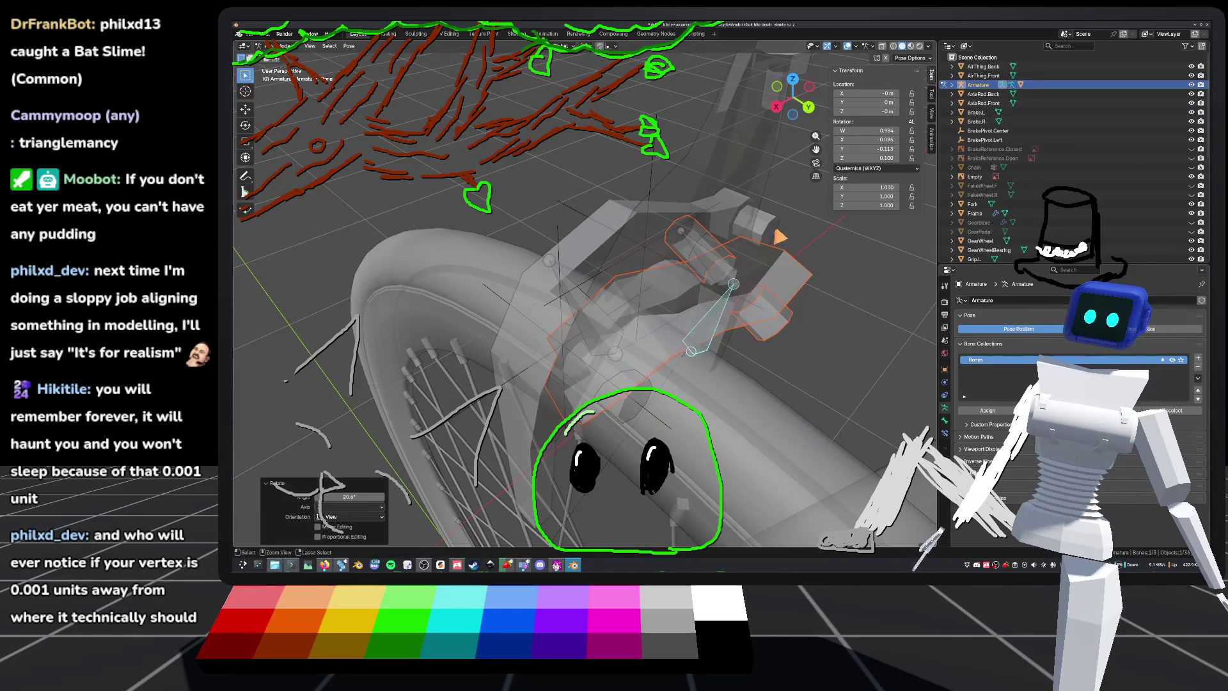
mouse_move(727, 230)
middle_down()
mouse_move(796, 243)
mouse_move(770, 254)
middle_up()
key(Tab)
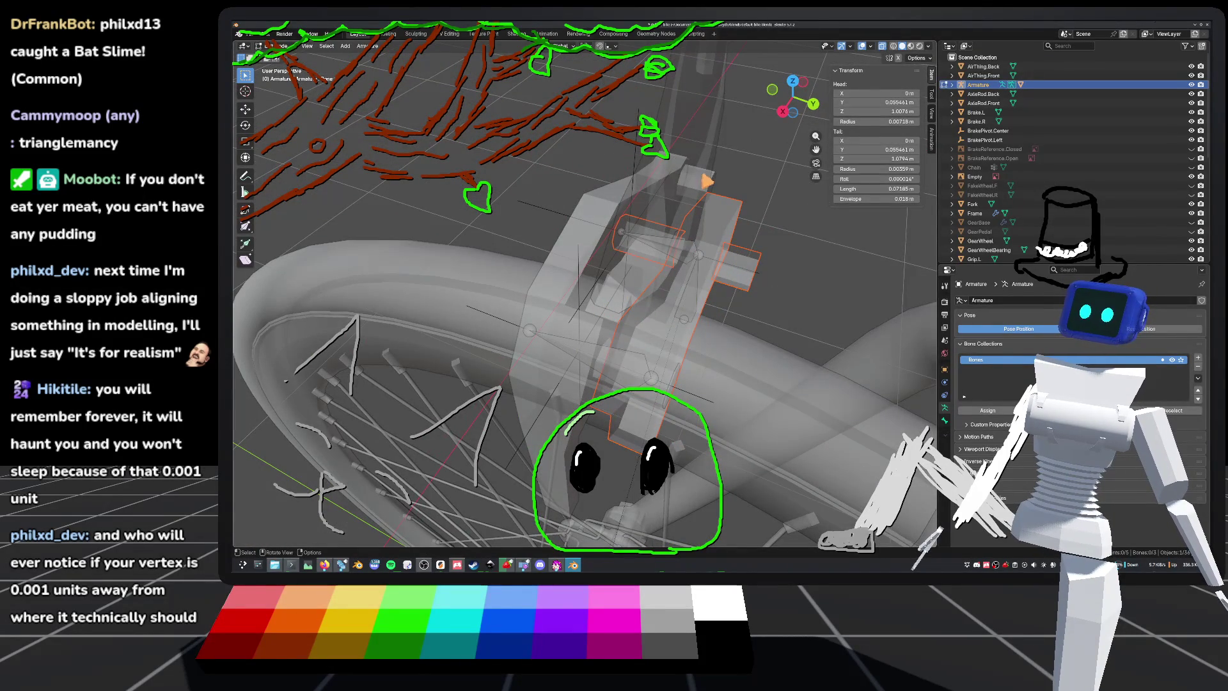
Step: Return to Object Mode, select Brake.R, and add the armature as the active object
key(Tab)
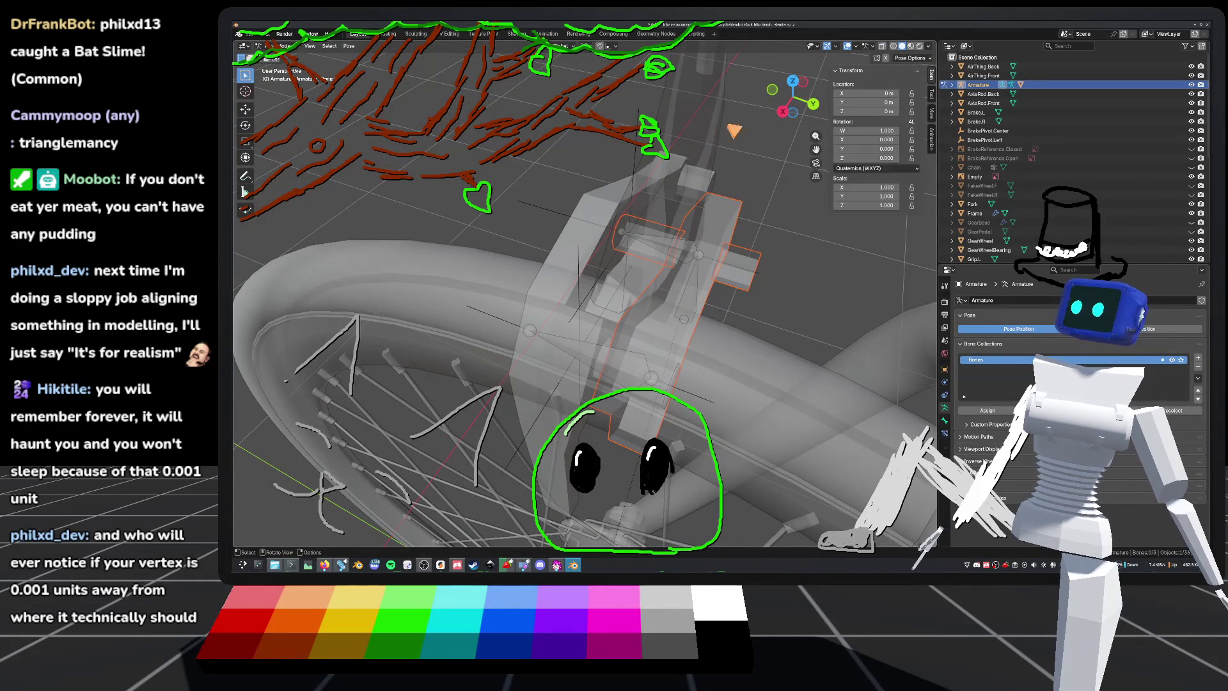
click(279, 47)
click(281, 58)
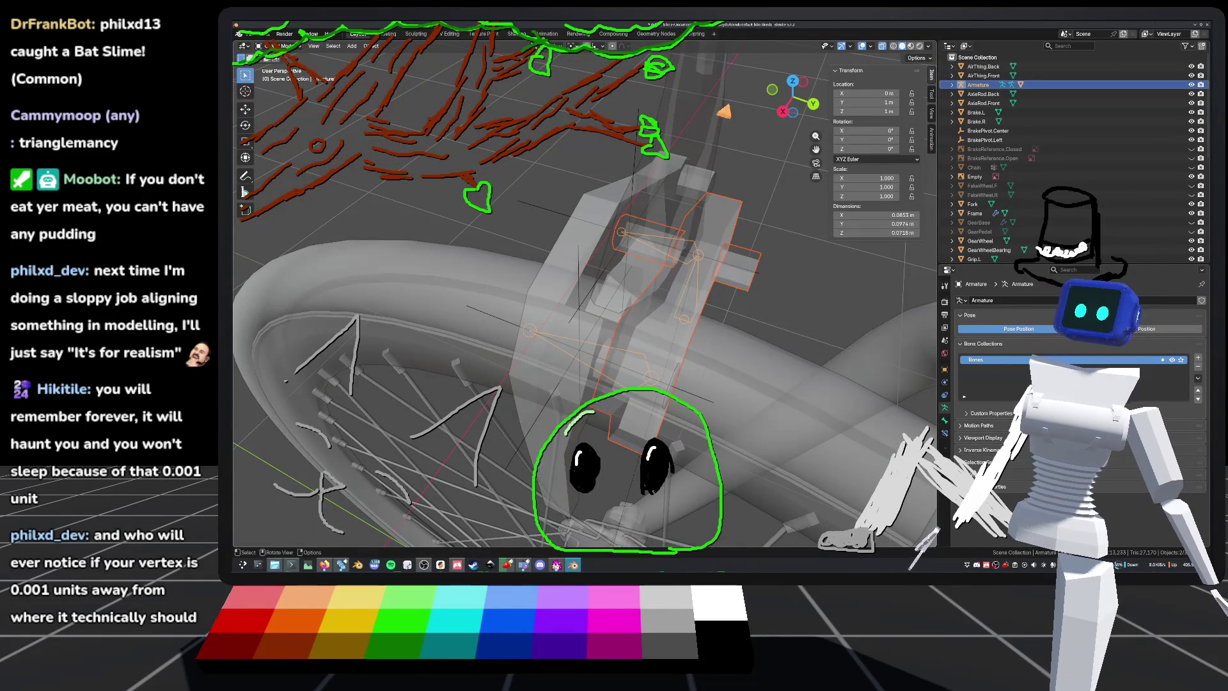
click(739, 222)
key(Tab)
key(Tab)
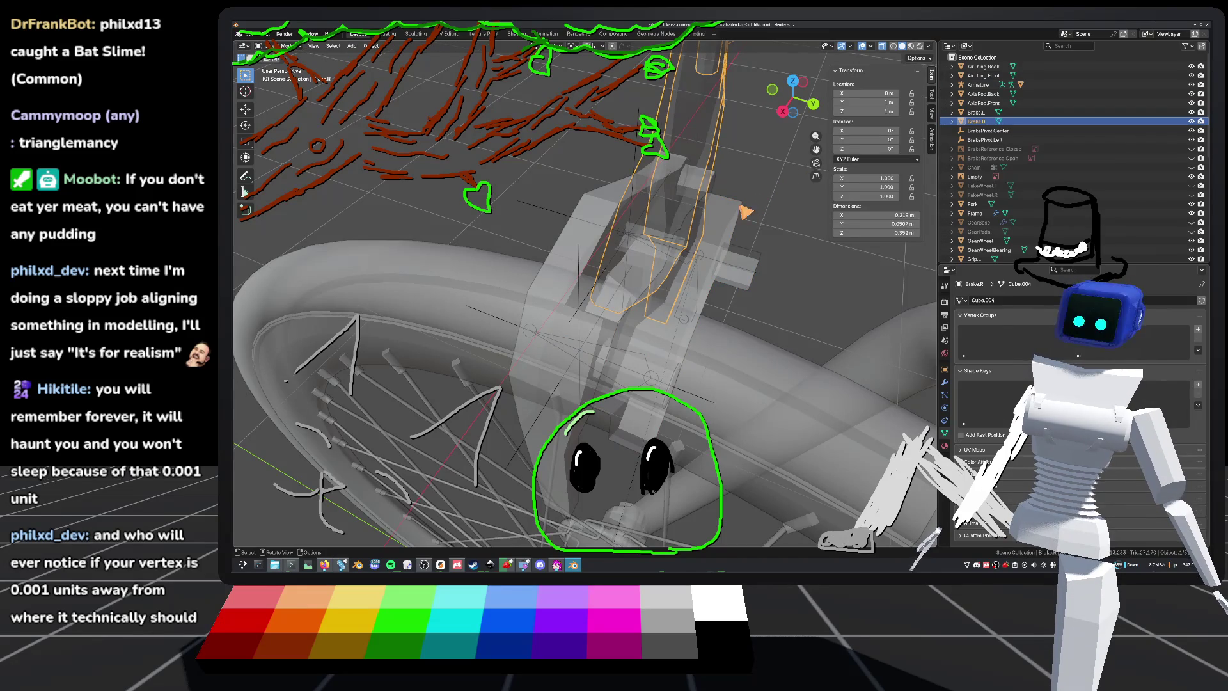
shift+click(736, 265)
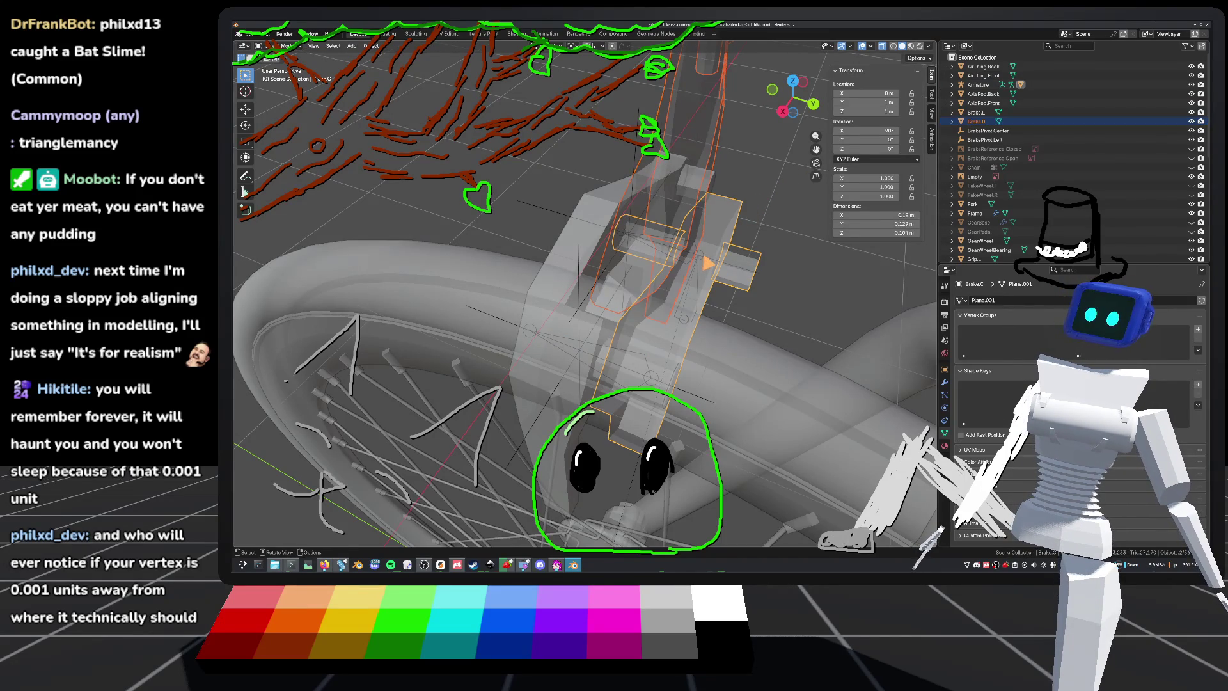
mouse_move(662, 243)
middle_down()
mouse_move(583, 502)
mouse_move(710, 322)
mouse_move(665, 252)
mouse_move(721, 214)
mouse_move(593, 380)
mouse_move(572, 377)
mouse_move(605, 441)
middle_up()
click(710, 323)
shift+click(664, 236)
key(ctrl+z)
shift+click(566, 356)
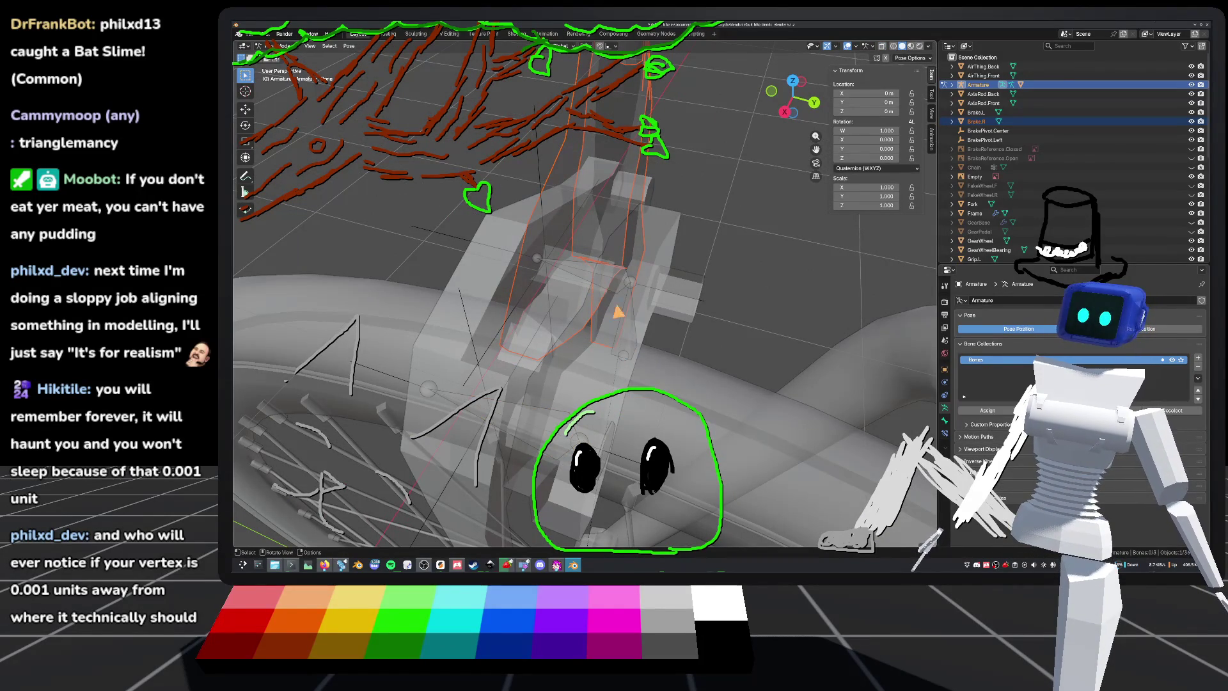
Step: Parent Brake.R to the right brake arm's bone and save the file
click(619, 283)
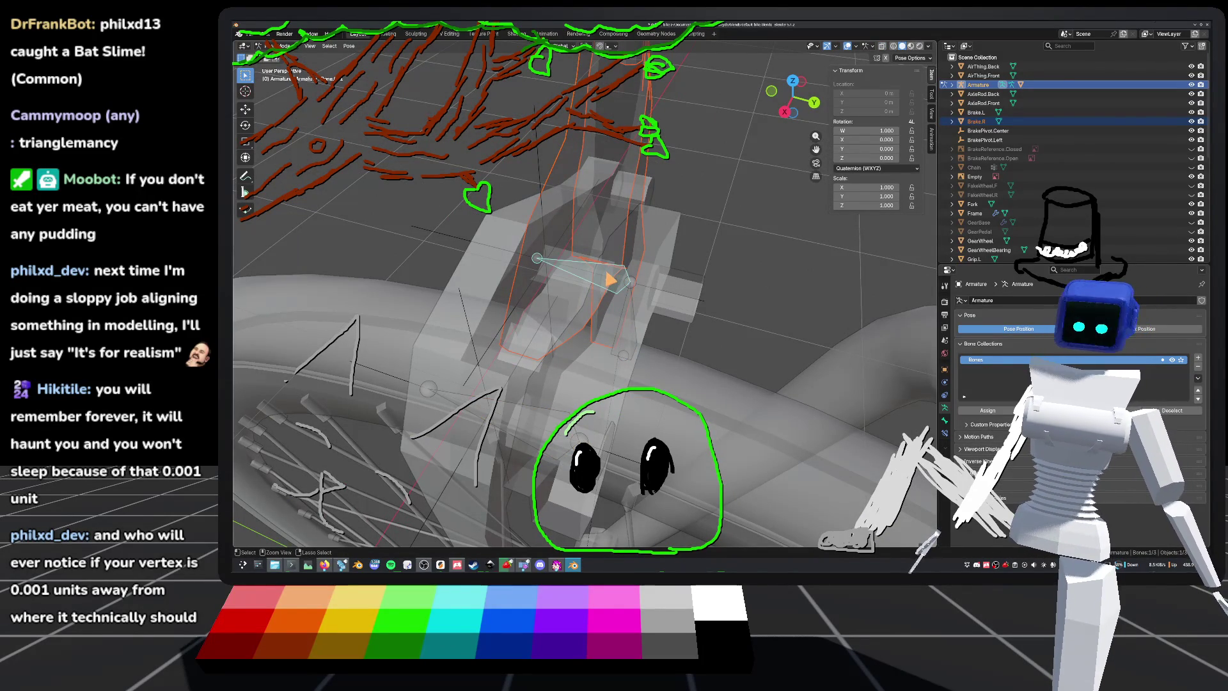
key(ctrl+p)
click(606, 275)
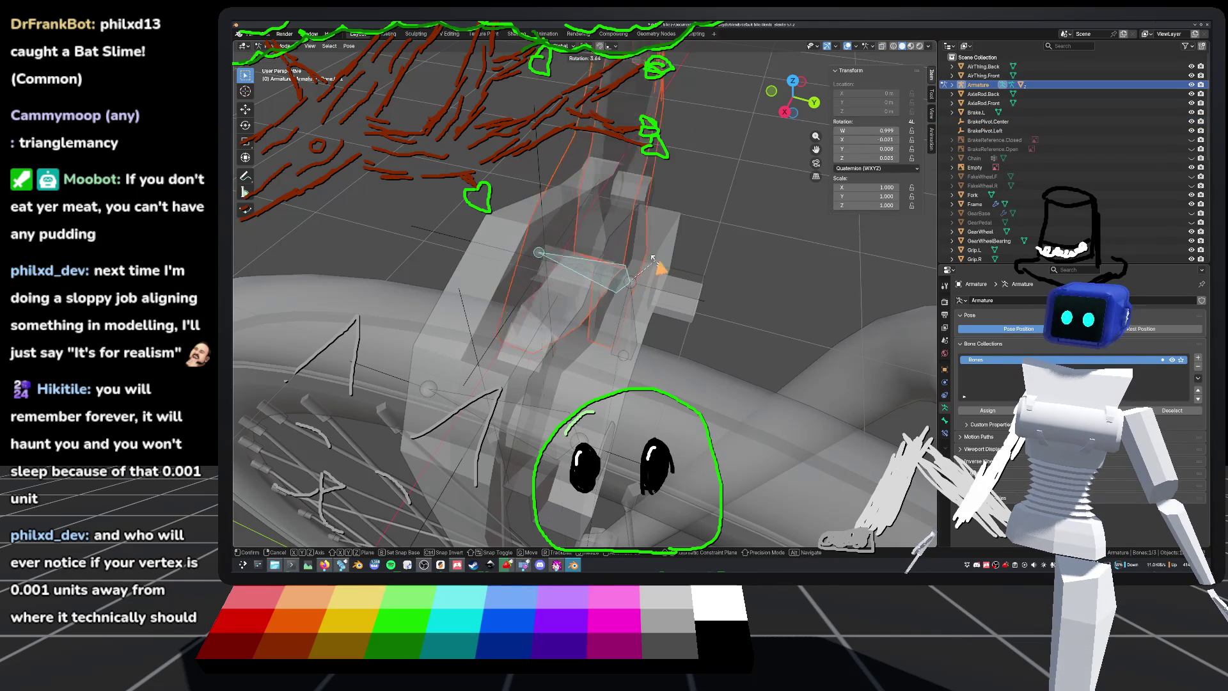
scroll(677, 274, down, 3)
mouse_move(678, 274)
middle_down()
mouse_move(623, 249)
mouse_move(716, 262)
mouse_move(676, 288)
middle_up()
key(ctrl+s)
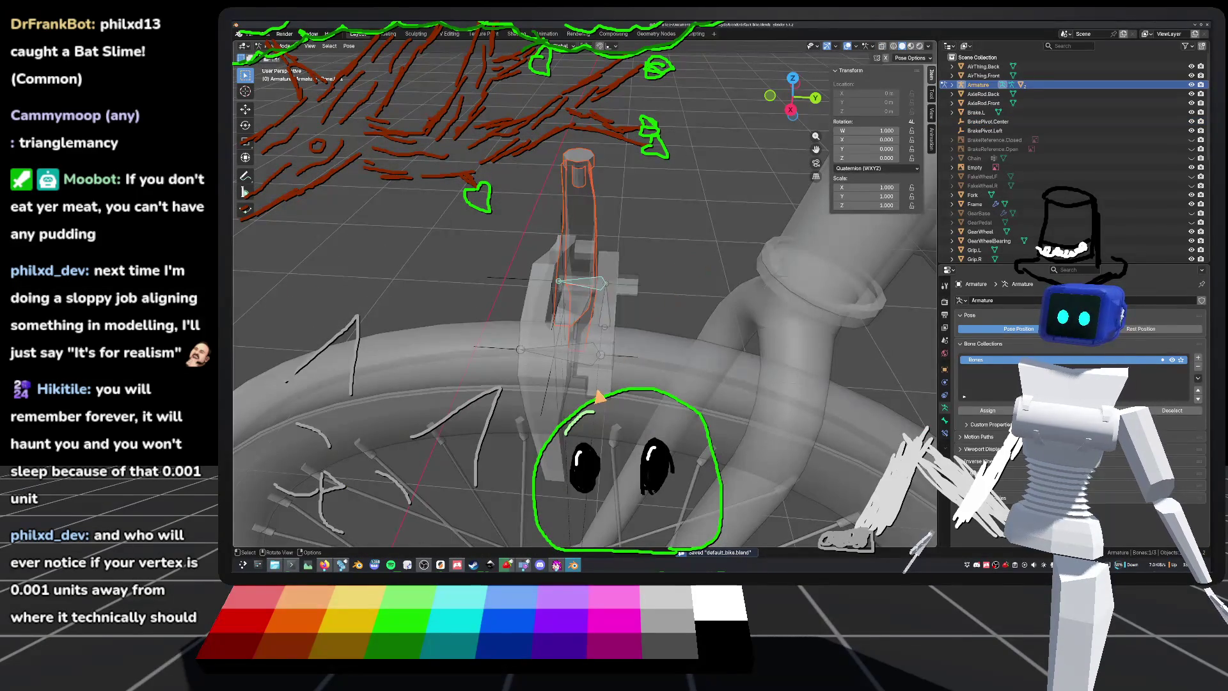
Step: Back in Object Mode, select Brake.L and add the armature to the selection
key(ctrl+Tab)
click(582, 351)
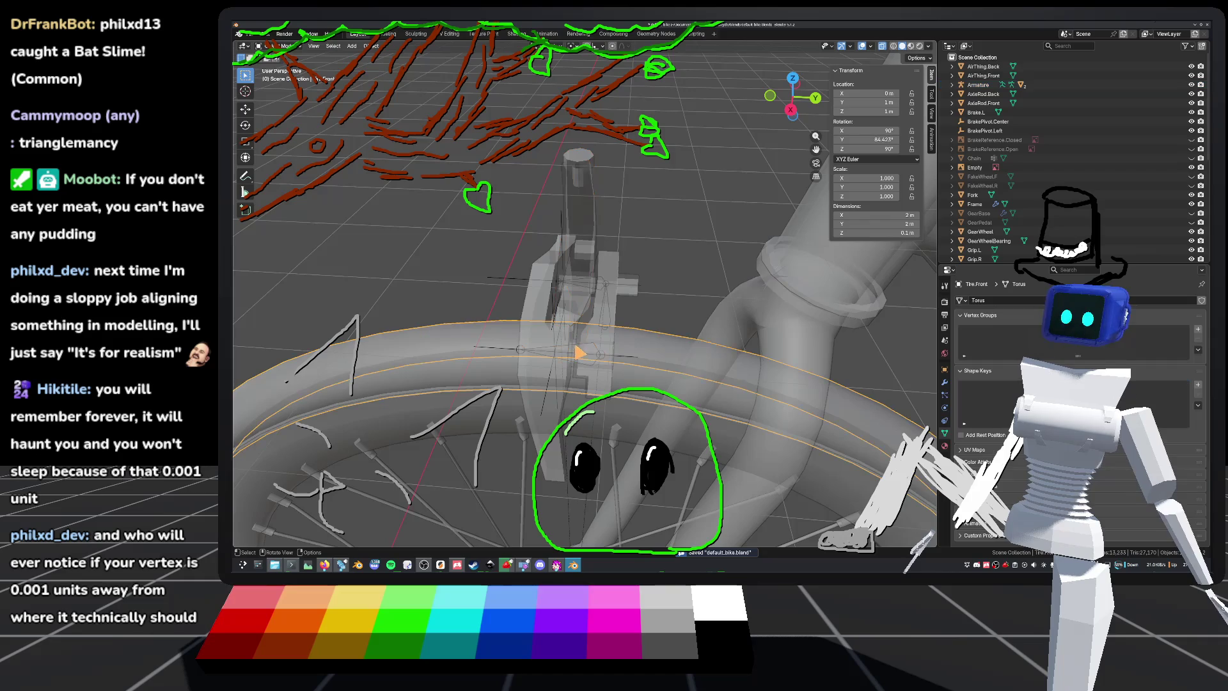
click(573, 350)
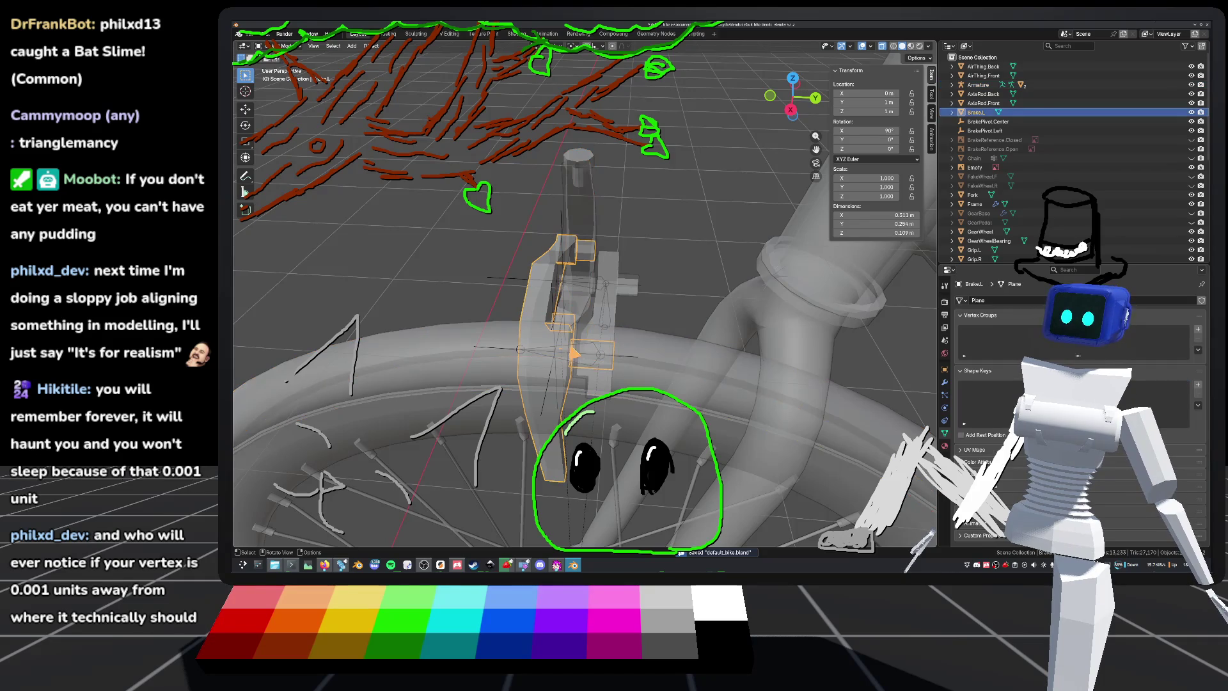
shift+click(511, 355)
right_click(520, 352)
mouse_move(521, 350)
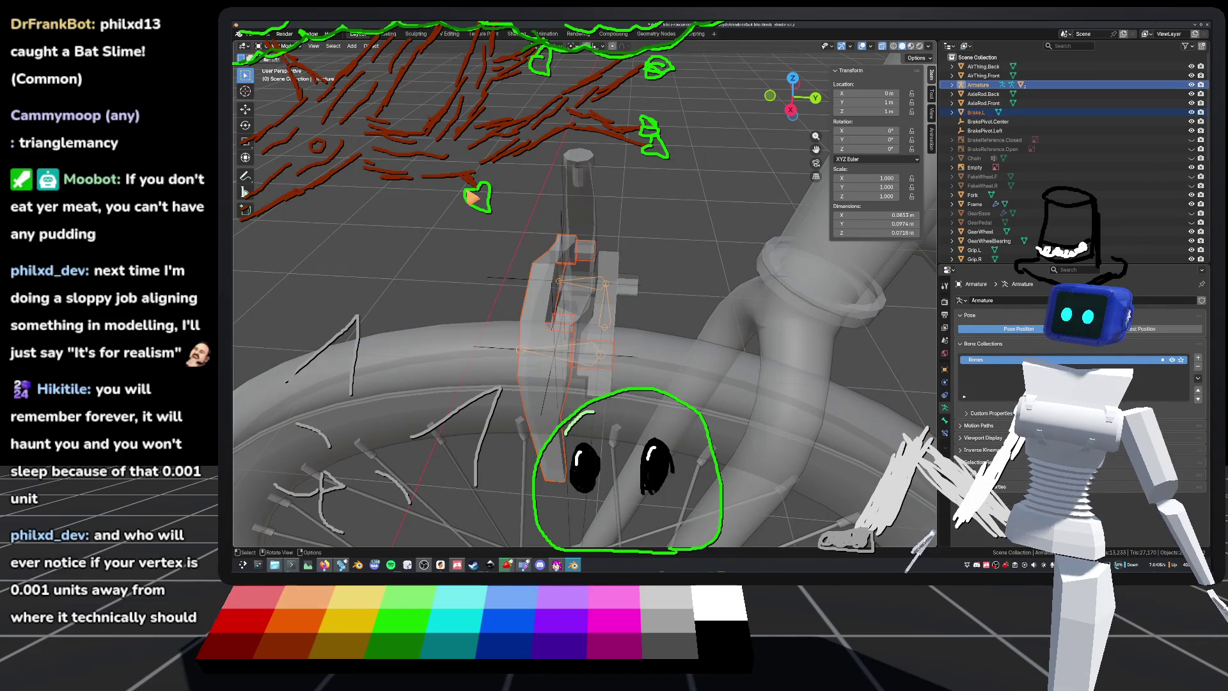
Step: In Pose Mode, parent Brake.L to the bone at the brake pivot
key(ctrl+Tab)
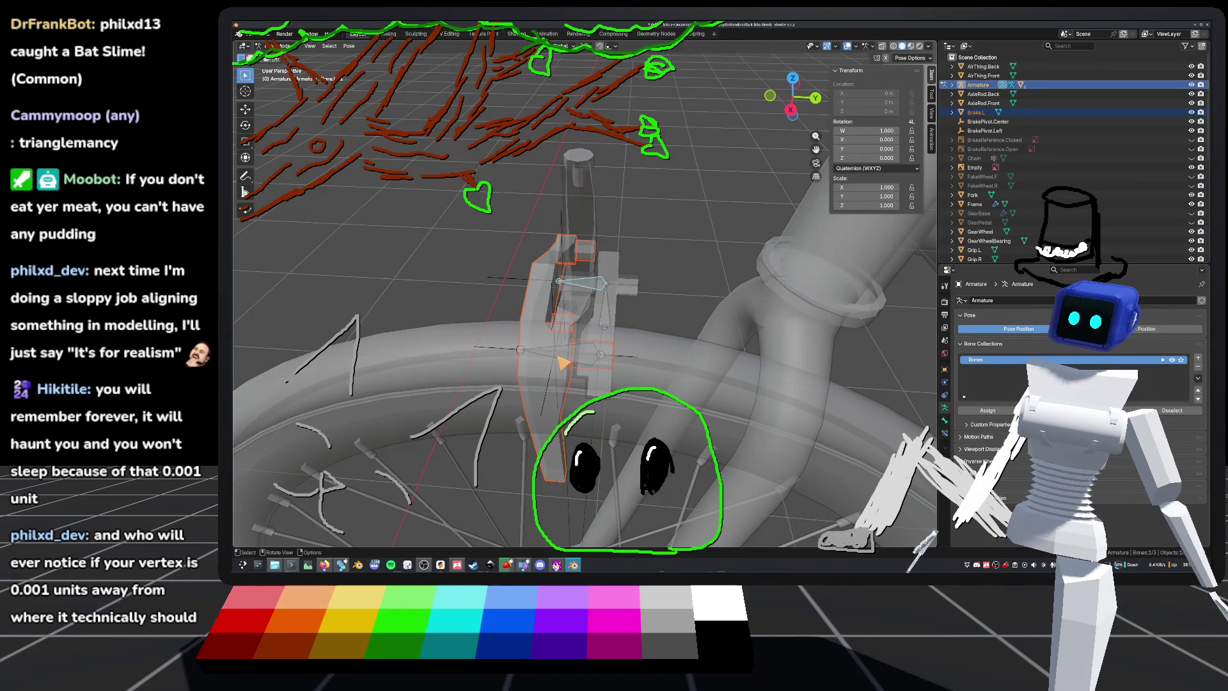
click(559, 352)
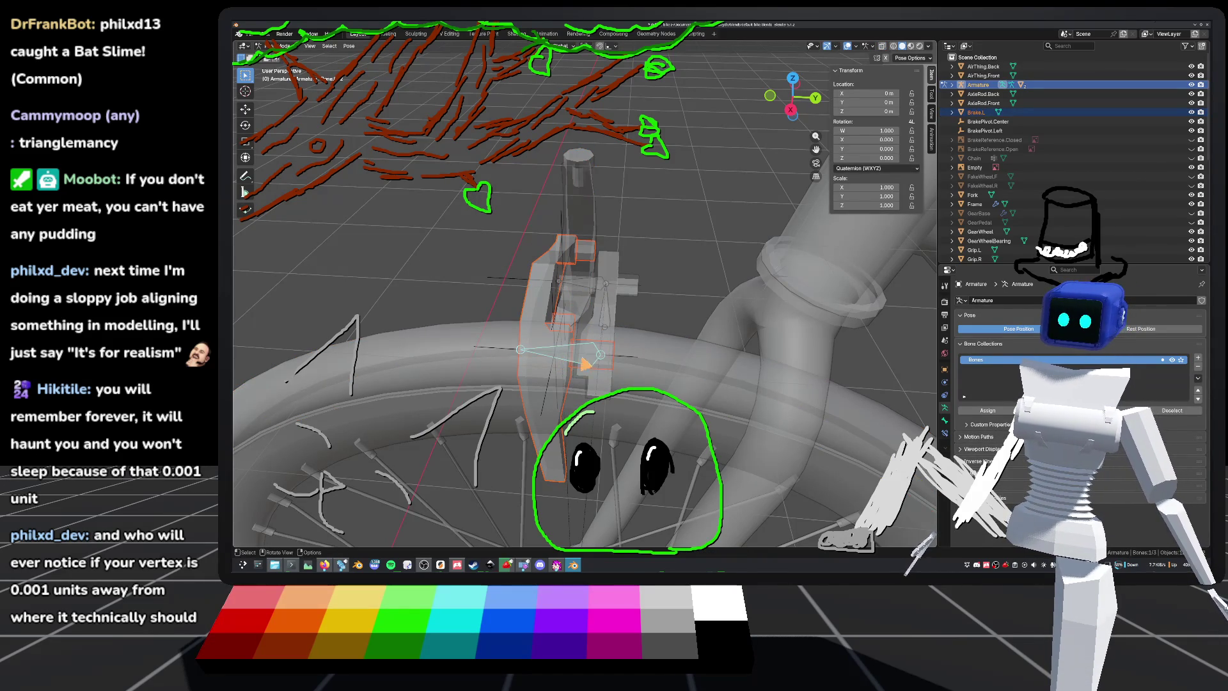
middle_drag(587, 363, 661, 329)
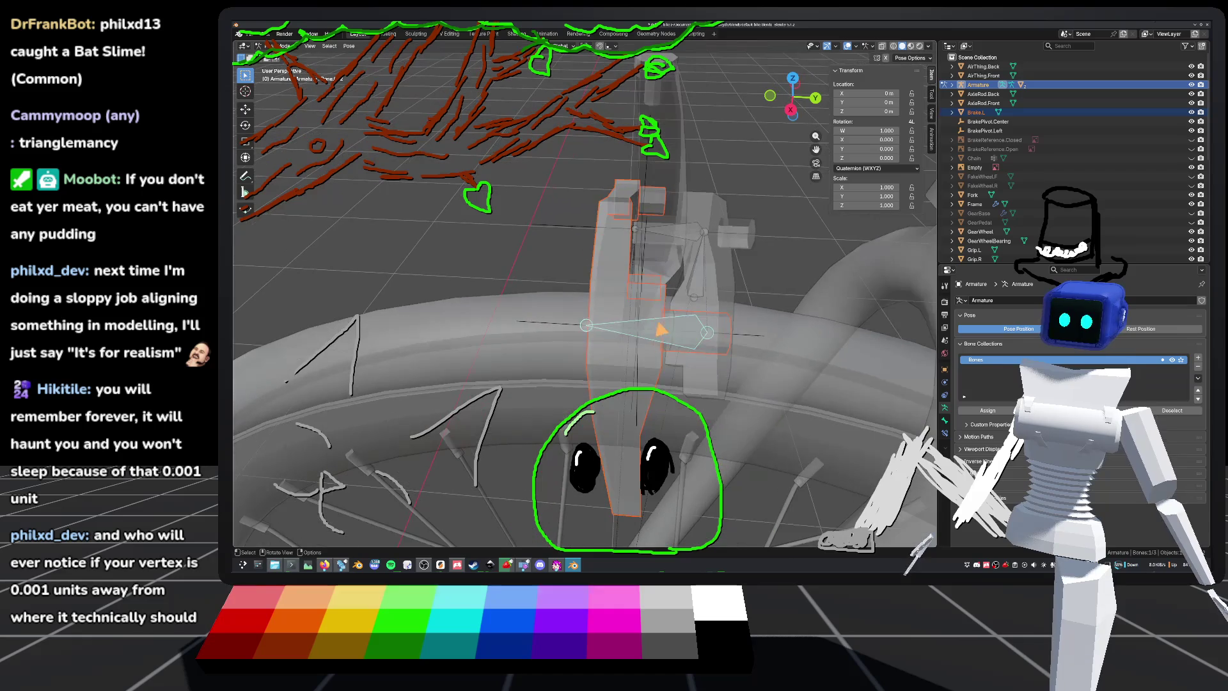
key(ctrl+p)
click(575, 340)
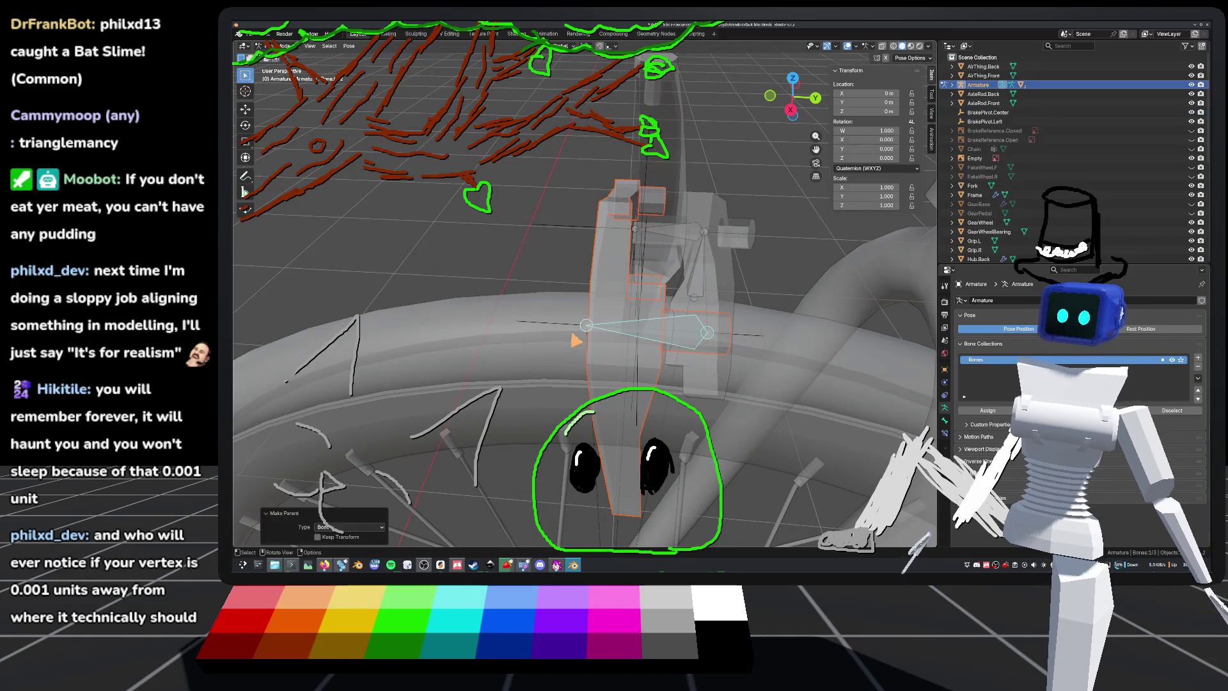
click(585, 329)
Step: Test-rotate the bone, undo it, return to Object Mode and save
key(ctrl+z)
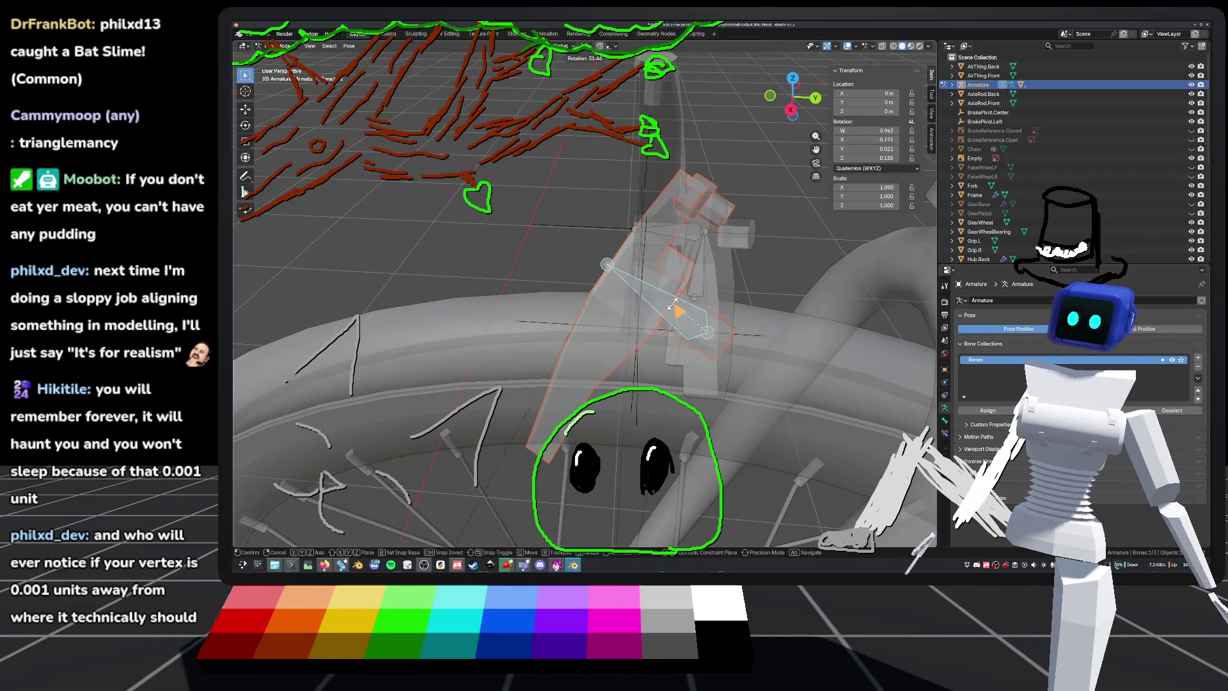
key(ctrl+shift+z)
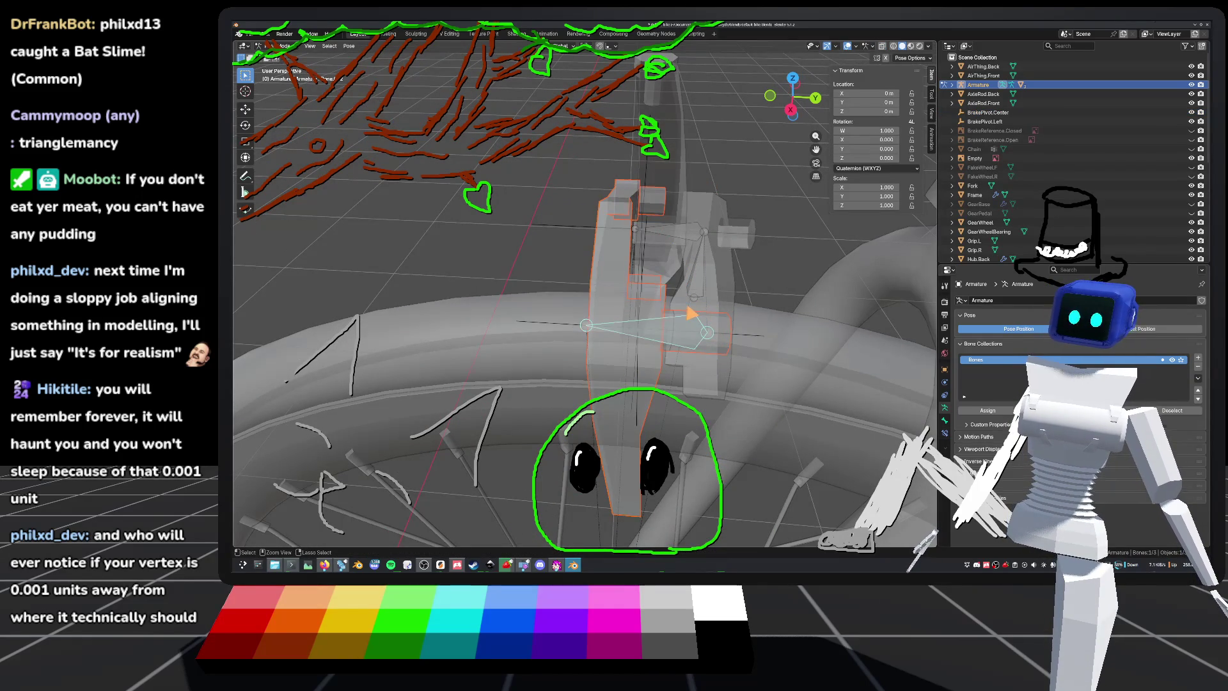
key(ctrl+Tab)
mouse_move(691, 313)
middle_down()
mouse_move(715, 275)
mouse_move(773, 323)
mouse_move(767, 268)
mouse_move(746, 248)
mouse_move(691, 309)
mouse_move(678, 307)
mouse_move(734, 274)
mouse_move(612, 241)
mouse_move(653, 272)
mouse_move(716, 282)
mouse_move(666, 314)
mouse_move(613, 286)
mouse_move(556, 540)
middle_up()
key(ctrl+s)
key(ctrl+s)
Step: Orbit around the fork and select BrakePivot.Center and Brake.R
middle_drag(586, 357, 659, 346)
mouse_move(601, 298)
middle_down()
mouse_move(671, 299)
mouse_move(627, 301)
mouse_move(614, 320)
middle_up()
click(568, 276)
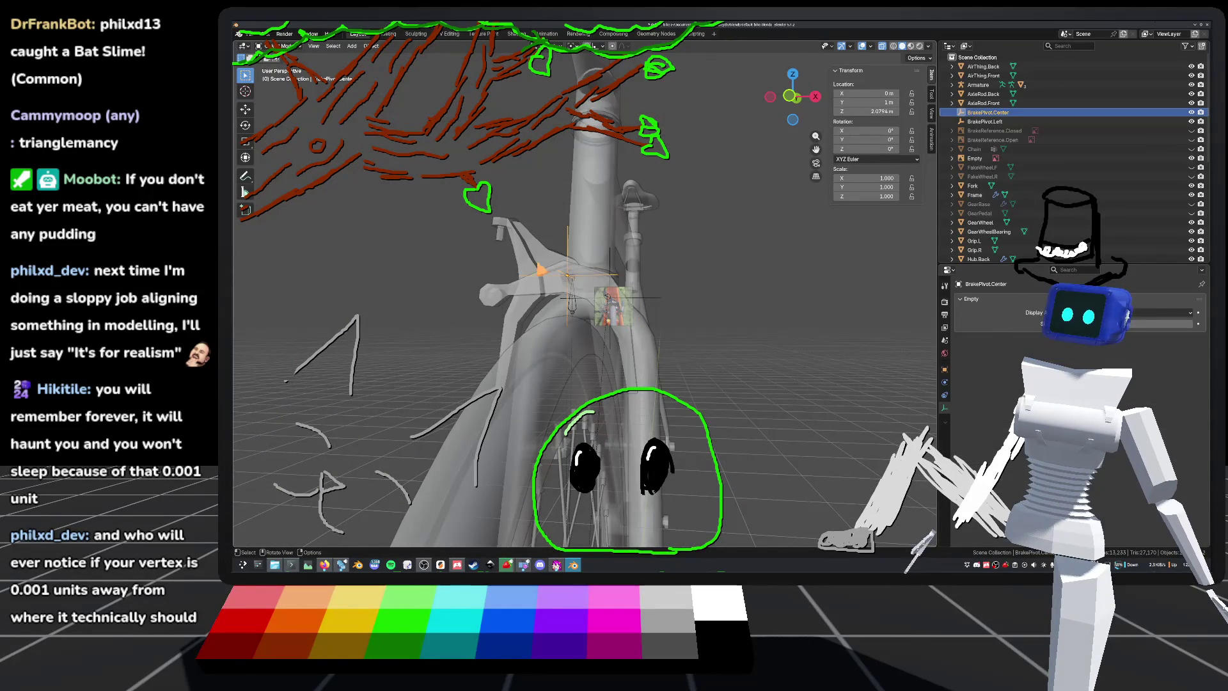
click(550, 281)
mouse_move(549, 281)
middle_down()
mouse_move(613, 294)
mouse_move(595, 316)
middle_up()
mouse_move(509, 280)
middle_down()
mouse_move(586, 272)
mouse_move(441, 252)
mouse_move(741, 366)
middle_up()
Step: Inspect Brake.R in Edit Mode with wireframe, return to solid shading, and save
key(Tab)
key(Tab)
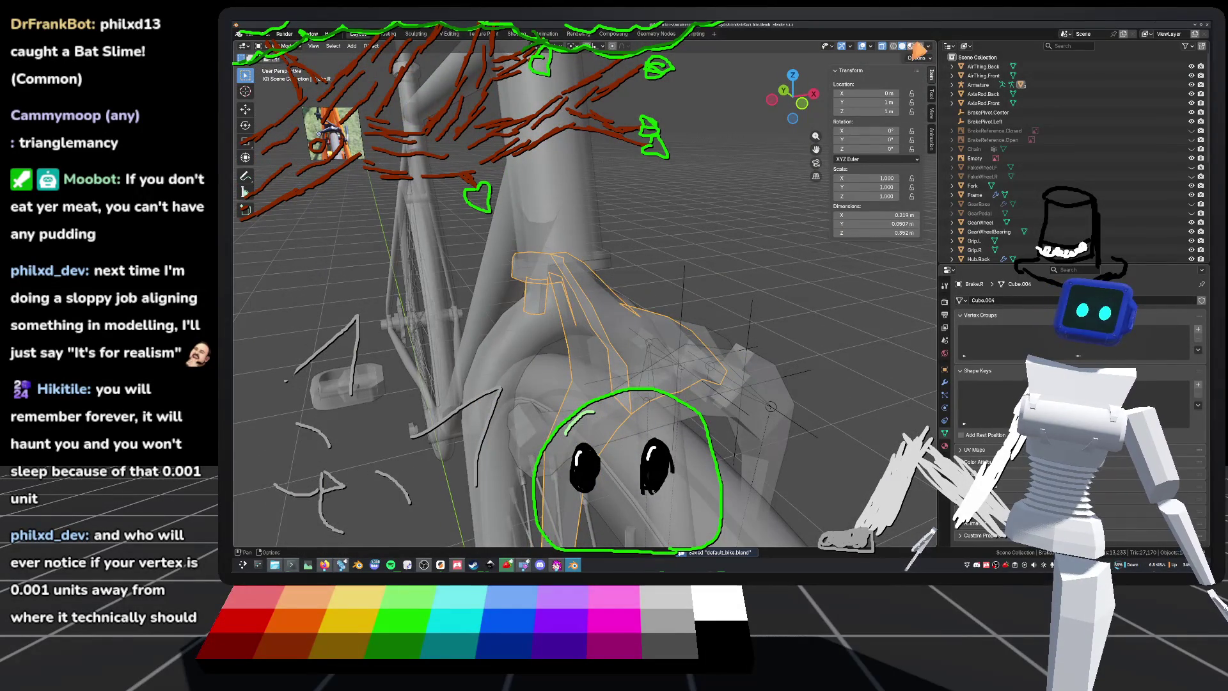
click(892, 46)
click(901, 46)
click(882, 46)
mouse_move(639, 243)
middle_down()
mouse_move(598, 256)
mouse_move(697, 258)
mouse_move(597, 285)
mouse_move(583, 272)
mouse_move(605, 236)
mouse_move(724, 294)
middle_up()
key(ctrl+s)
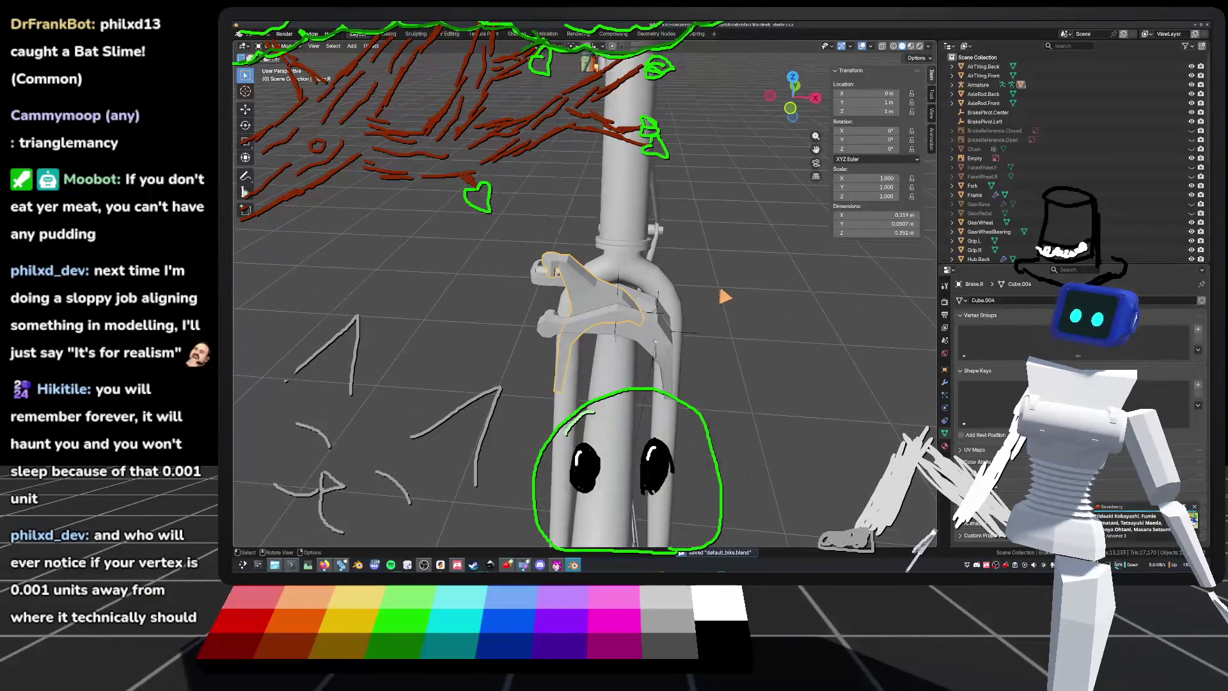
Step: Orbit the caliper, save again, and switch to the Animation workspace
scroll(649, 334, up, 3)
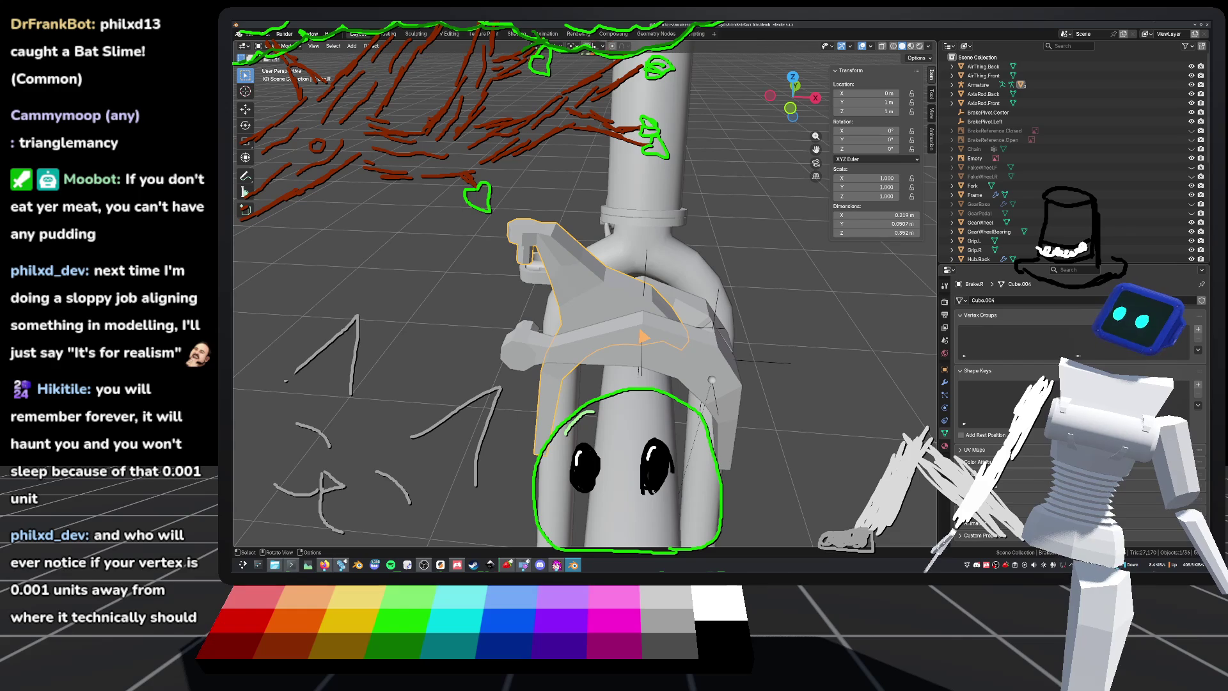
middle_drag(640, 319, 588, 301)
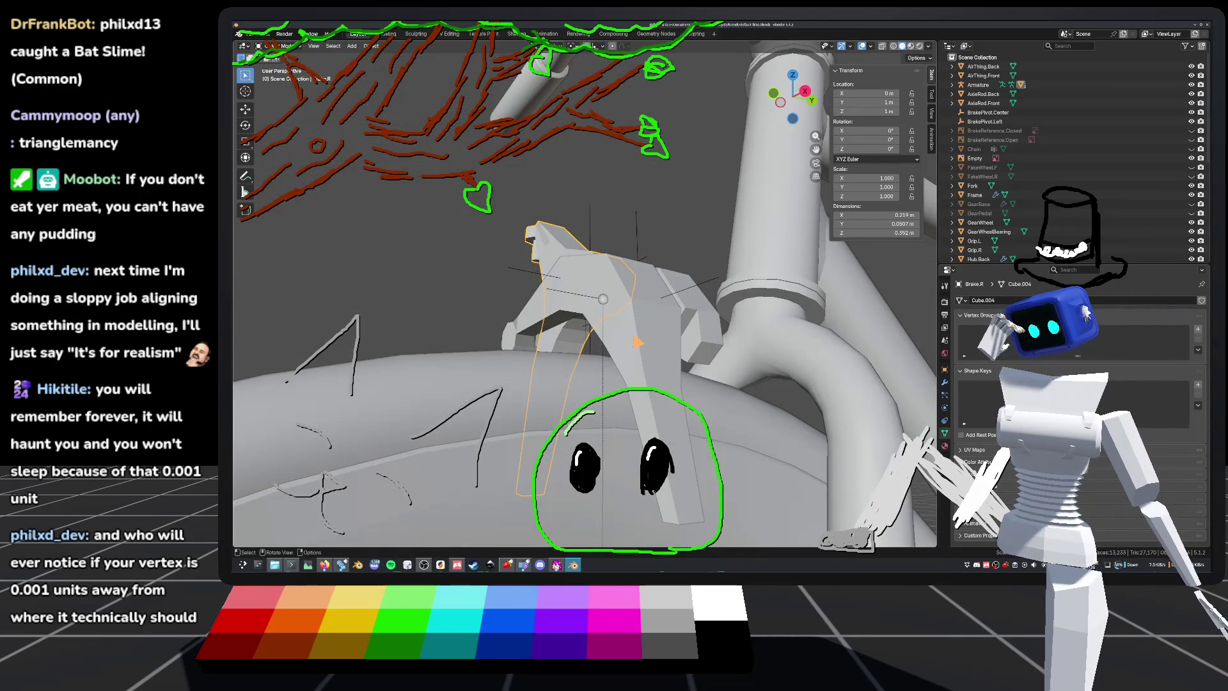
key(ctrl+s)
click(372, 48)
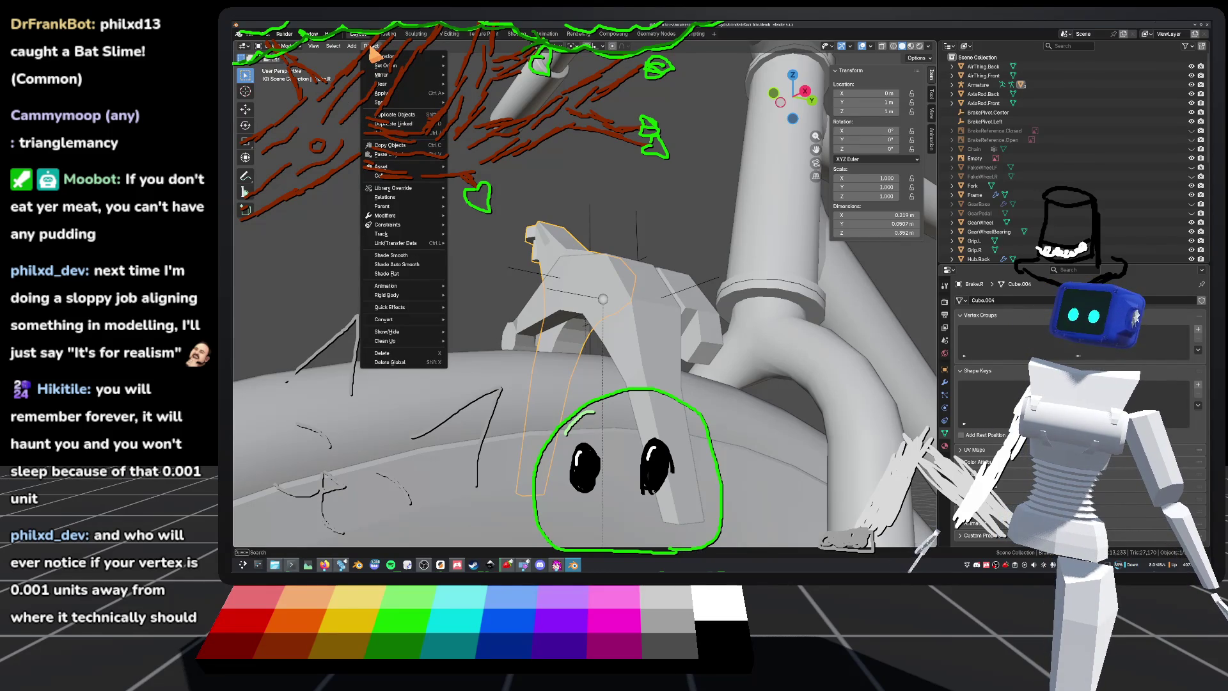
scroll(671, 340, down, 3)
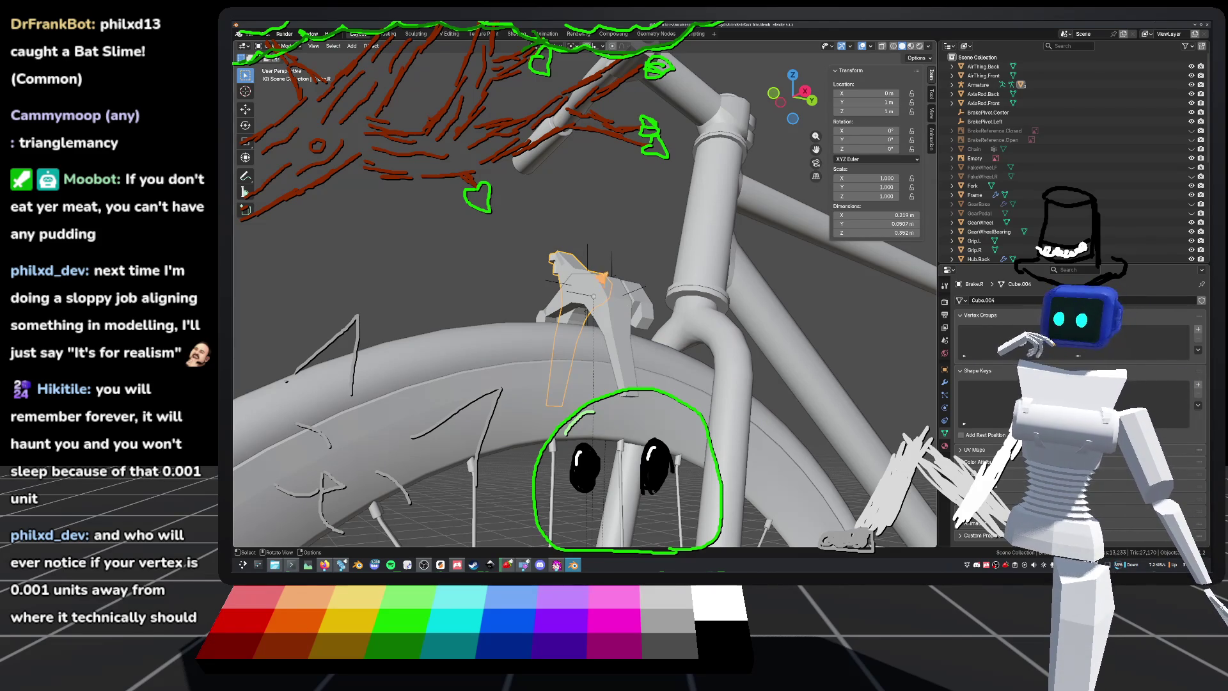
click(550, 35)
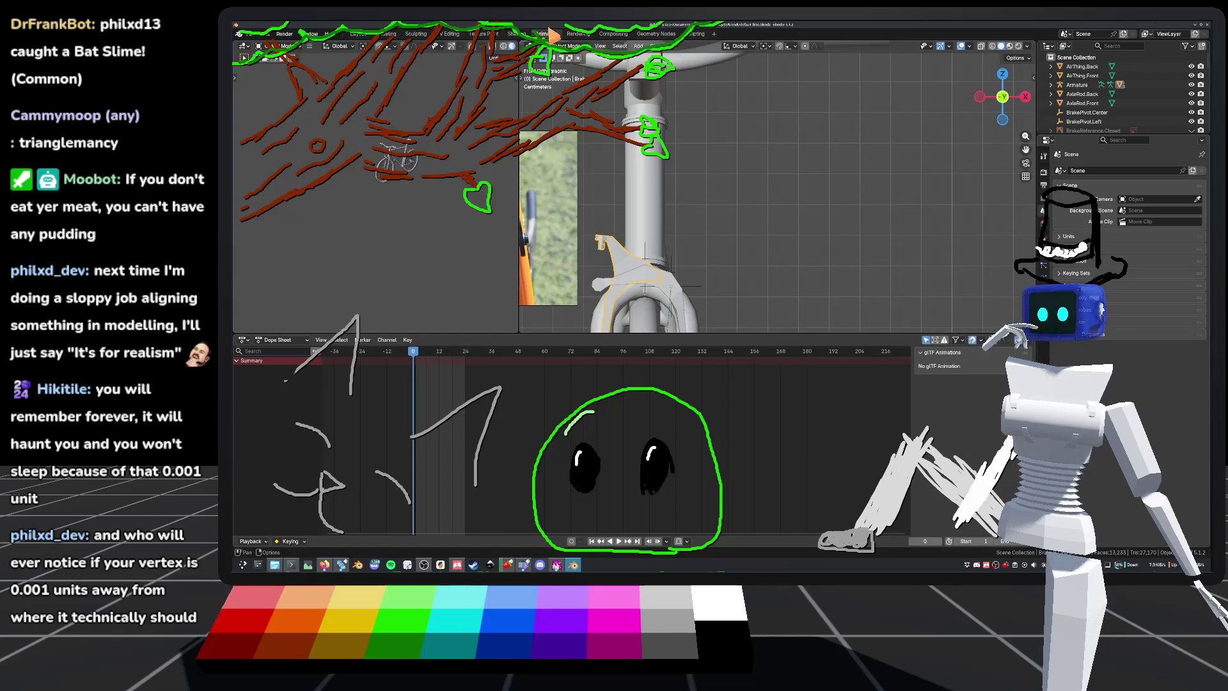
Step: Return to the Layout workspace, zoom in on the right brake caliper, and save
click(360, 35)
scroll(674, 281, up, 3)
mouse_move(672, 284)
middle_down()
mouse_move(711, 312)
mouse_move(620, 312)
mouse_move(738, 321)
mouse_move(660, 313)
mouse_move(659, 286)
middle_up()
scroll(620, 311, down, 3)
scroll(663, 309, up, 5)
key(ctrl+s)
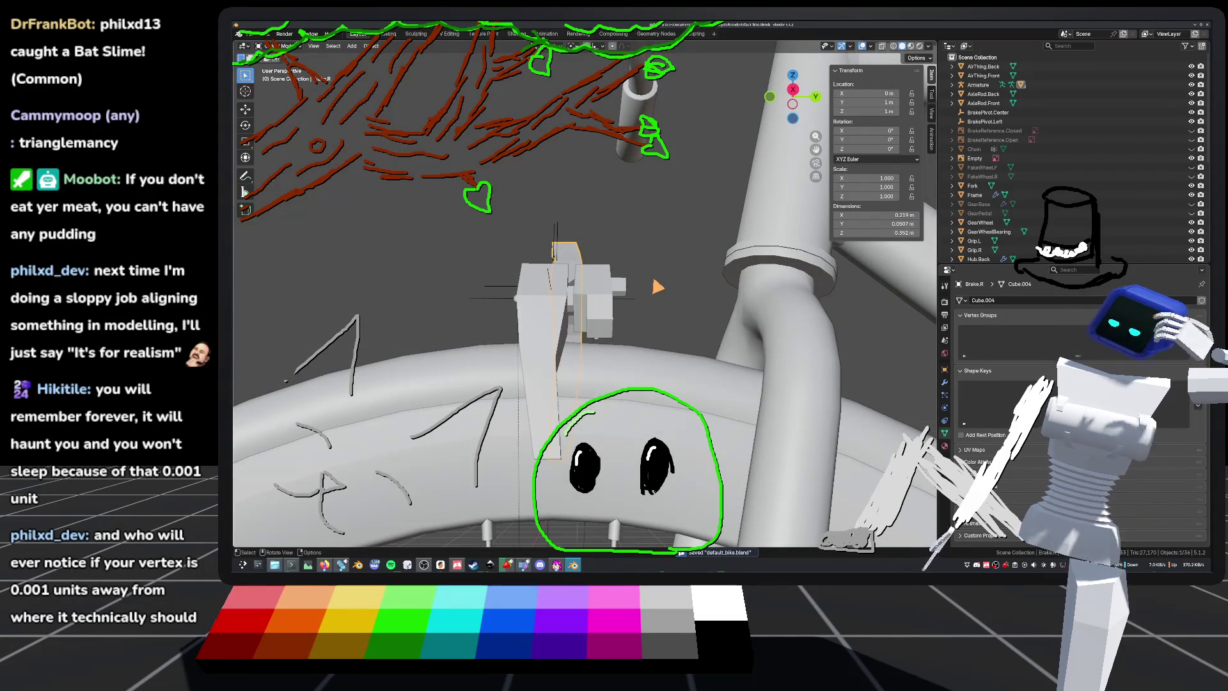
Step: Rename the Armature object to Armature.Brake in the Outliner and save
mouse_move(658, 286)
middle_down()
mouse_move(638, 346)
mouse_move(646, 320)
mouse_move(671, 307)
middle_up()
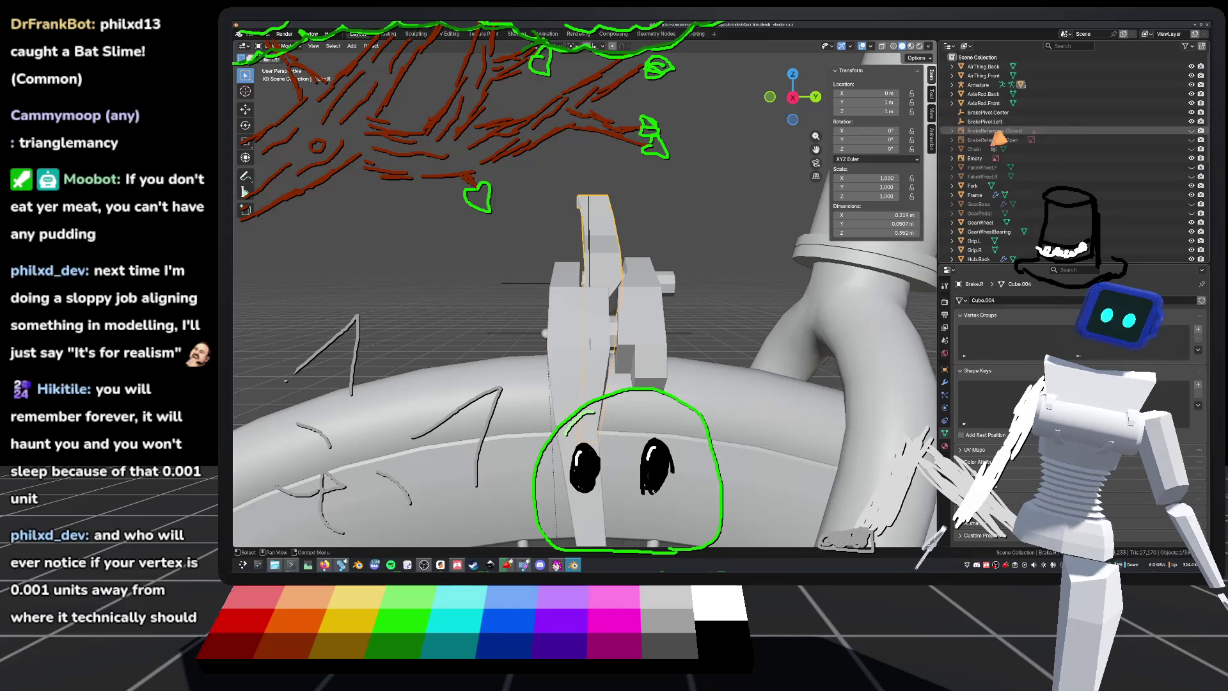
scroll(1007, 180, down, 3)
scroll(1005, 178, up, 3)
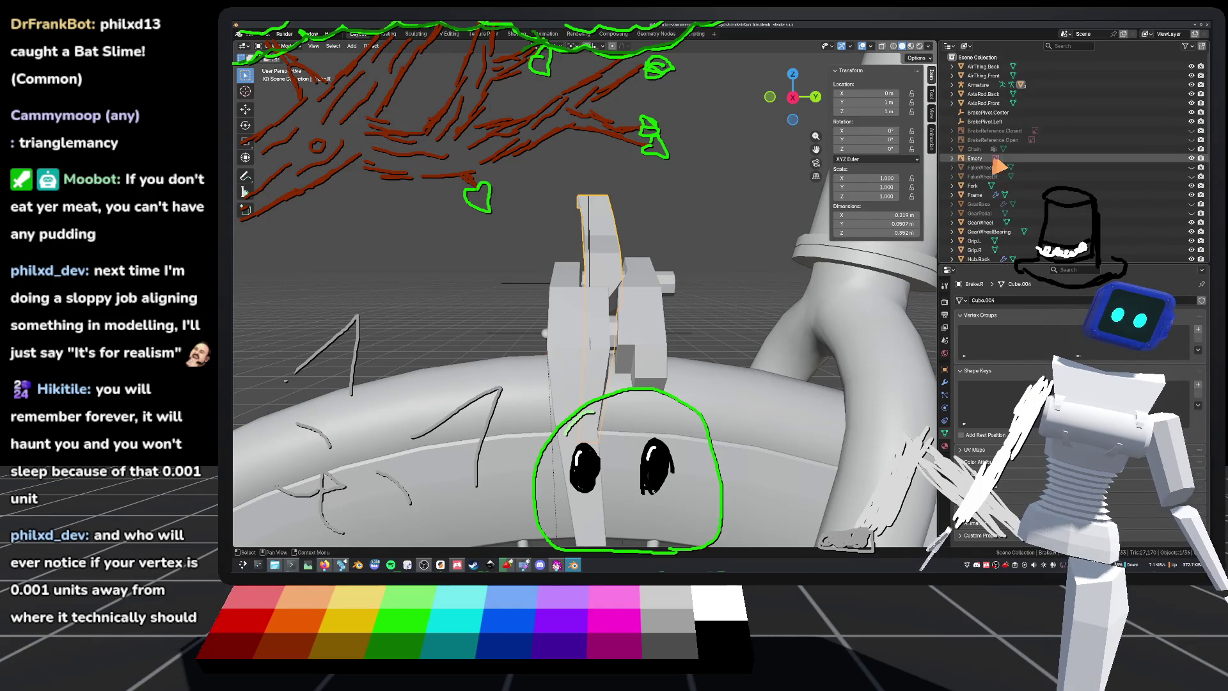
click(978, 84)
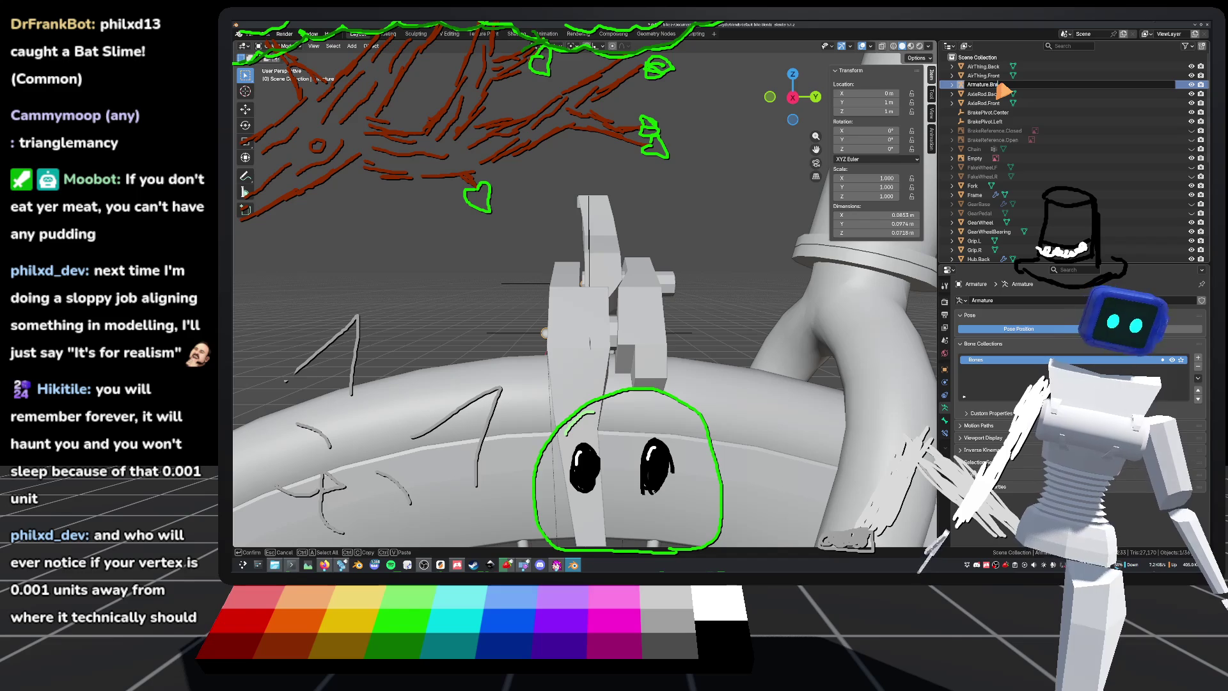
click(998, 89)
key(ctrl+s)
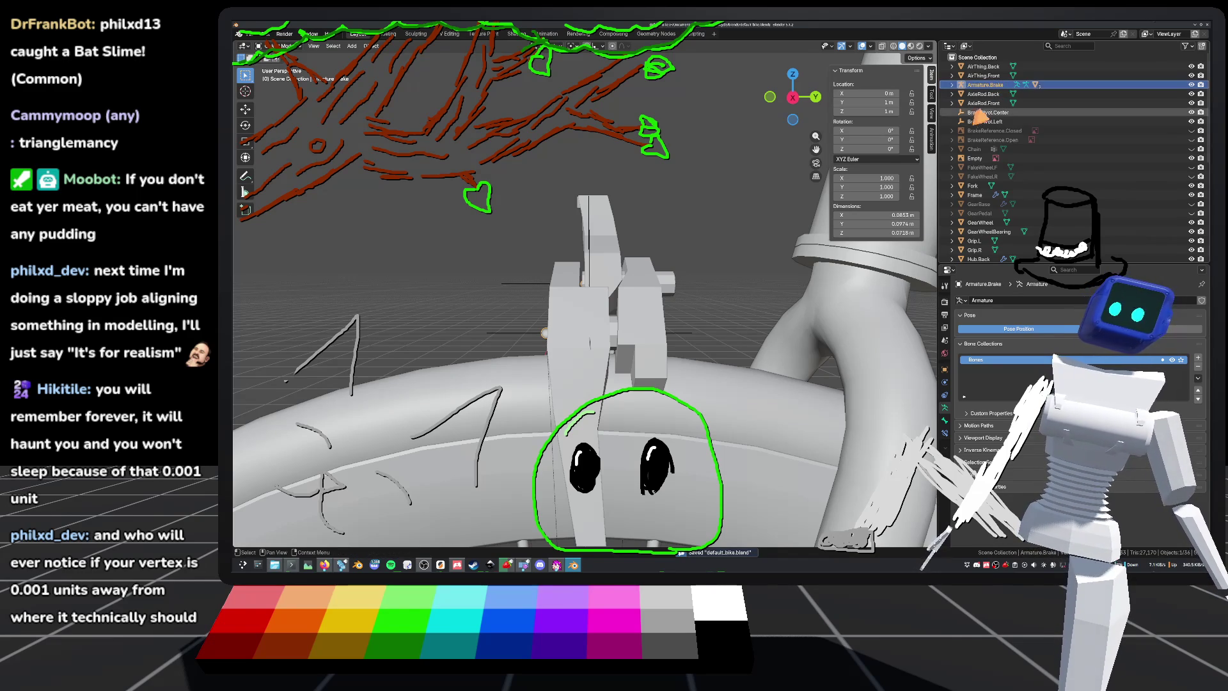
Step: Inspect BrakePivot.Left and the middle caliper piece, then reselect Armature.Brake
middle_drag(735, 269, 828, 204)
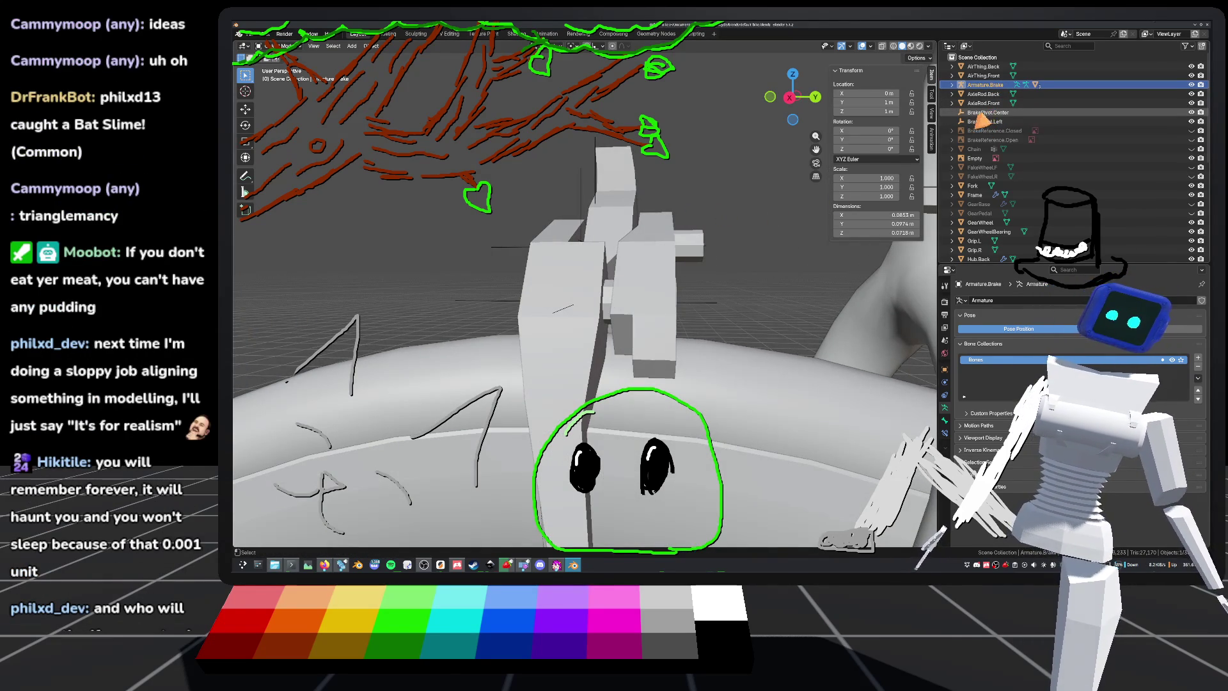
ctrl+click(990, 121)
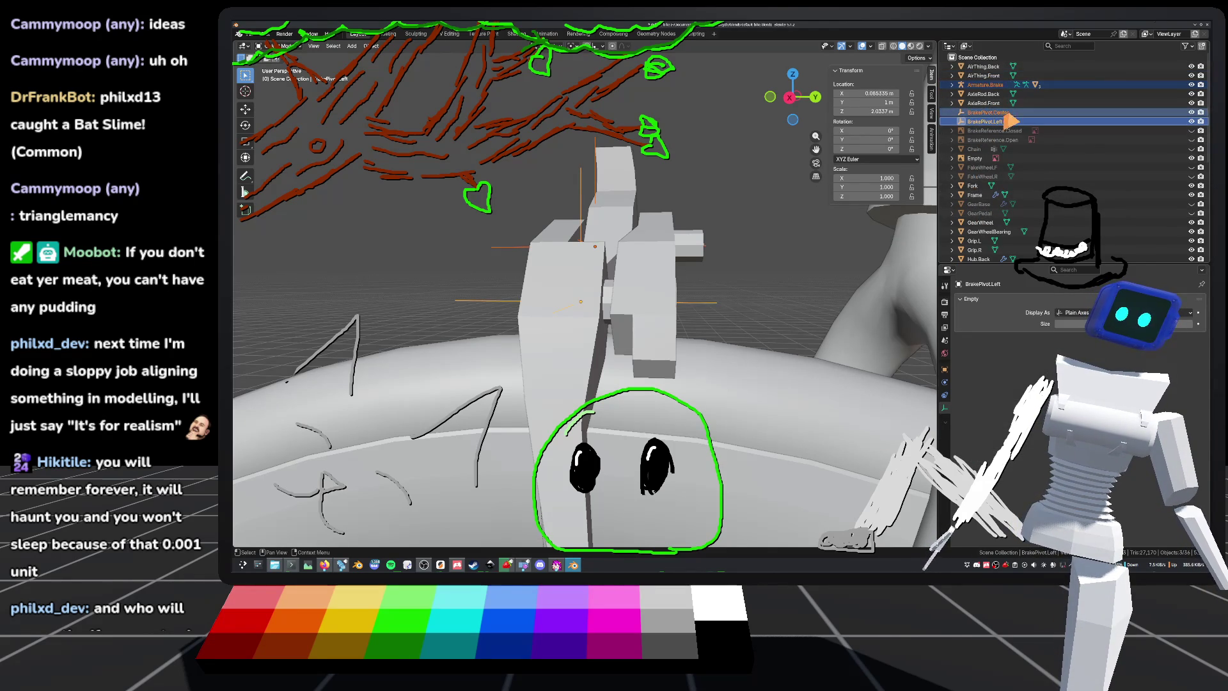
scroll(1043, 221, down, 7)
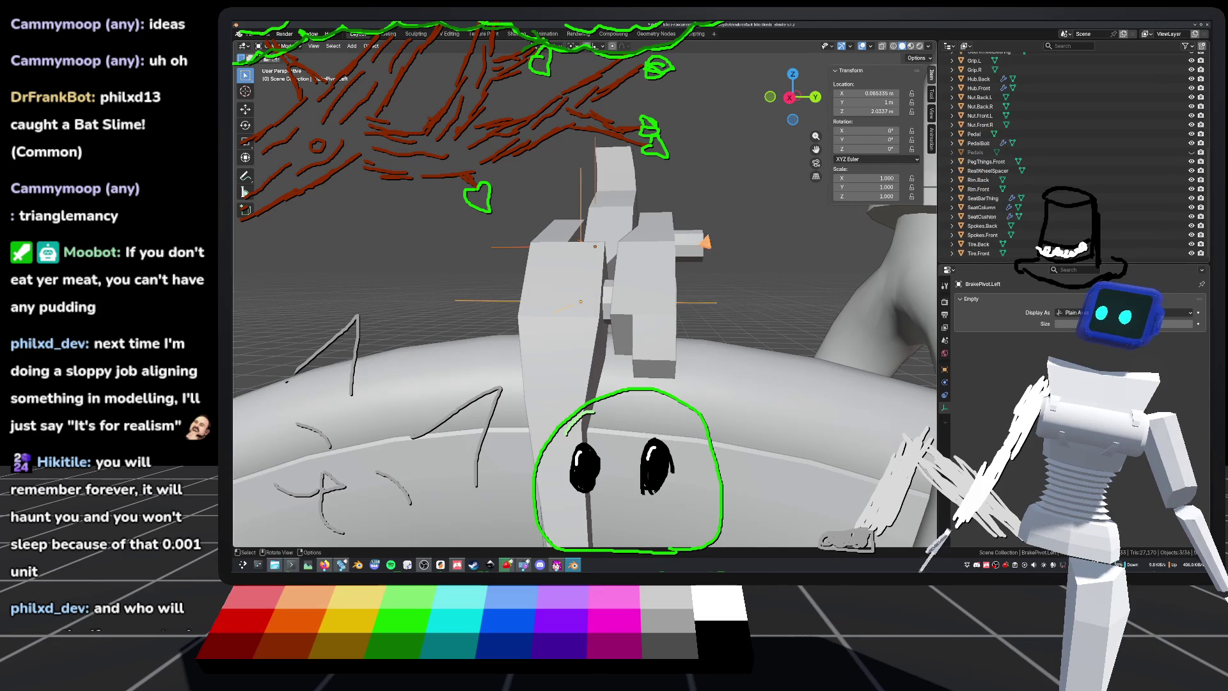
click(636, 262)
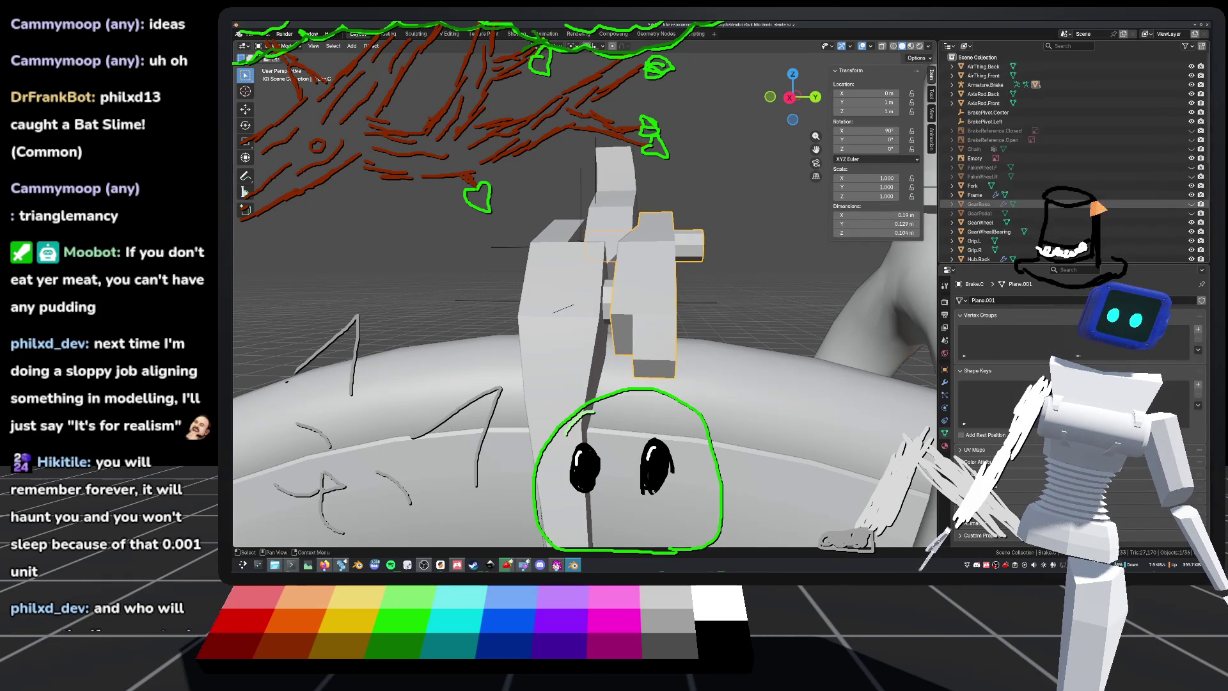
scroll(998, 128, up, 8)
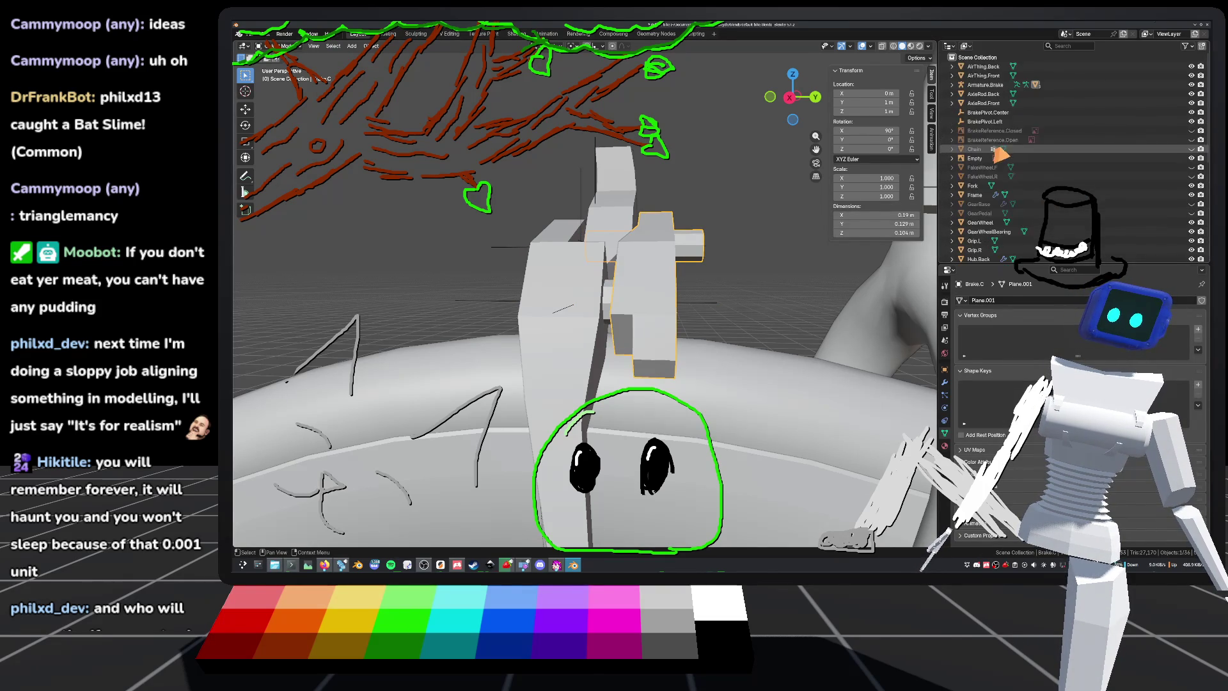
click(977, 90)
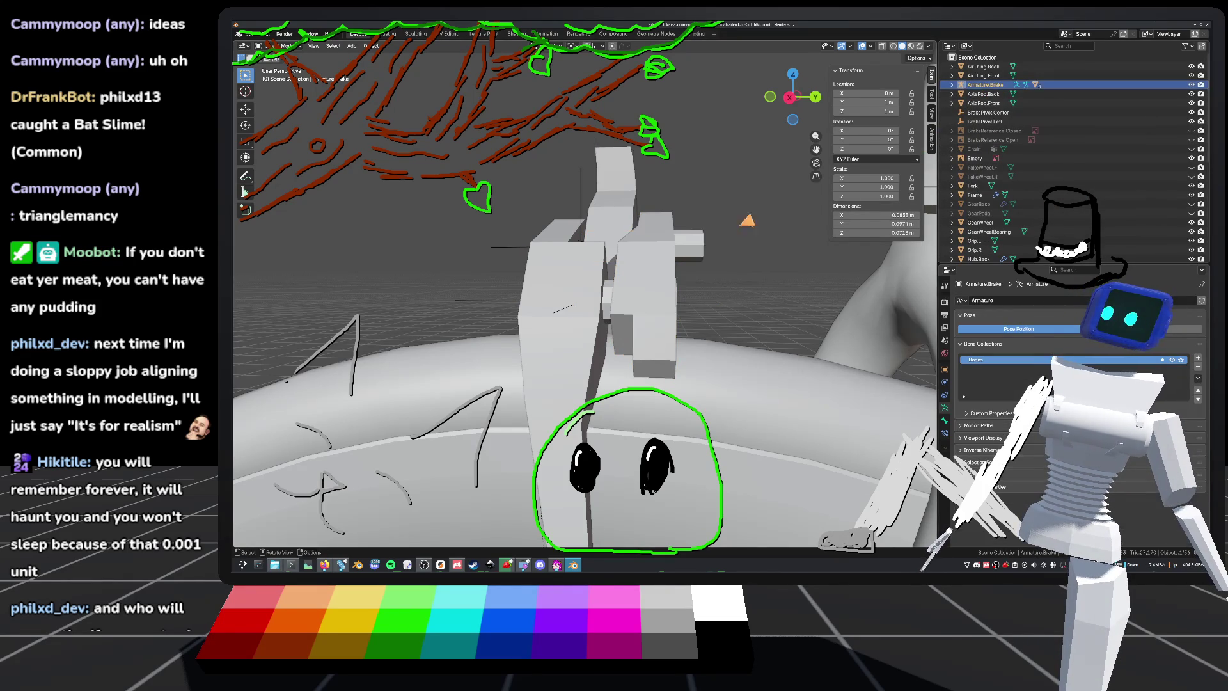
scroll(693, 236, down, 4)
middle_drag(693, 236, 695, 273)
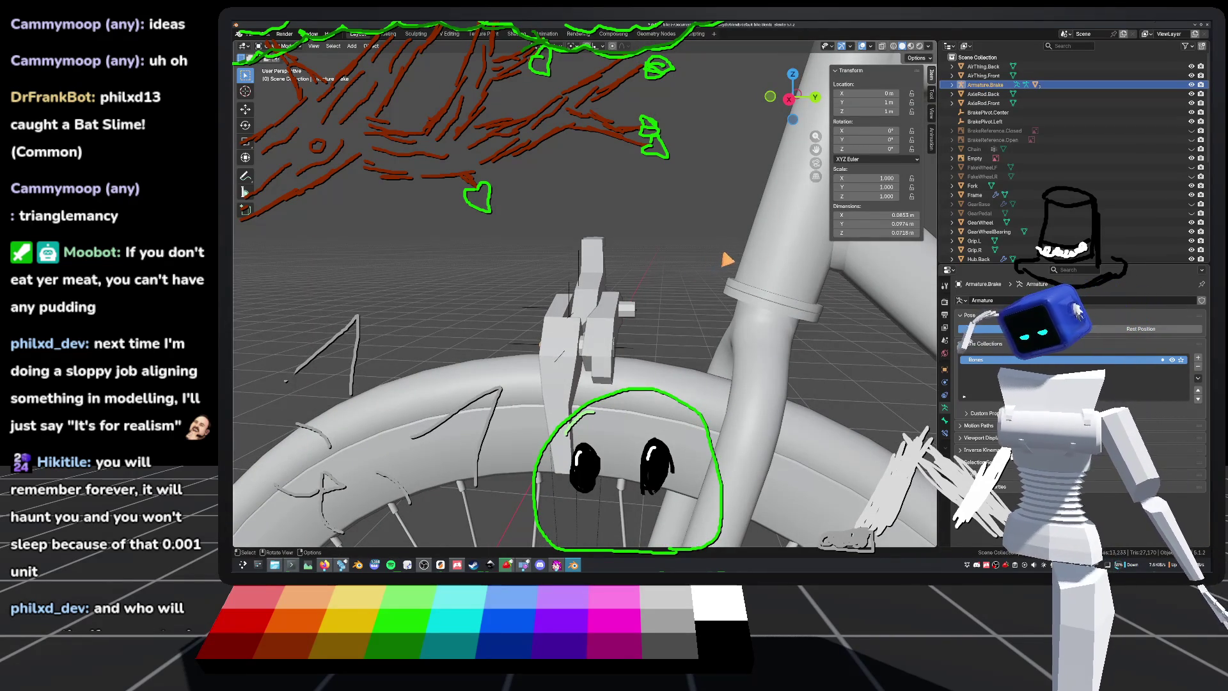
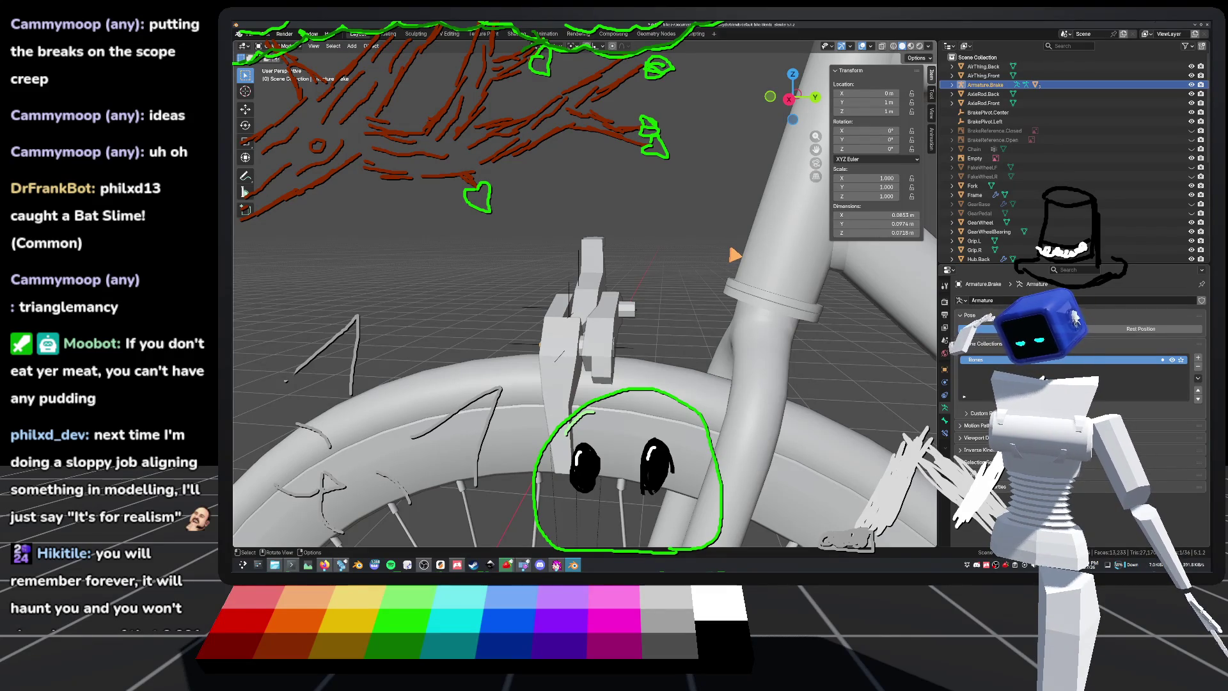
Step: Select the left brake arm Brake.L and view it side-on from the right
scroll(771, 265, up, 2)
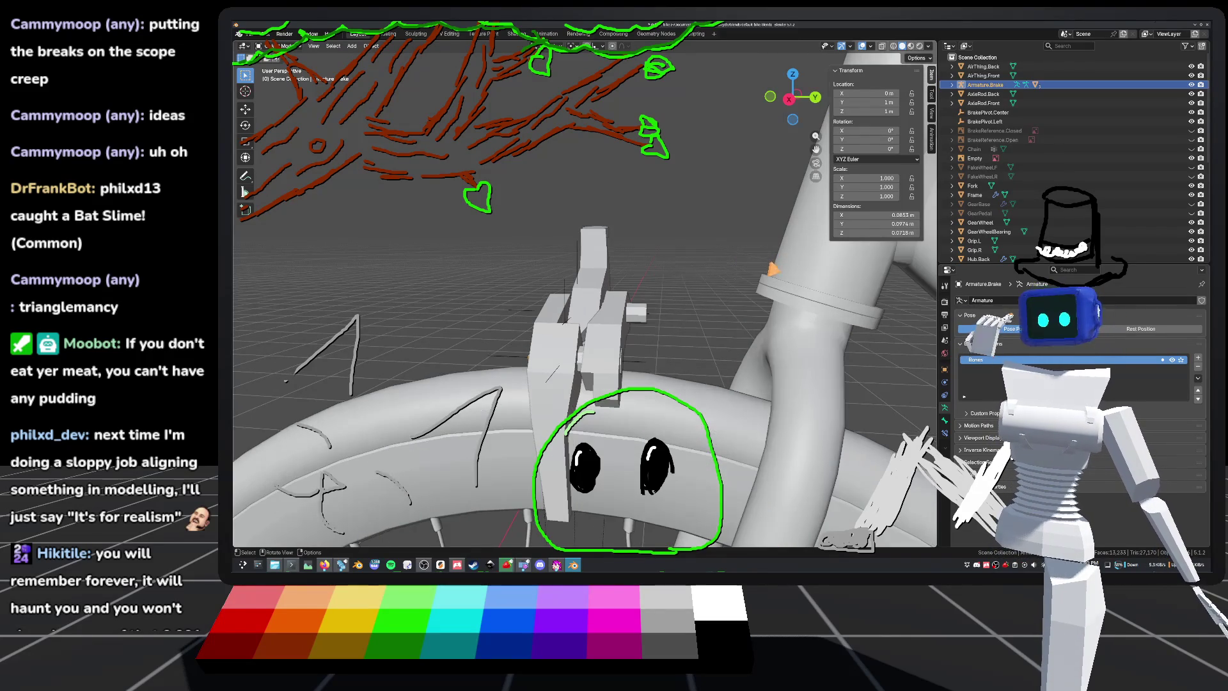
scroll(723, 266, up, 3)
click(658, 273)
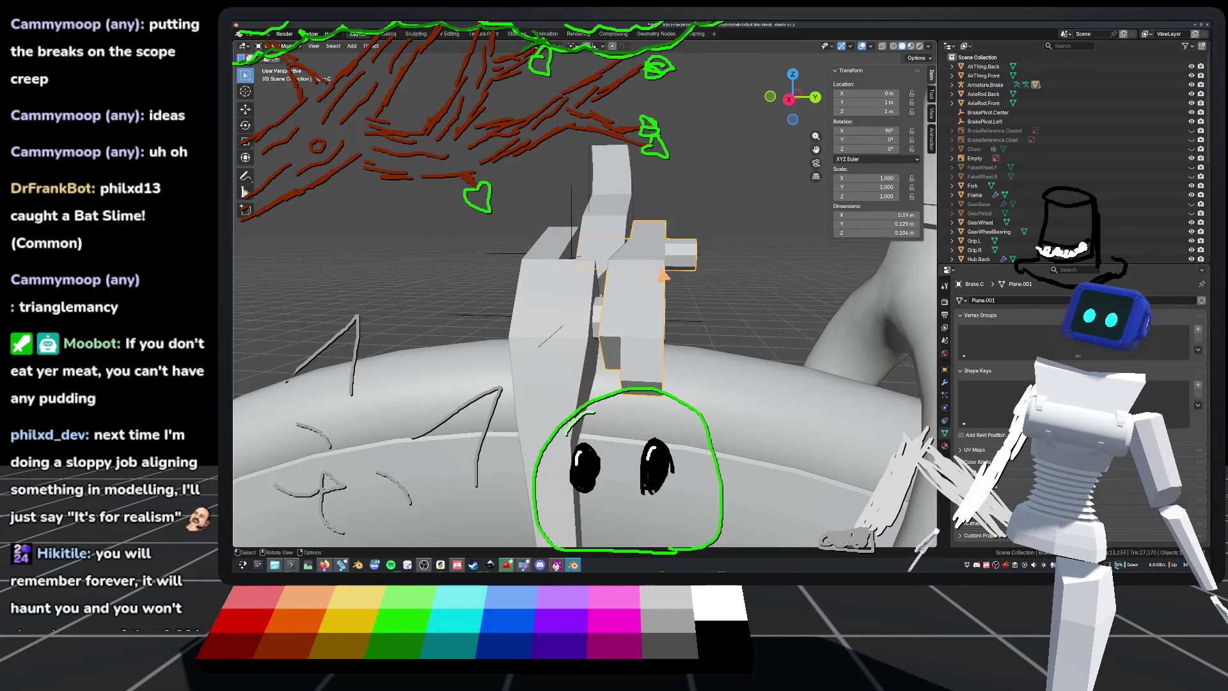
scroll(701, 252, down, 4)
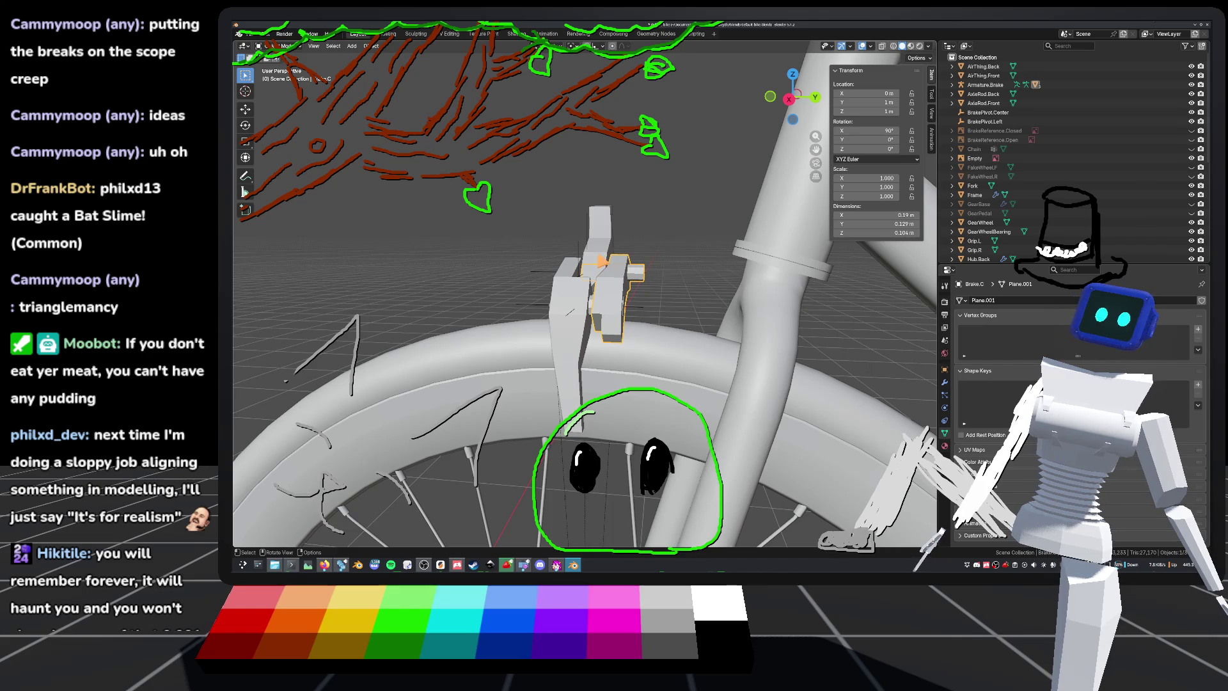
click(571, 305)
middle_drag(571, 306, 665, 305)
mouse_move(781, 123)
alt+middle_down()
mouse_move(710, 225)
mouse_move(706, 258)
alt+middle_up()
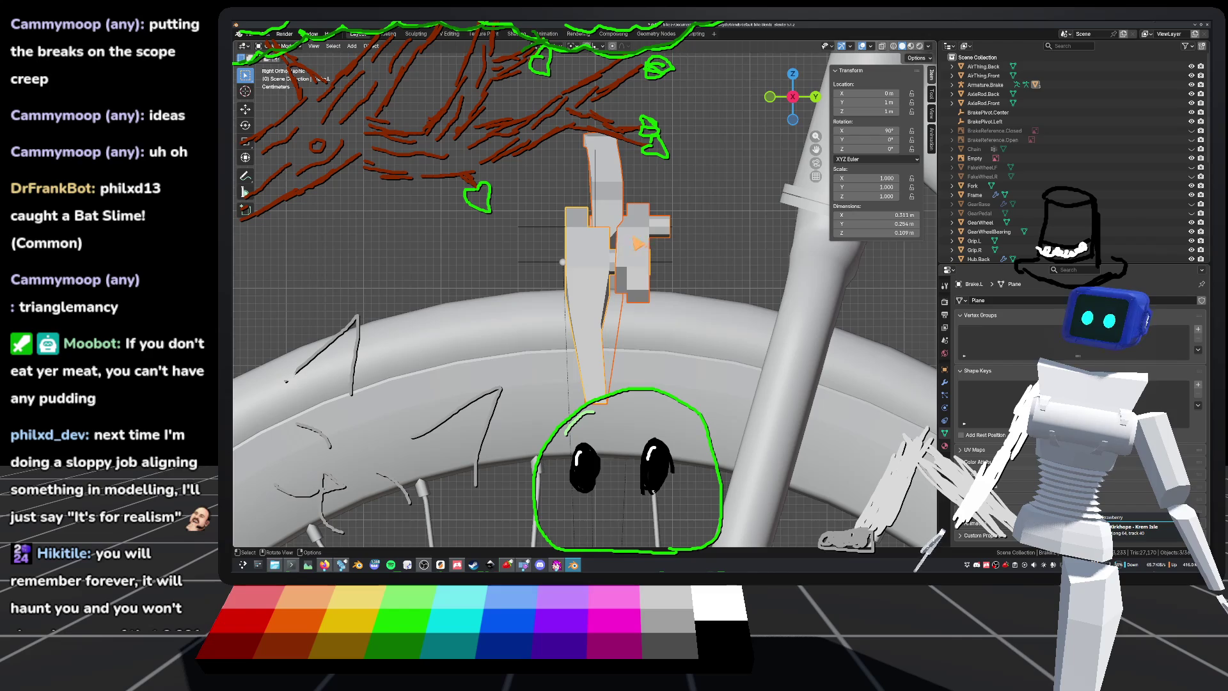
Step: Shift all Brake.L vertices -0.057 m along Y and save default_bike.blend
key(Tab)
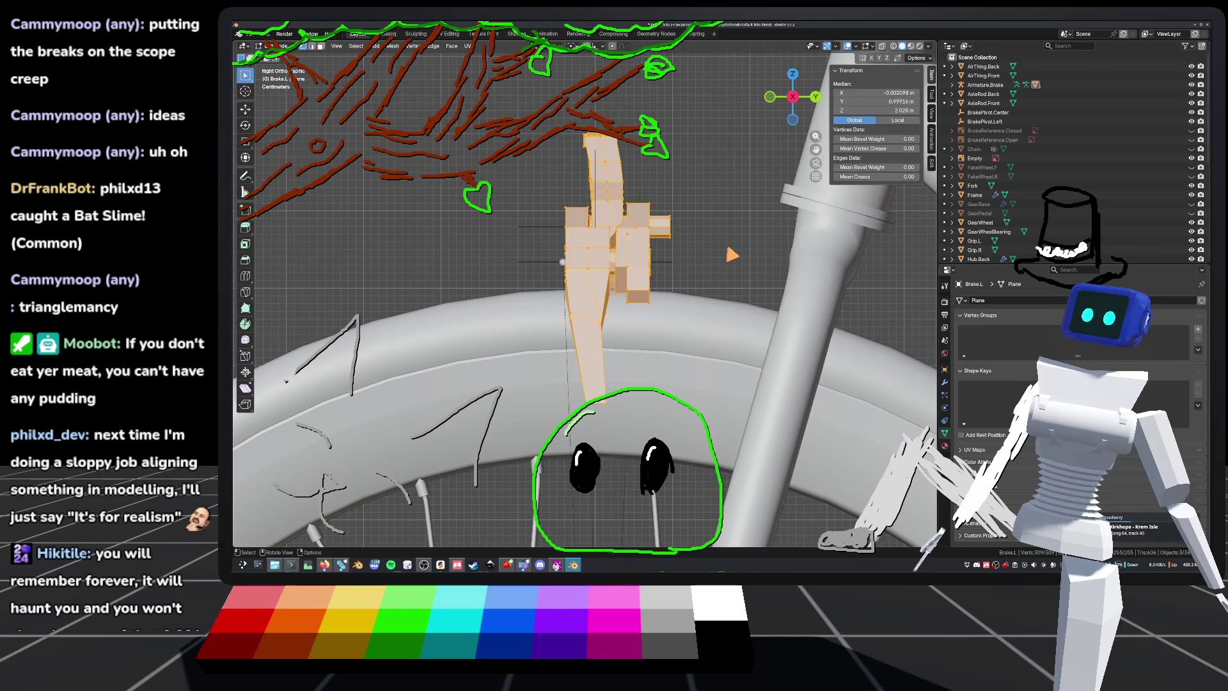
scroll(585, 294, down, 1)
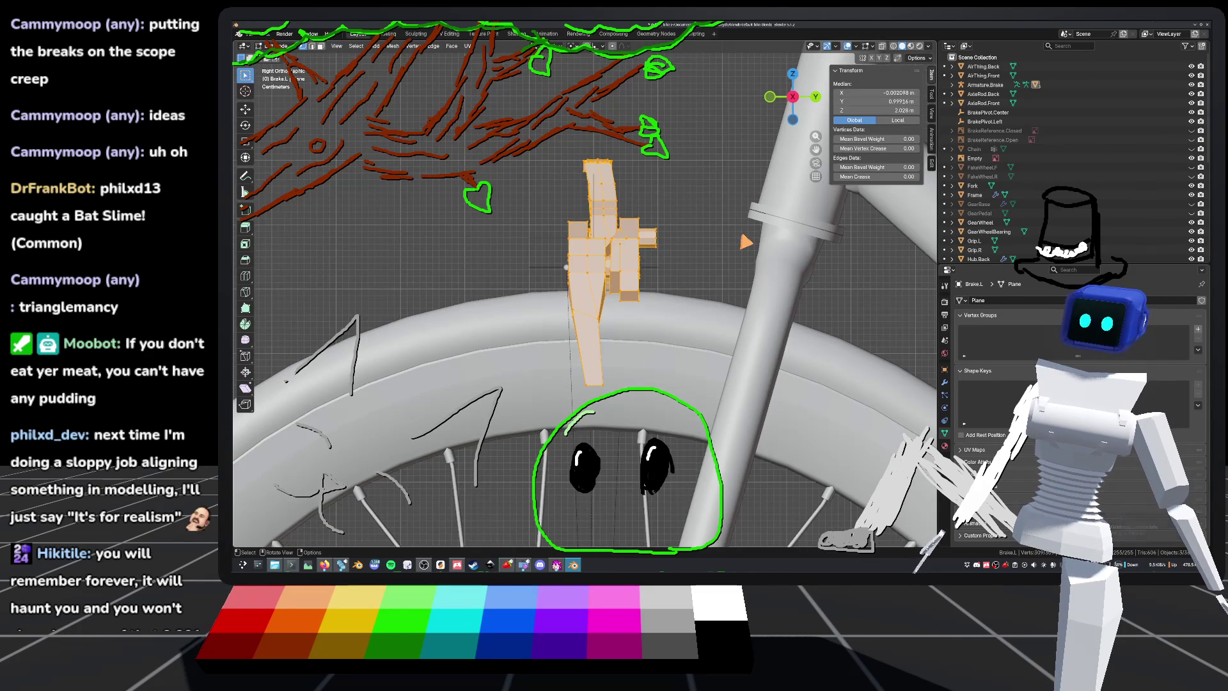
scroll(751, 241, down, 2)
scroll(695, 238, up, 1)
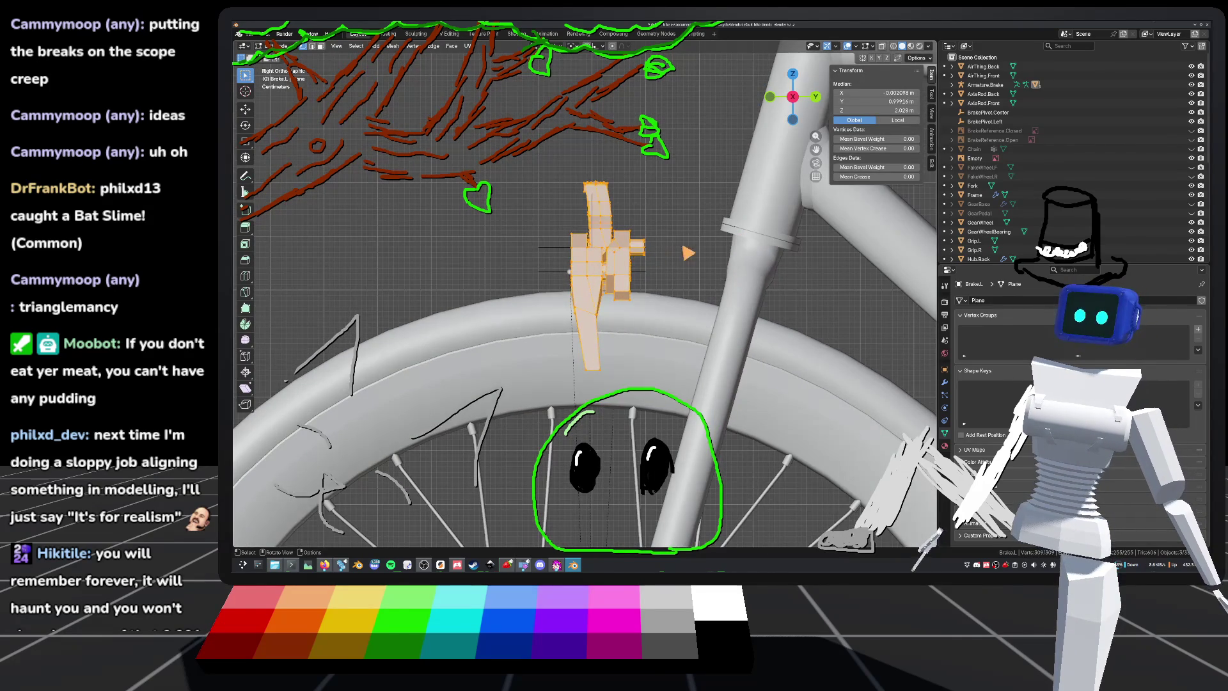
key(g)
key(y)
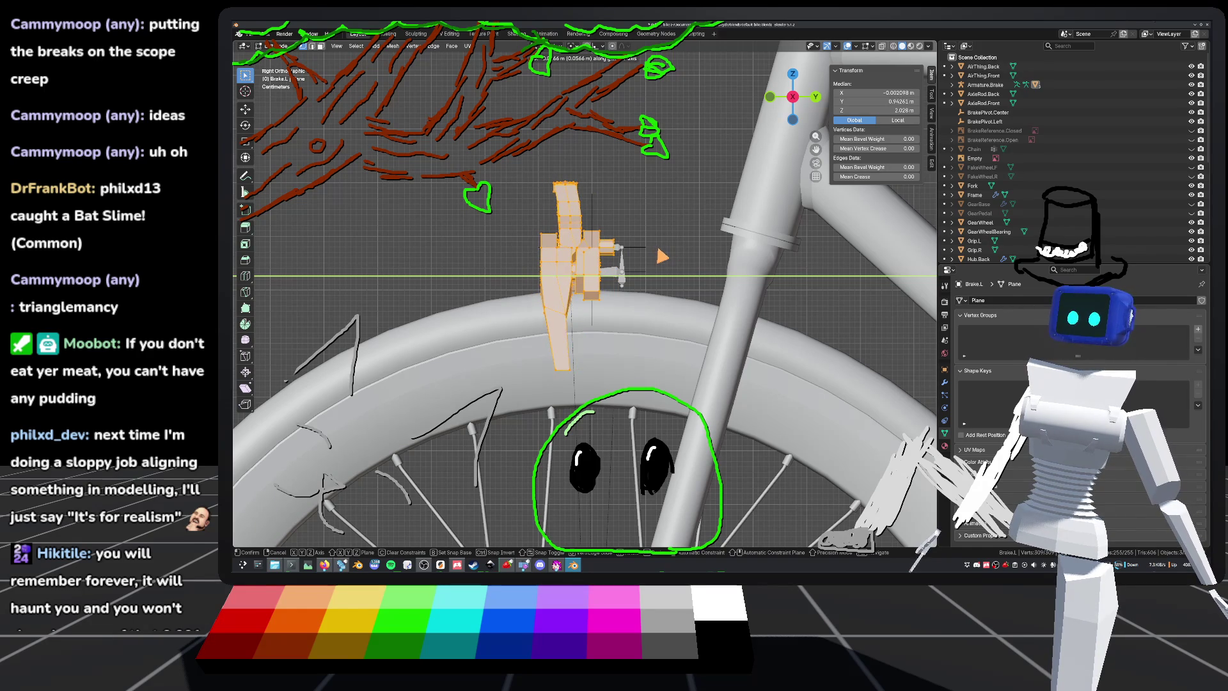
click(662, 257)
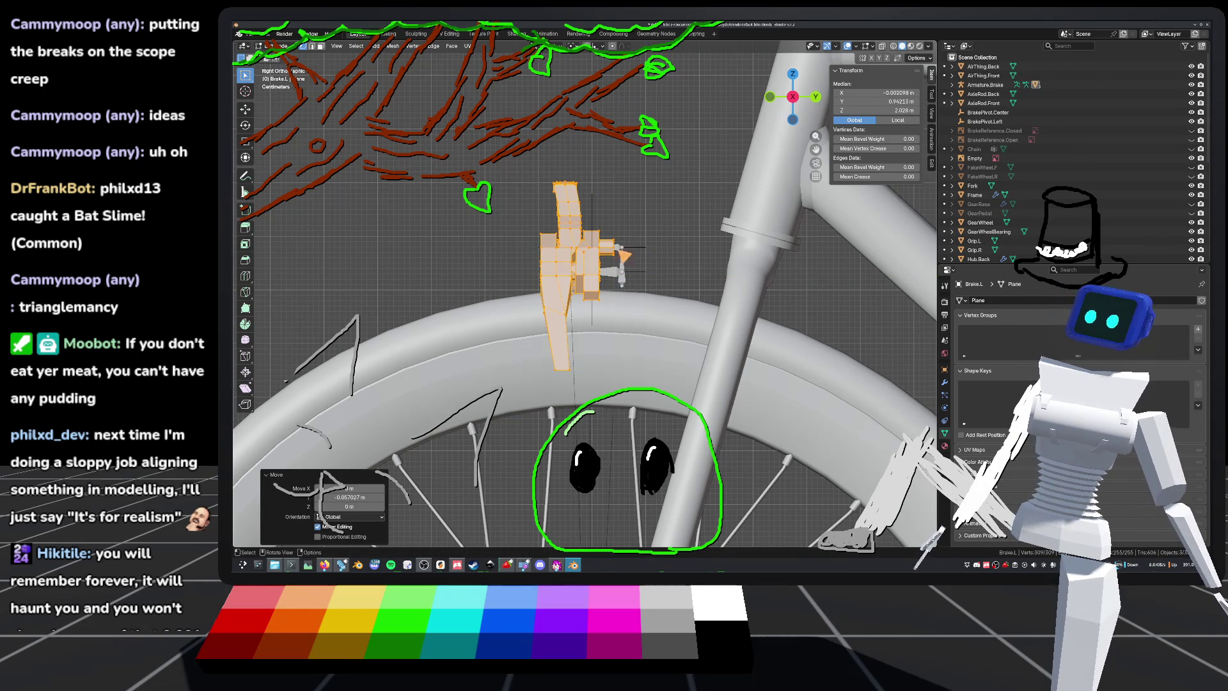
key(ctrl+s)
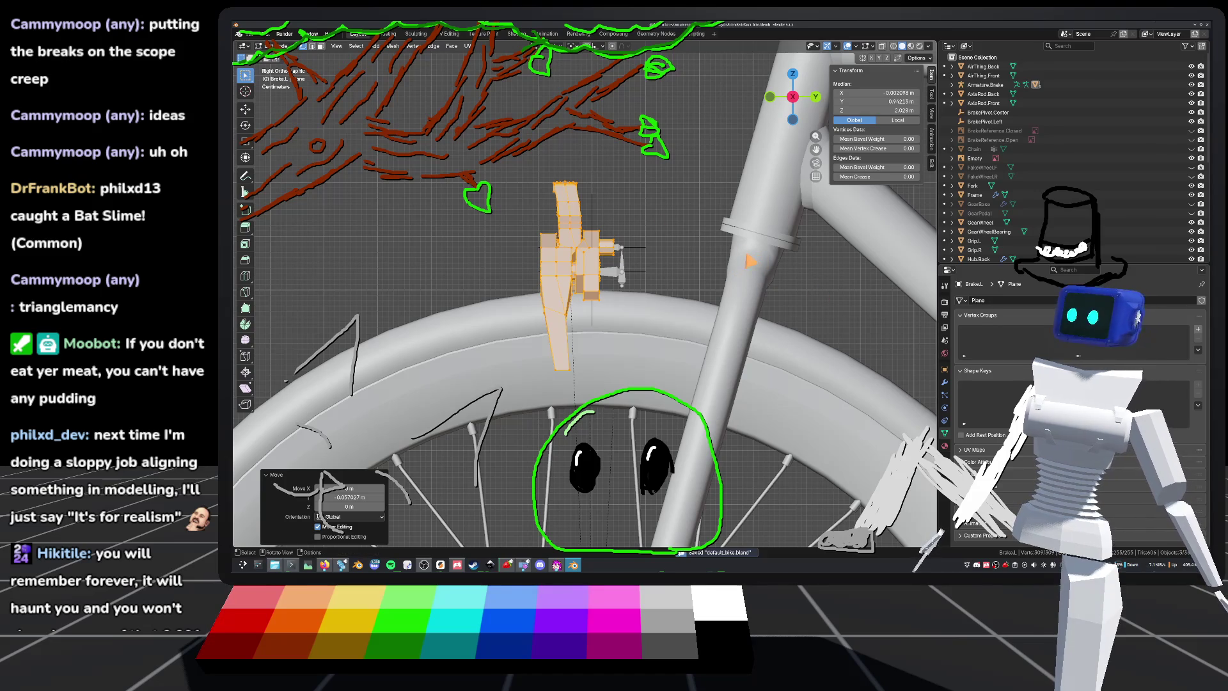
Step: Return to Object Mode and orbit around the brake and front wheel
scroll(703, 254, up, 3)
key(Tab)
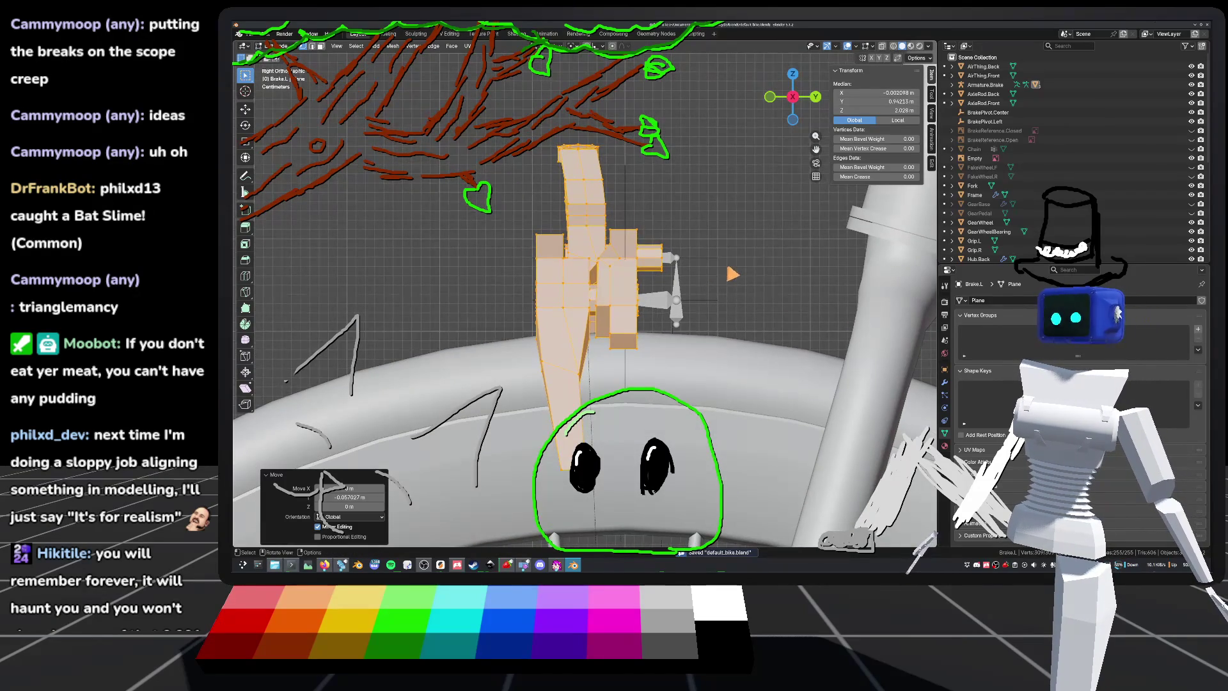
middle_drag(575, 288, 639, 269)
middle_drag(720, 258, 761, 249)
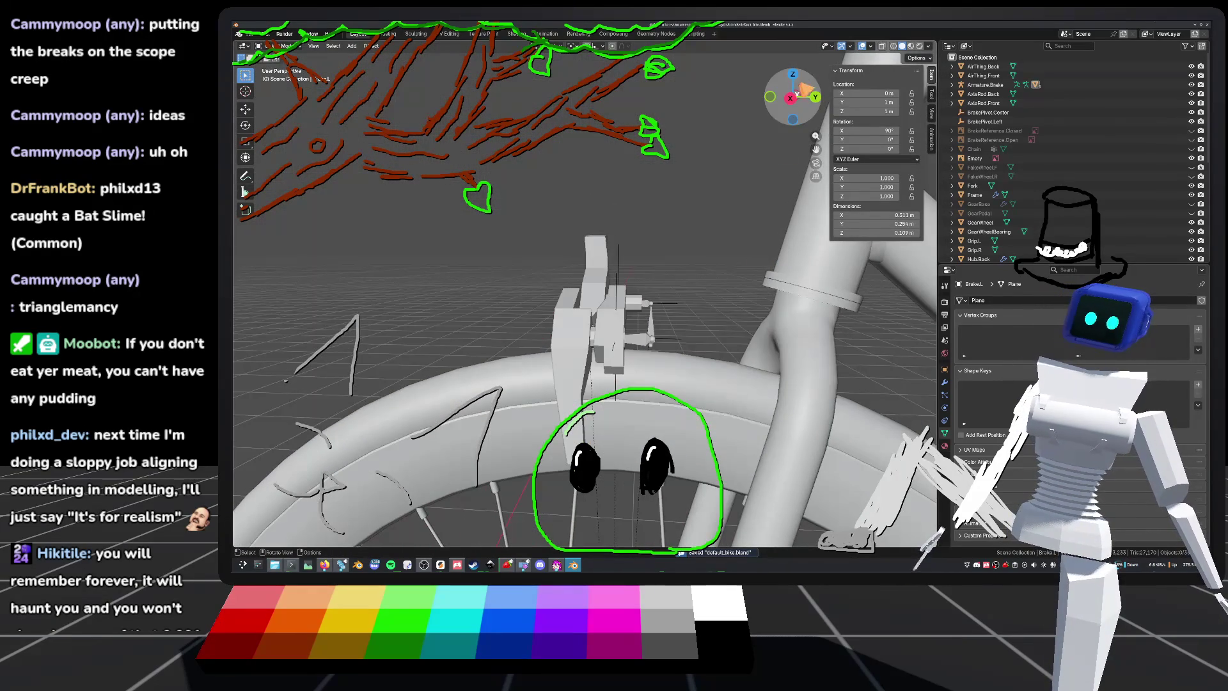
Step: Edit Brake.L's mesh in X-ray, viewed side-on from the right
click(793, 99)
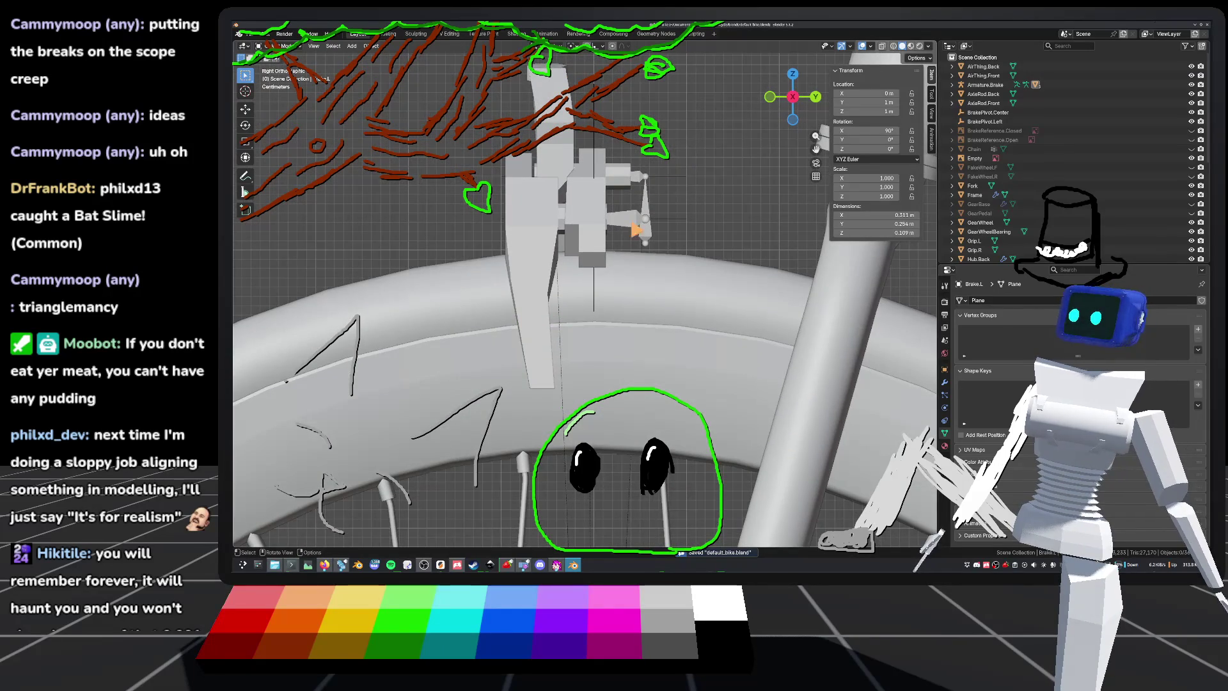
key(Tab)
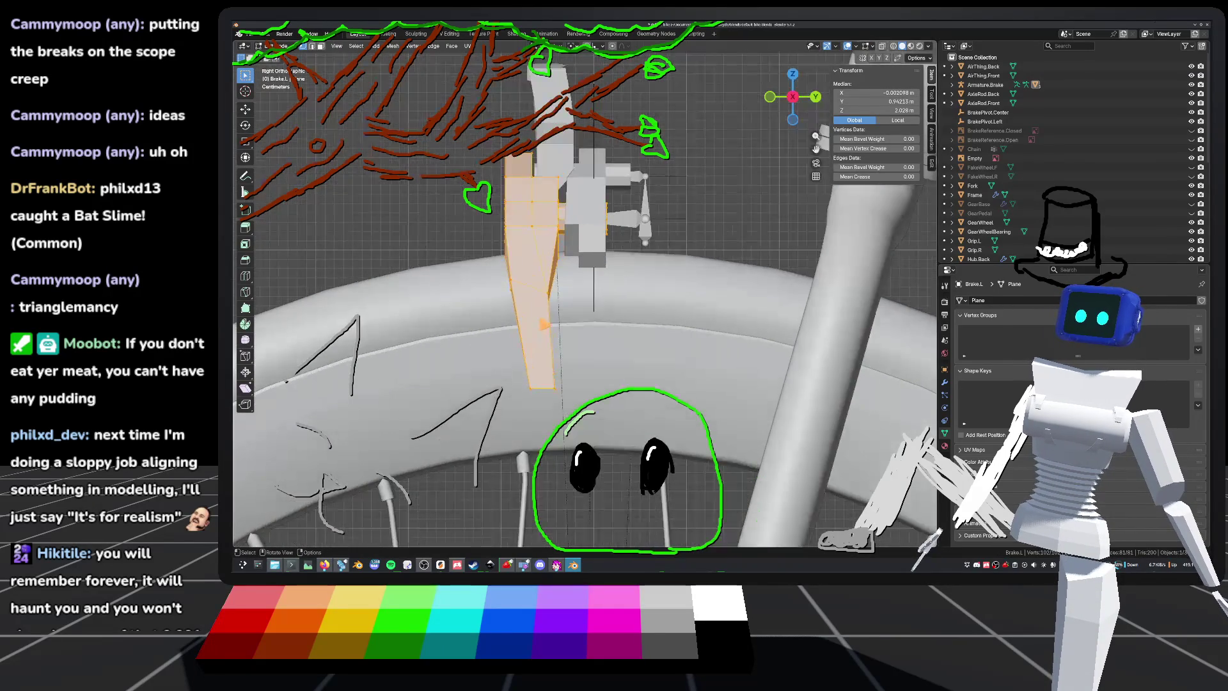
middle_drag(584, 268, 515, 299)
scroll(514, 299, down, 4)
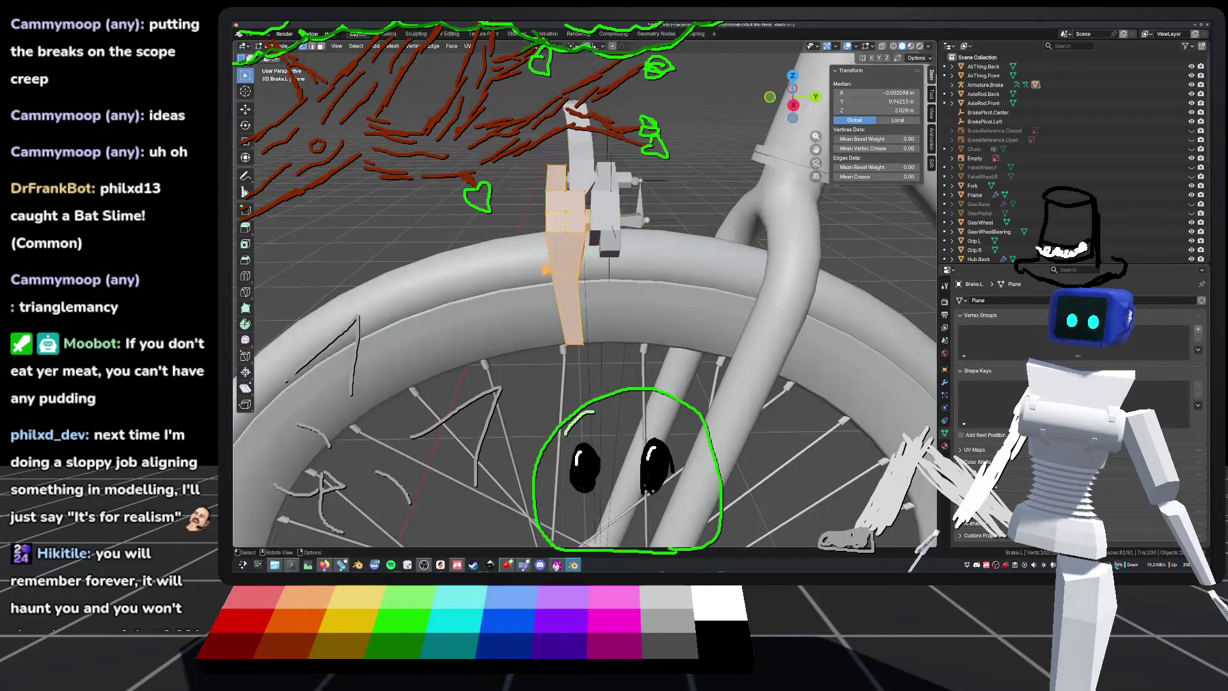
click(885, 47)
scroll(640, 334, up, 3)
click(793, 104)
Step: Box-select the lower pad faces and move them a further 0.031611 m along Y
drag(545, 236, 658, 371)
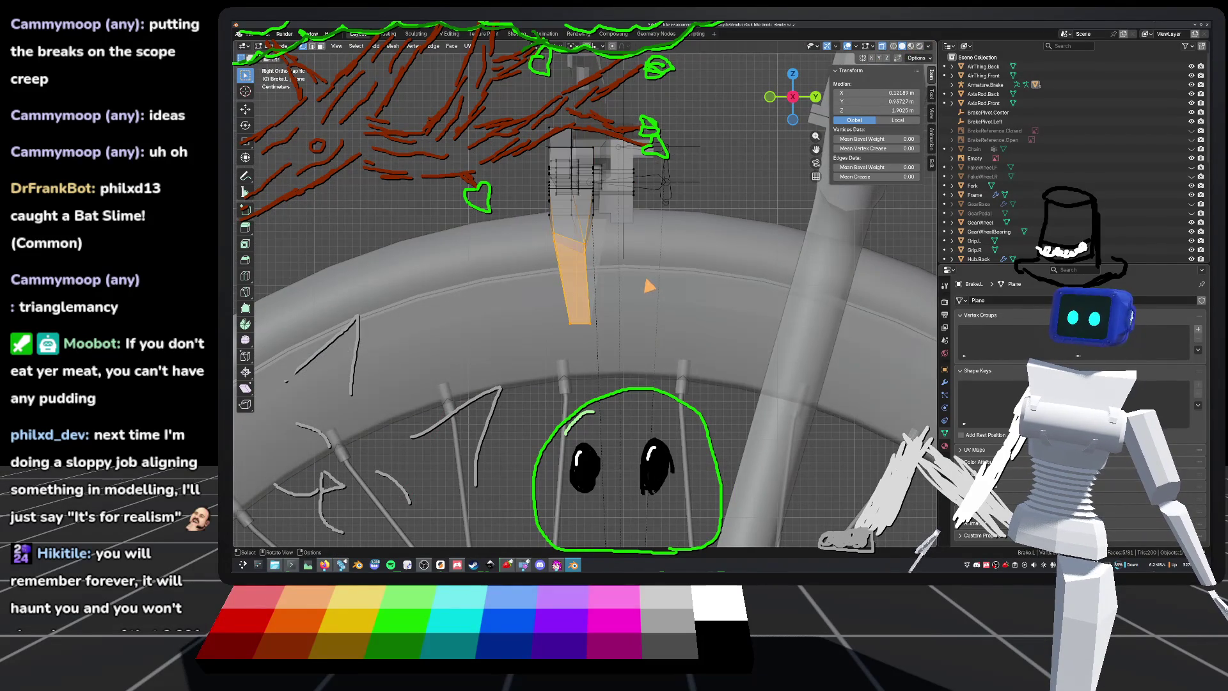
key(g)
key(y)
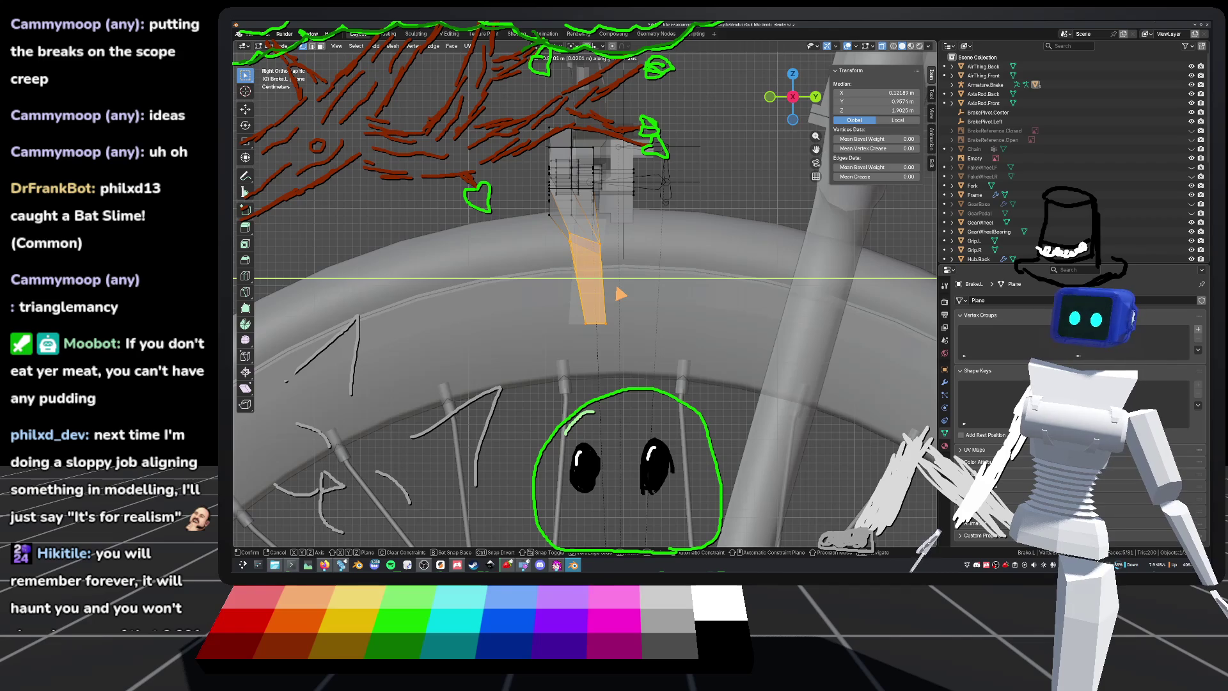
key(y)
click(639, 343)
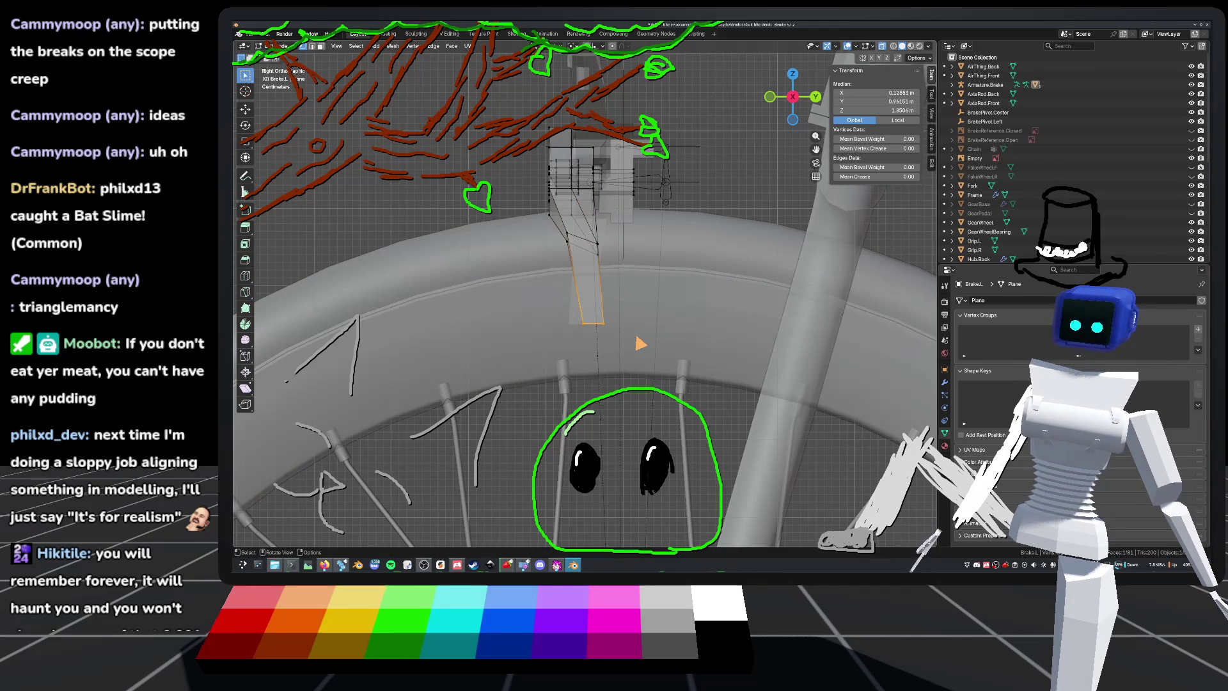
key(g)
key(y)
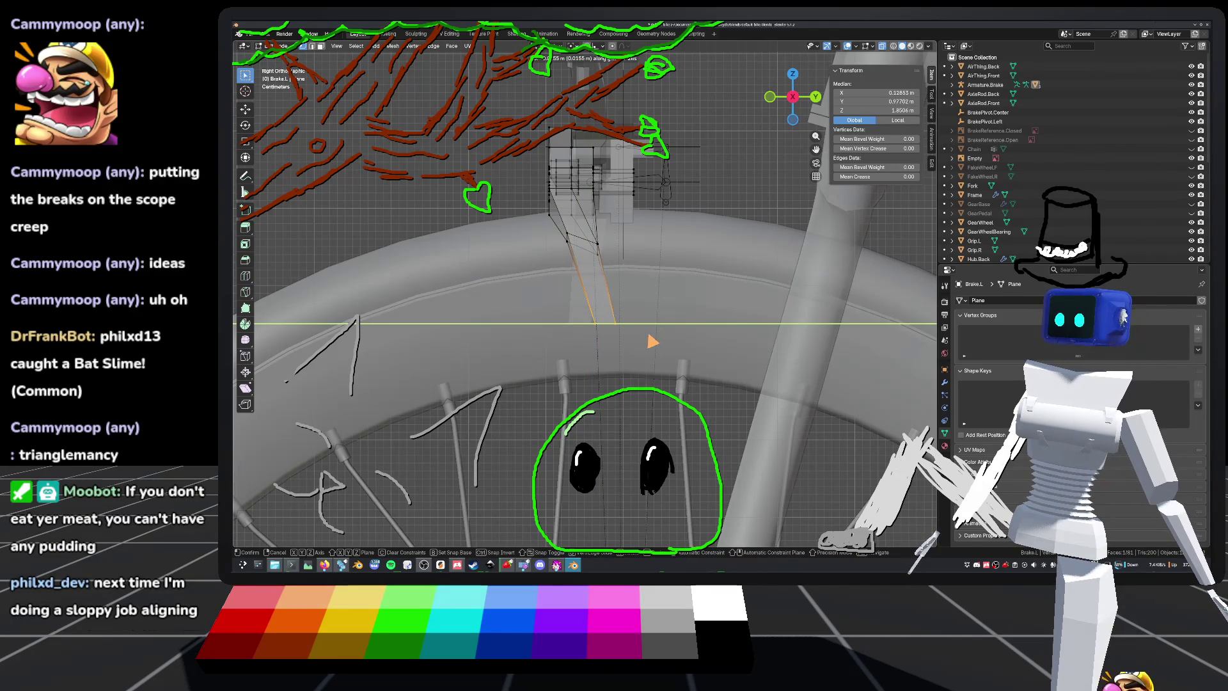
click(652, 341)
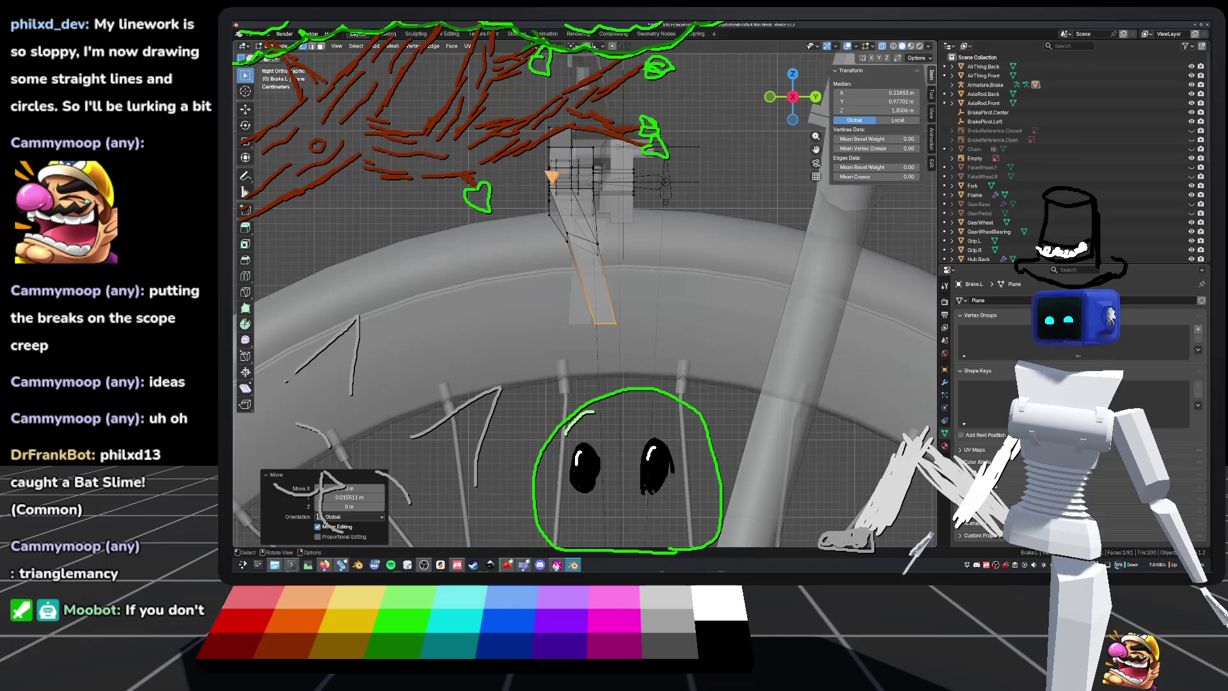
Step: Recentre the view in perspective and return to Object Mode
shift+middle_drag(553, 201, 601, 265)
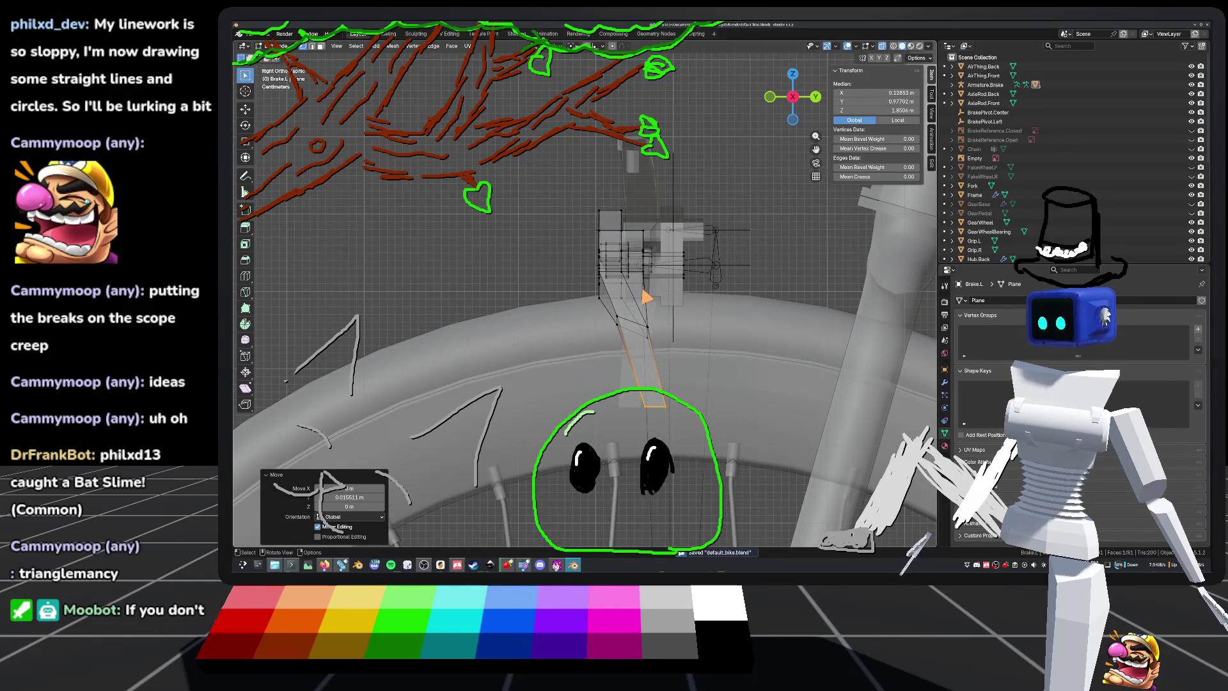
mouse_move(643, 309)
middle_down()
mouse_move(627, 287)
mouse_move(616, 335)
mouse_move(589, 320)
mouse_move(613, 326)
mouse_move(608, 309)
mouse_move(695, 267)
mouse_move(702, 279)
mouse_move(652, 339)
middle_up()
key(Tab)
Step: Edit the right brake arm Brake.R in X-ray from the left side view
click(651, 375)
key(Tab)
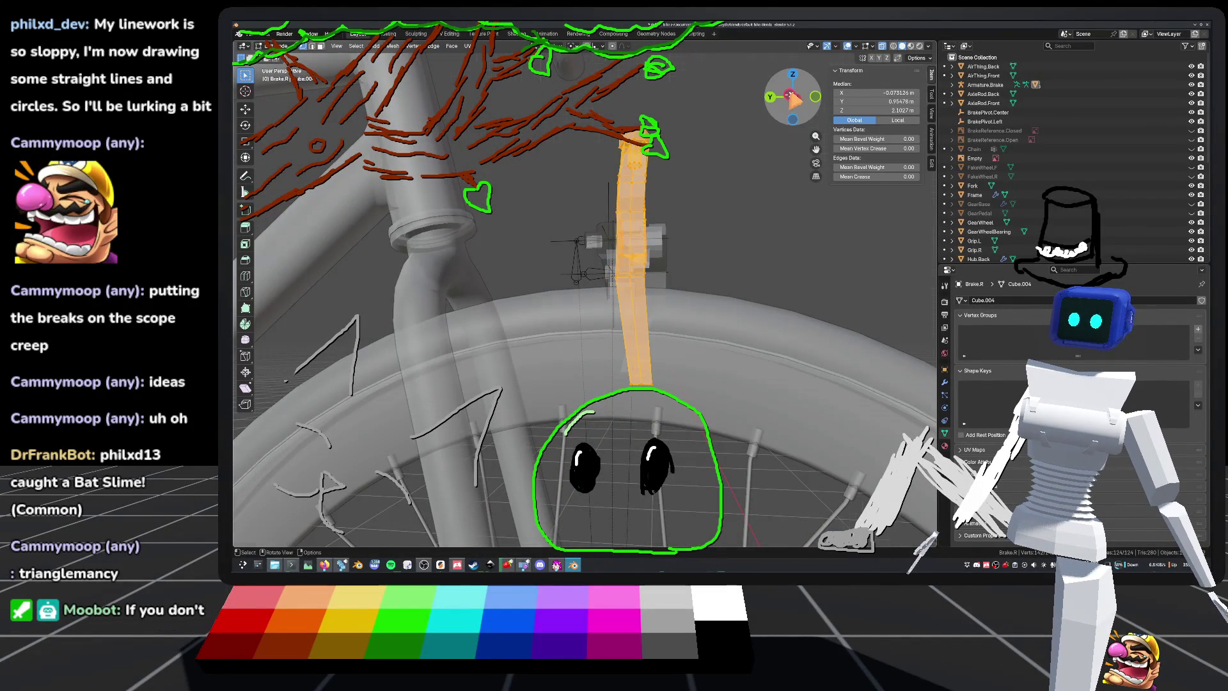
click(795, 98)
scroll(611, 327, up, 3)
scroll(610, 328, down, 3)
key(alt+z)
shift+middle_drag(763, 414, 743, 403)
Step: Shift Brake.R's bottom vertices 0.024377 m along Y, leave Edit Mode and save
key(g)
key(y)
click(686, 376)
key(Tab)
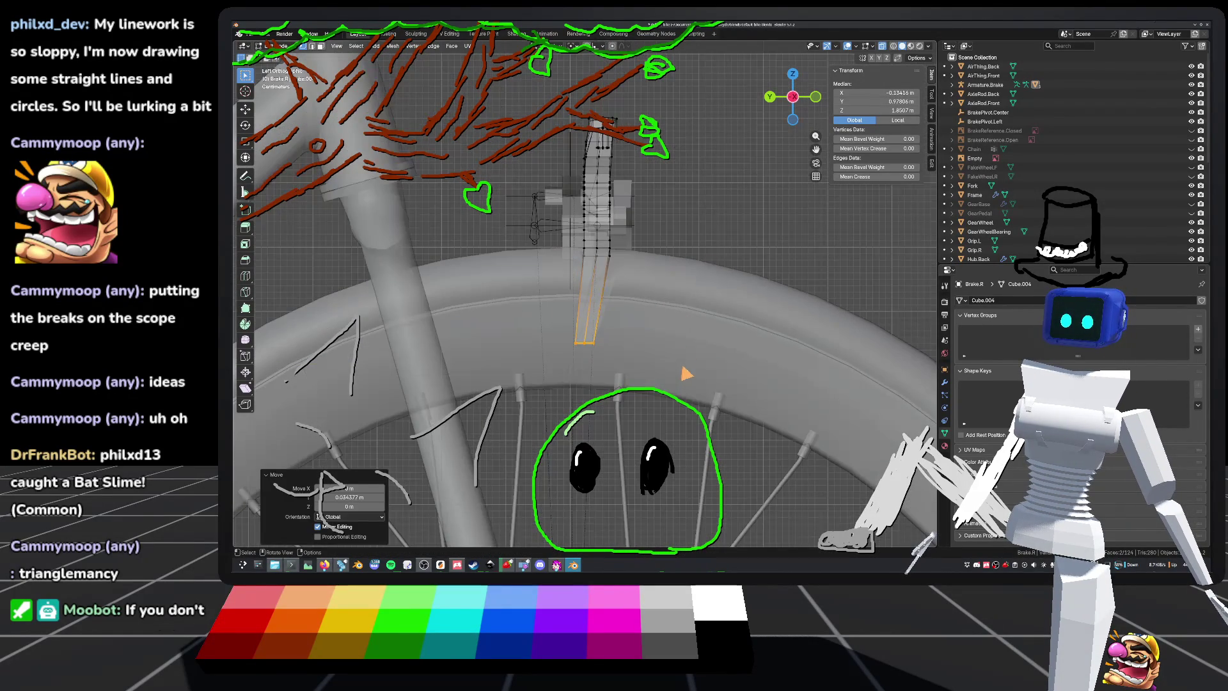
key(ctrl+s)
mouse_move(736, 249)
middle_down()
mouse_move(728, 312)
mouse_move(703, 311)
mouse_move(729, 302)
mouse_move(707, 323)
mouse_move(510, 318)
mouse_move(524, 290)
mouse_move(509, 320)
mouse_move(733, 256)
mouse_move(688, 267)
mouse_move(601, 343)
mouse_move(499, 542)
middle_up()
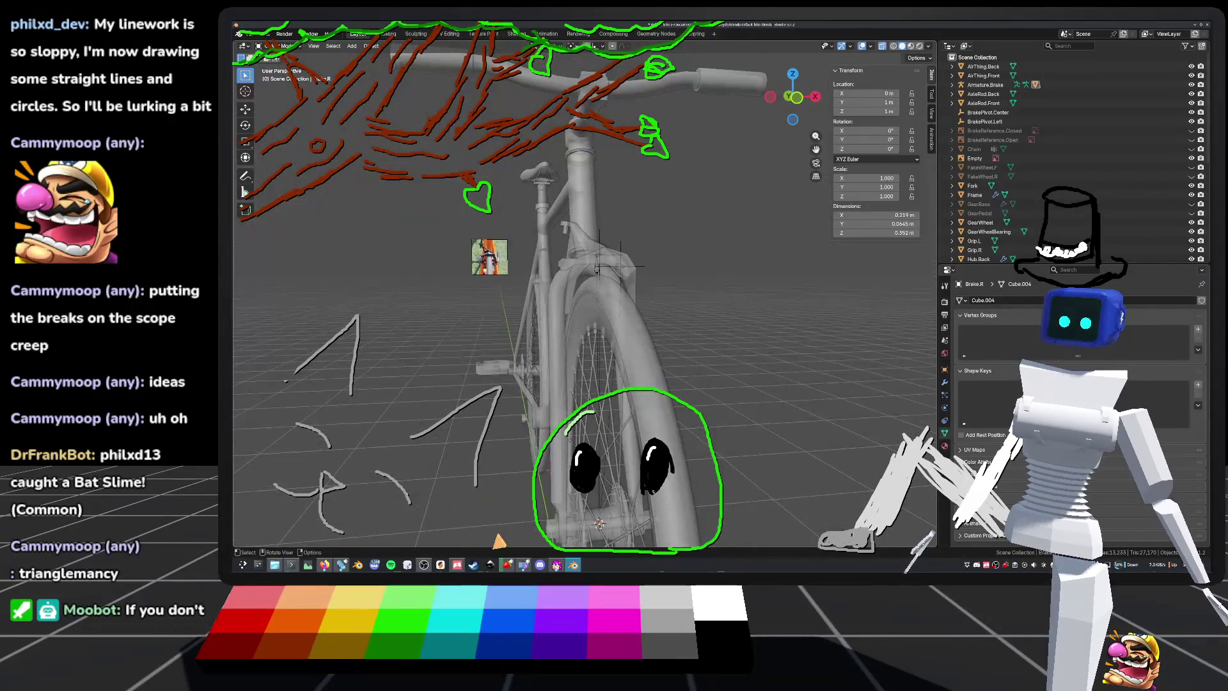
Step: In Firefox, review the open caliper mounting video and patent drawing tabs
click(324, 565)
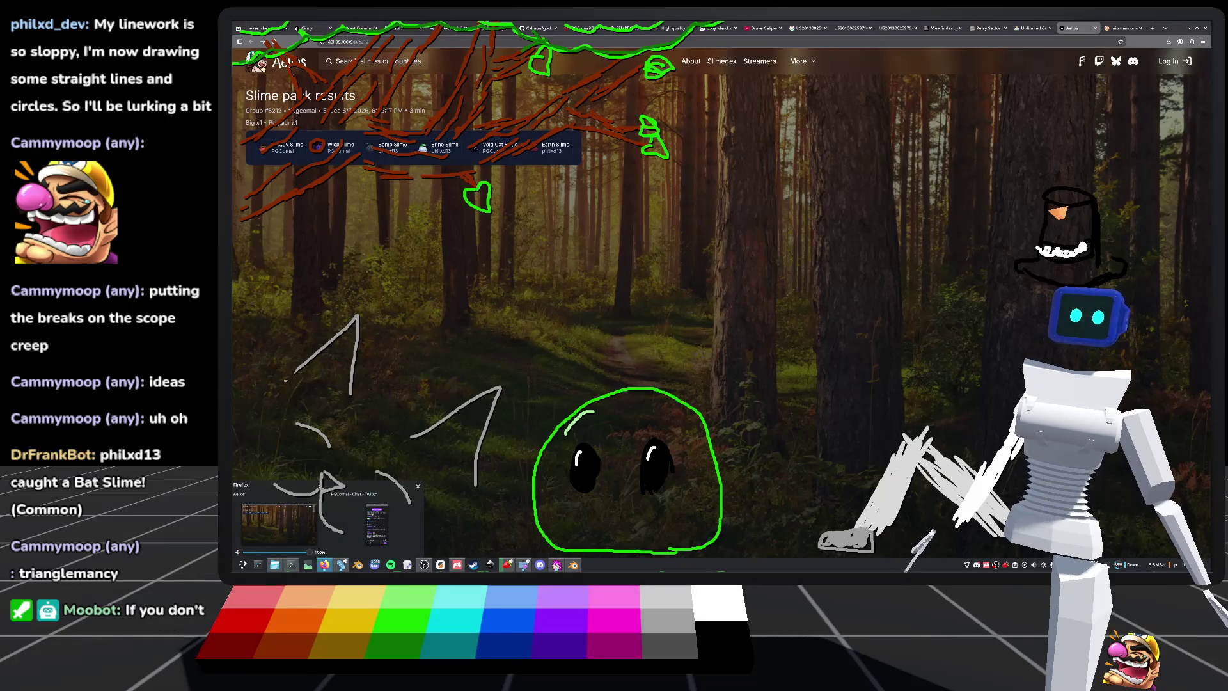
click(1123, 29)
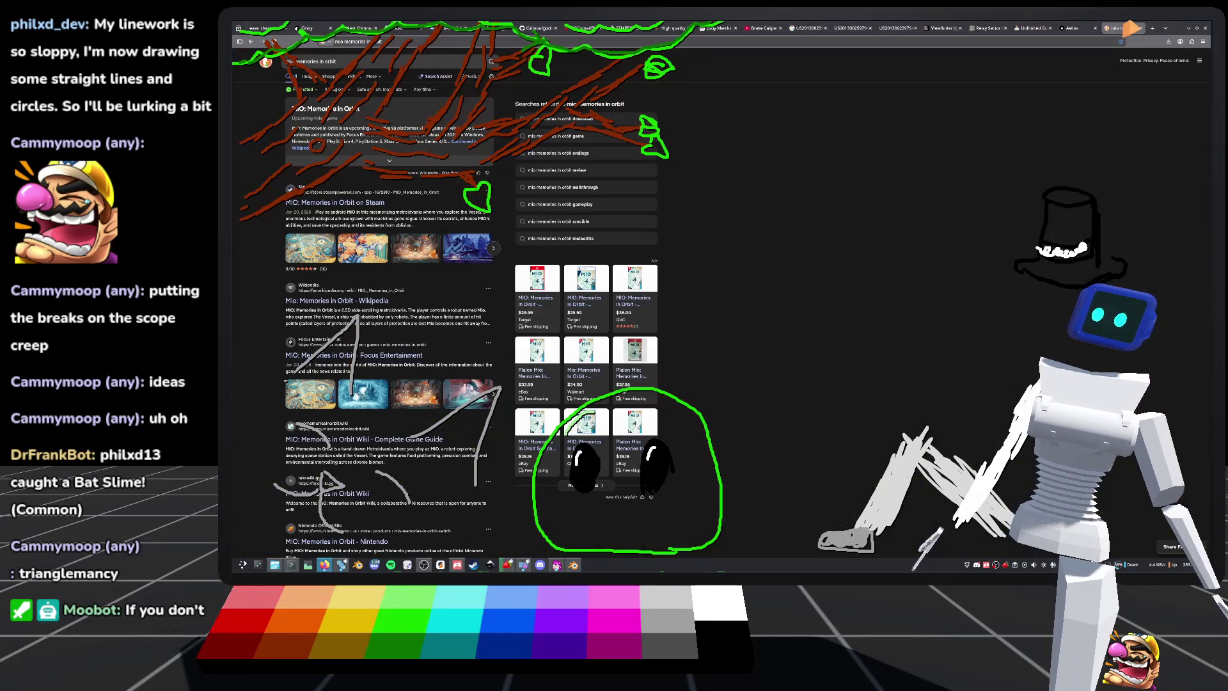
click(769, 28)
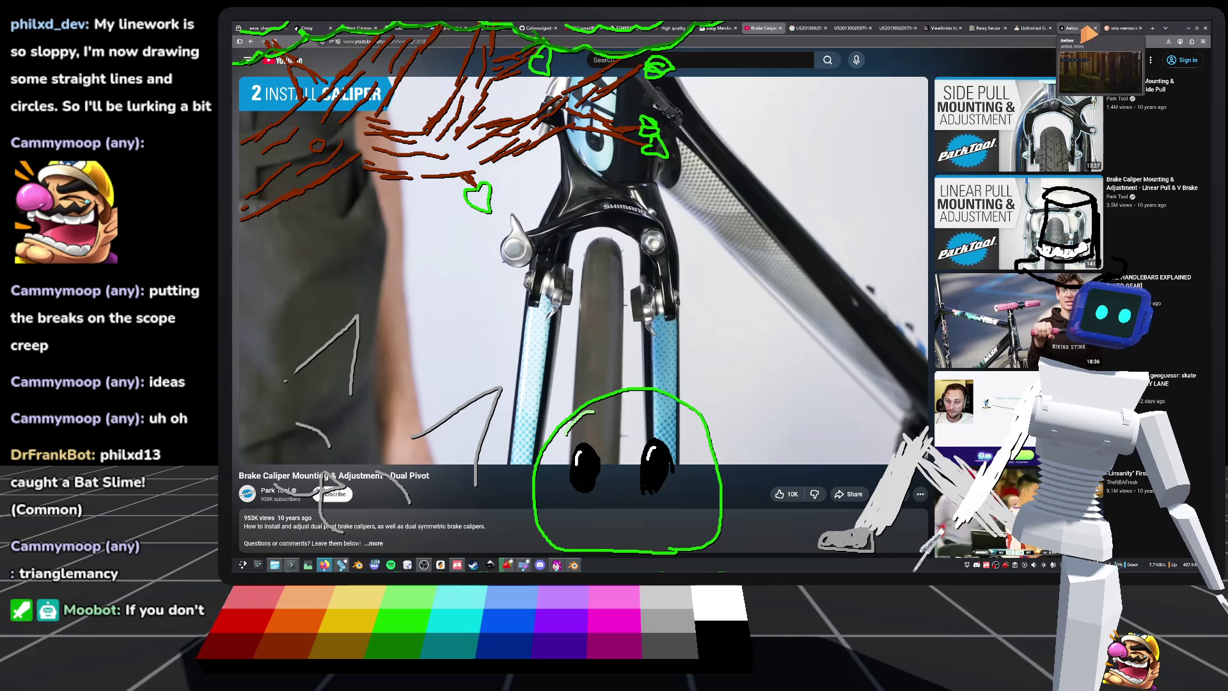
click(846, 28)
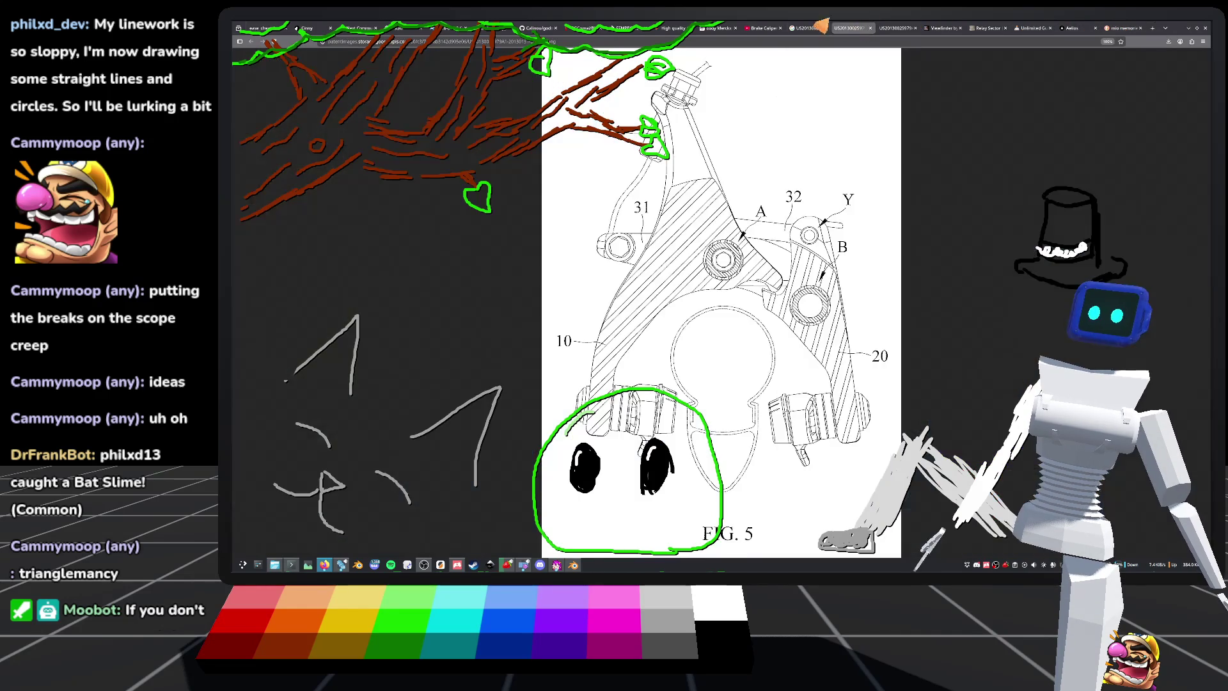
click(807, 28)
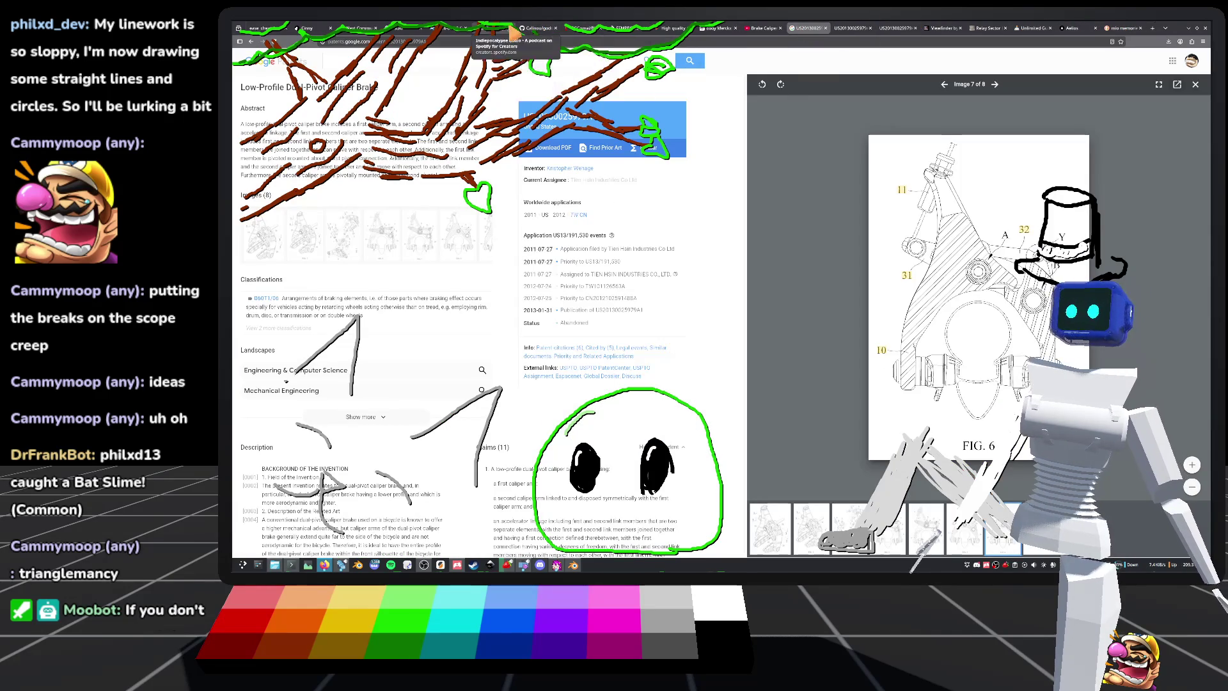
Step: Search DuckDuckGo images for dual pivot caliper brakes and enlarge the Tektro R315 photo
click(1153, 28)
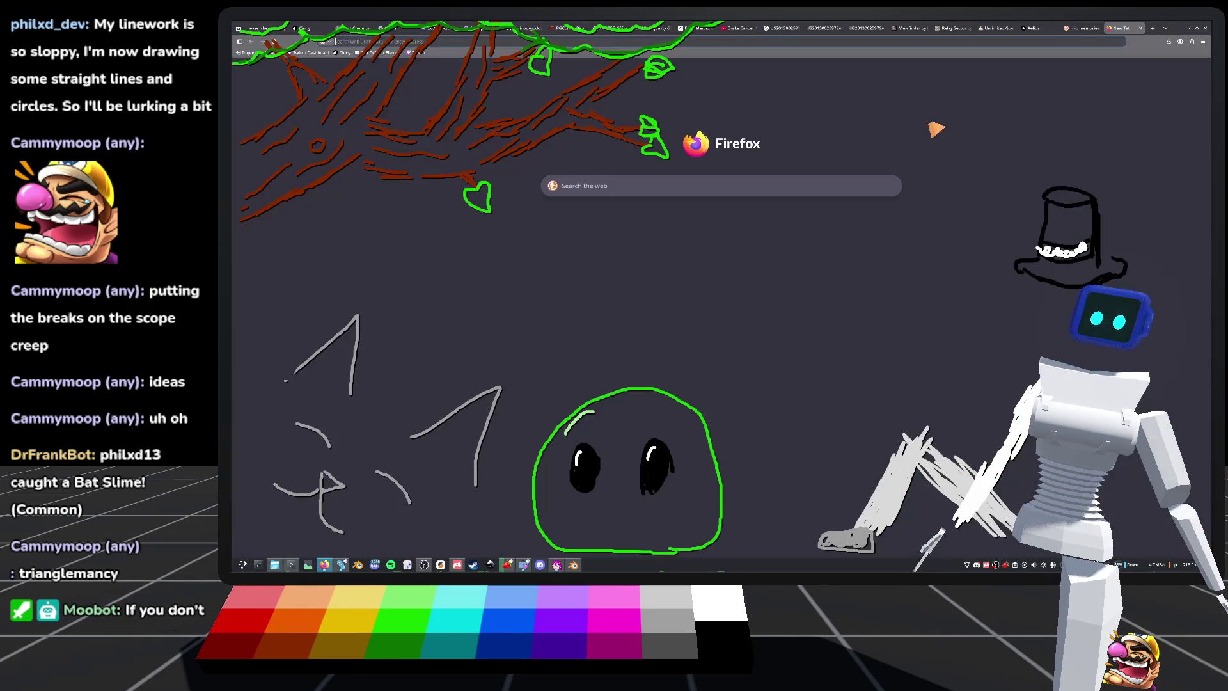
text(bike cy)
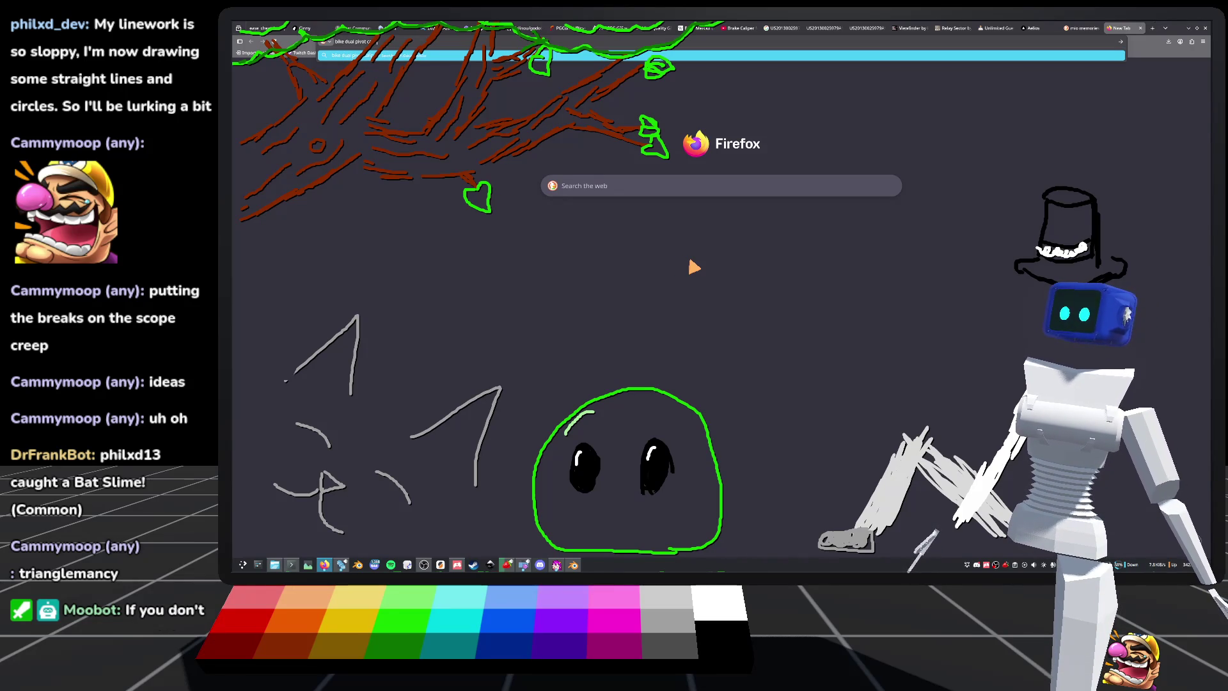
key(Return)
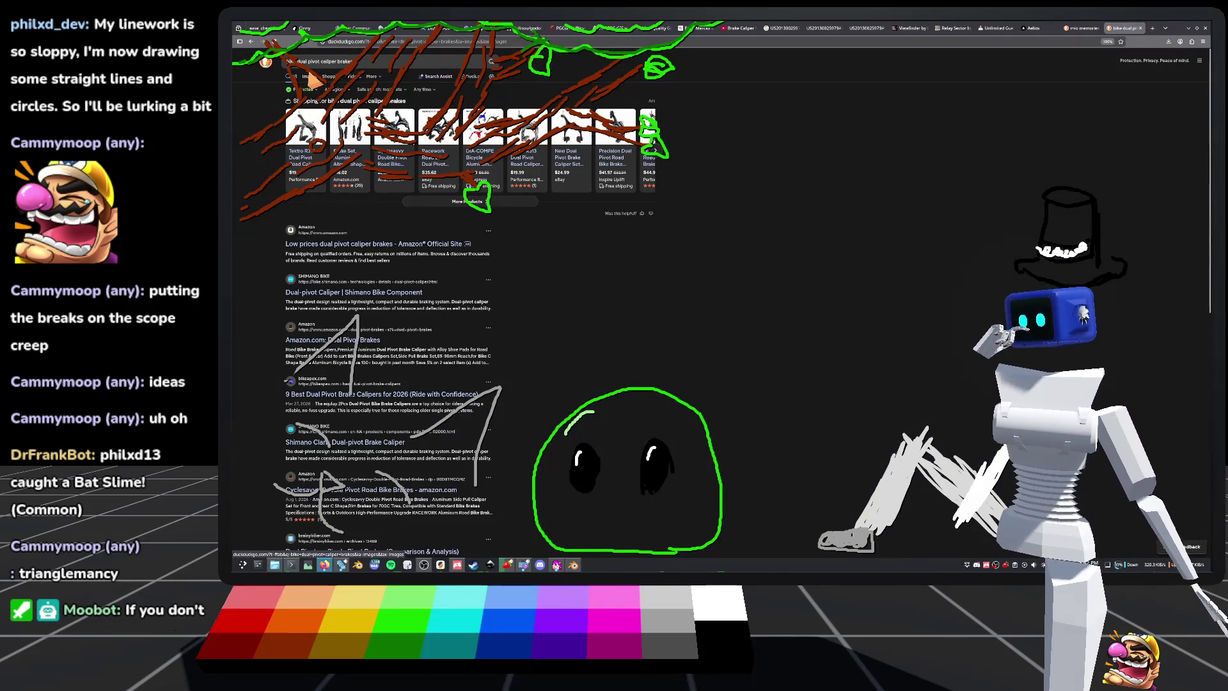
click(309, 76)
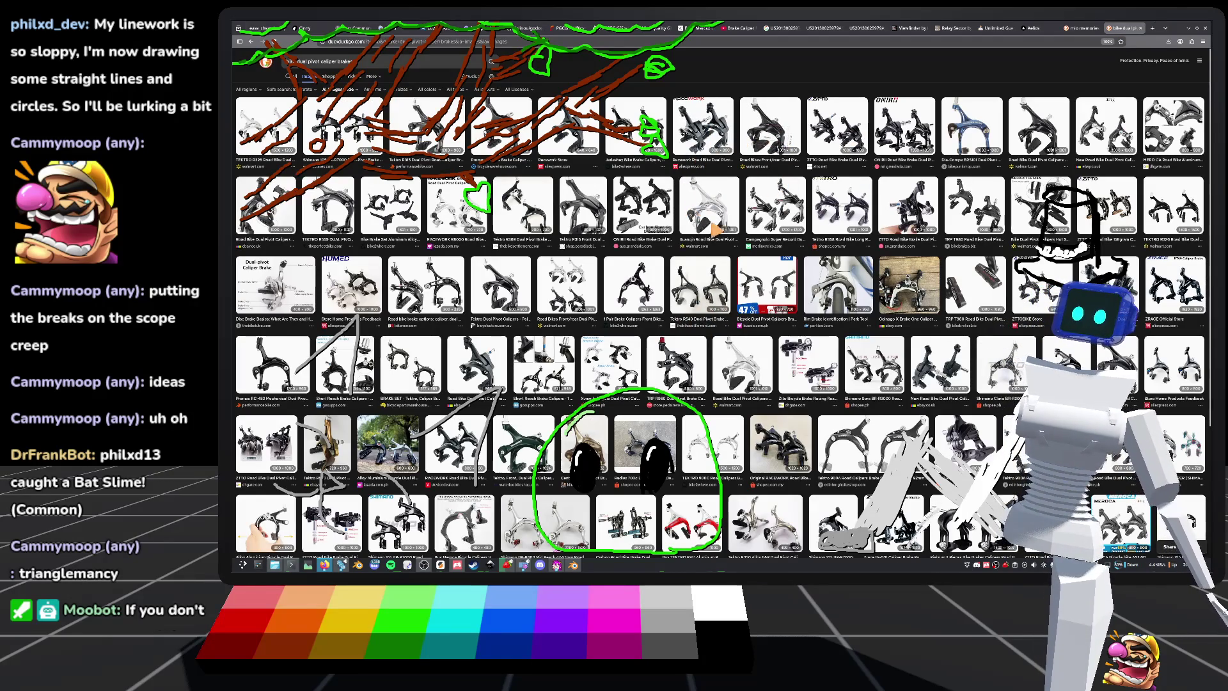
click(598, 211)
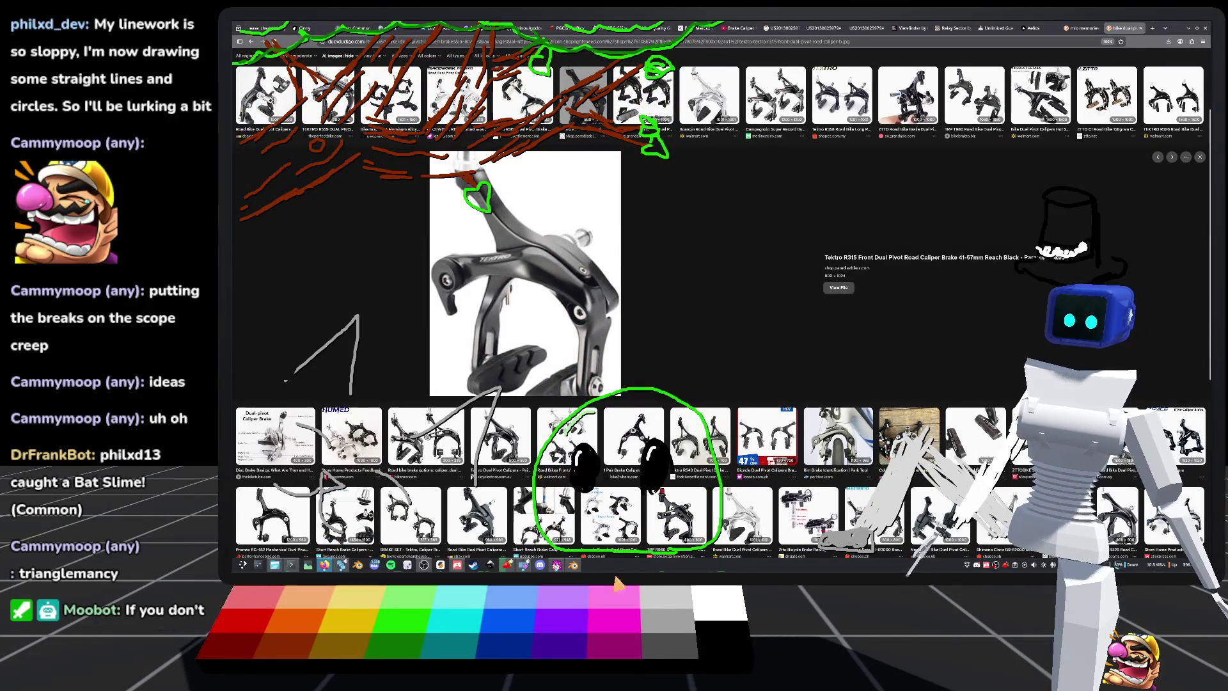
click(573, 564)
Step: Inspect the front brake from the side in Edit Mode and save default_bike.blend
middle_drag(586, 294, 639, 301)
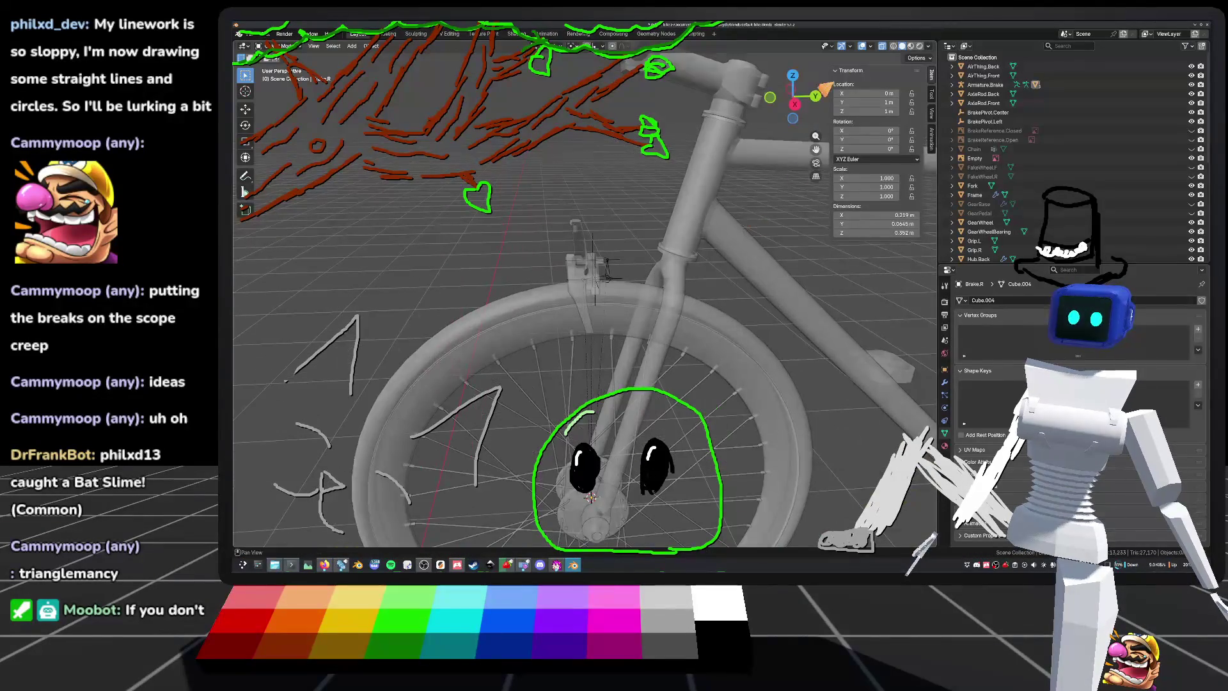
click(800, 113)
scroll(800, 113, up, 3)
scroll(706, 230, down, 5)
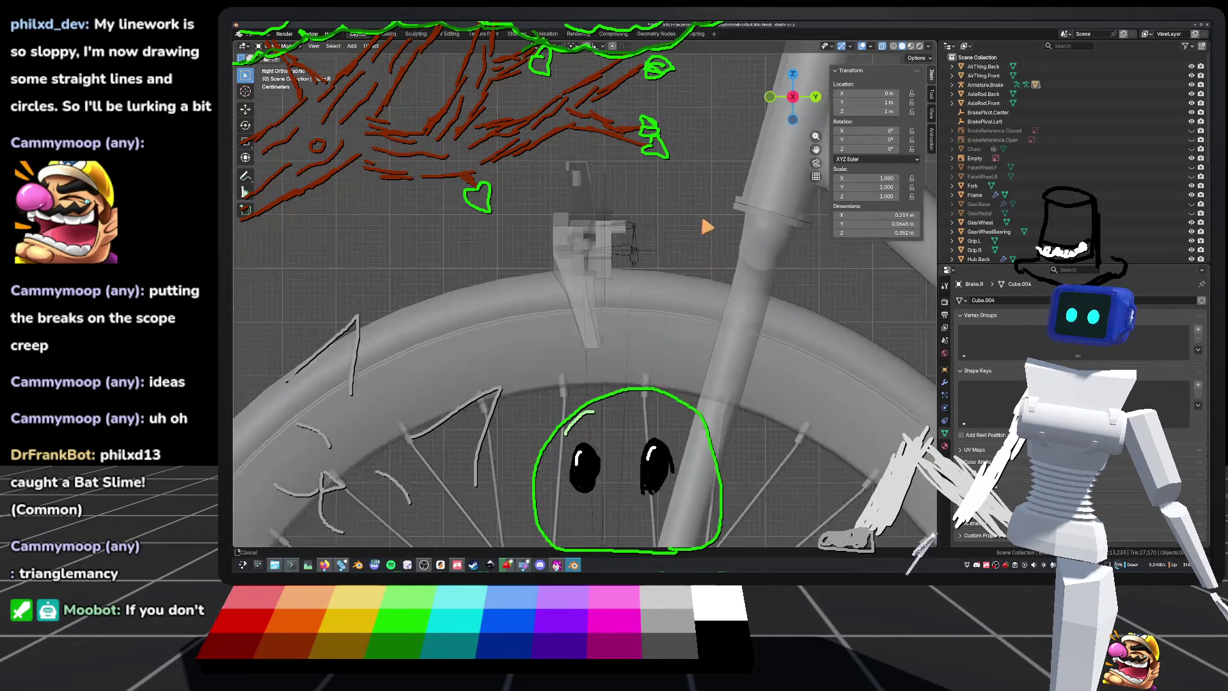
key(Tab)
key(Tab)
click(720, 263)
key(Tab)
key(KP_Decimal)
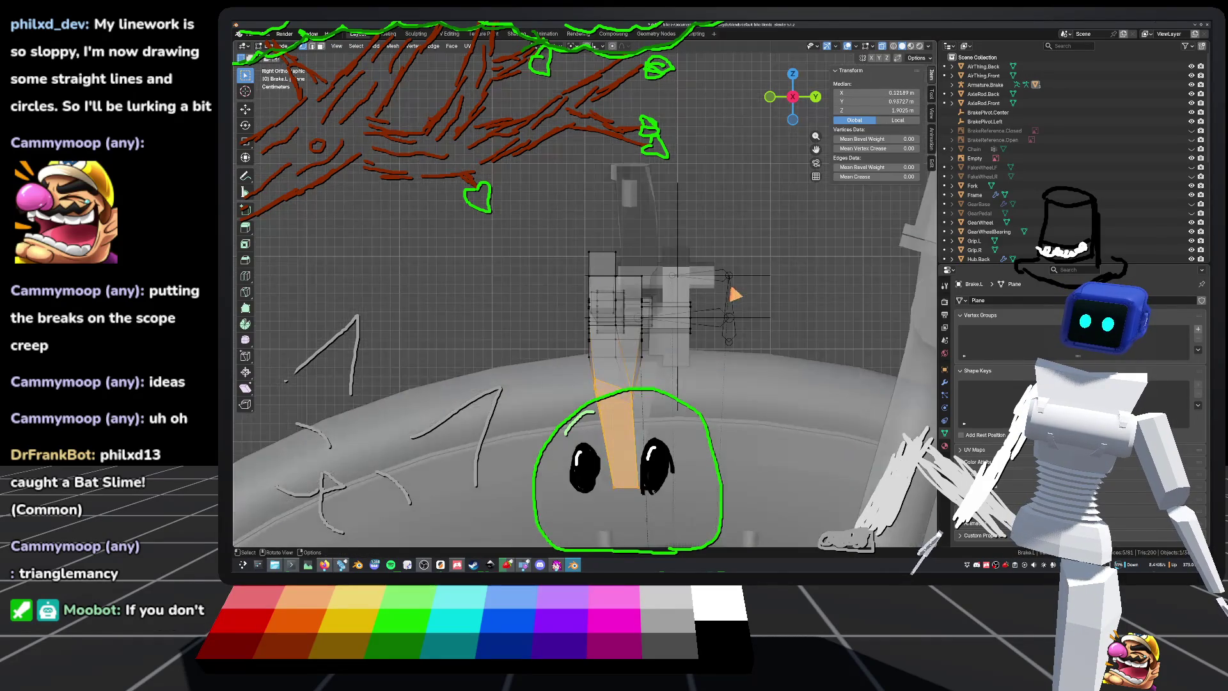
key(ctrl+s)
key(Tab)
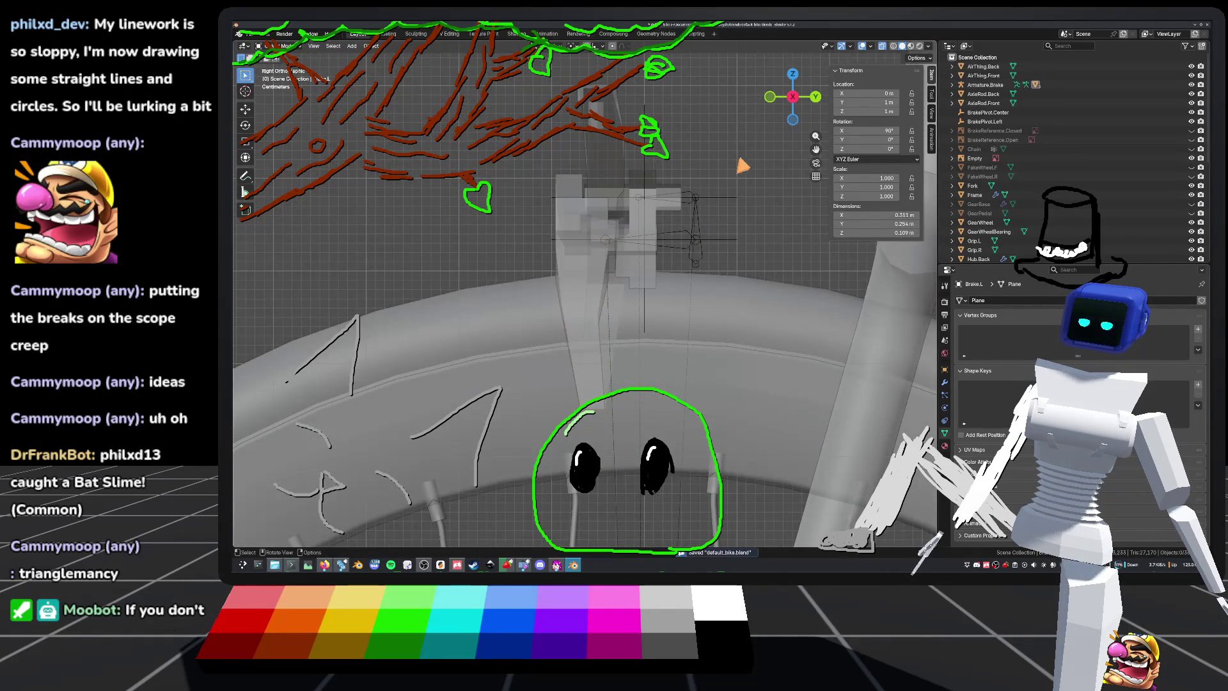
Step: Check the left brake mesh from the left side view, deselecting all in Edit Mode
scroll(727, 225, down, 2)
scroll(711, 235, down, 2)
mouse_move(711, 235)
middle_down()
mouse_move(746, 275)
mouse_move(614, 276)
middle_up()
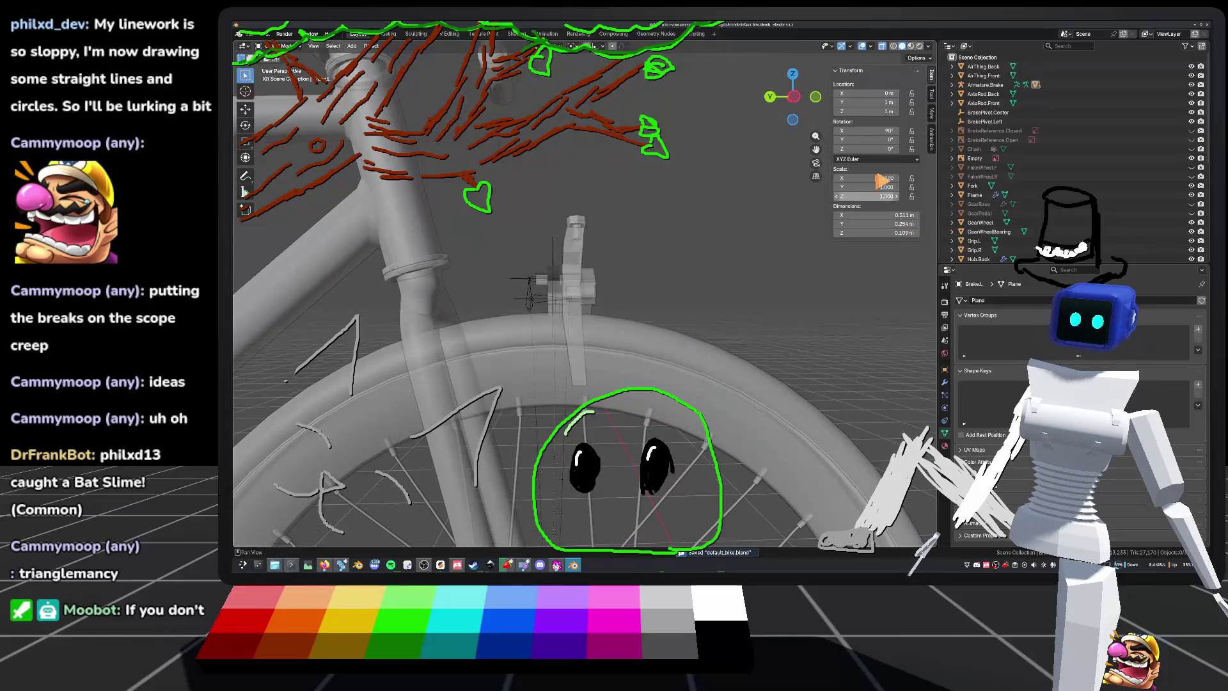
click(793, 96)
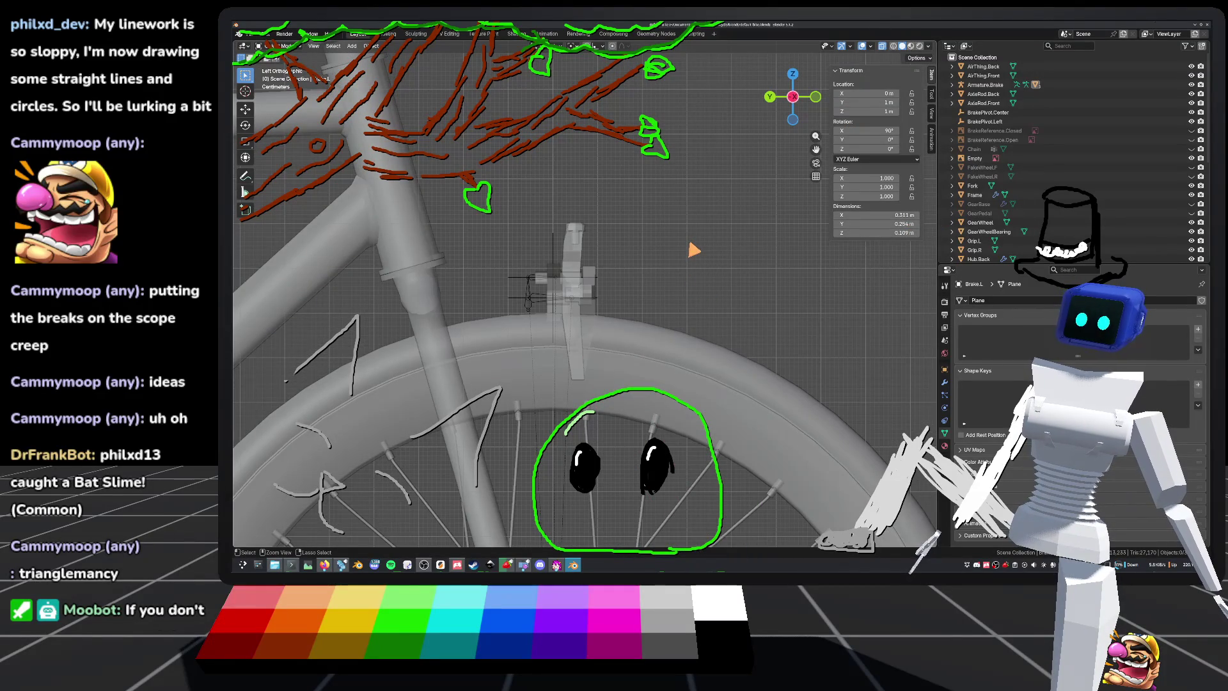
key(ctrl+z)
key(Tab)
key(alt+a)
middle_drag(576, 288, 614, 307)
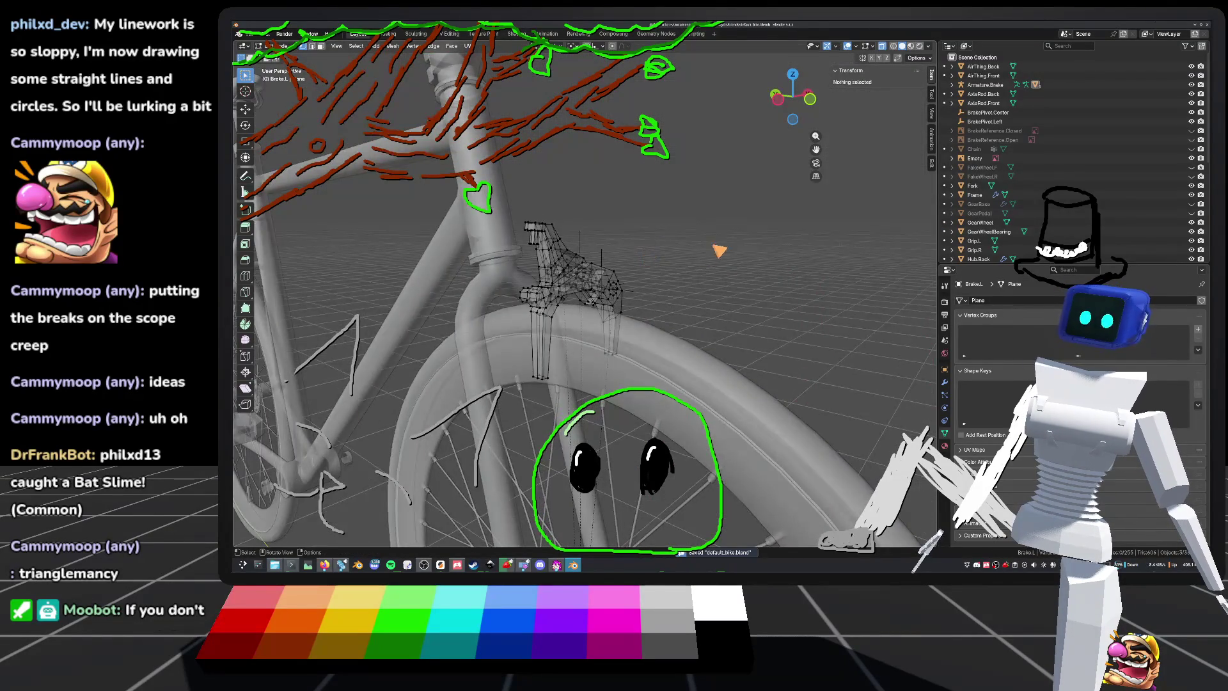
key(Tab)
Step: Orbit round to view the fork and brake caliper from the right and front
middle_drag(717, 253, 530, 253)
alt+middle_drag(639, 288, 492, 290)
scroll(643, 296, down, 3)
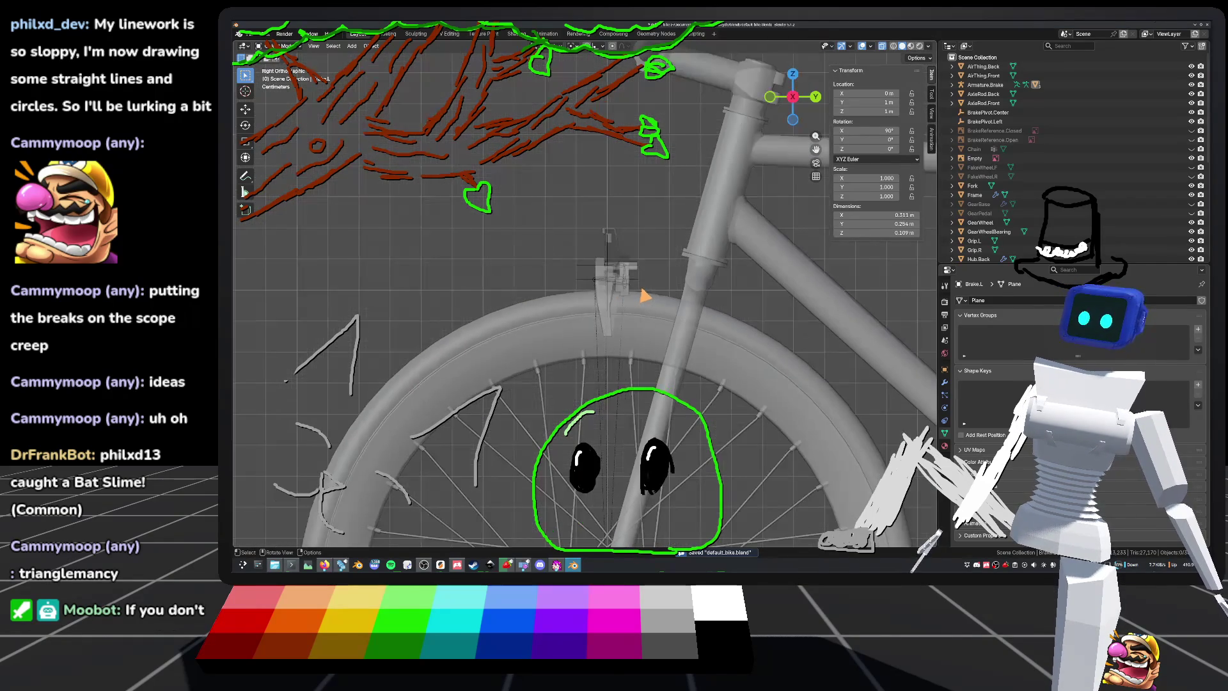
mouse_move(679, 252)
middle_down()
mouse_move(671, 274)
mouse_move(792, 309)
mouse_move(738, 309)
middle_up()
scroll(703, 282, up, 5)
mouse_move(658, 252)
shift+middle_down()
mouse_move(672, 214)
mouse_move(636, 307)
mouse_move(597, 282)
mouse_move(644, 321)
mouse_move(679, 294)
mouse_move(695, 310)
mouse_move(633, 271)
mouse_move(574, 279)
shift+middle_up()
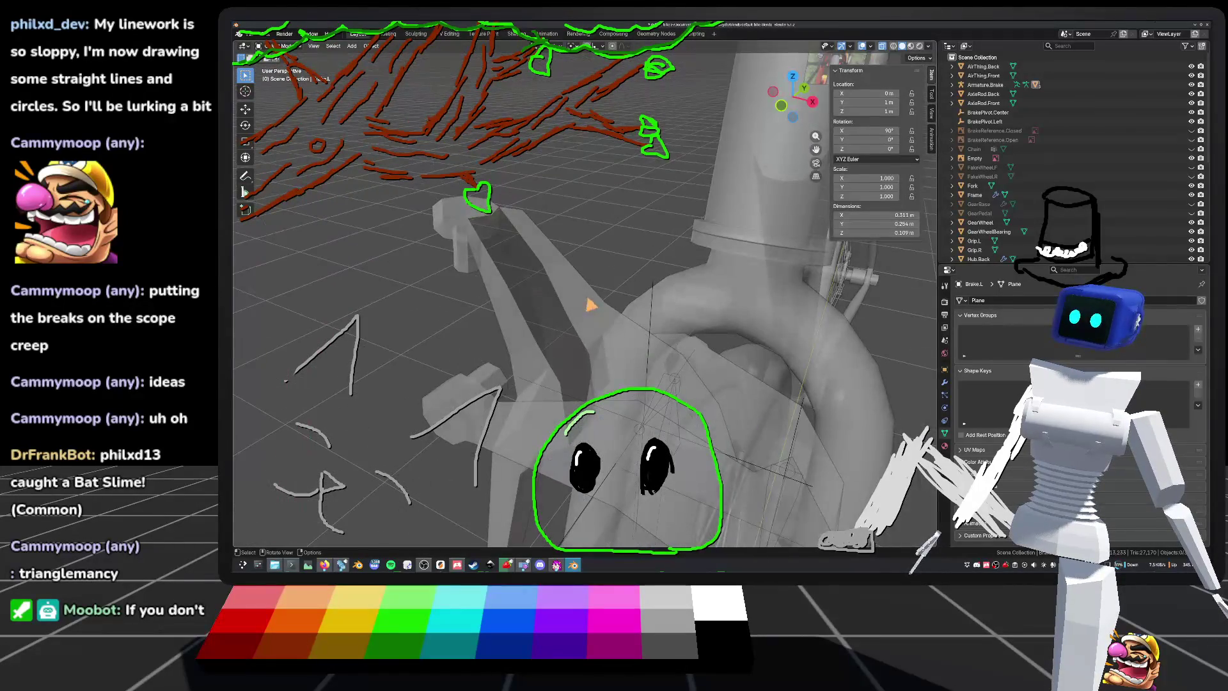
key(Tab)
mouse_move(540, 246)
middle_down()
mouse_move(678, 209)
mouse_move(697, 253)
mouse_move(608, 251)
mouse_move(547, 209)
middle_up()
key(Tab)
Step: Look along the frame tube and bring up the right brake mesh's context menu
scroll(585, 210, down, 5)
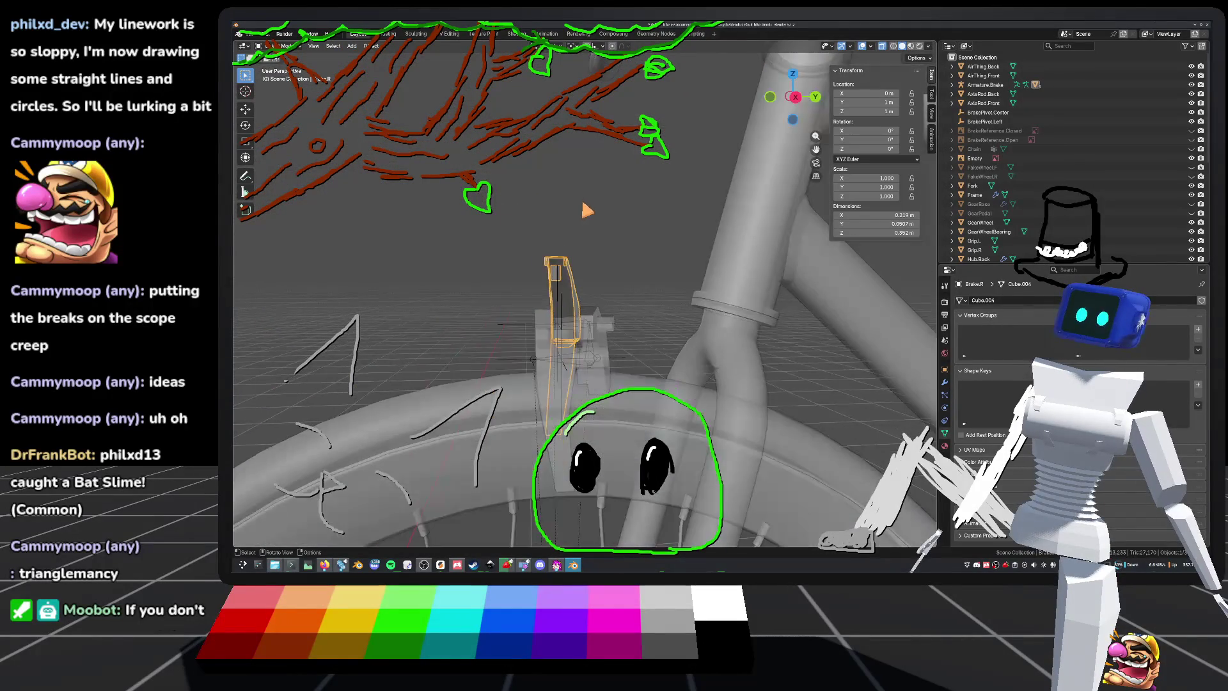
mouse_move(611, 235)
middle_down()
mouse_move(670, 232)
mouse_move(652, 220)
mouse_move(635, 233)
mouse_move(676, 253)
mouse_move(596, 317)
middle_up()
key(Tab)
key(Tab)
right_click(597, 317)
mouse_move(543, 303)
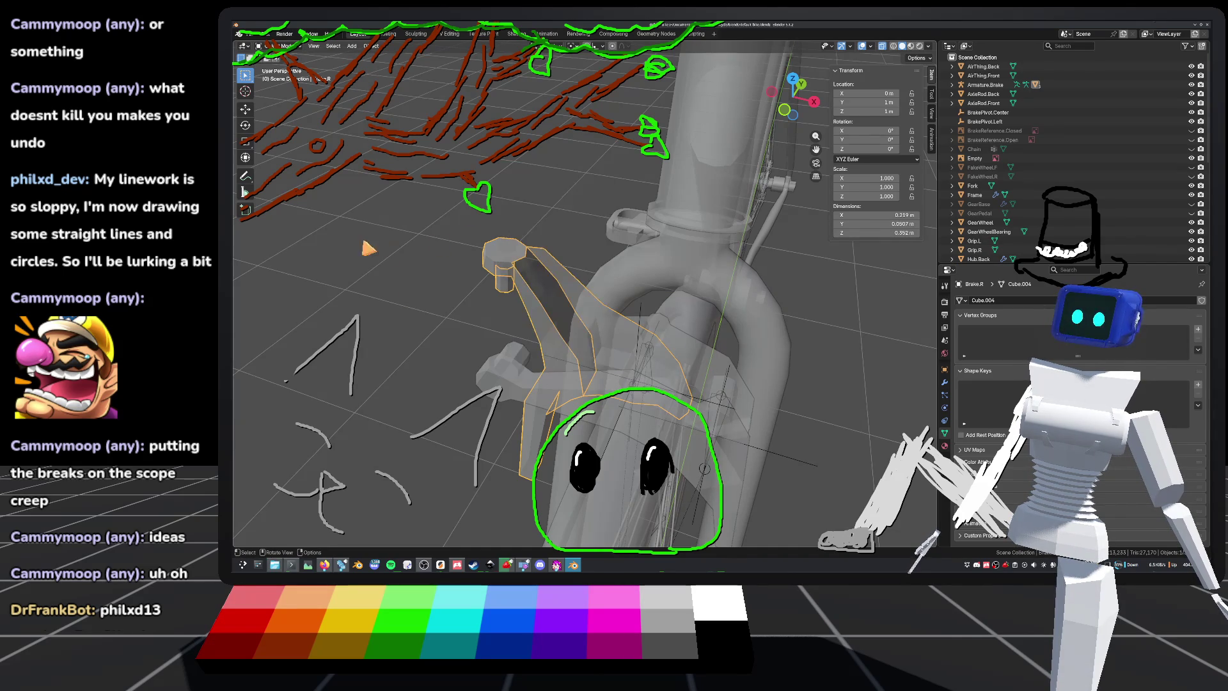
Step: Recalculate the right brake mesh's normals outside and save
click(365, 47)
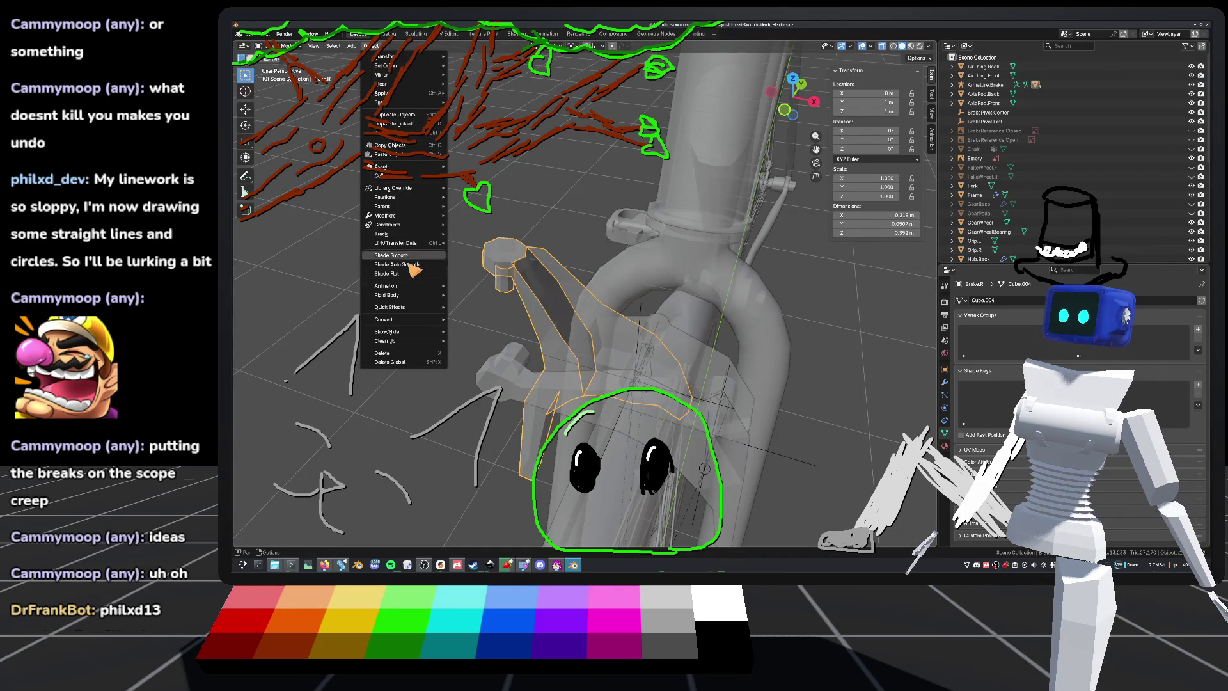
key(Tab)
key(a)
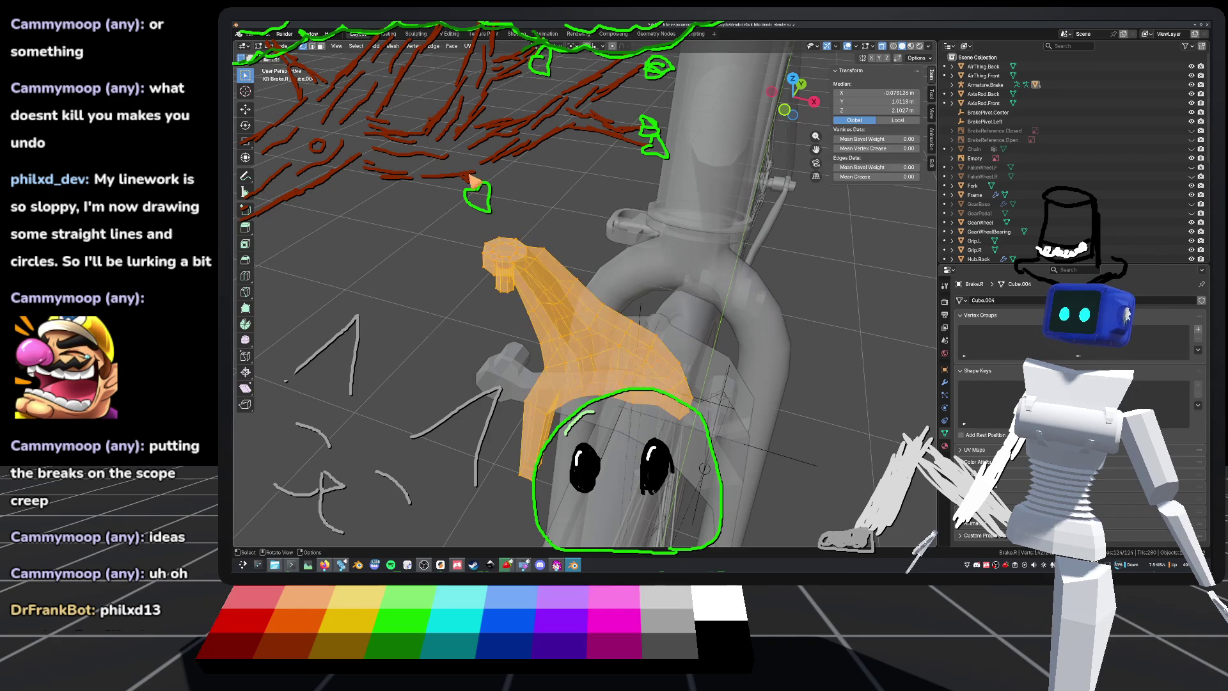
click(393, 47)
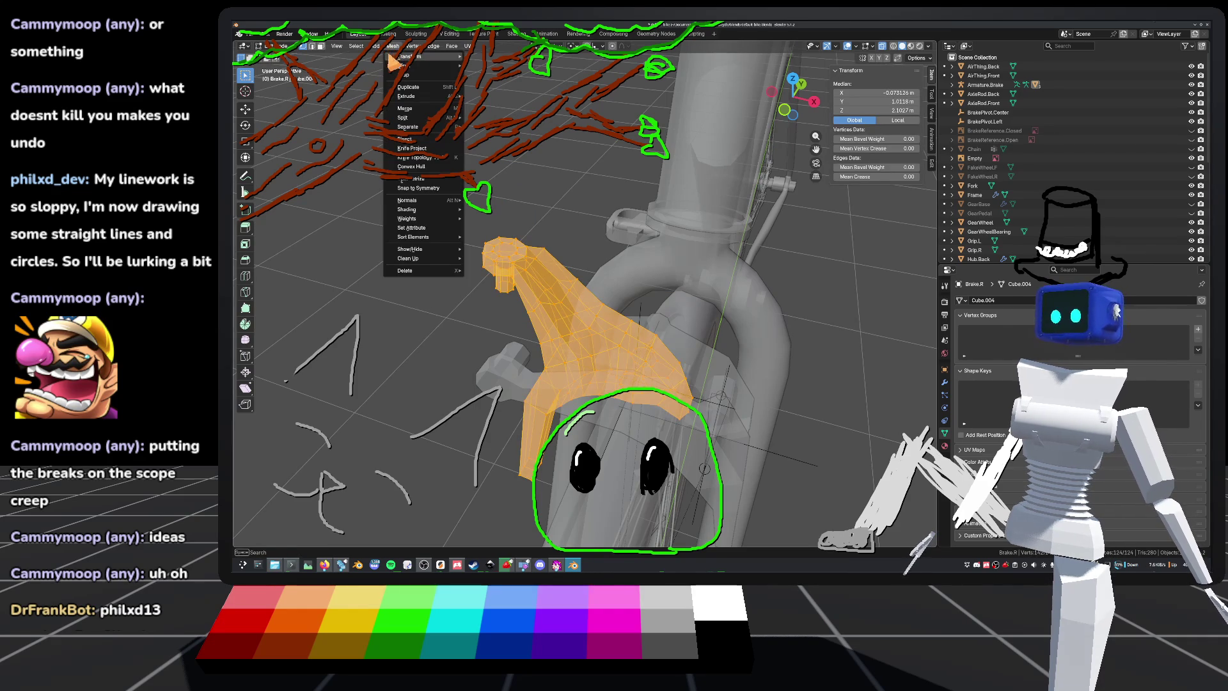
mouse_move(409, 200)
click(525, 217)
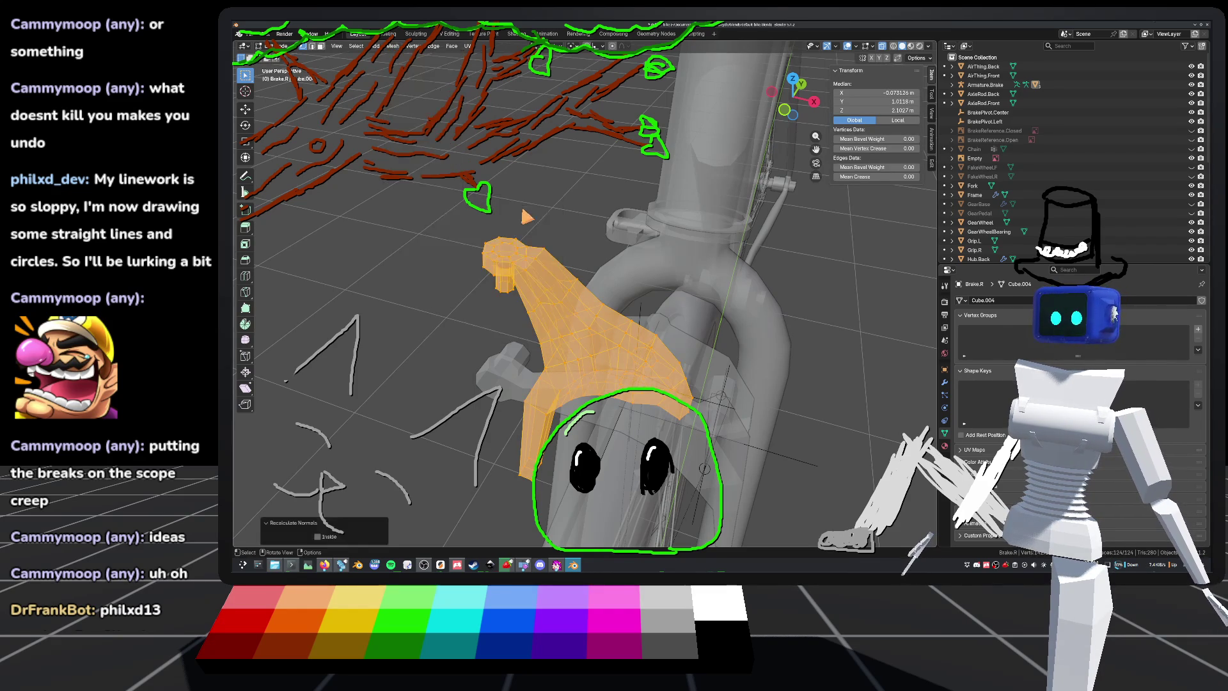
key(Tab)
mouse_move(587, 191)
middle_down()
mouse_move(548, 142)
mouse_move(646, 192)
mouse_move(699, 186)
mouse_move(584, 134)
mouse_move(535, 151)
mouse_move(568, 183)
mouse_move(509, 239)
mouse_move(612, 367)
mouse_move(573, 301)
mouse_move(663, 271)
middle_up()
key(ctrl+s)
Step: Recalculate Brake.C's normals outside and save
key(Tab)
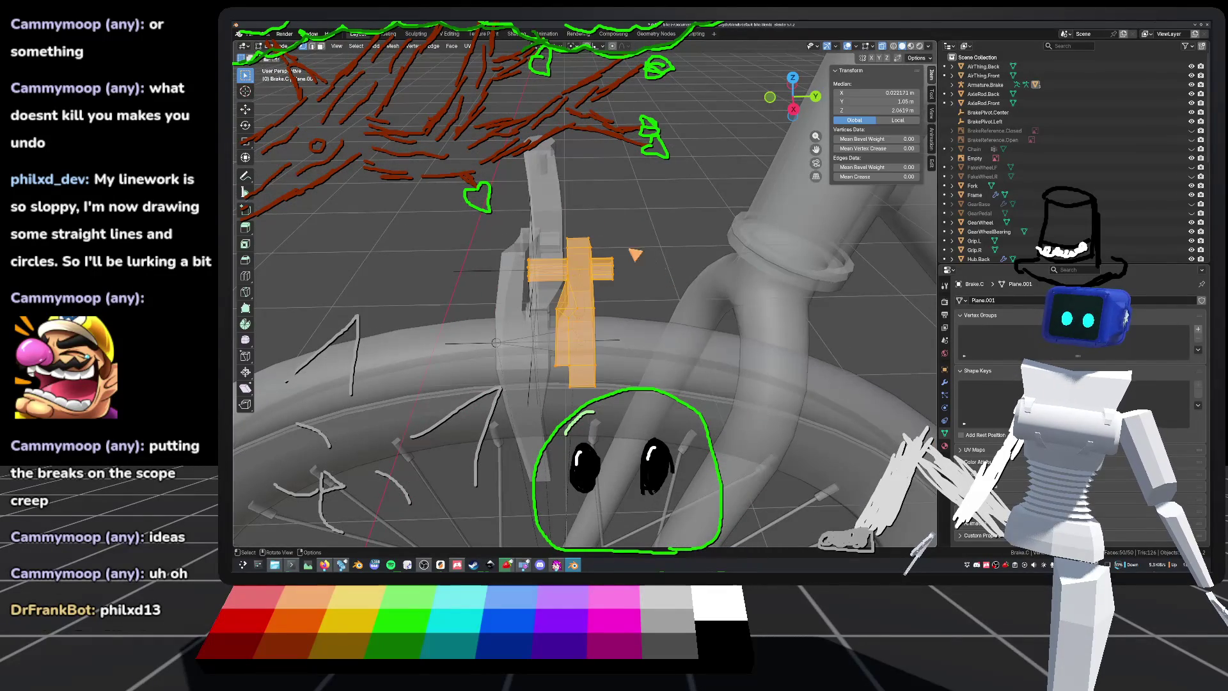
click(388, 47)
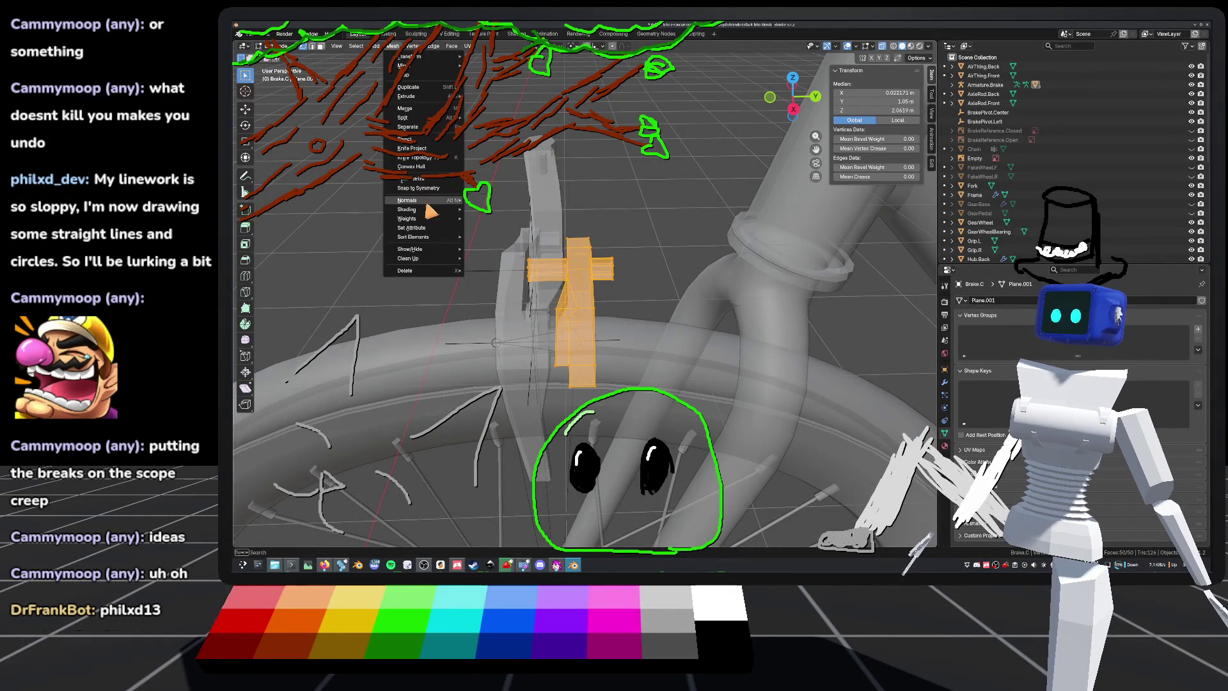
click(505, 211)
key(Tab)
mouse_move(524, 218)
middle_down()
mouse_move(671, 214)
mouse_move(673, 186)
mouse_move(666, 209)
mouse_move(639, 167)
mouse_move(692, 181)
mouse_move(707, 206)
mouse_move(674, 194)
mouse_move(565, 312)
mouse_move(585, 310)
mouse_move(548, 282)
mouse_move(575, 324)
mouse_move(338, 138)
middle_up()
key(ctrl+s)
Step: Recalculate the left brake mesh's normals outside and save
key(Tab)
key(a)
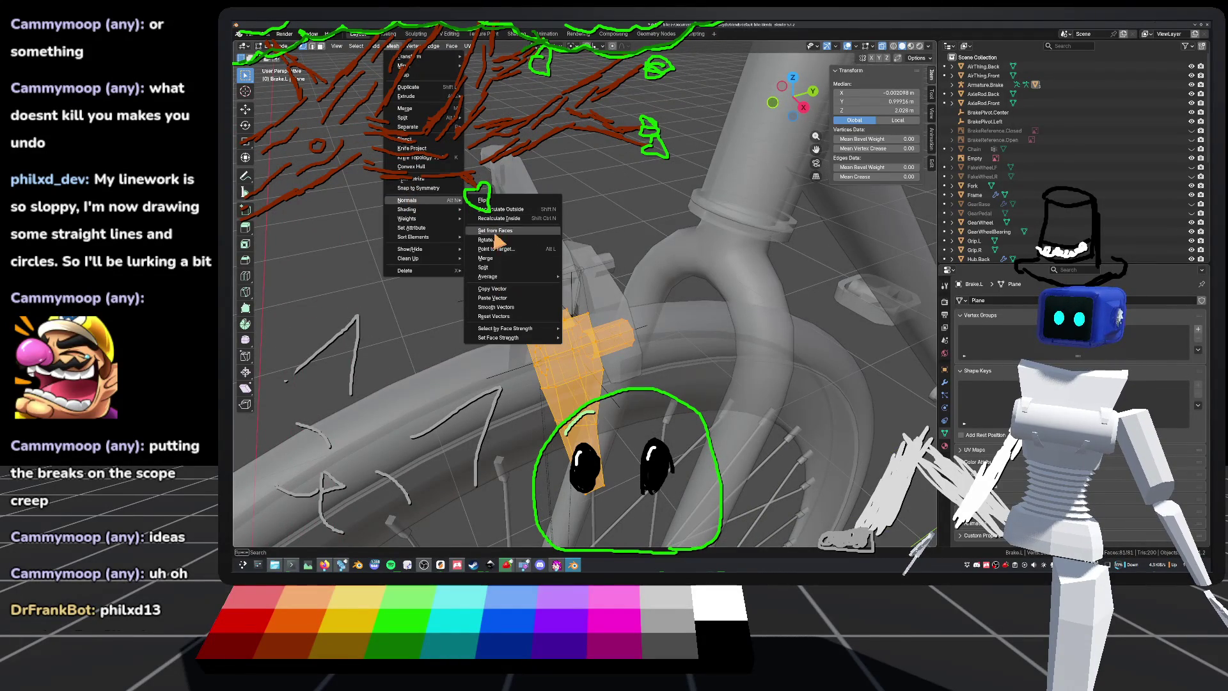
click(515, 210)
key(ctrl+s)
key(Tab)
mouse_move(633, 213)
middle_down()
mouse_move(707, 202)
mouse_move(707, 219)
mouse_move(707, 197)
mouse_move(815, 140)
mouse_move(553, 153)
mouse_move(584, 236)
mouse_move(639, 191)
mouse_move(627, 266)
mouse_move(723, 190)
mouse_move(757, 208)
middle_up()
click(793, 97)
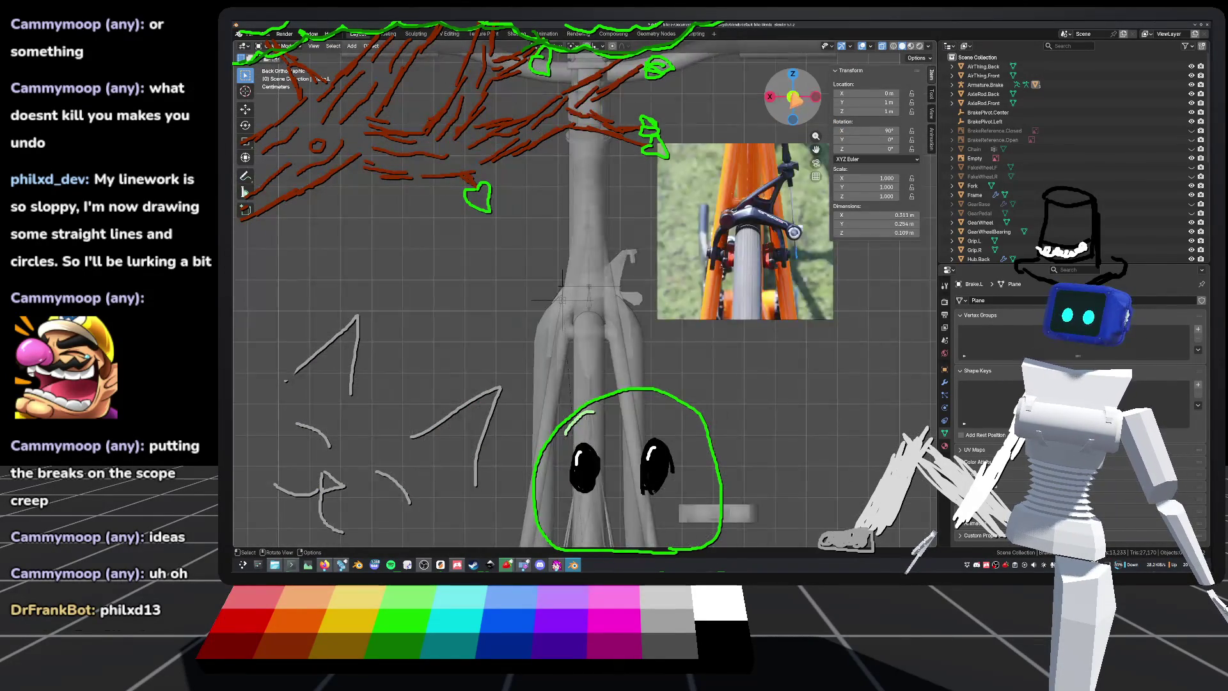
drag(799, 104, 771, 134)
key(Escape)
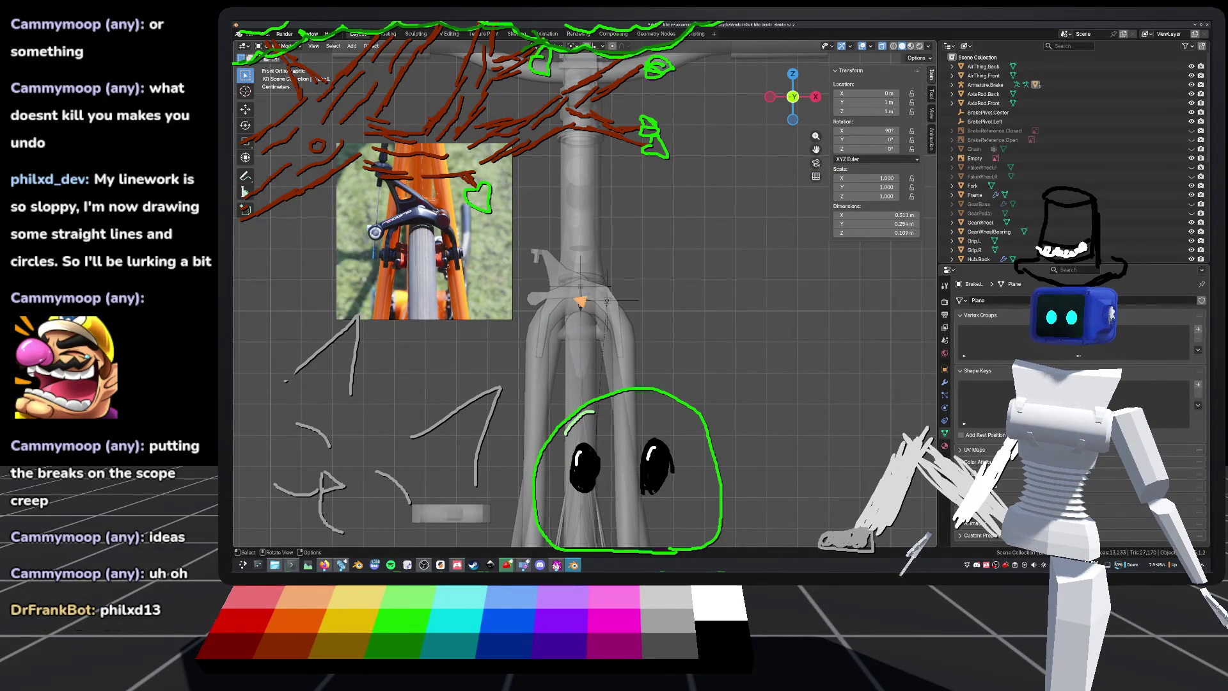
mouse_move(575, 288)
middle_down()
mouse_move(365, 326)
mouse_move(237, 332)
middle_up()
mouse_move(644, 187)
alt+middle_down()
mouse_move(660, 198)
mouse_move(667, 253)
mouse_move(570, 219)
mouse_move(647, 251)
mouse_move(676, 230)
mouse_move(648, 239)
mouse_move(684, 236)
mouse_move(678, 221)
mouse_move(462, 248)
mouse_move(496, 227)
mouse_move(697, 236)
mouse_move(758, 211)
alt+middle_up()
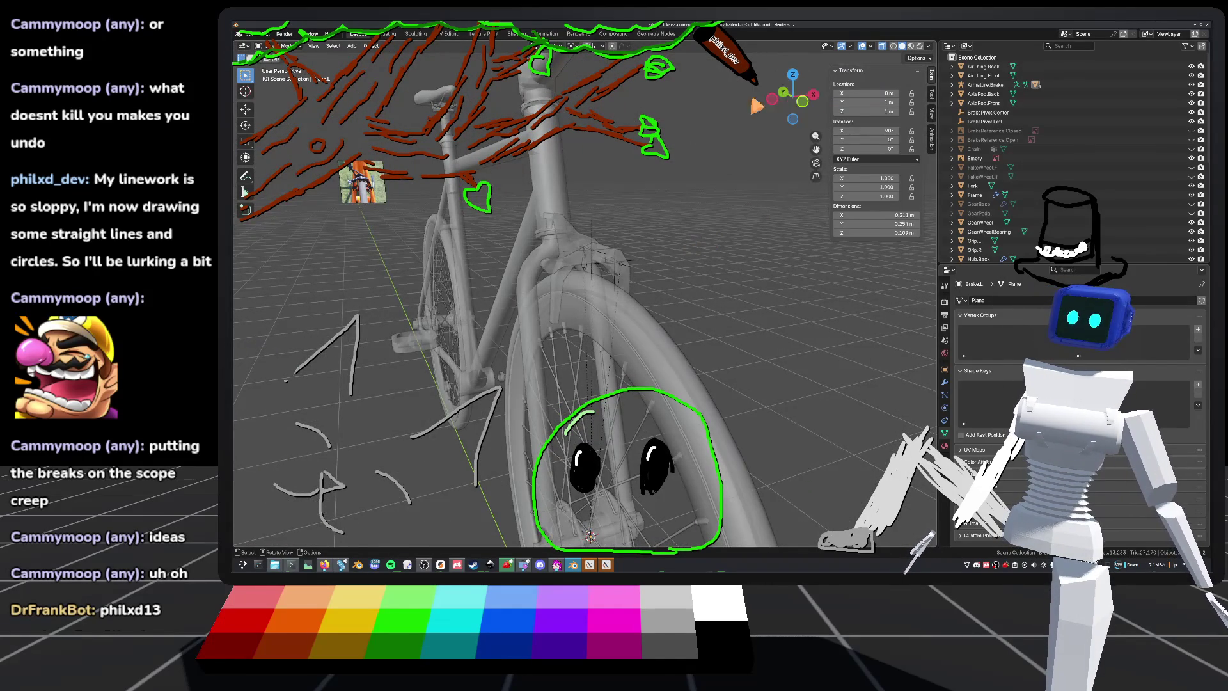
click(773, 102)
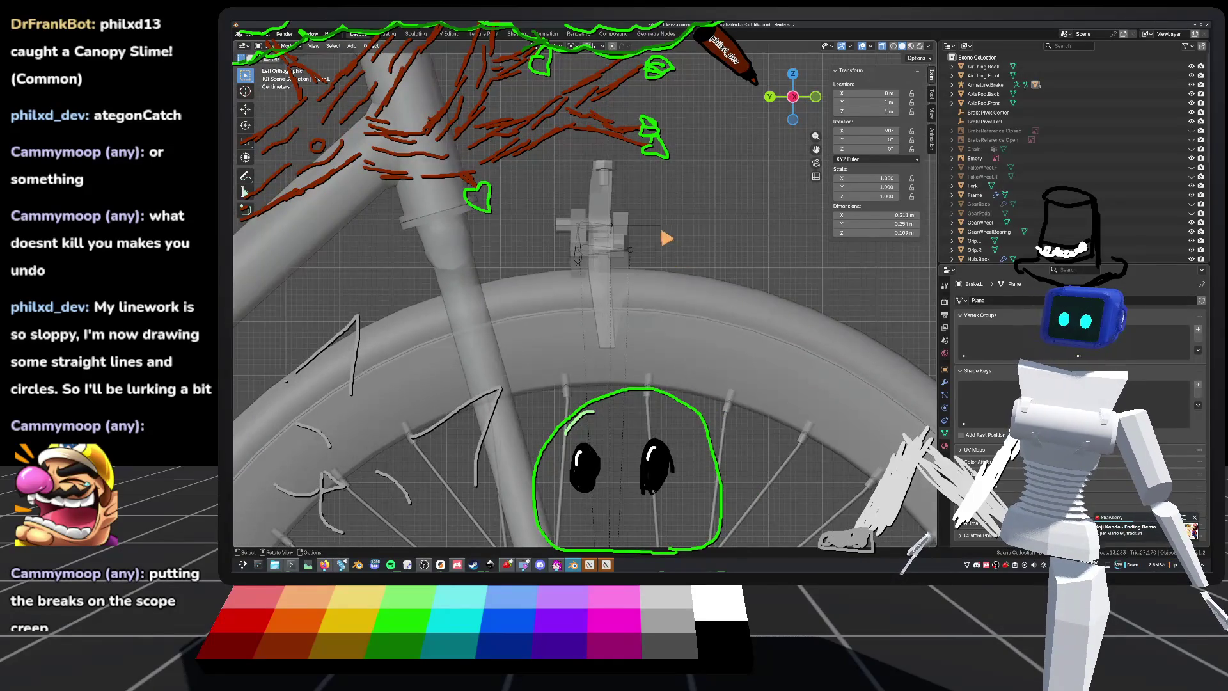
Step: Zoom and orbit around the front brake, saving default_bike.blend along the way
scroll(658, 233, up, 3)
scroll(574, 259, down, 1)
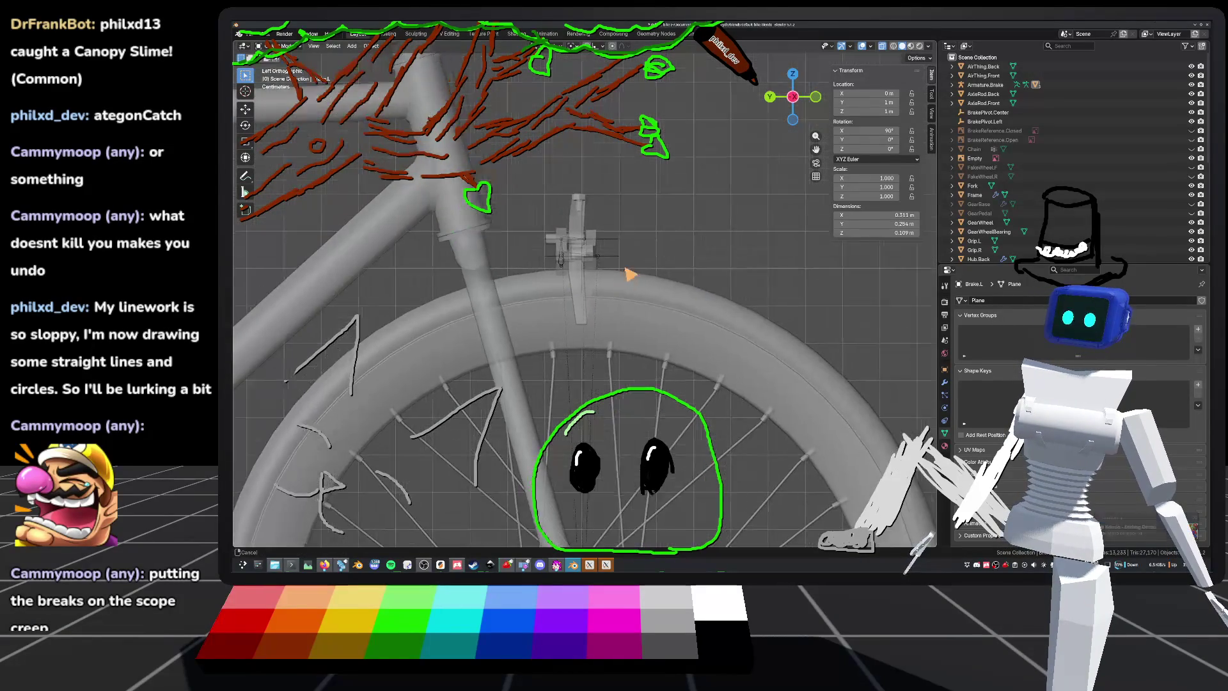
scroll(569, 324, up, 2)
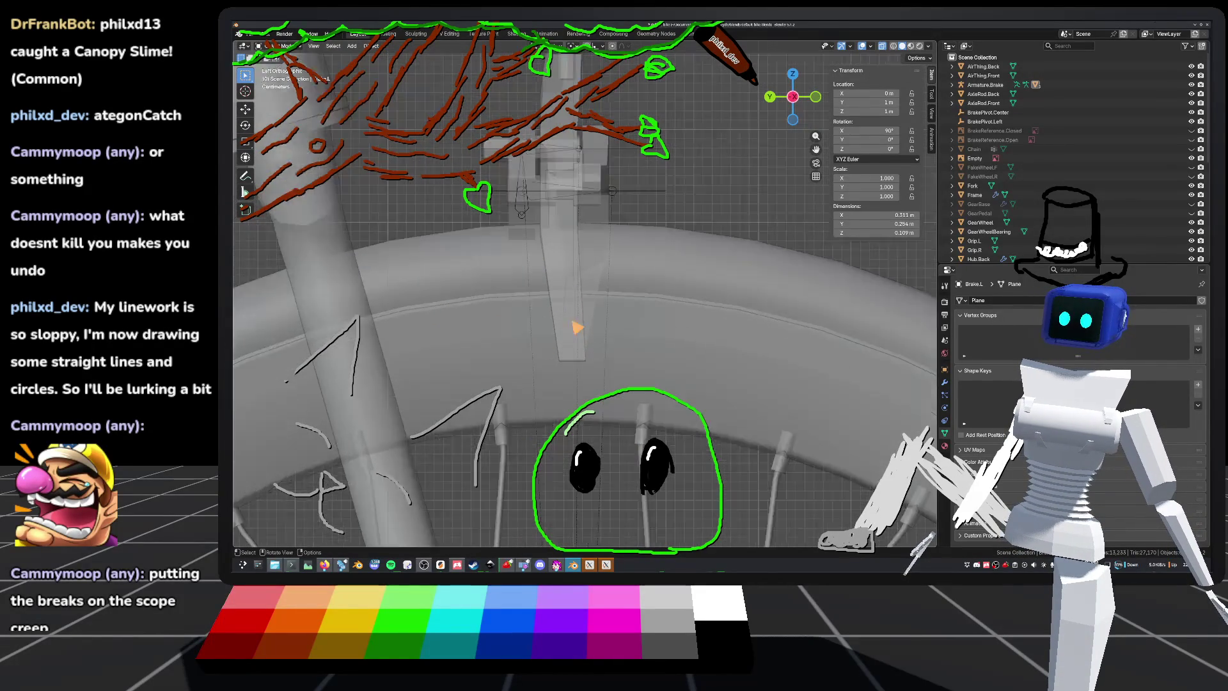
key(ctrl+s)
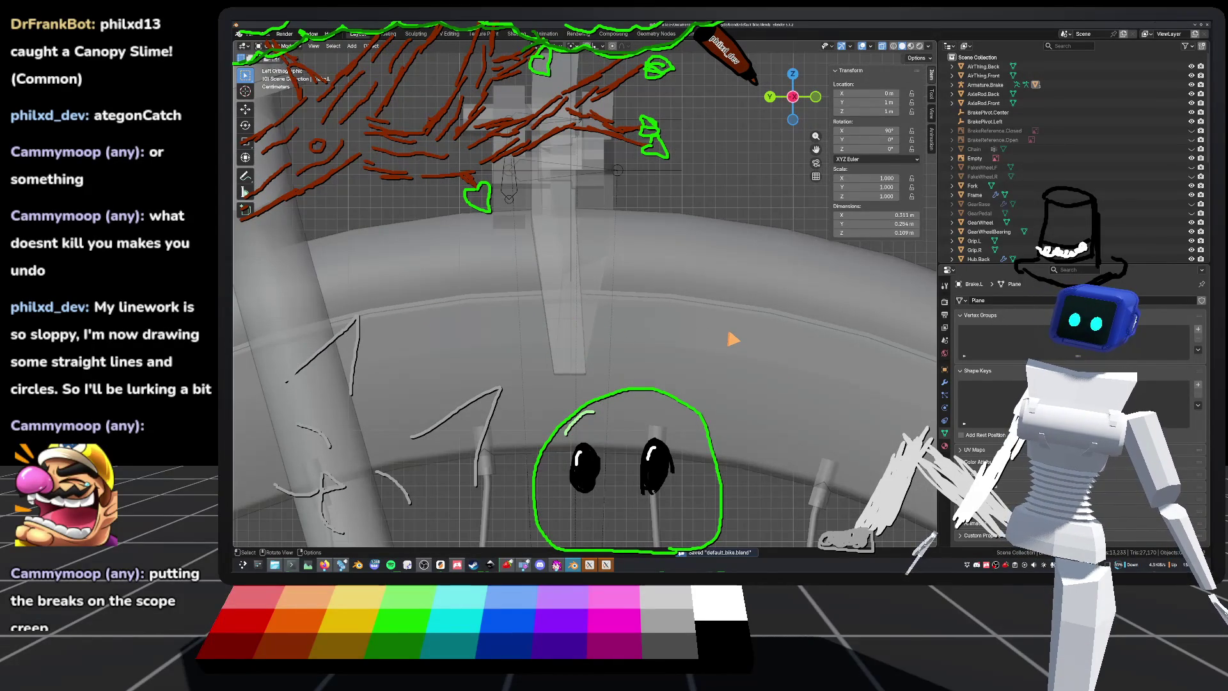
scroll(623, 346, down, 2)
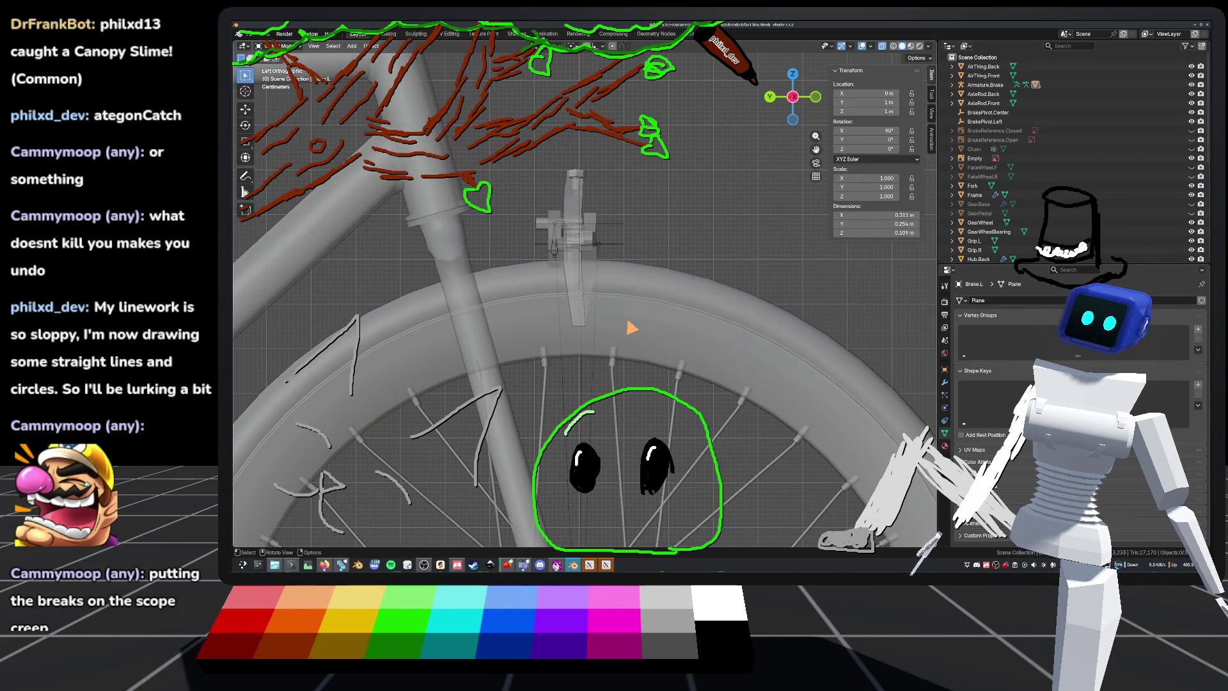
mouse_move(629, 335)
middle_down()
mouse_move(658, 309)
mouse_move(546, 337)
mouse_move(513, 309)
mouse_move(641, 296)
mouse_move(539, 323)
mouse_move(636, 312)
mouse_move(603, 309)
mouse_move(621, 308)
mouse_move(624, 324)
middle_up()
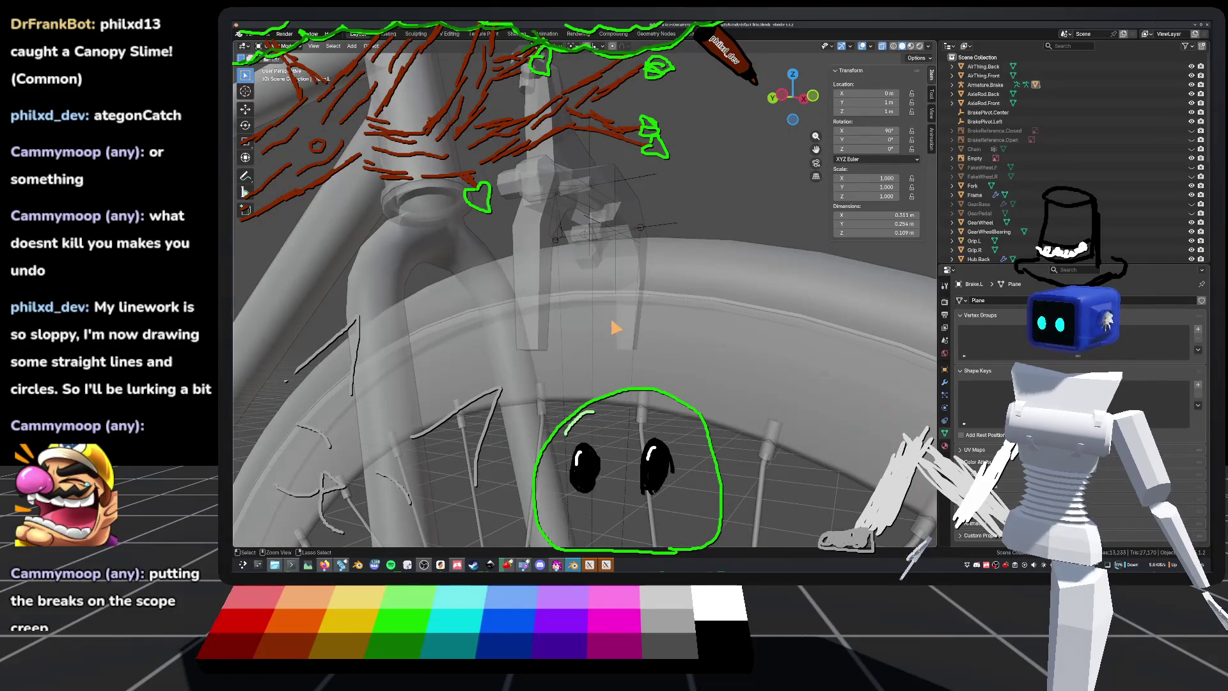
key(ctrl+s)
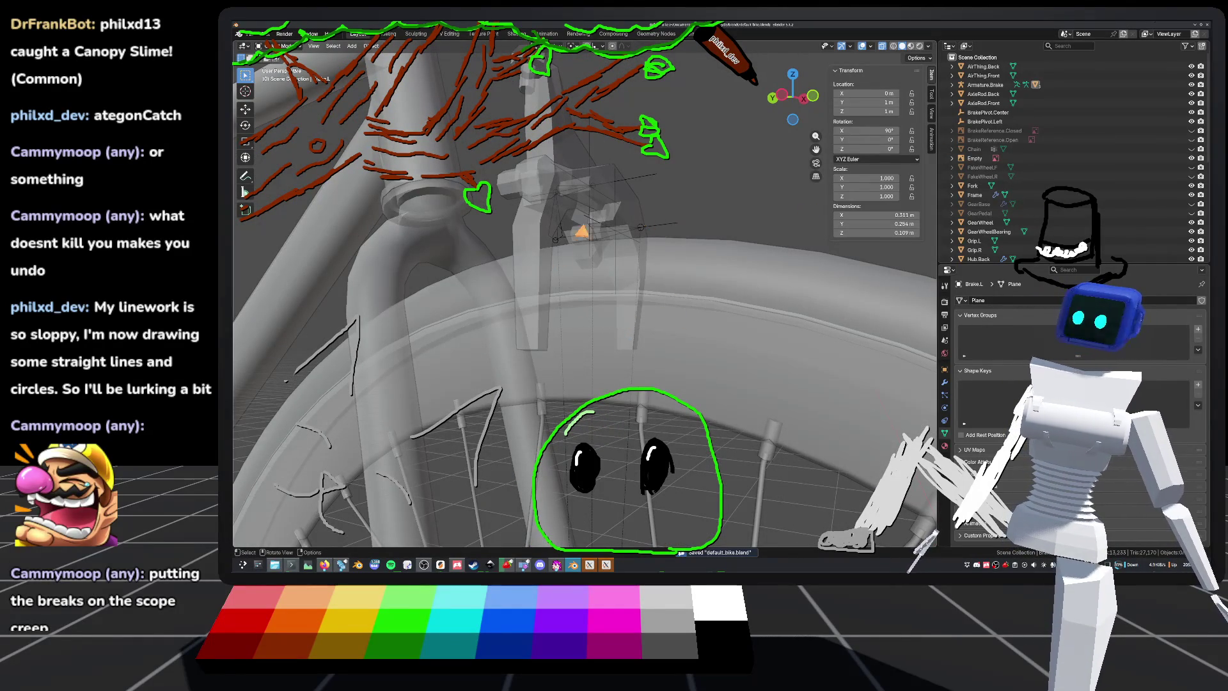
Step: Select Brake.R, zoom out to the whole bike in Left view, and save again
click(536, 274)
mouse_move(535, 274)
middle_down()
mouse_move(715, 224)
mouse_move(781, 253)
mouse_move(758, 206)
middle_up()
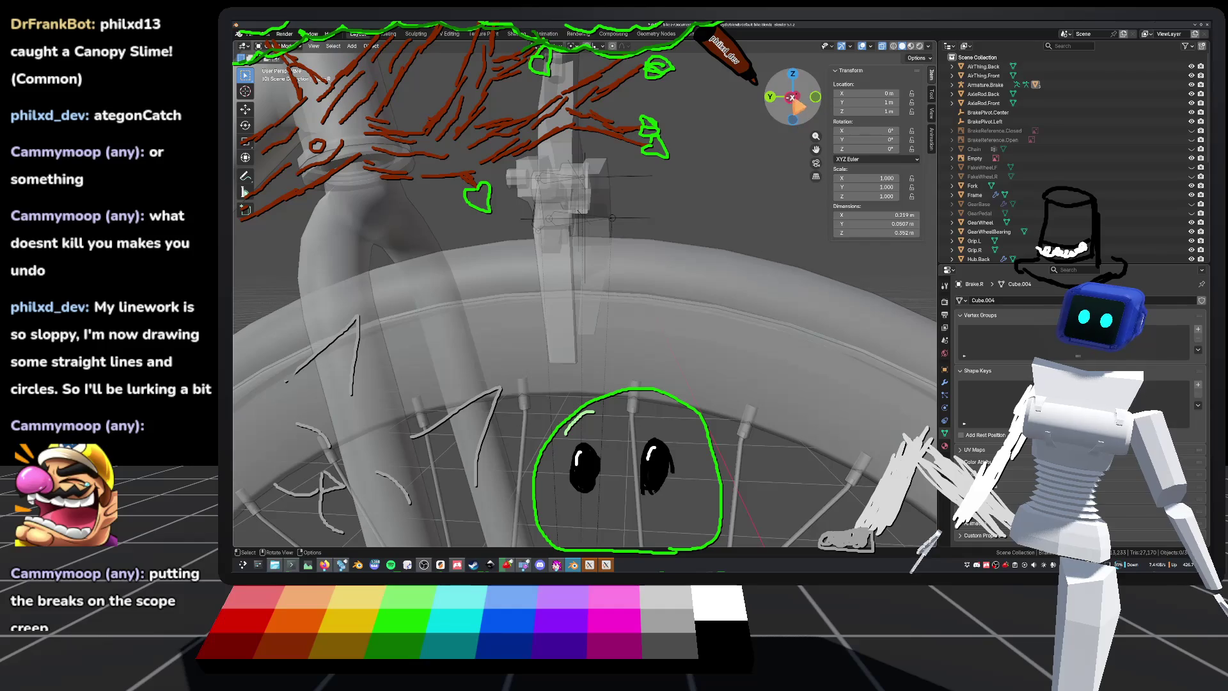
scroll(751, 292, down, 6)
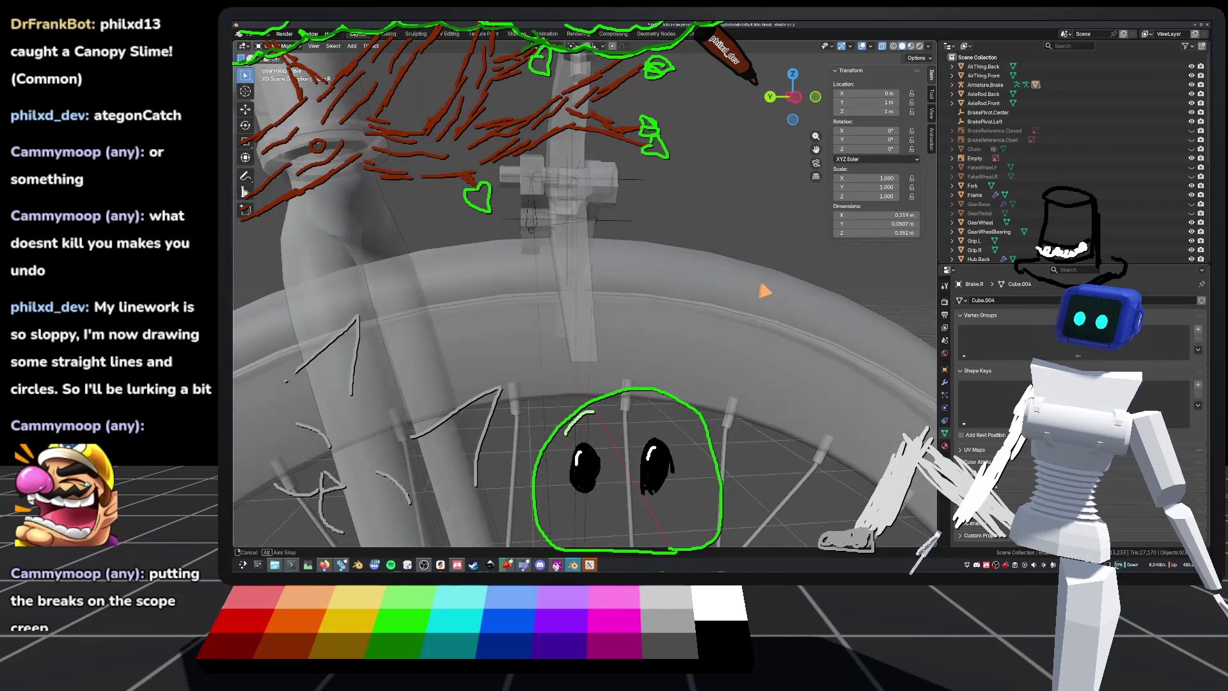
scroll(800, 170, down, 4)
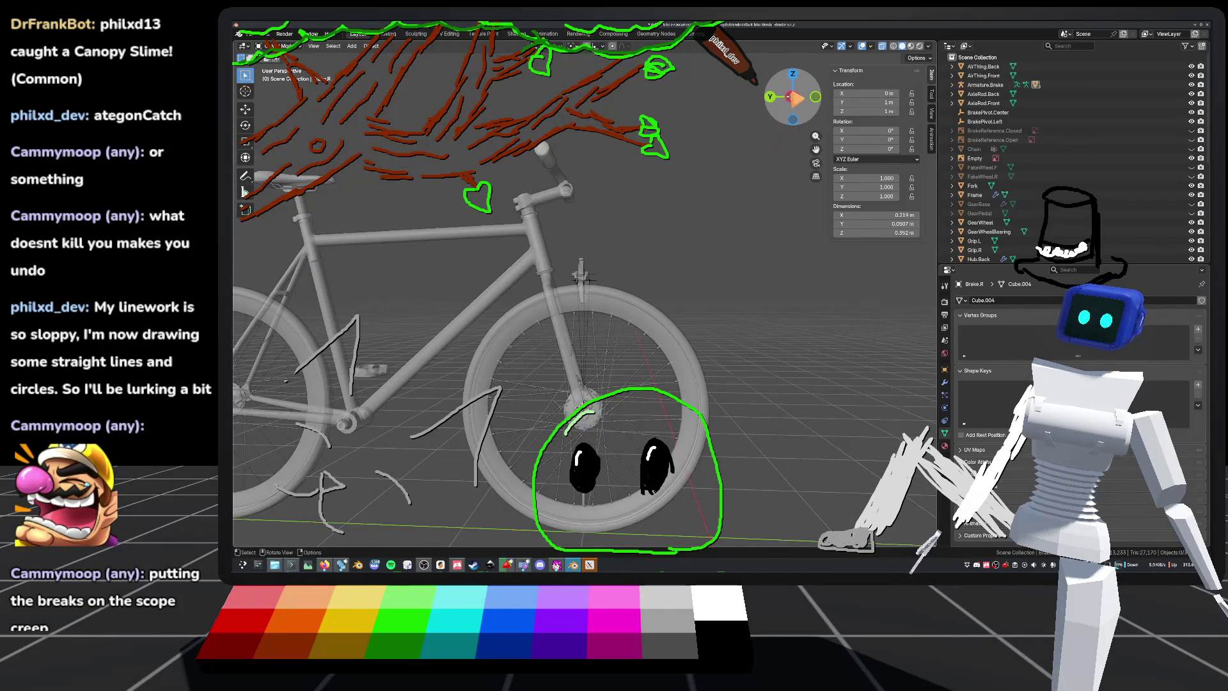
click(793, 99)
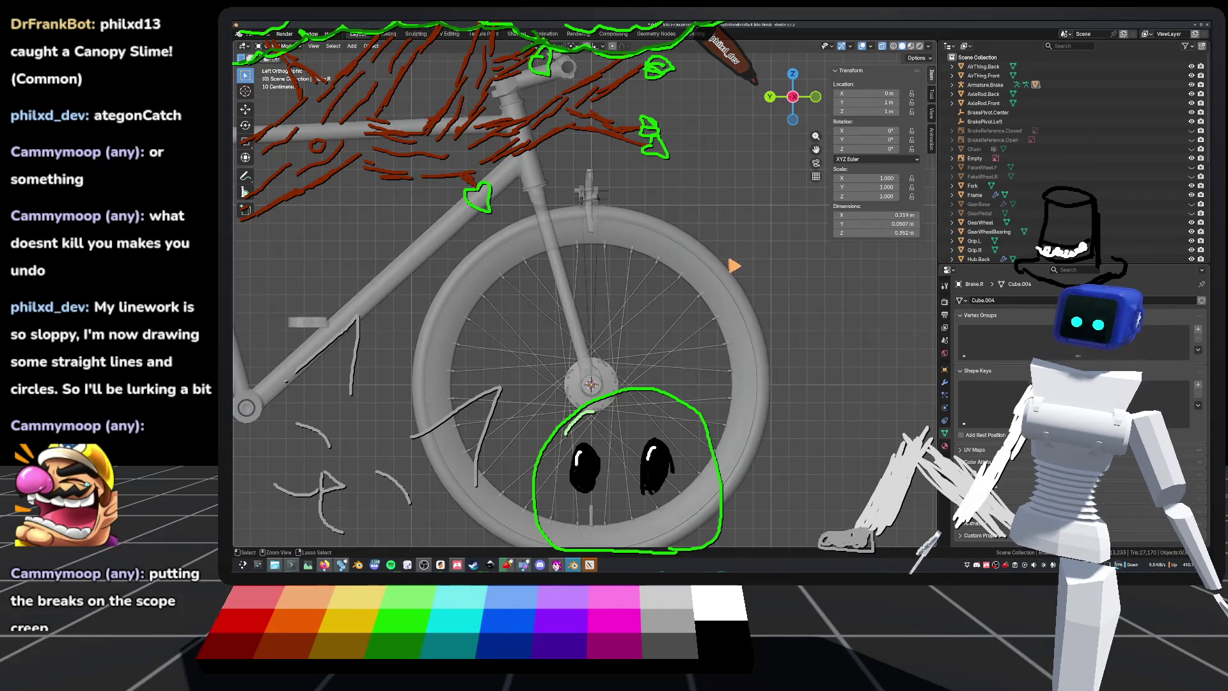
key(ctrl+s)
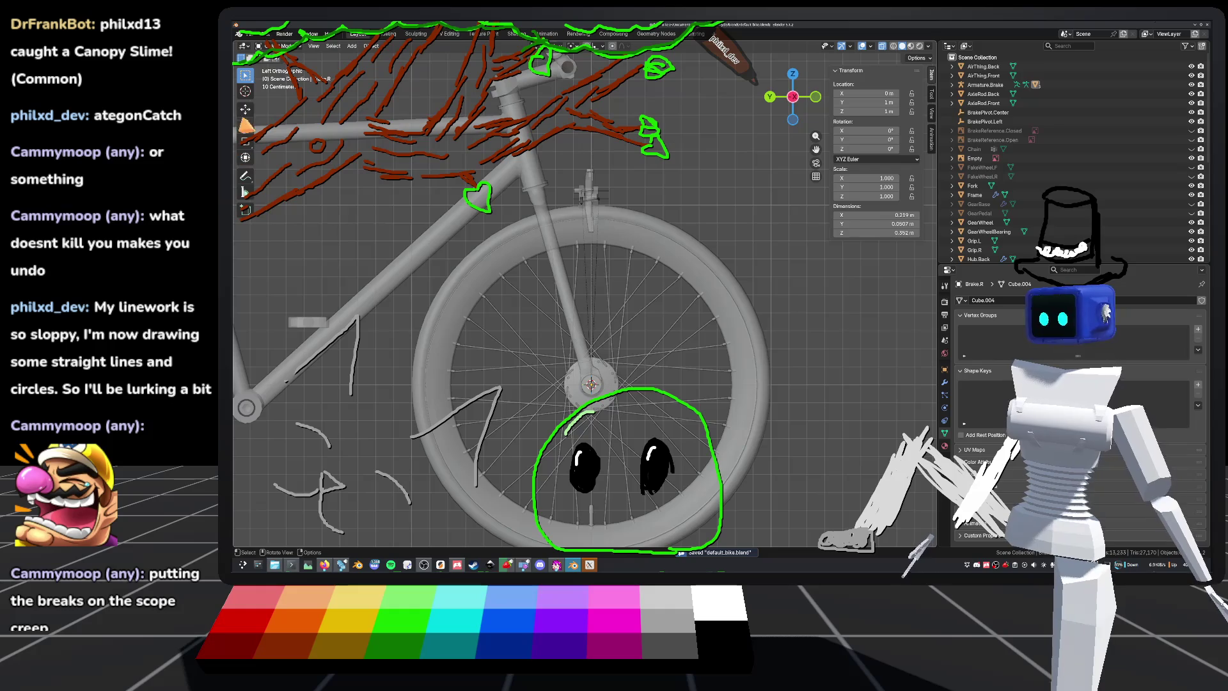
Step: Add a new cube to the scene and shrink it down to a small block
click(352, 48)
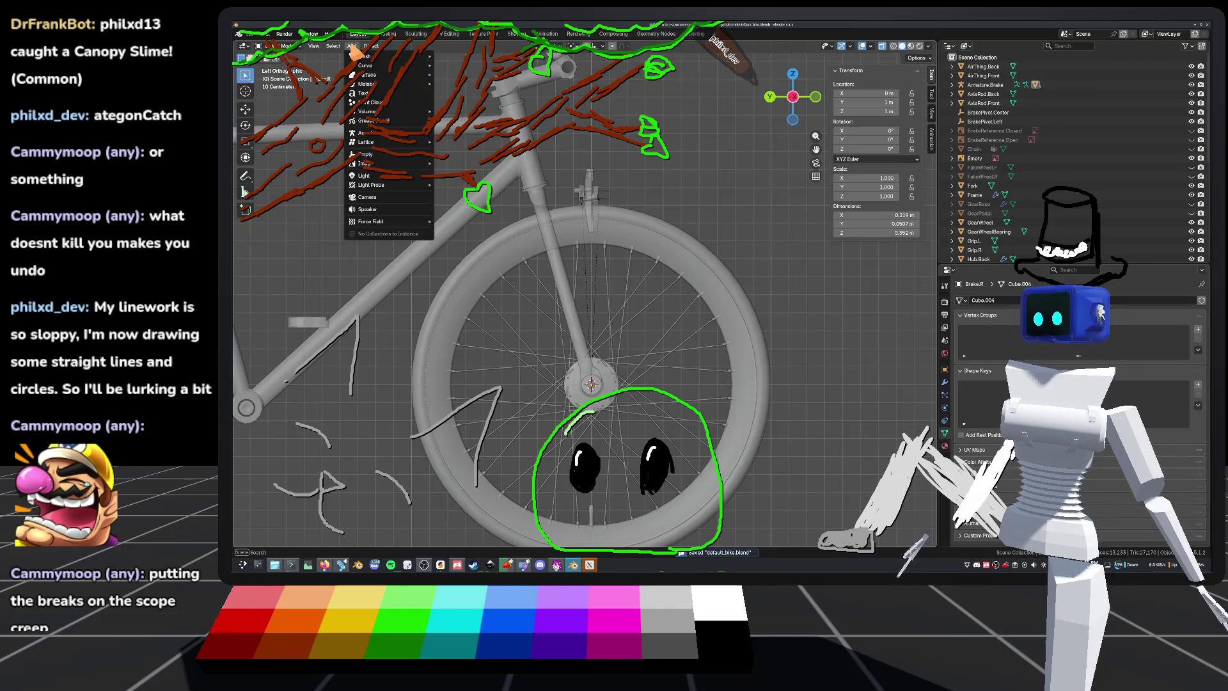
mouse_move(363, 56)
click(452, 70)
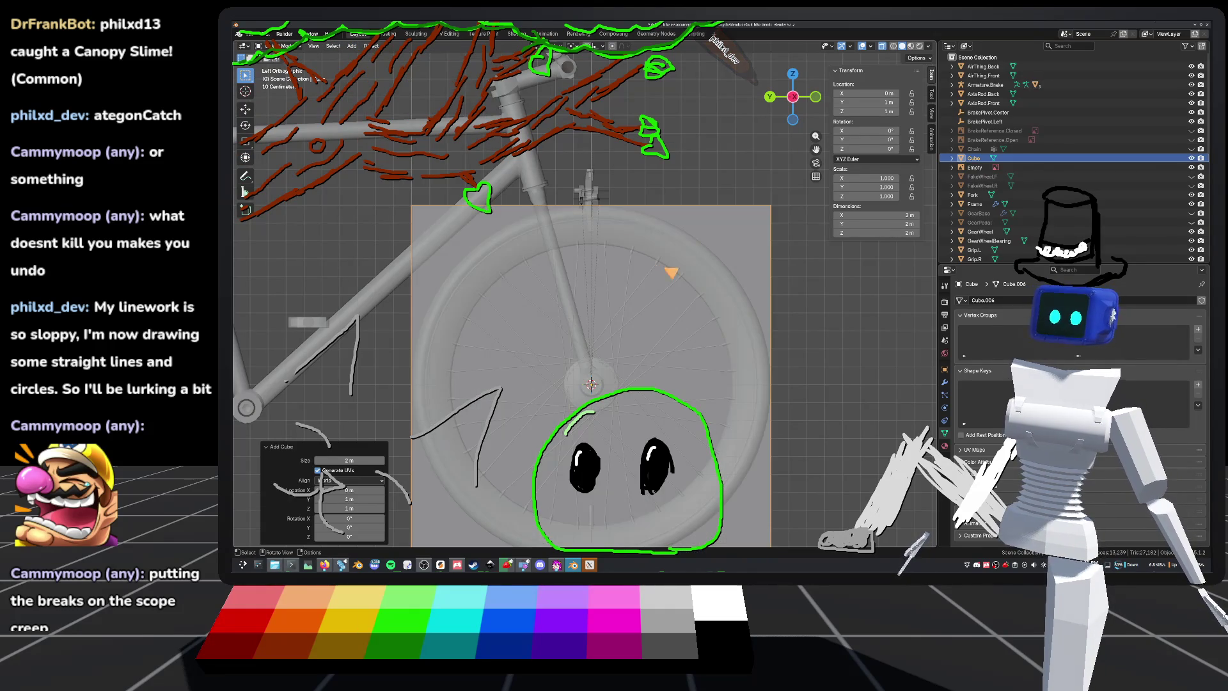
scroll(662, 259, down, 1)
mouse_move(349, 460)
mouse_down()
mouse_move(282, 461)
mouse_move(830, 344)
mouse_move(807, 346)
mouse_up()
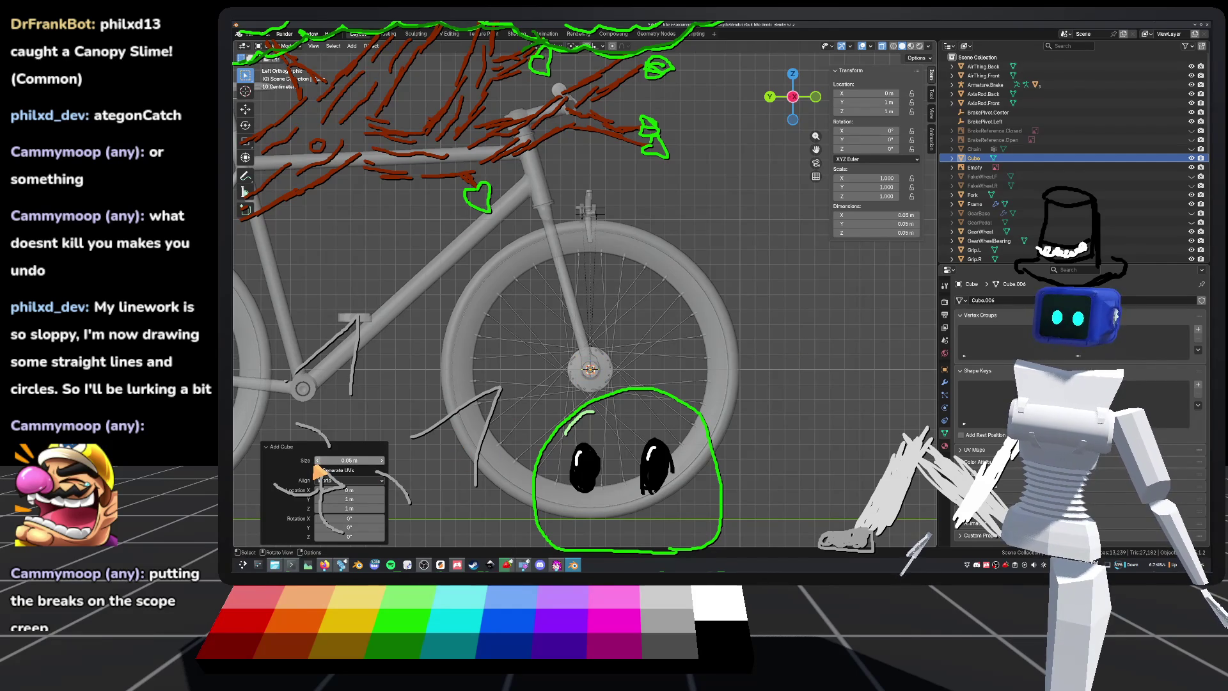
scroll(778, 320, up, 2)
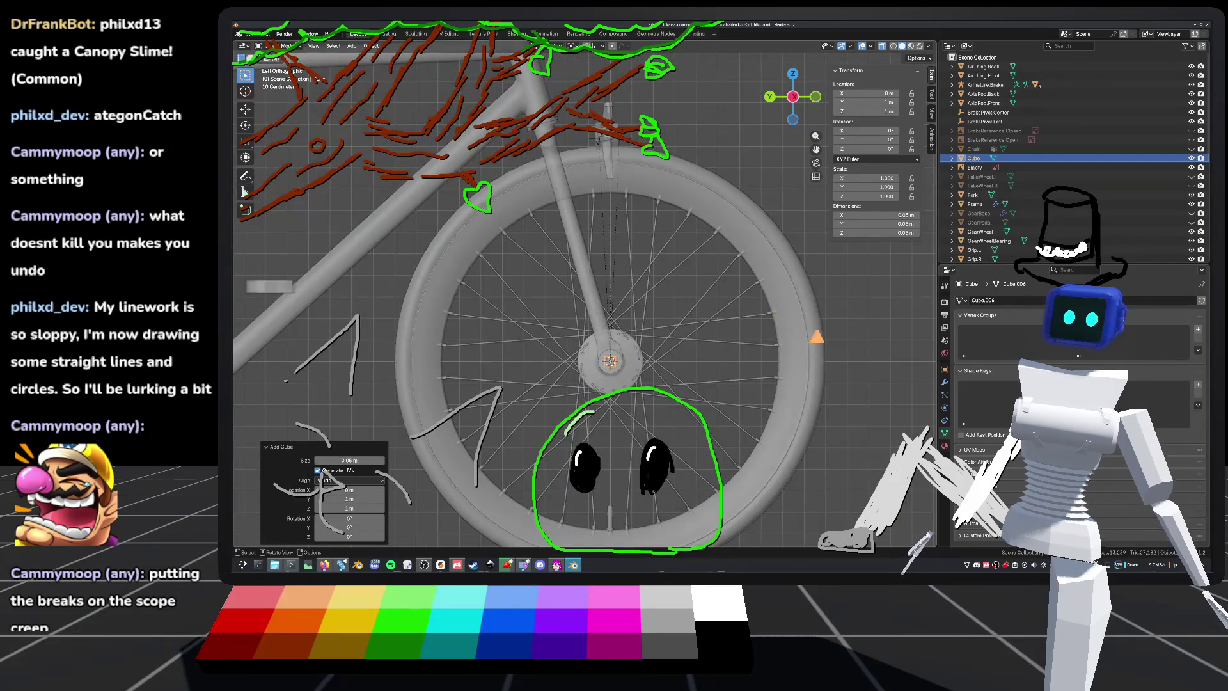
Step: Rename the new cube to BrakePad and save the file
double_click(978, 159)
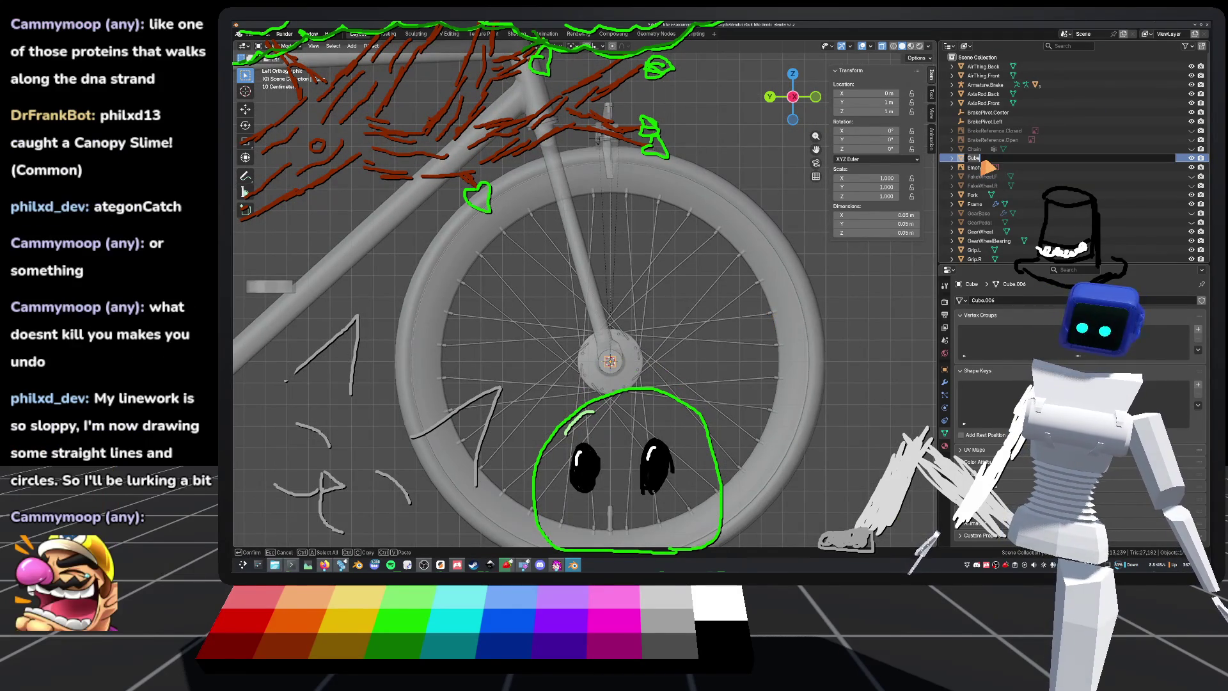
click(986, 165)
key(Escape)
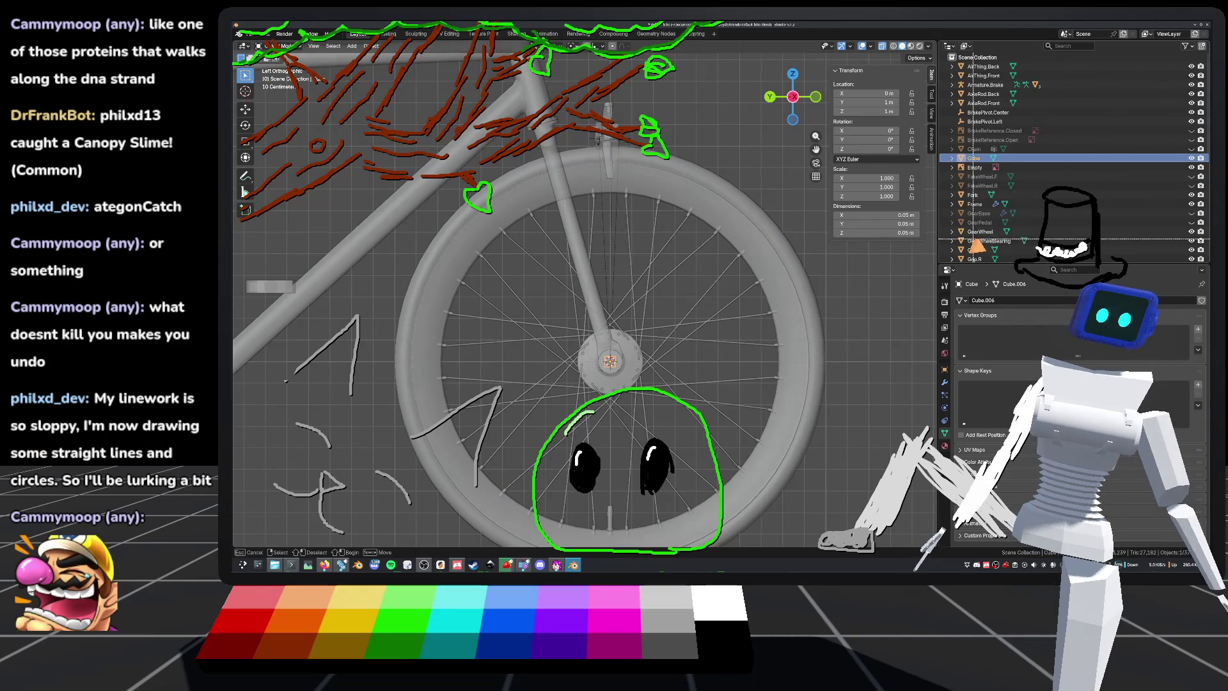
double_click(974, 160)
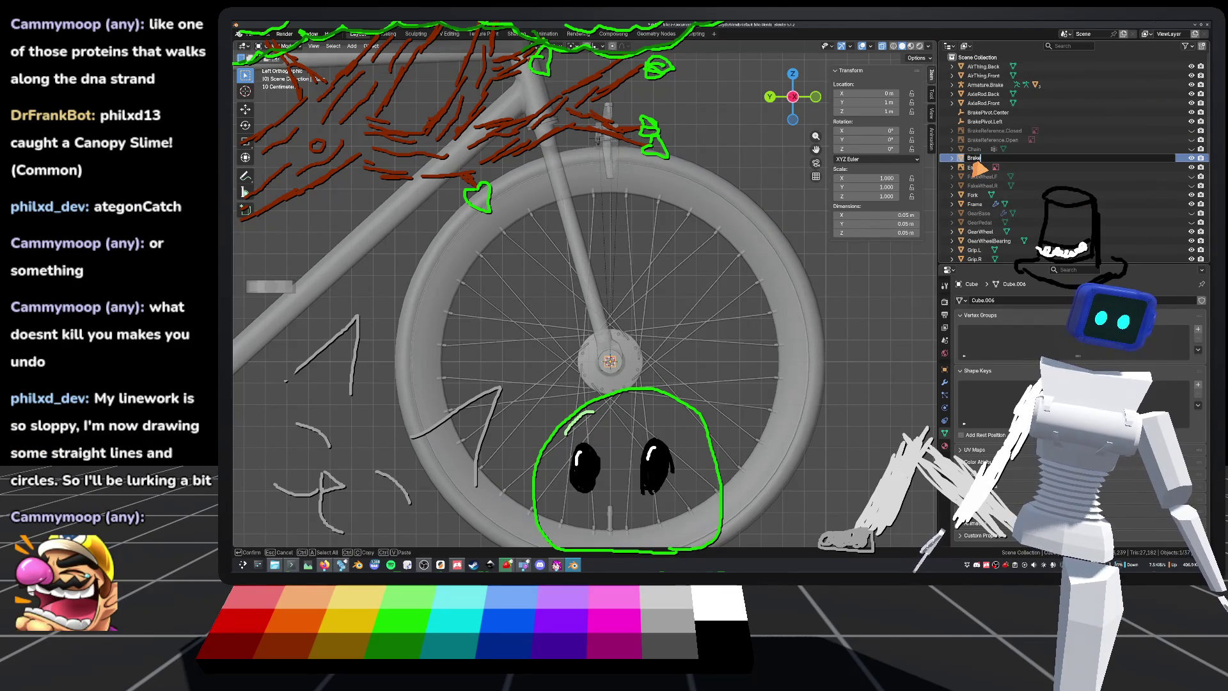
text(Pad)
key(Return)
key(ctrl+s)
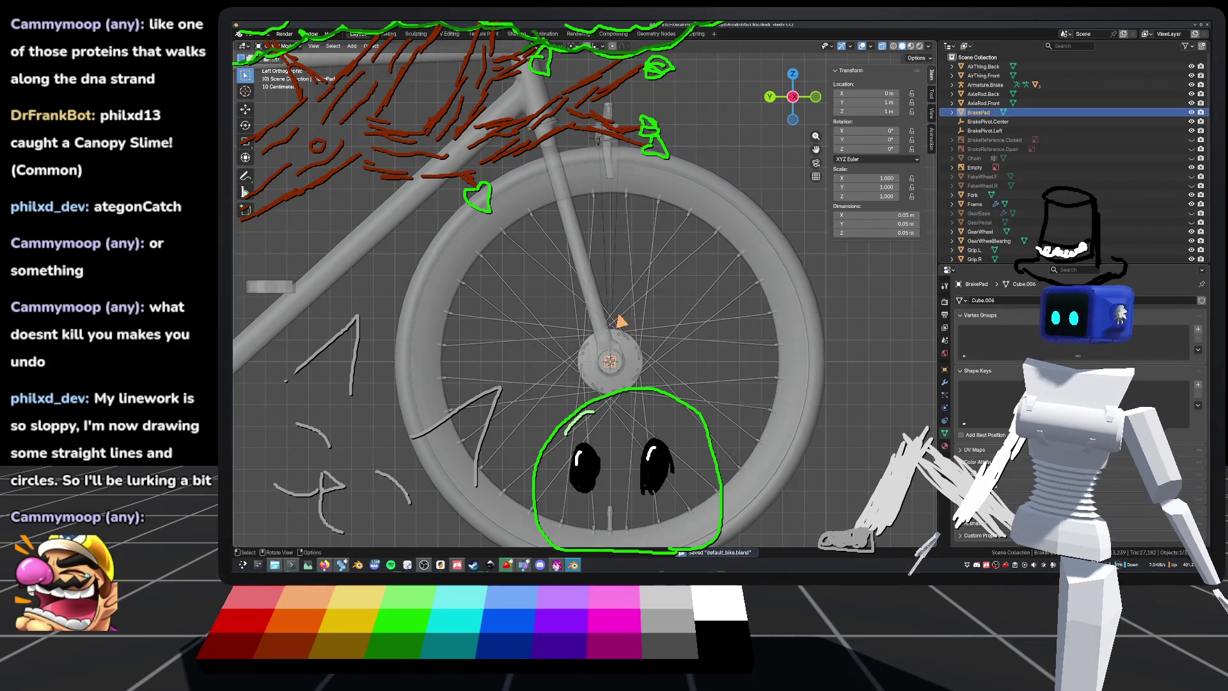
Step: In Edit Mode, move the brake pad geometry up along Z beside the rim
scroll(742, 392, up, 8)
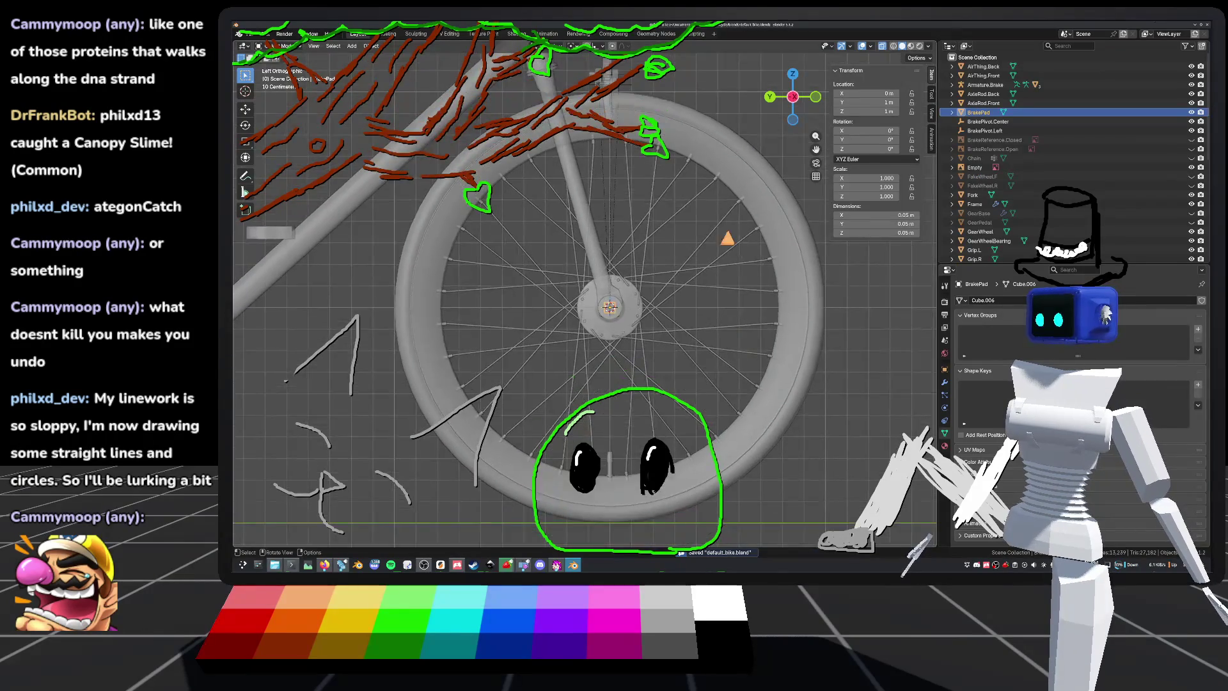
scroll(646, 228, down, 2)
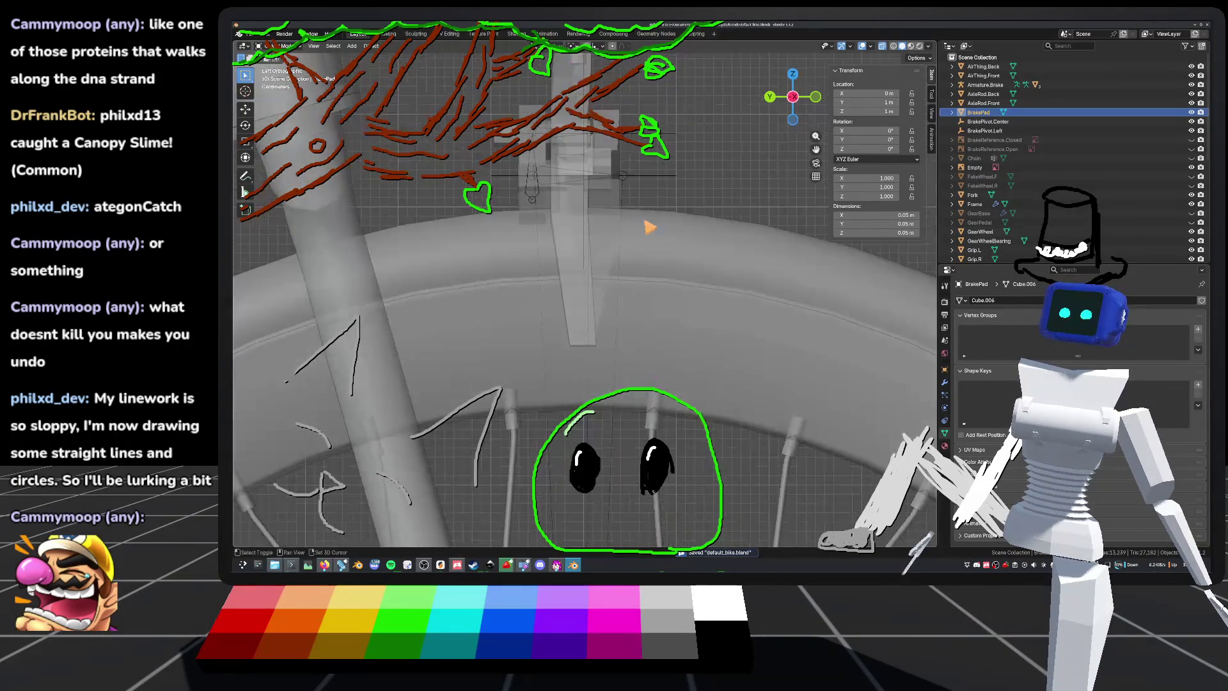
scroll(639, 282, down, 4)
scroll(676, 364, up, 3)
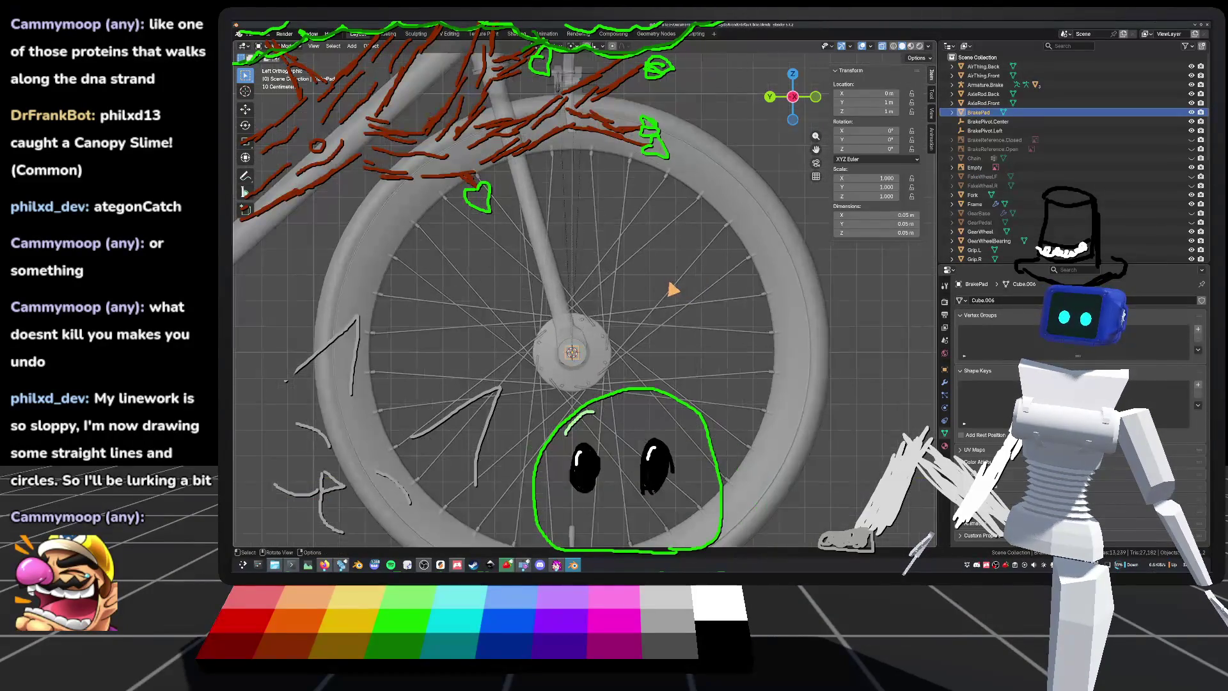
scroll(671, 275, up, 1)
key(Tab)
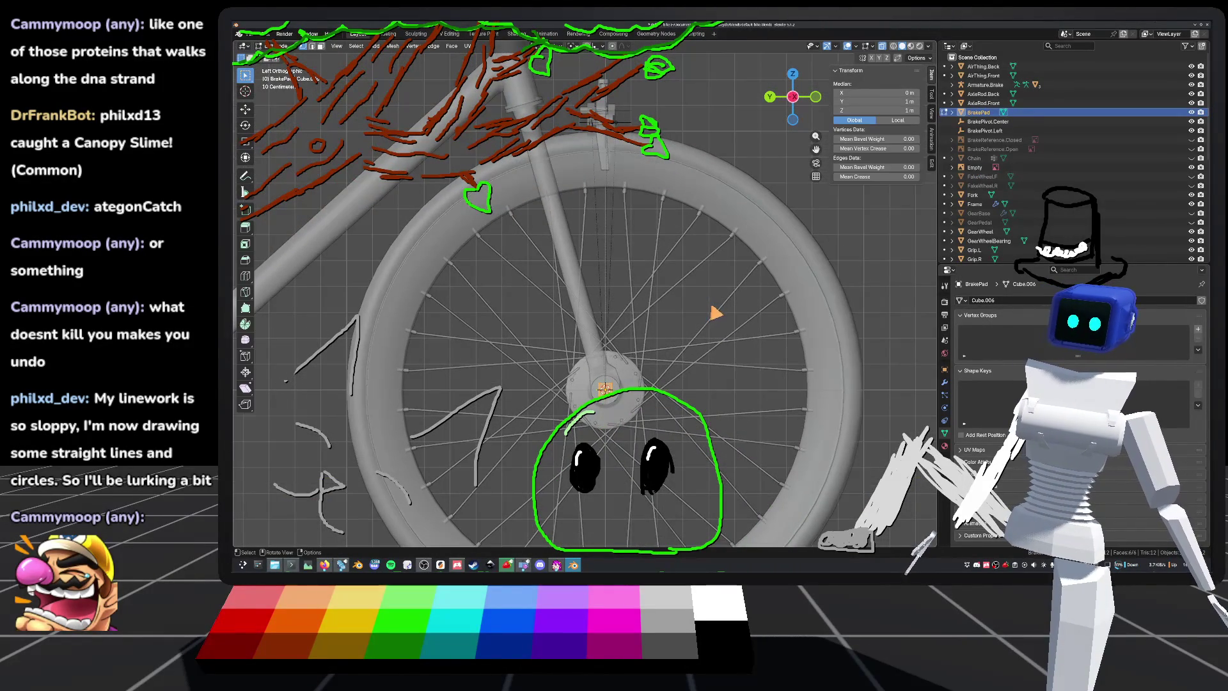
scroll(709, 261, up, 1)
scroll(740, 268, down, 1)
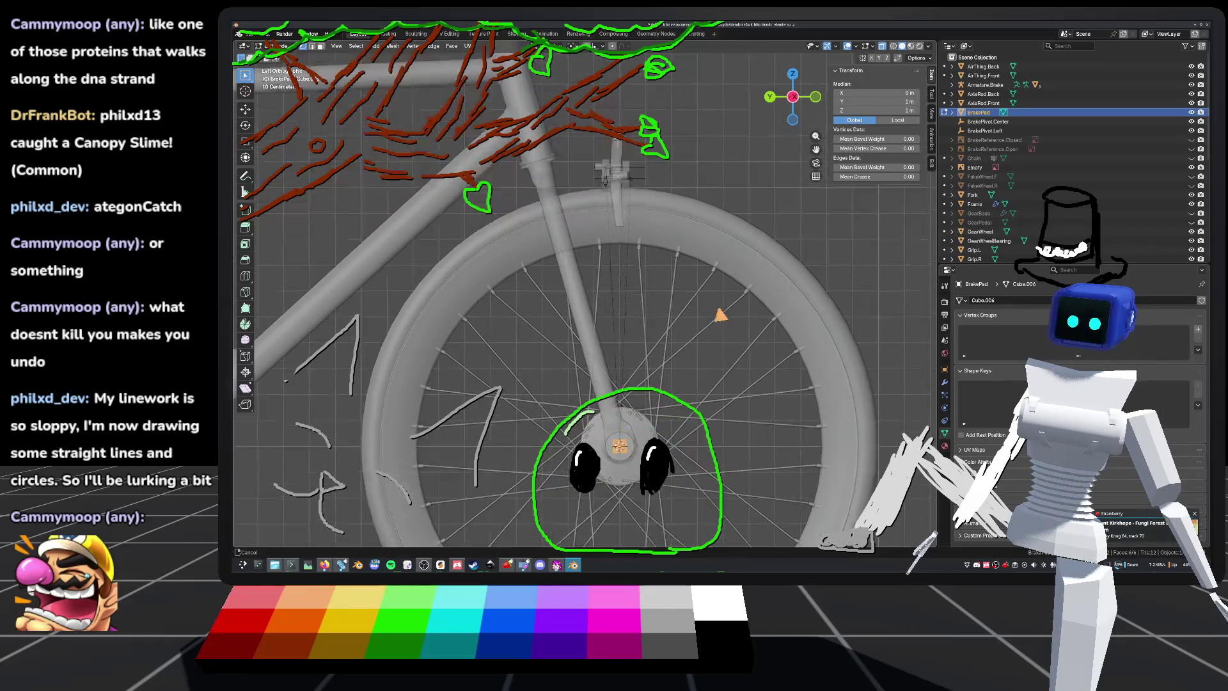
key(g)
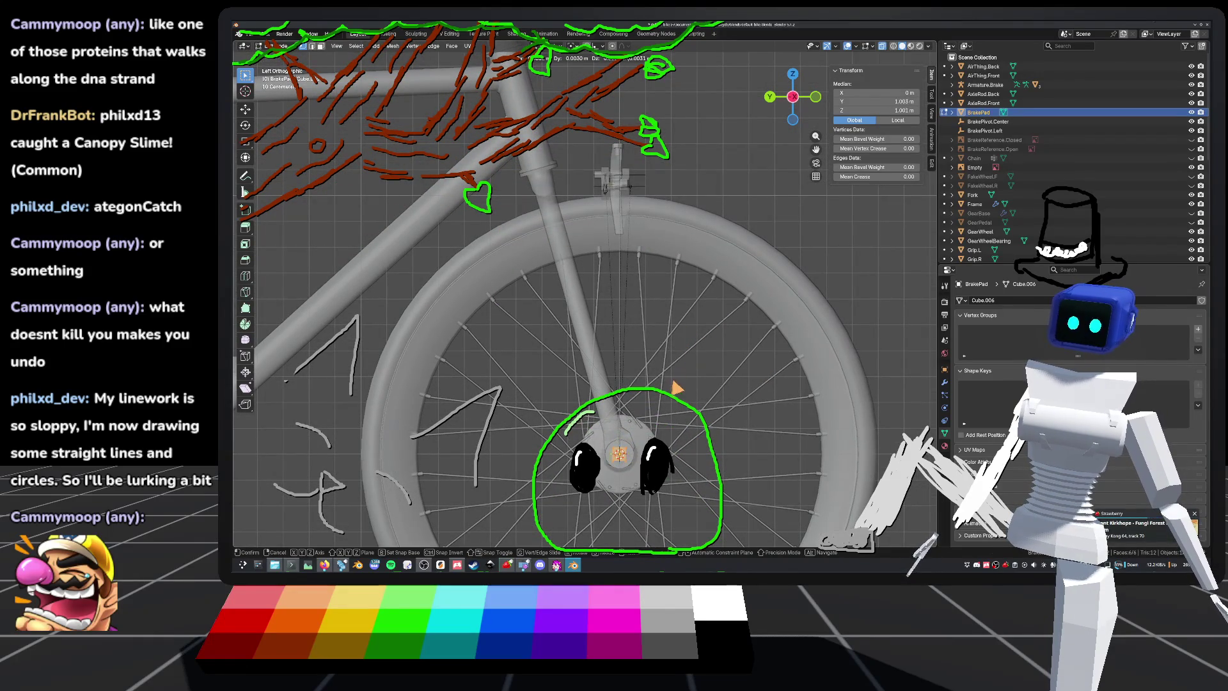
key(z)
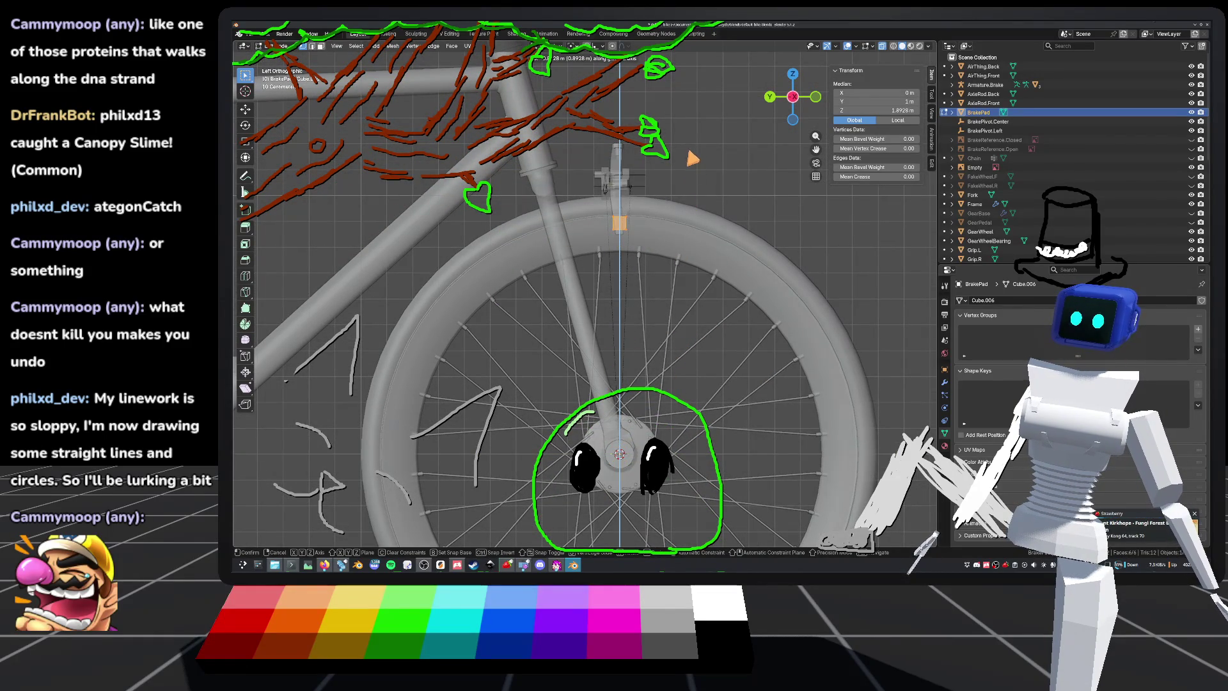
click(693, 159)
Step: From the front view, slide the brake pad sideways along the X axis
scroll(671, 224, up, 8)
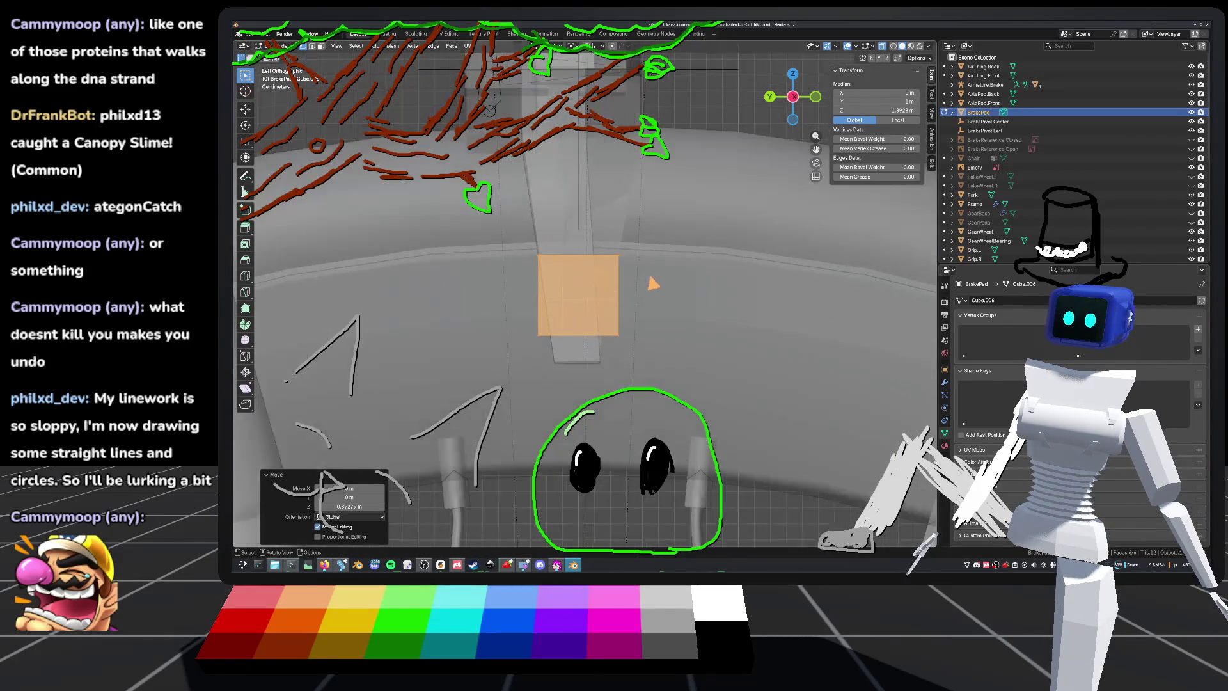
scroll(653, 289, down, 5)
middle_drag(682, 272, 713, 153)
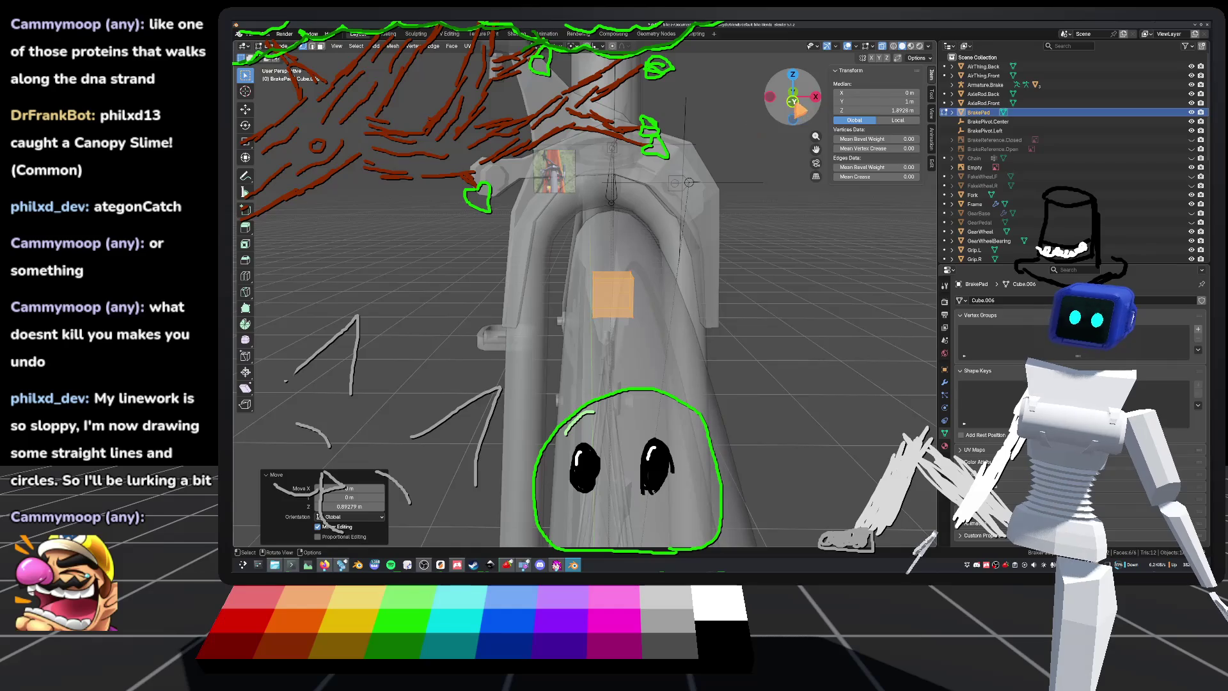
click(793, 102)
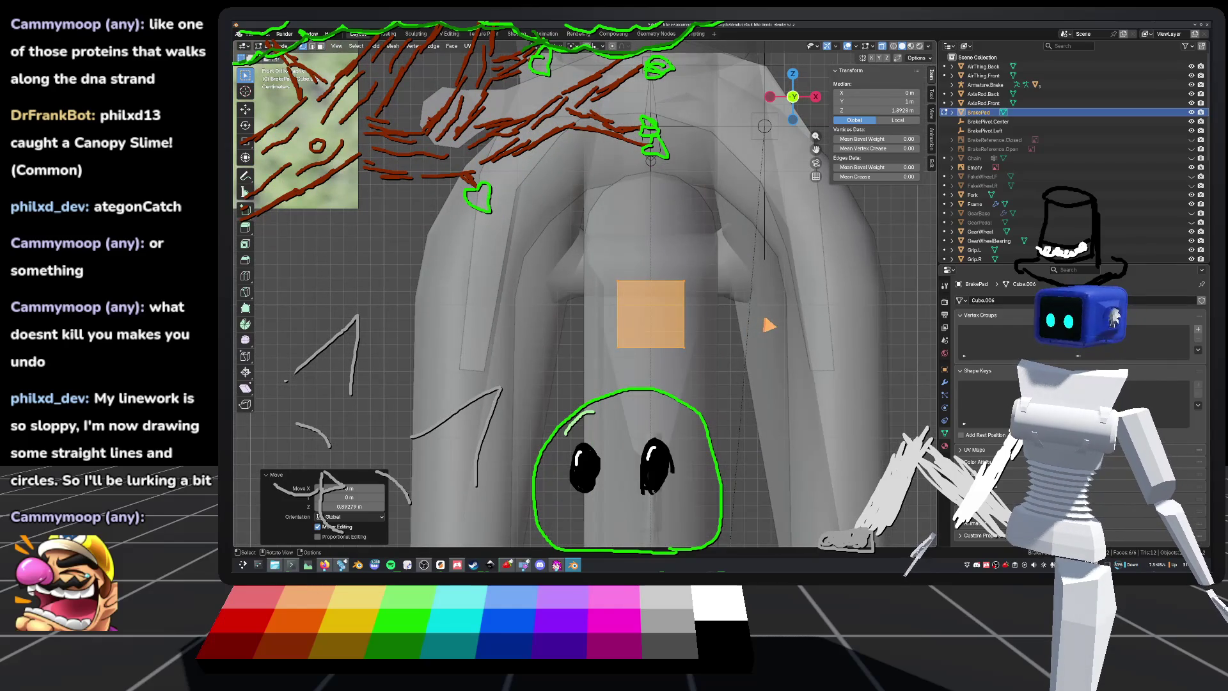
key(g)
key(x)
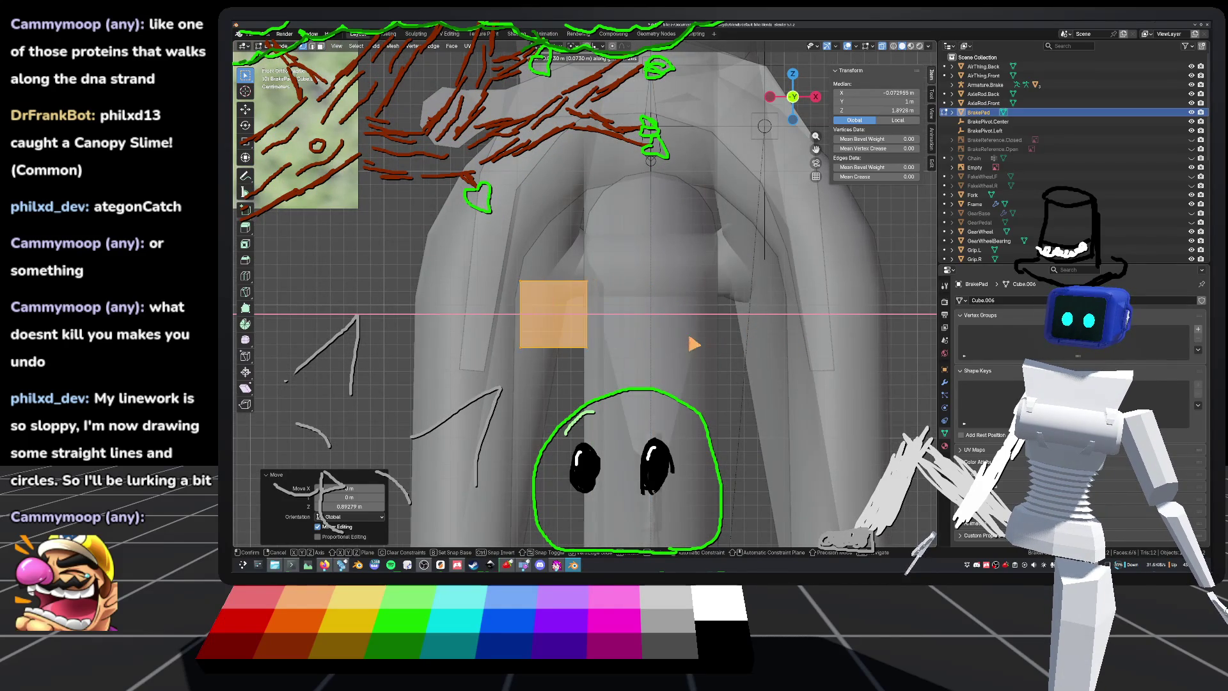
mouse_move(677, 343)
middle_down()
mouse_move(671, 371)
mouse_move(741, 342)
mouse_move(726, 364)
middle_up()
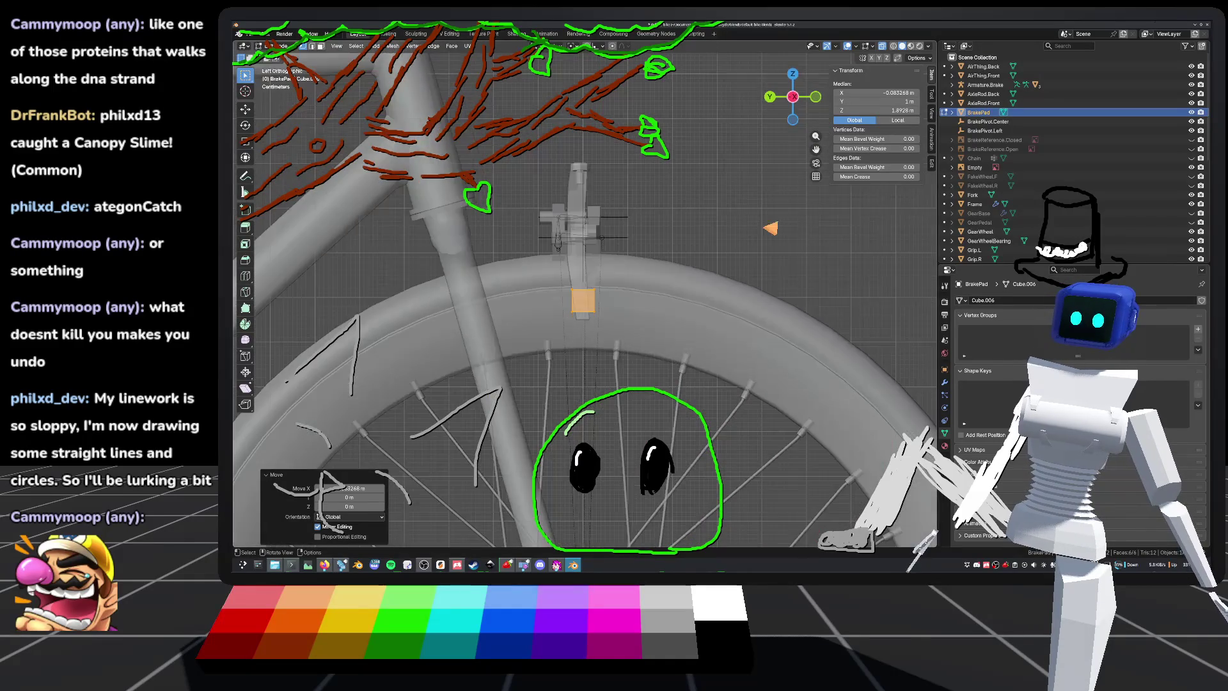
scroll(726, 365, up, 5)
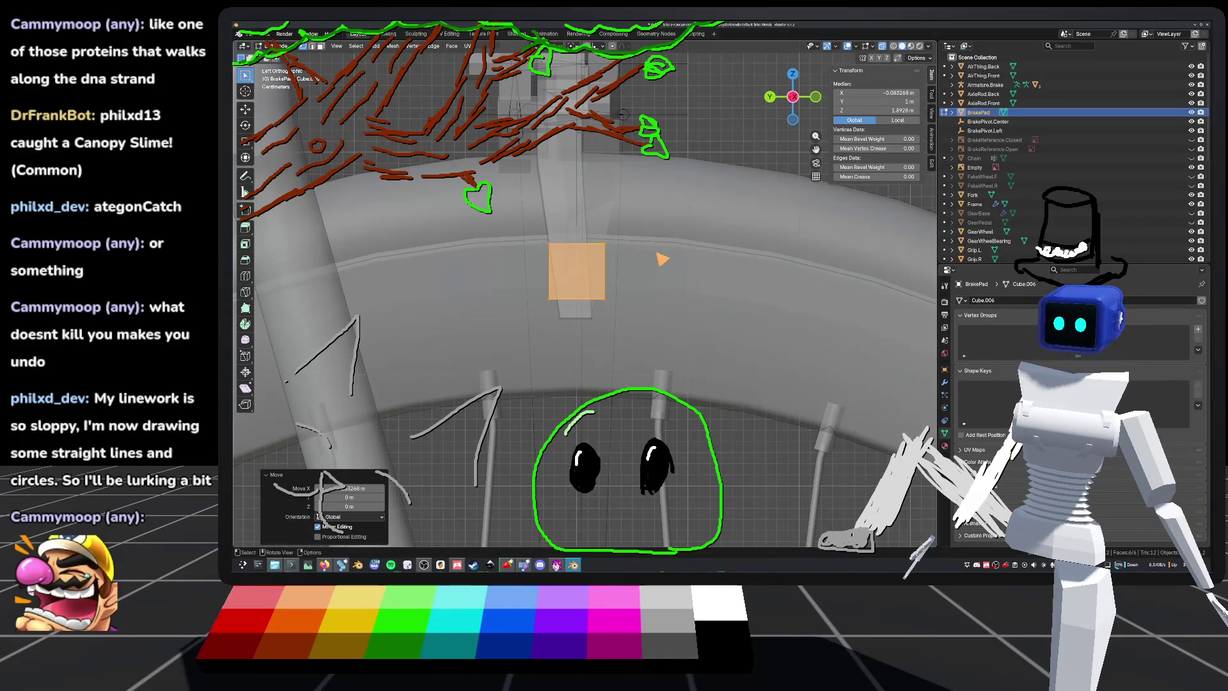
Step: Stretch the brake pad along the Y axis
key(s)
key(y)
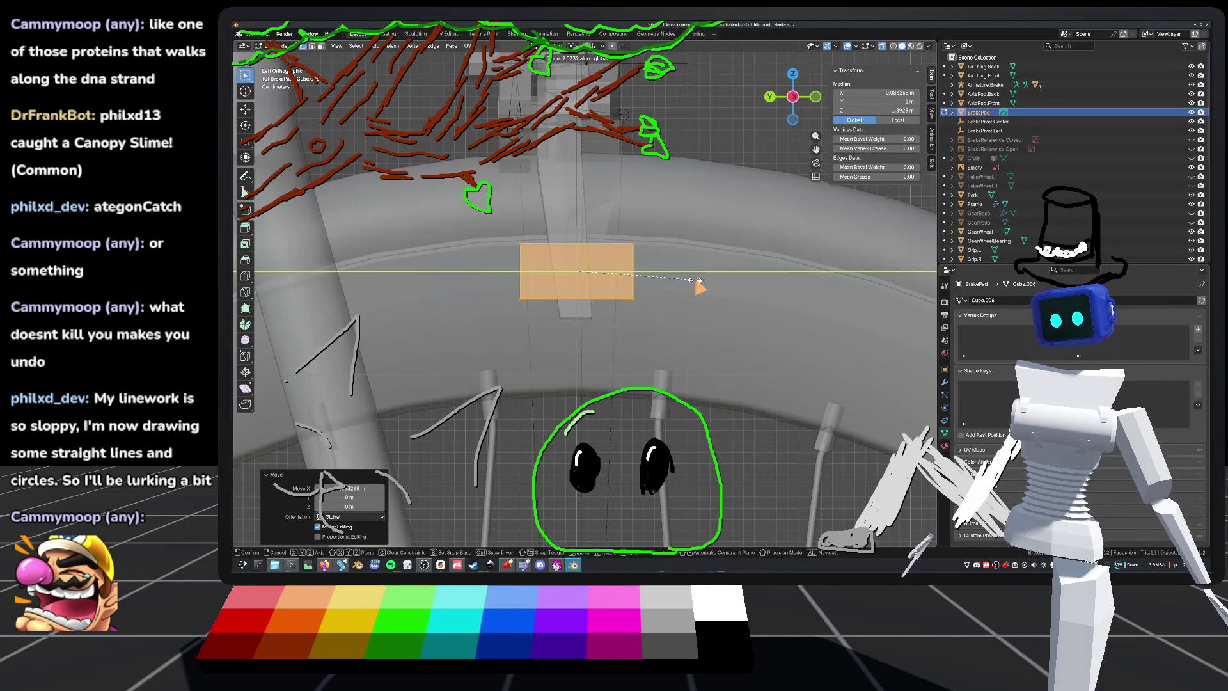
click(717, 280)
scroll(639, 286, down, 5)
scroll(635, 288, up, 5)
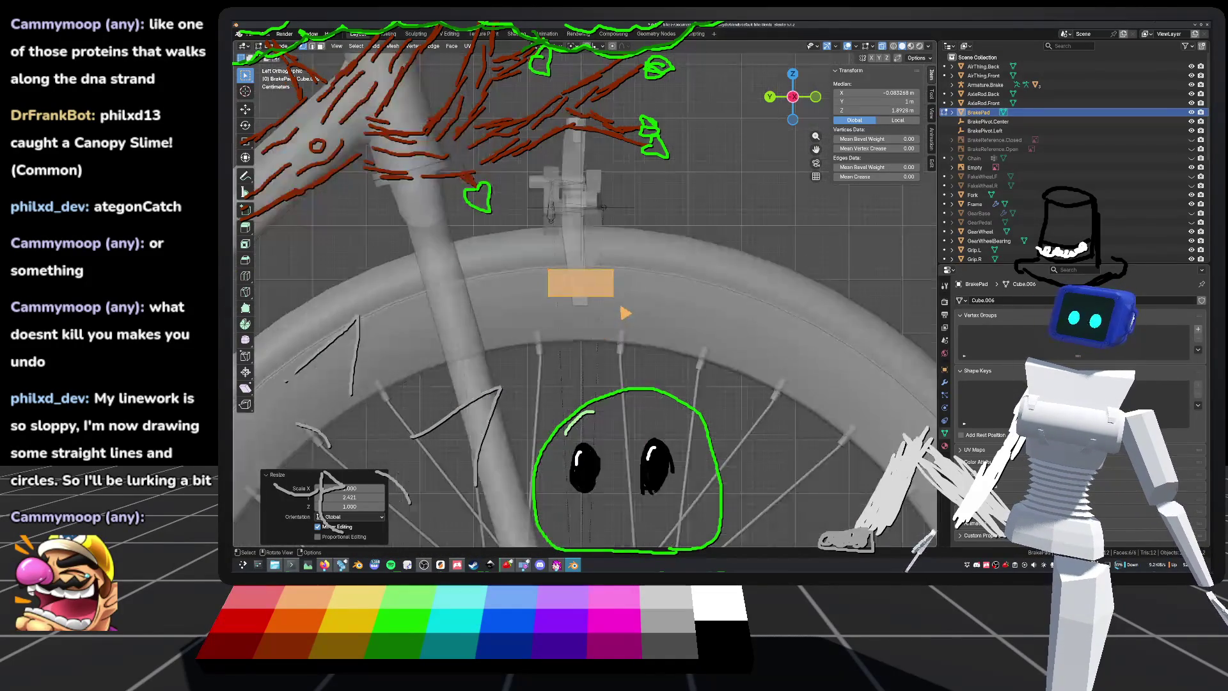
scroll(636, 288, down, 5)
scroll(671, 282, up, 5)
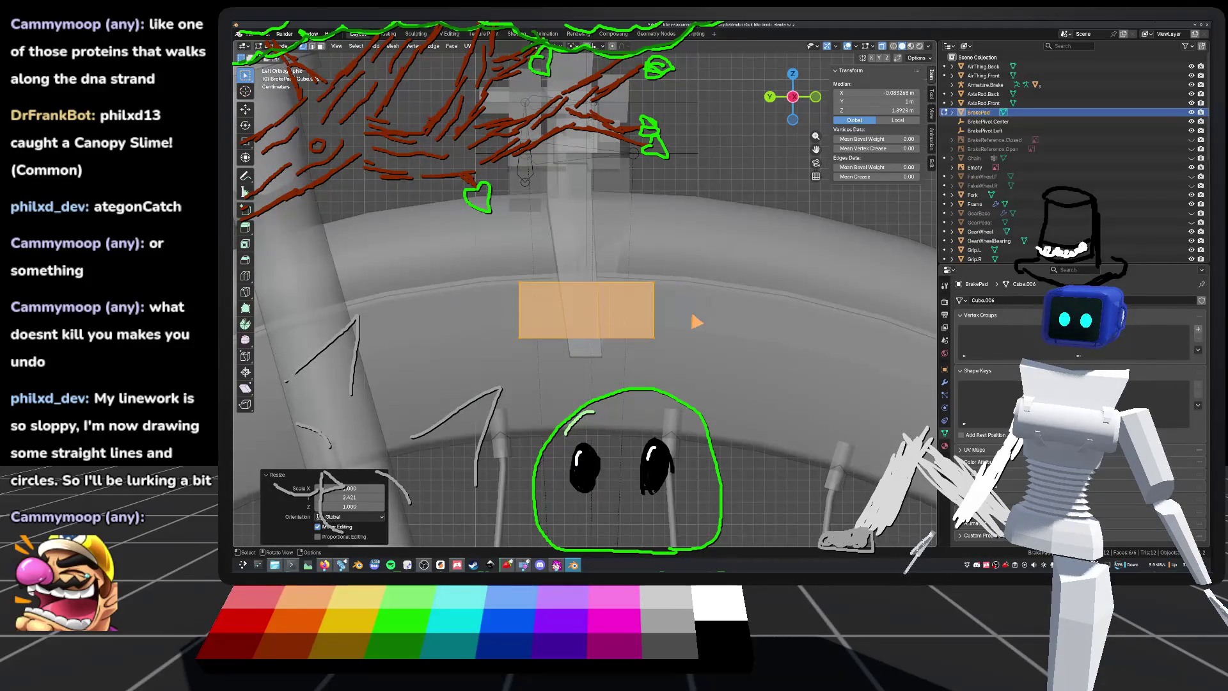
Step: Rescale the pad uniformly and again along Y, then orbit to check it on the wheel
key(s)
click(716, 313)
scroll(719, 317, down, 8)
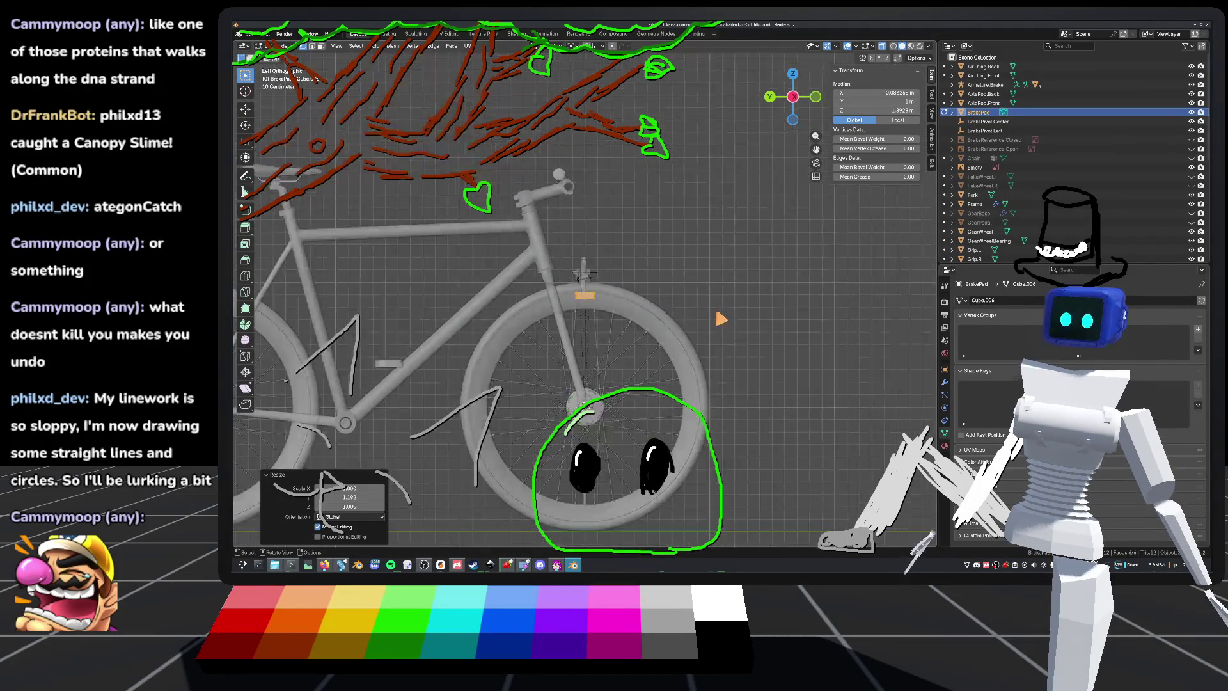
scroll(721, 318, up, 8)
key(s)
key(y)
click(735, 323)
scroll(735, 323, down, 6)
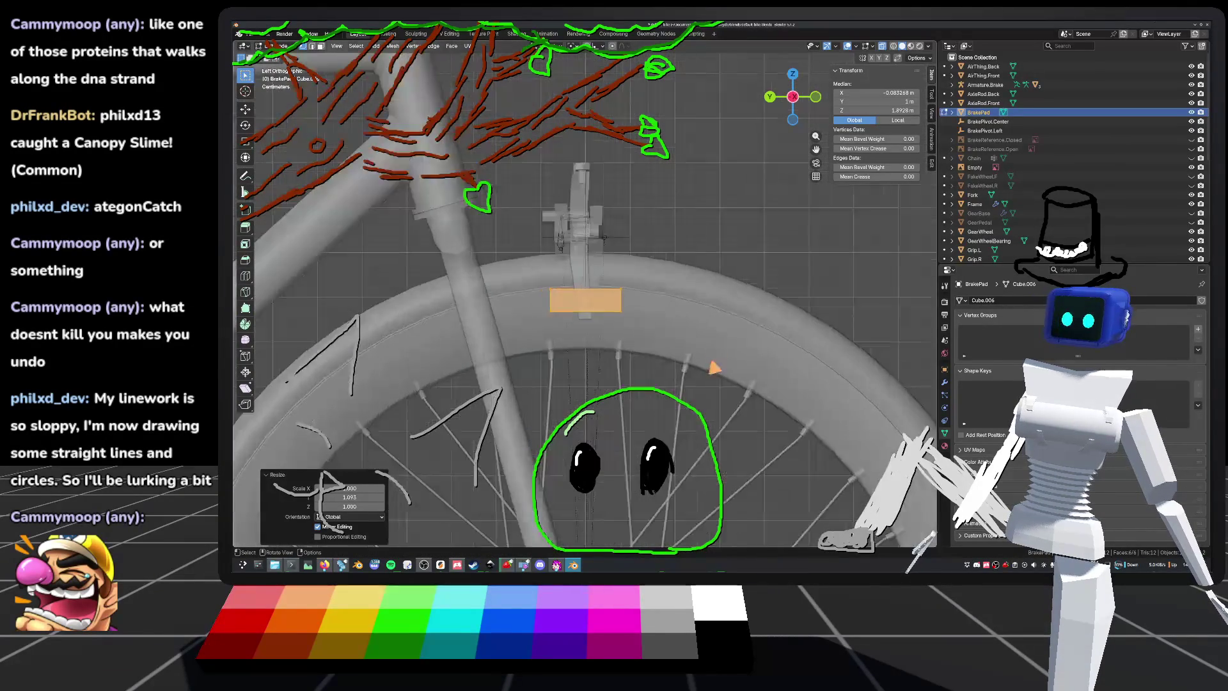
scroll(592, 311, up, 8)
middle_drag(591, 312, 521, 293)
scroll(576, 328, up, 5)
middle_drag(566, 327, 681, 320)
Step: Subdivide the brake pad mesh once
right_click(587, 325)
click(585, 322)
scroll(639, 322, down, 3)
Step: In Left view, box-select the whole brake pad and save default_bike.blend
key(ctrl+KP_3)
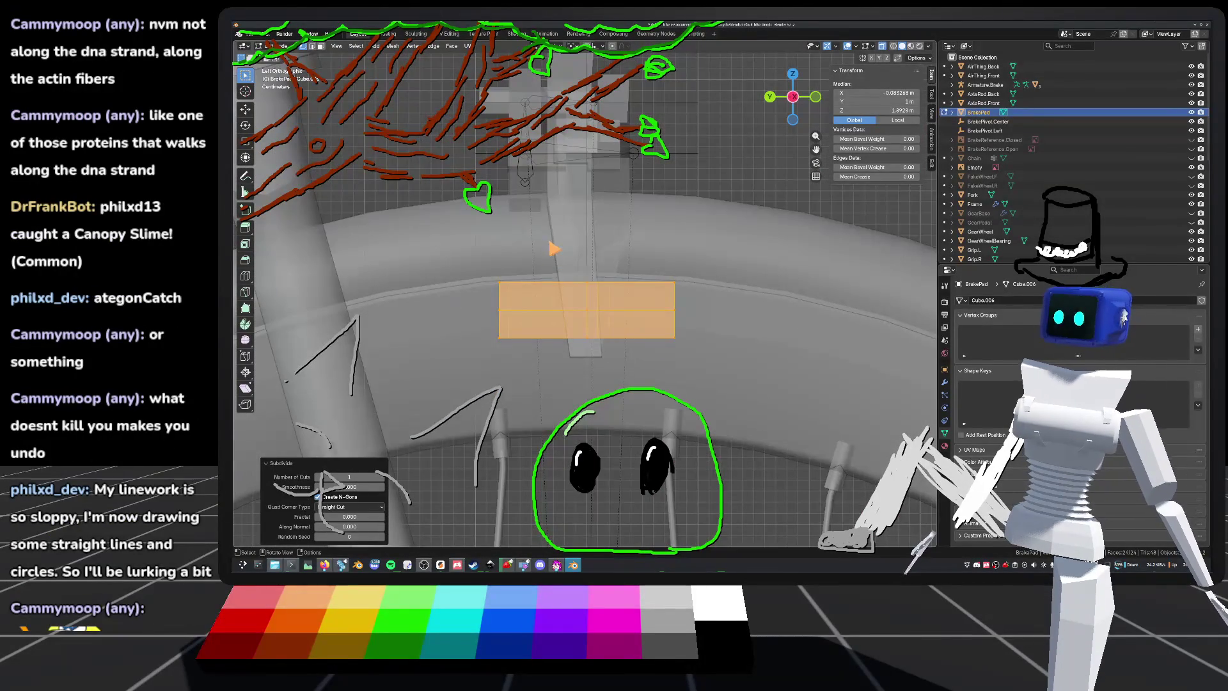
drag(542, 240, 653, 391)
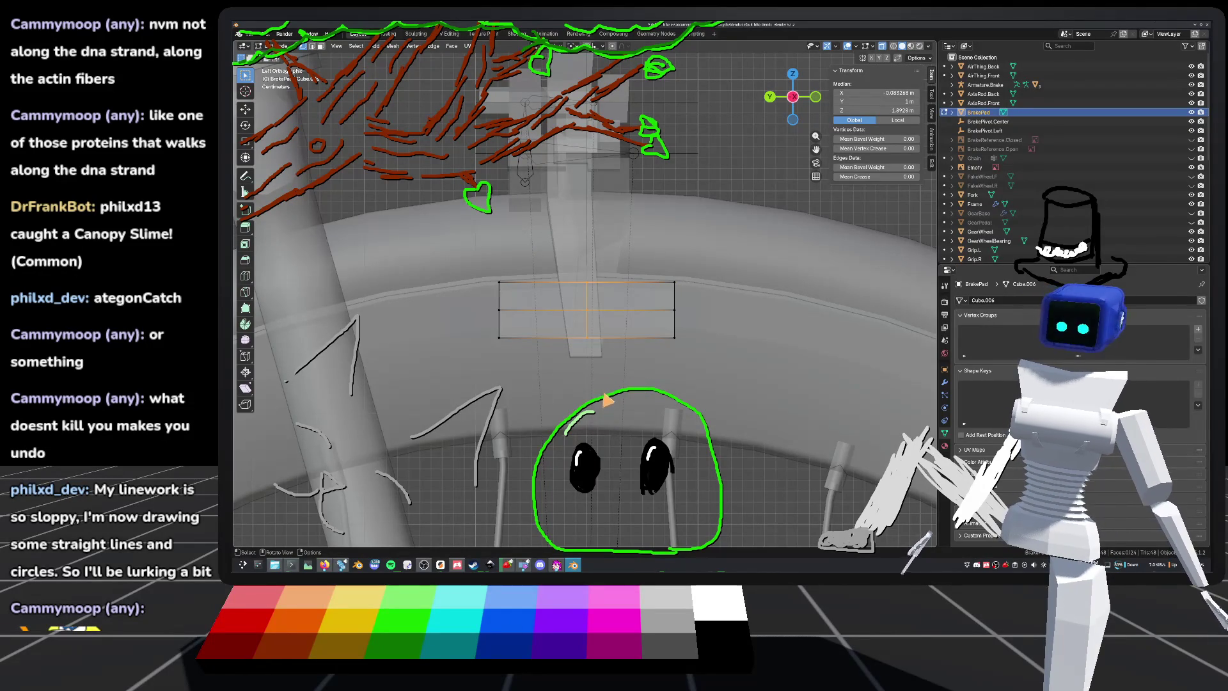
drag(502, 282, 675, 302)
shift+drag(665, 259, 713, 391)
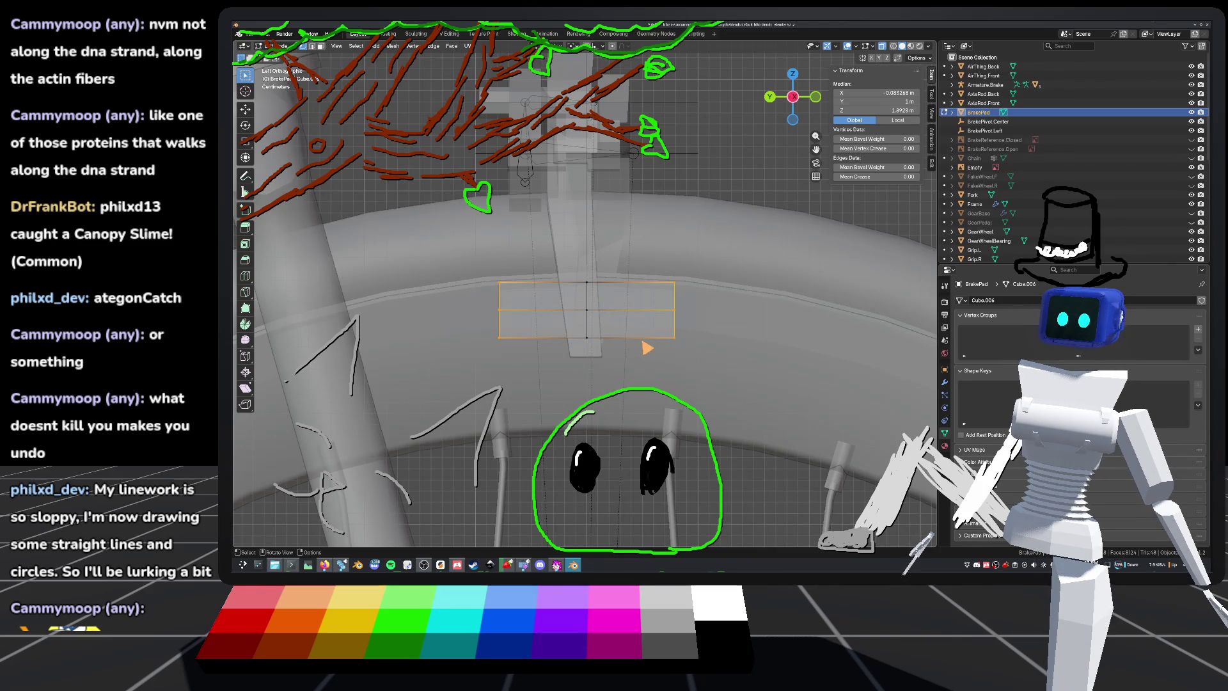
key(ctrl+s)
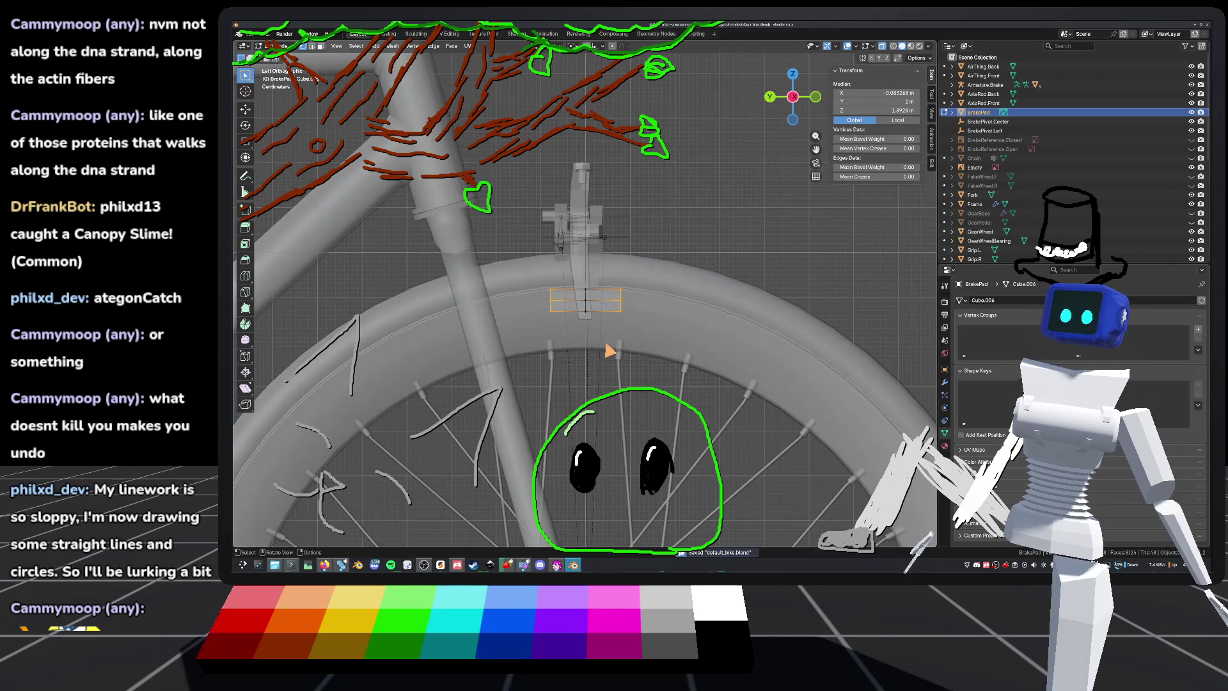
Step: Check the bike from the front in Object Mode, then return to editing the pad
key(Tab)
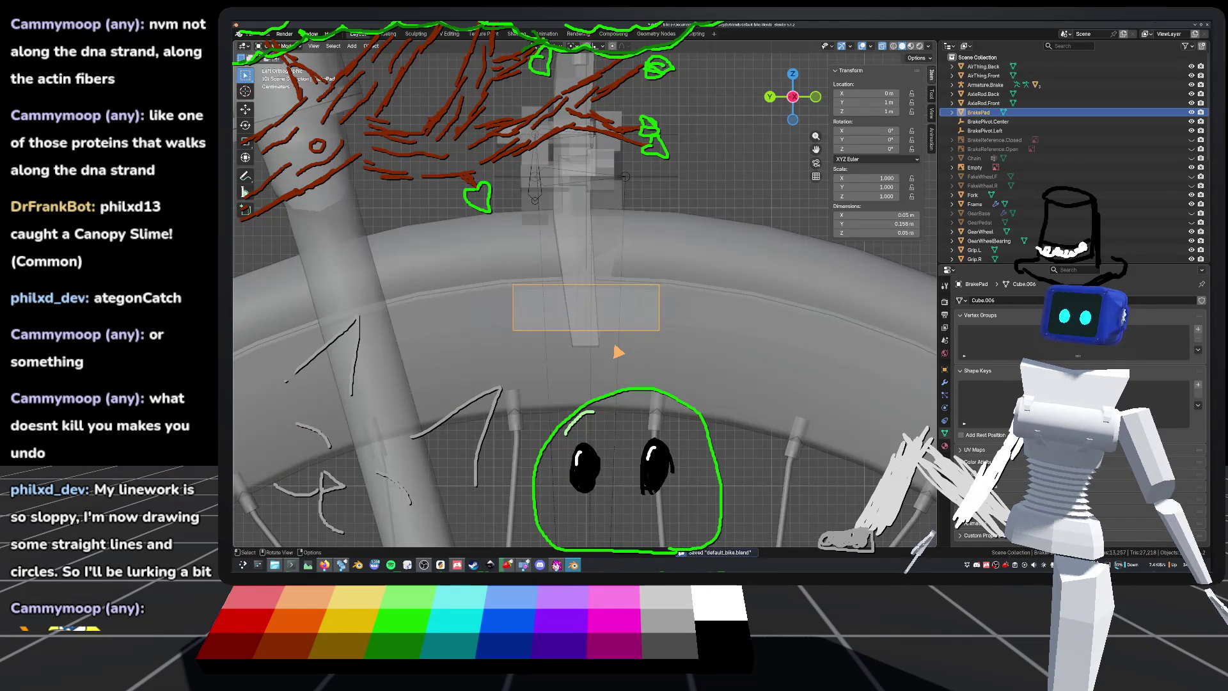
mouse_move(489, 534)
middle_down()
mouse_move(520, 430)
mouse_move(452, 392)
mouse_move(475, 388)
middle_up()
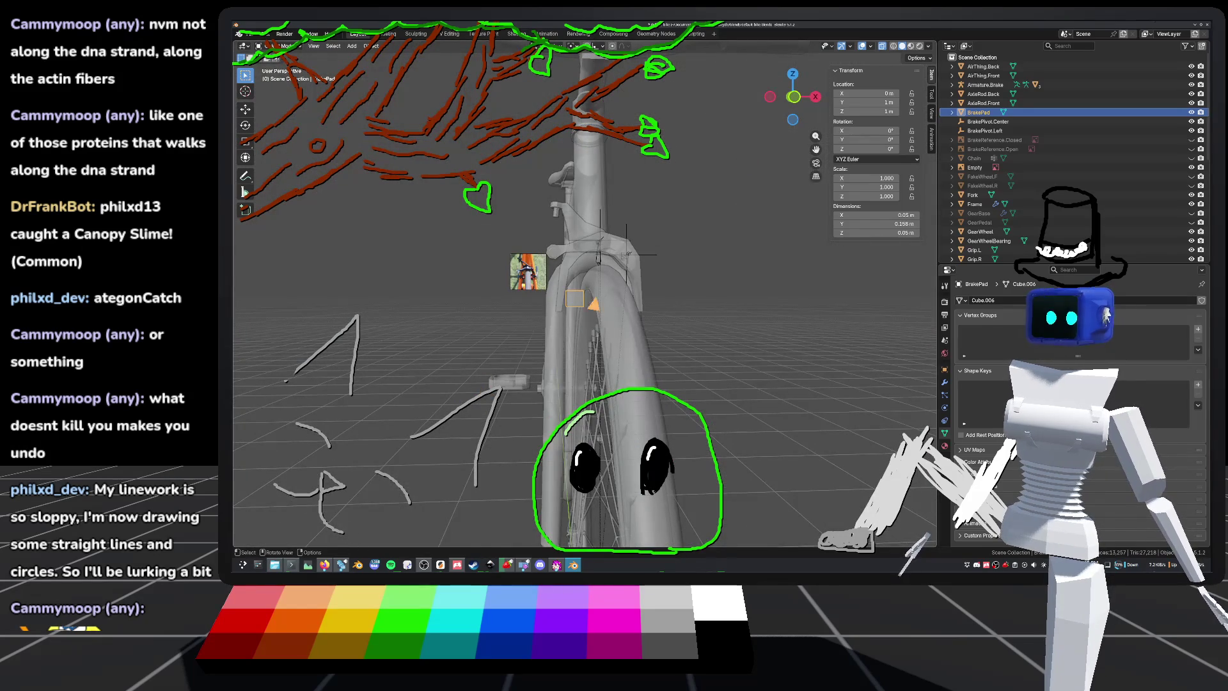
click(794, 96)
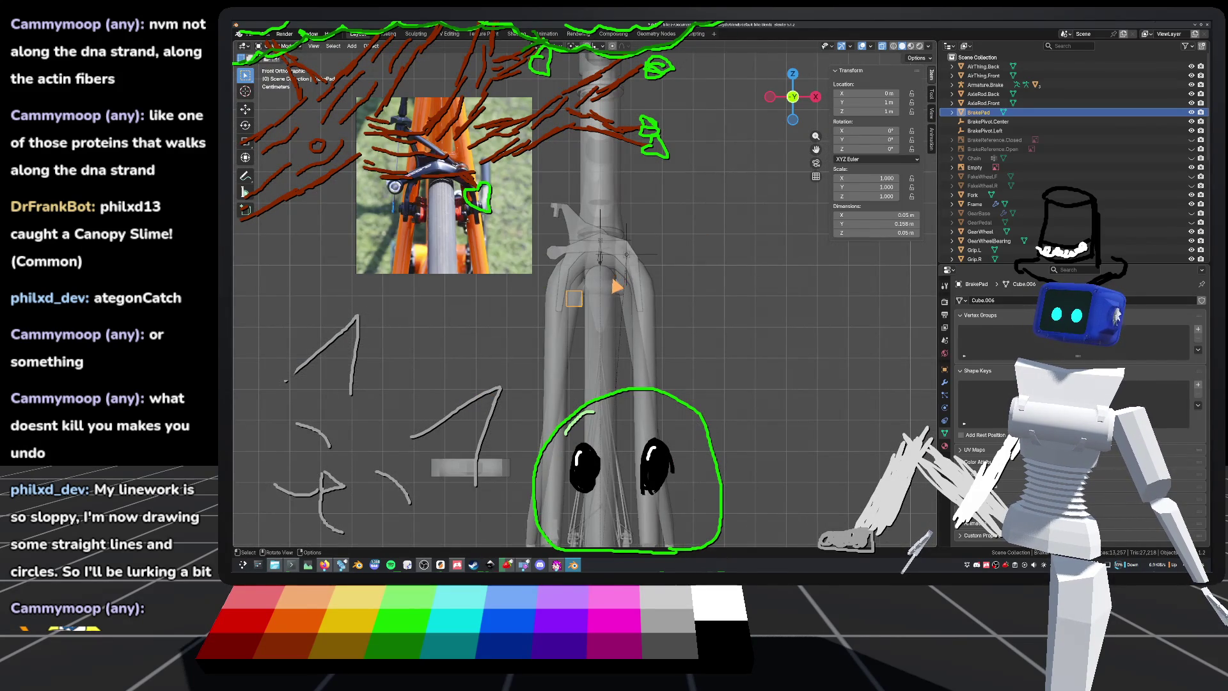
key(Tab)
middle_drag(617, 286, 659, 326)
scroll(658, 326, up, 5)
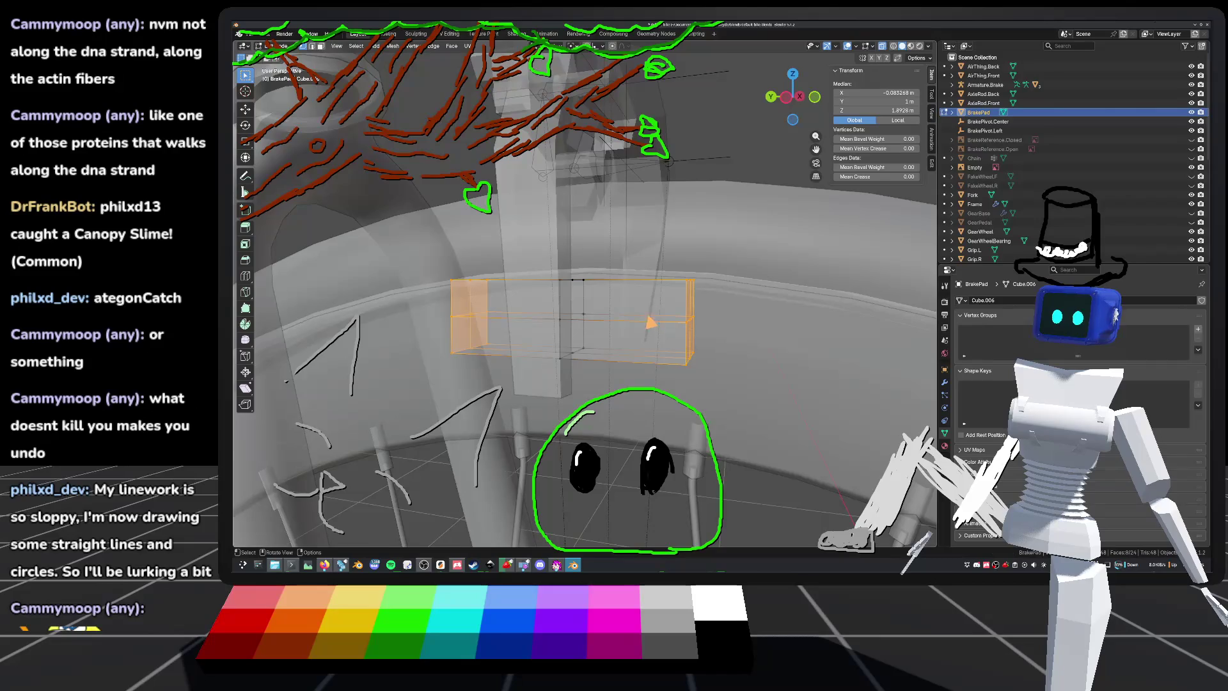
Step: From the side view, select the whole brake pad mesh
click(786, 97)
drag(460, 236, 508, 303)
right_click(568, 394)
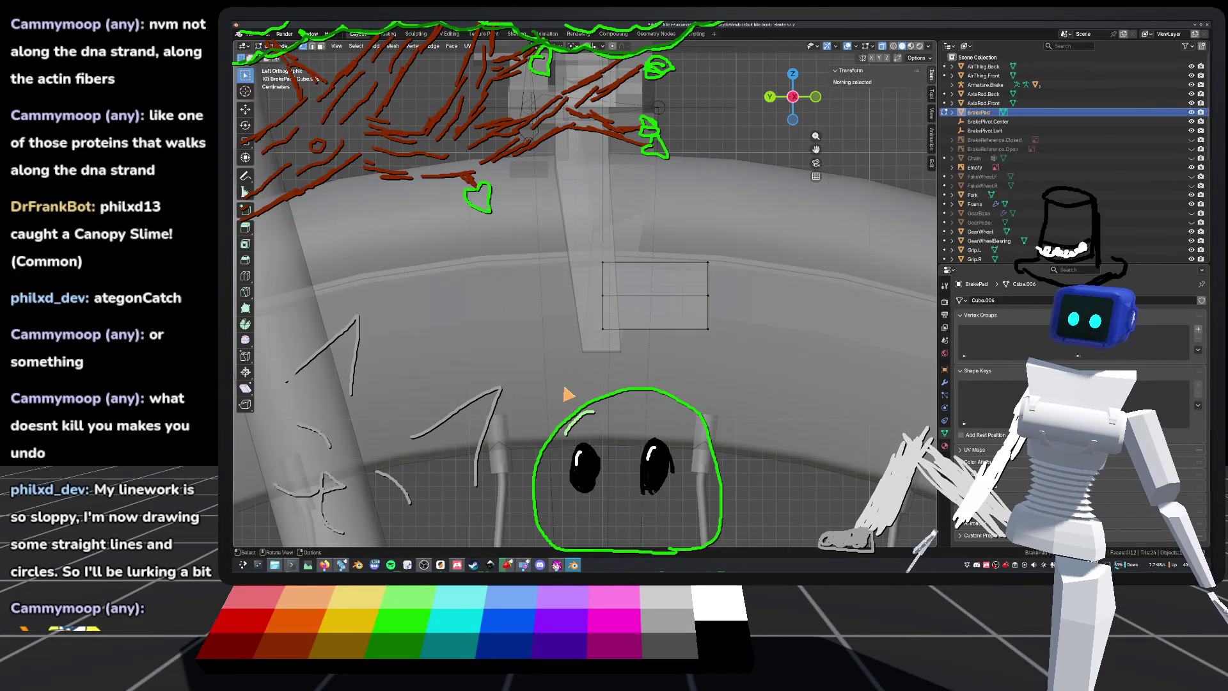
key(Tab)
key(Tab)
key(a)
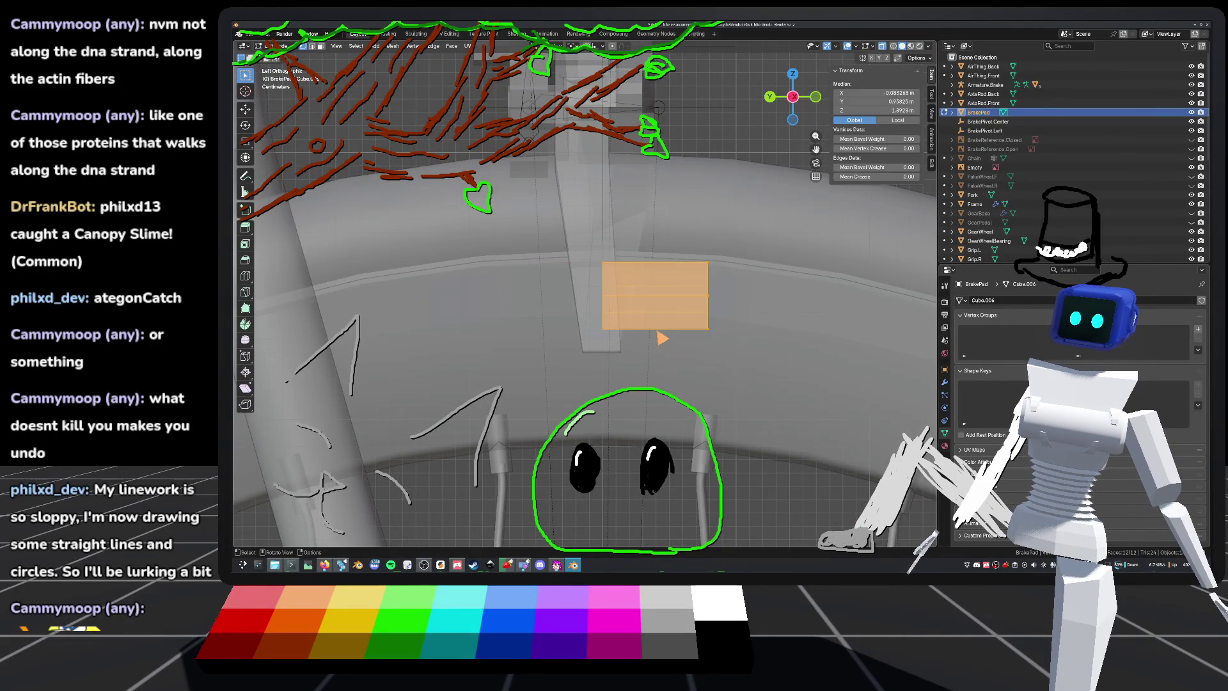
Step: Add a Mirror modifier to BrakePad and save the file
click(946, 404)
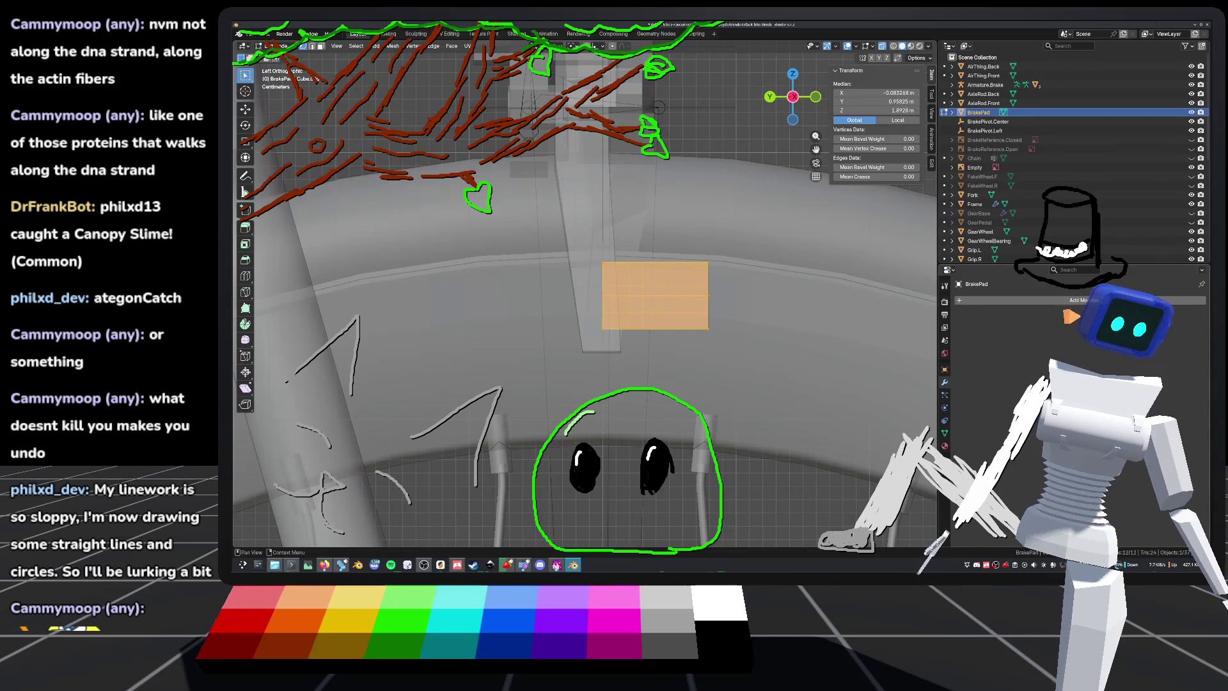
click(1085, 300)
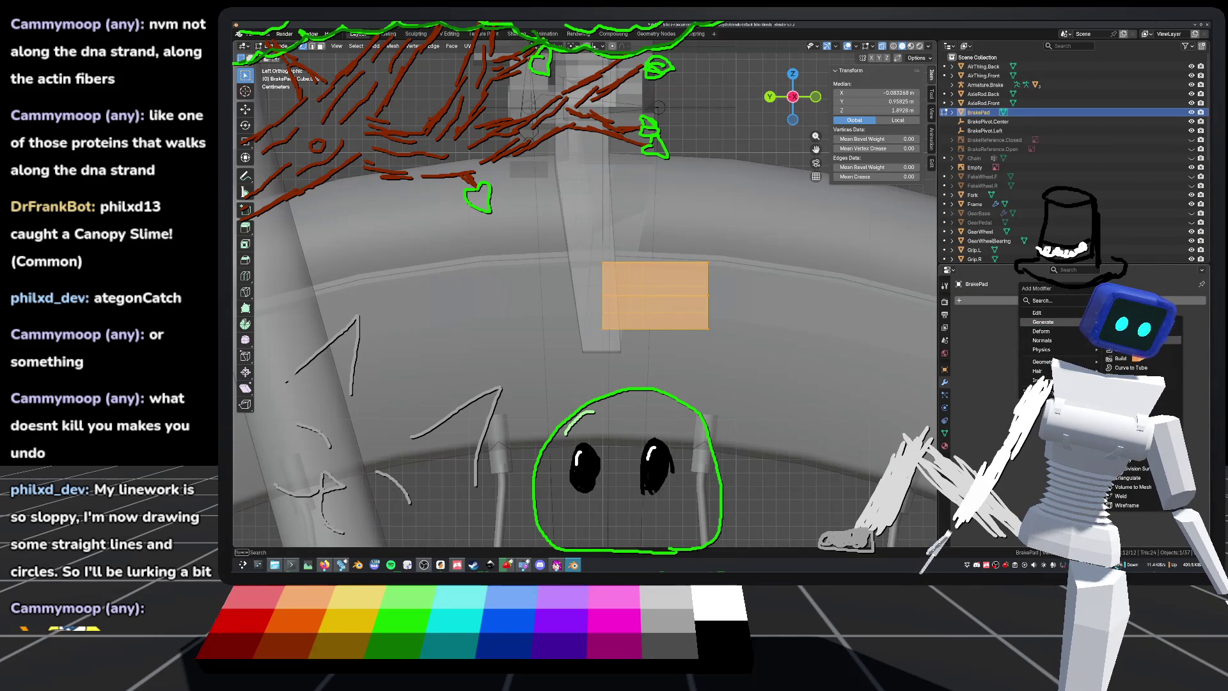
click(1129, 413)
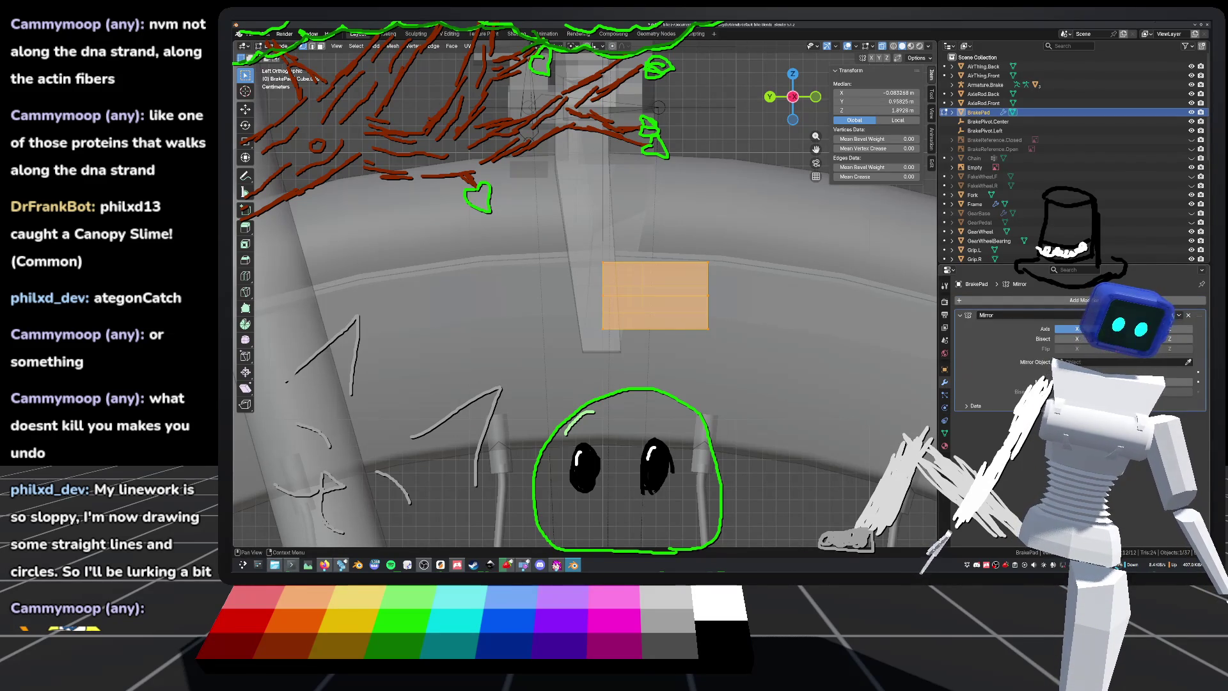
middle_drag(921, 330, 811, 335)
key(ctrl+s)
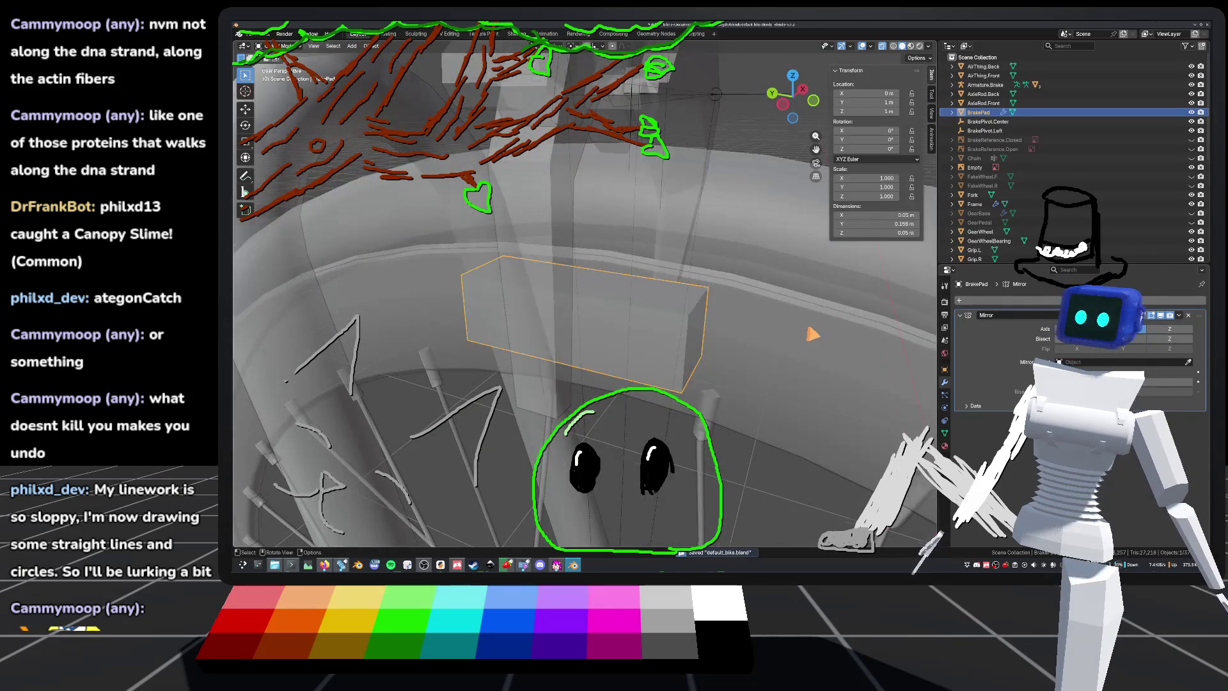
Step: Inspect the mirrored pad from Left view and orbit, then bring up the caliper reference images
key(ctrl+KP_3)
mouse_move(772, 312)
middle_down()
mouse_move(671, 312)
mouse_move(750, 287)
mouse_move(718, 253)
mouse_move(809, 284)
mouse_move(767, 282)
middle_up()
mouse_move(806, 101)
mouse_down()
mouse_move(707, 351)
mouse_move(770, 365)
mouse_move(718, 360)
mouse_move(756, 331)
mouse_move(681, 300)
mouse_up()
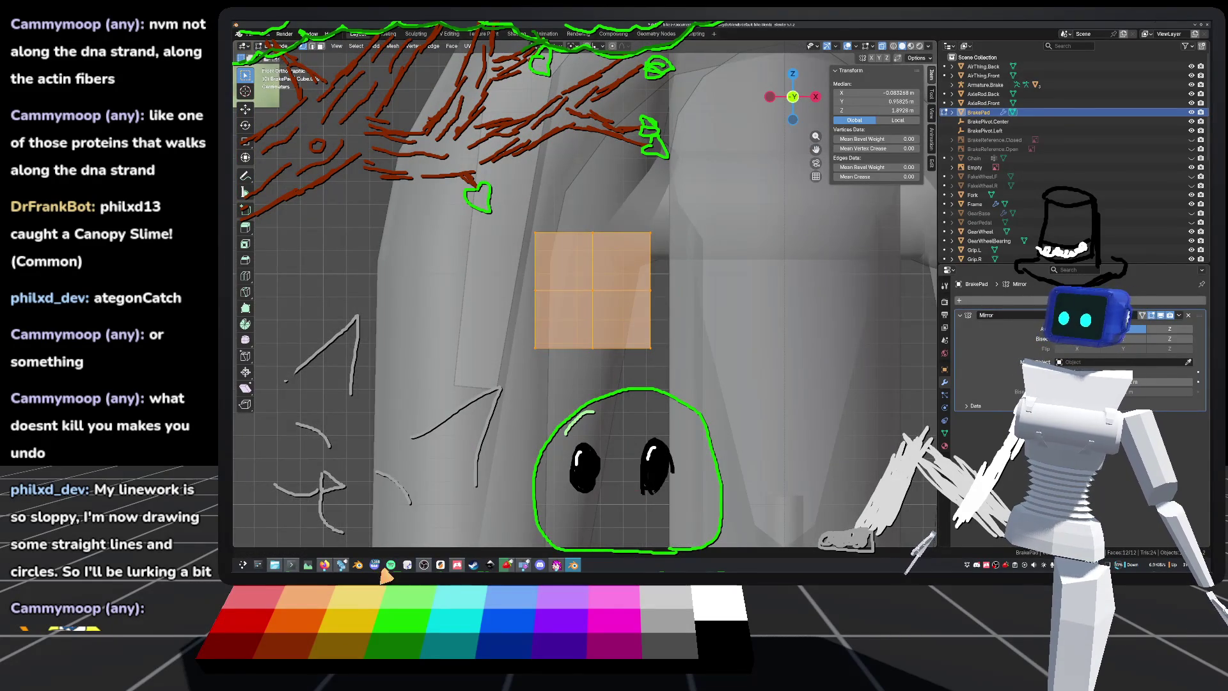
click(324, 564)
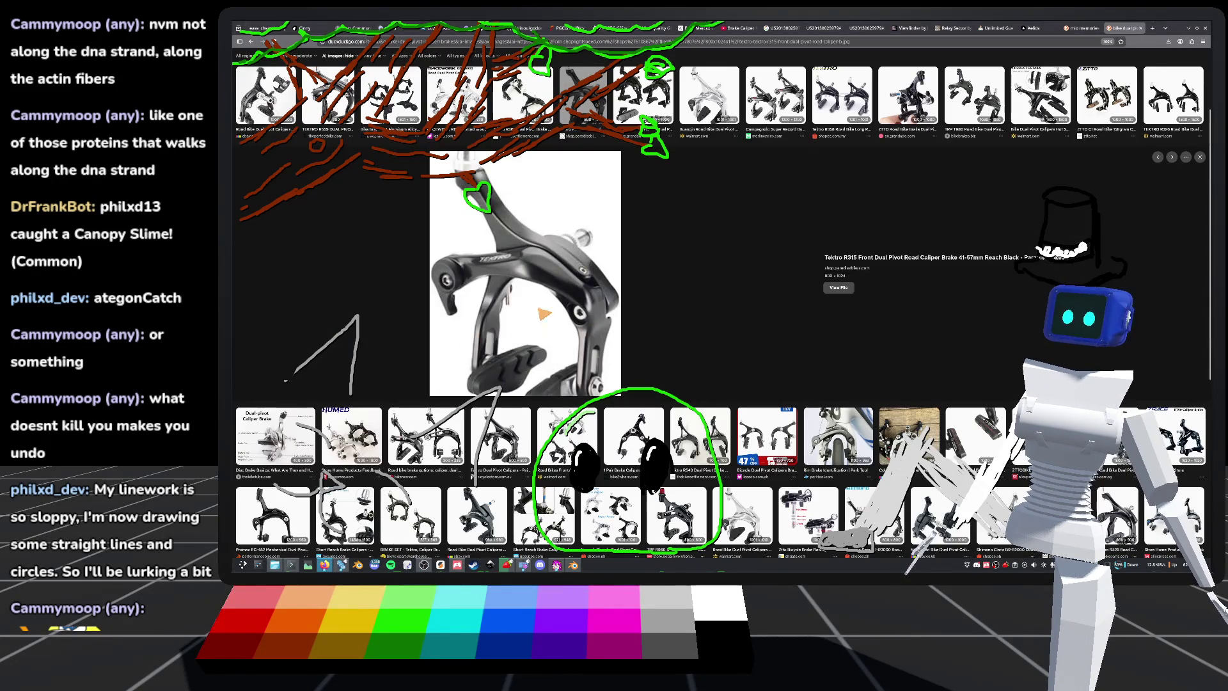
scroll(706, 251, up, 3)
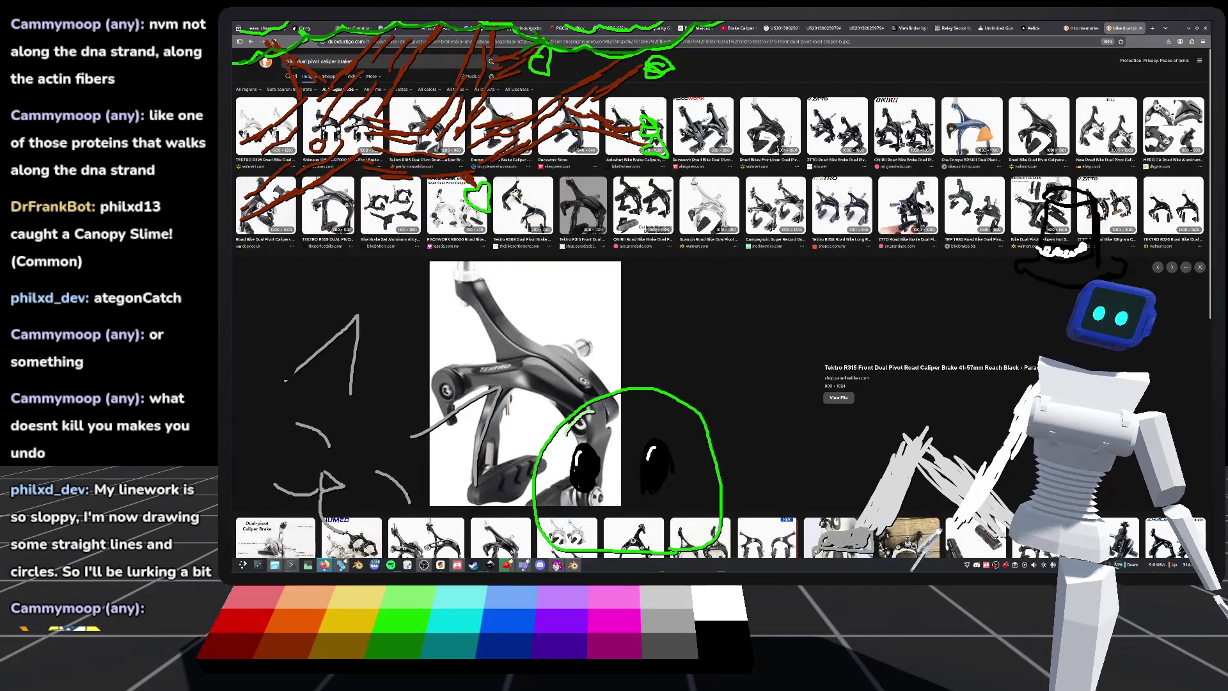
click(970, 124)
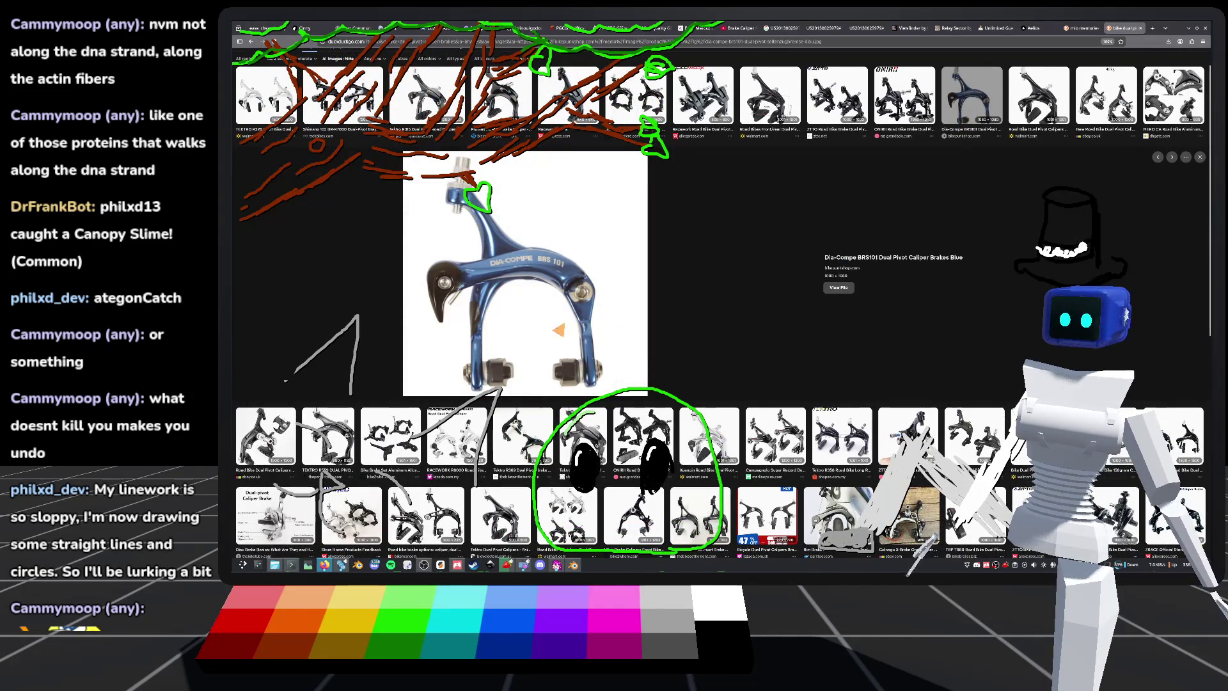
click(857, 447)
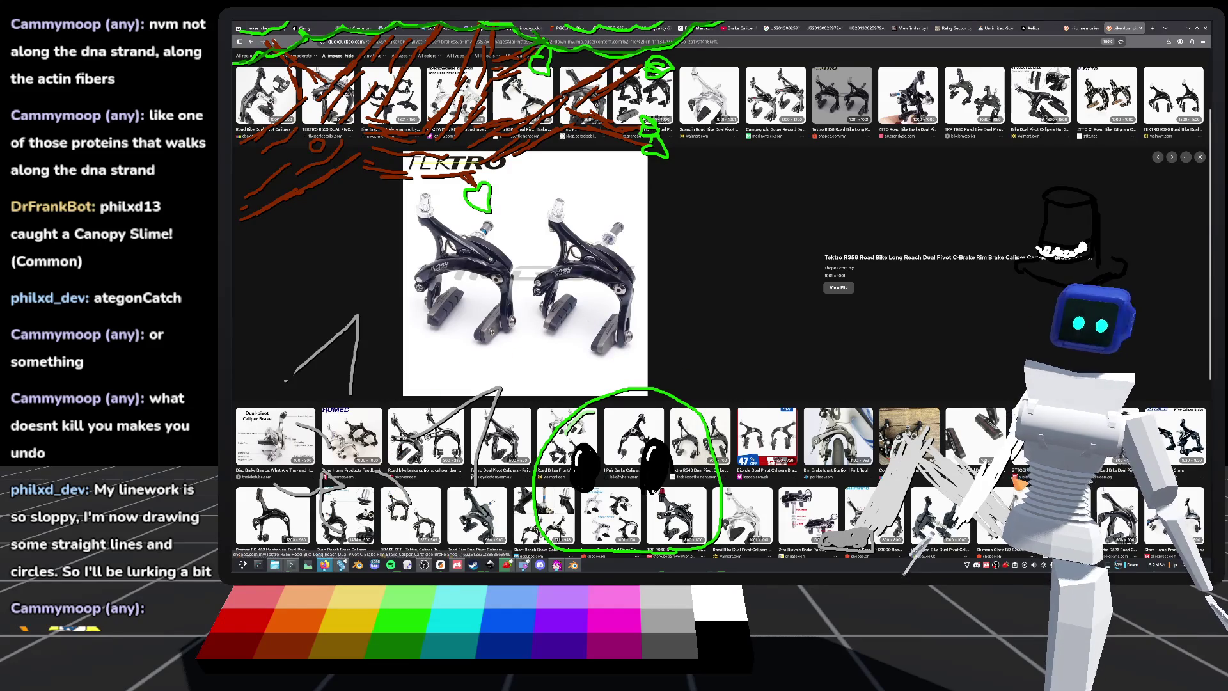
scroll(955, 331, down, 2)
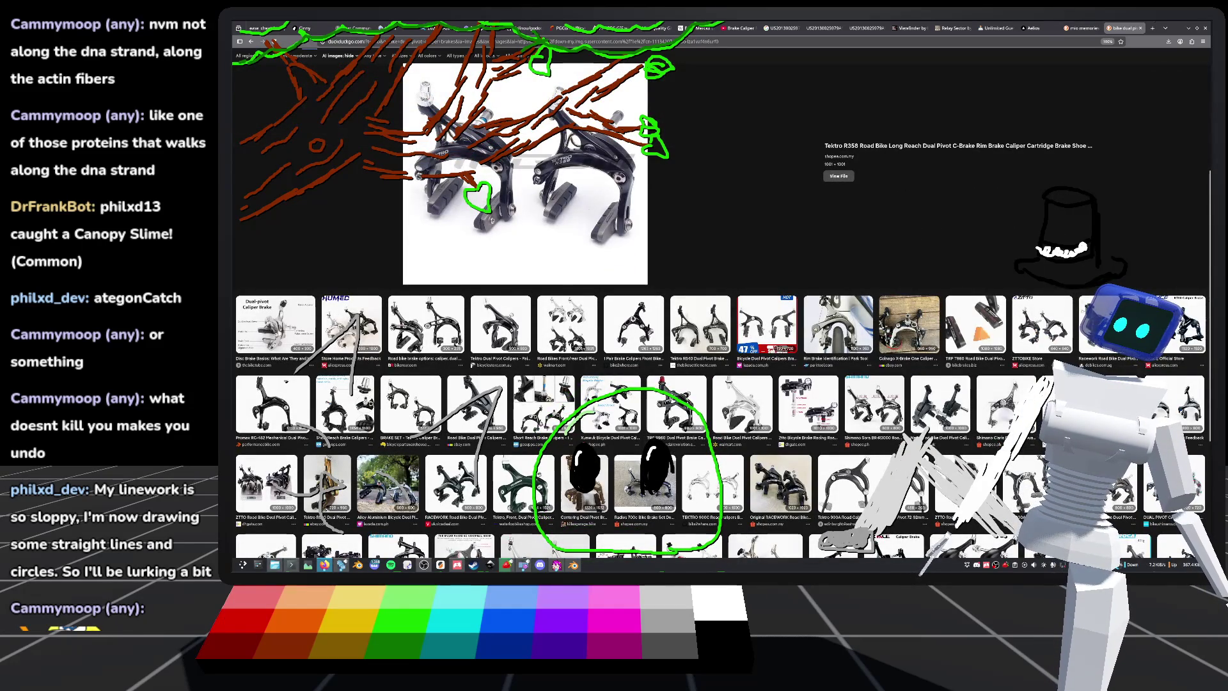
click(994, 331)
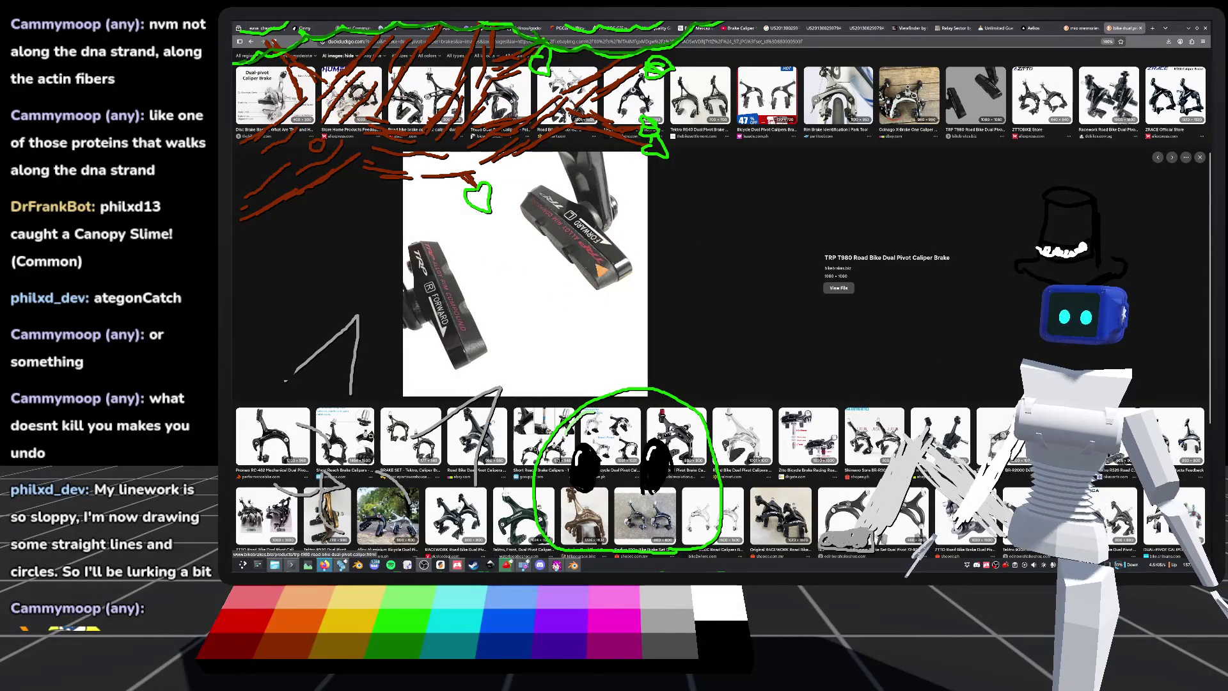
scroll(502, 315, up, 3)
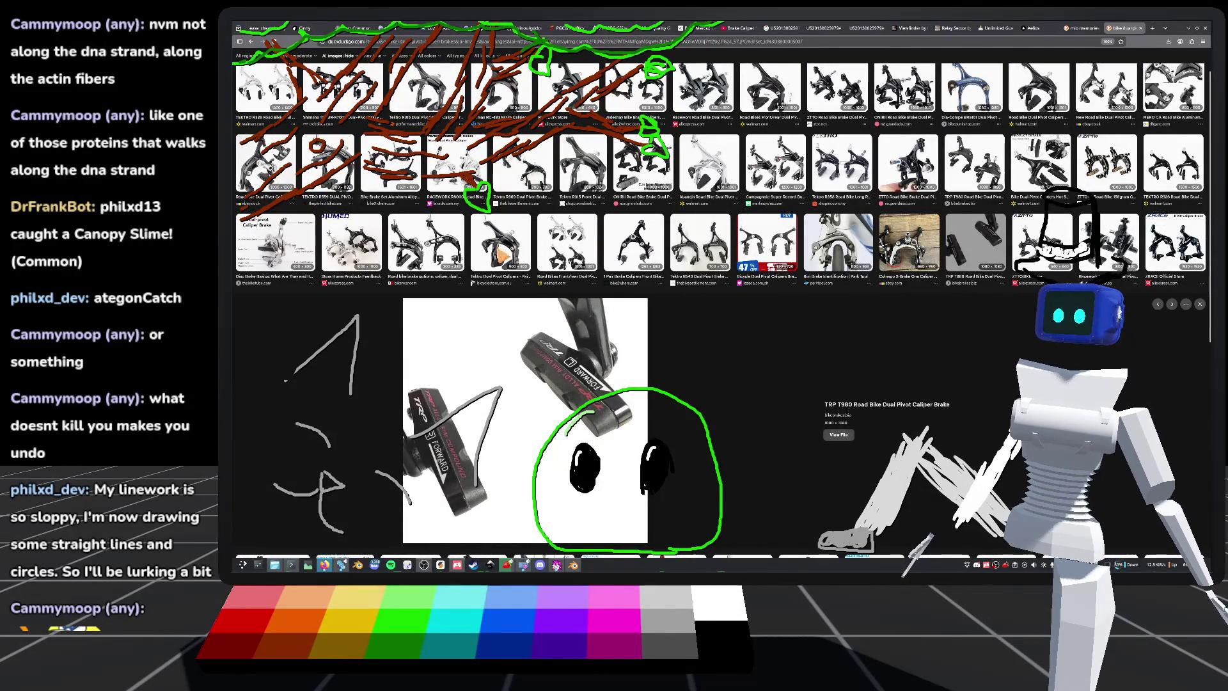
click(503, 268)
scroll(502, 269, down, 1)
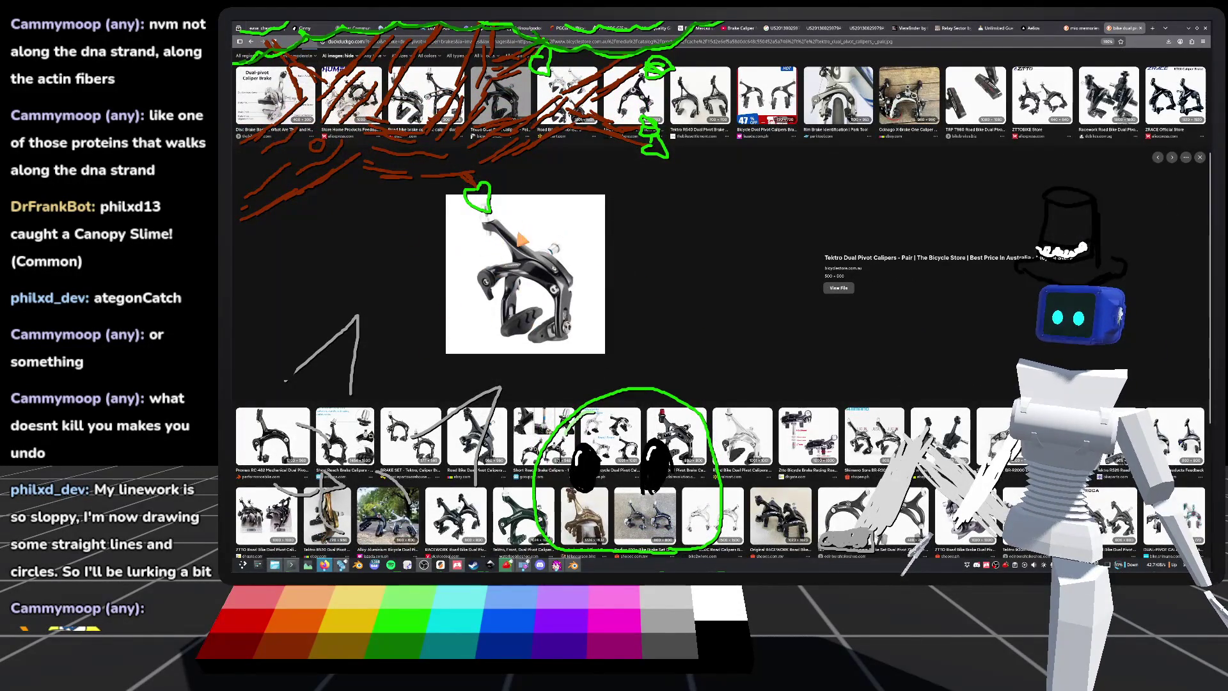
click(410, 435)
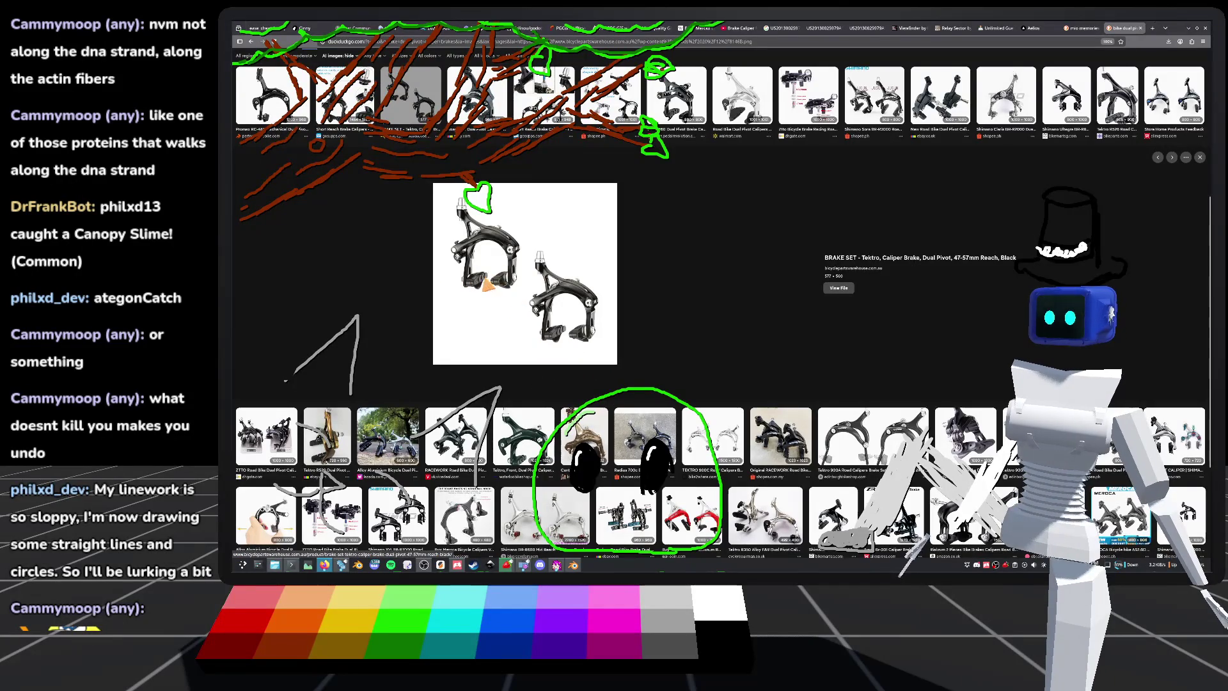
scroll(523, 281, up, 1)
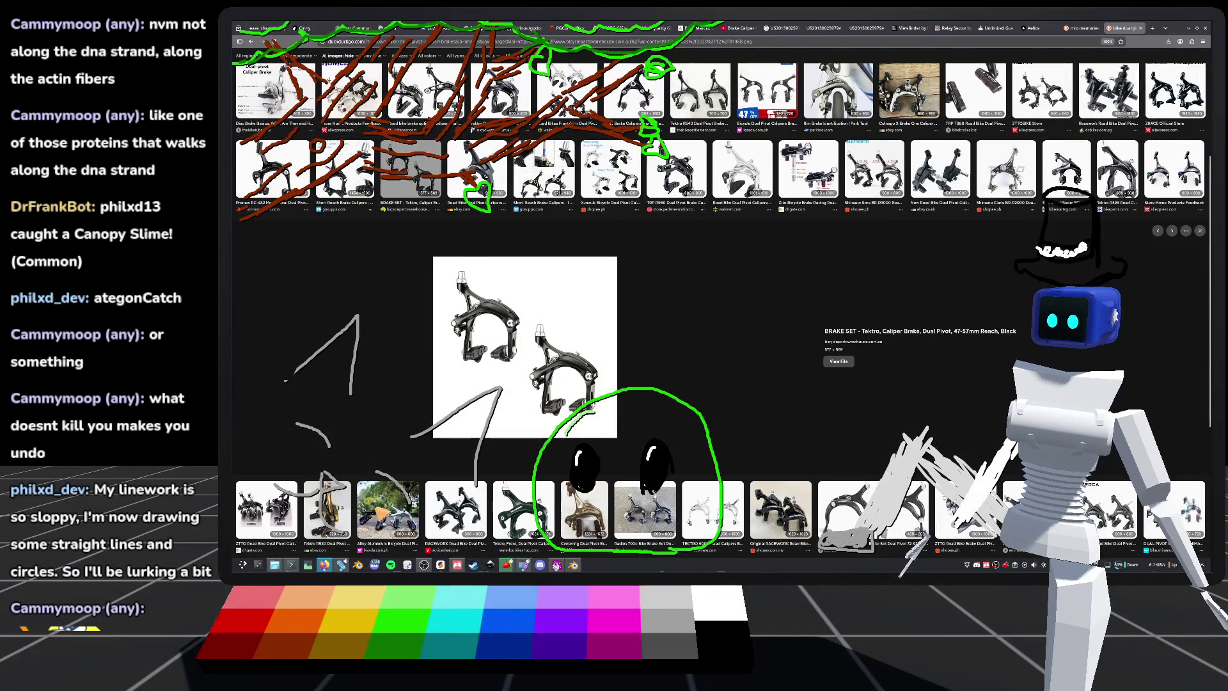
click(573, 564)
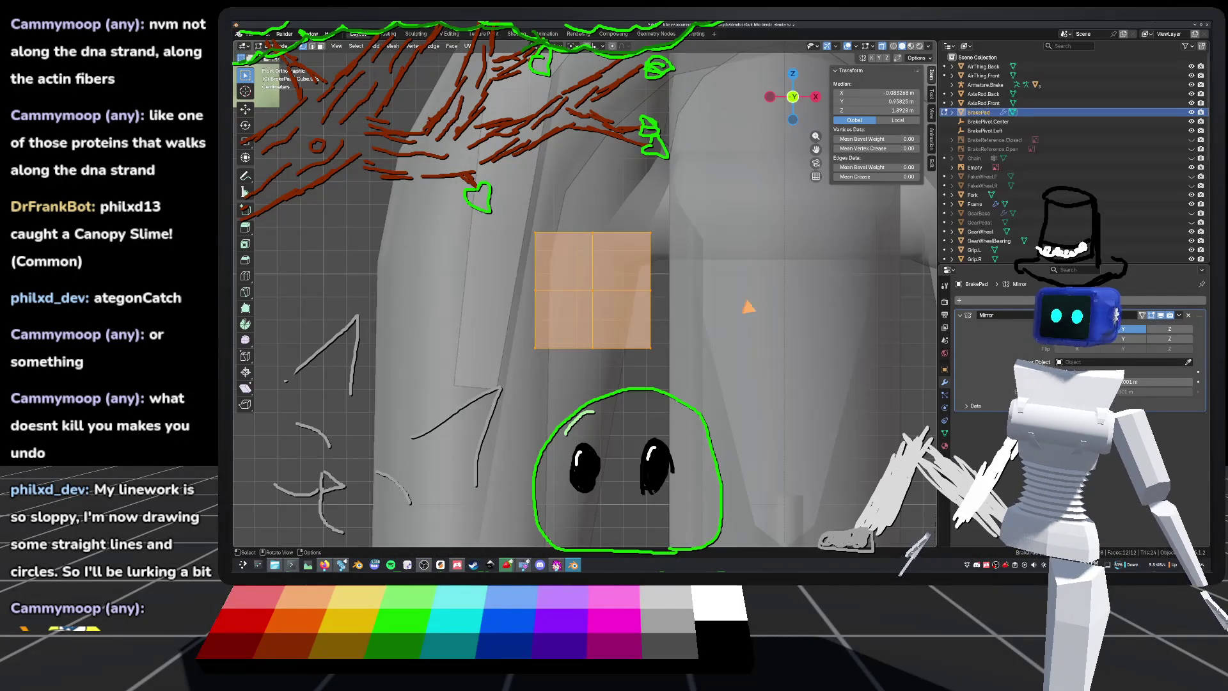
Step: Zoom the viewport out slightly and bring up the dual-pivot brake caliper image results
scroll(741, 309, down, 5)
scroll(684, 330, up, 3)
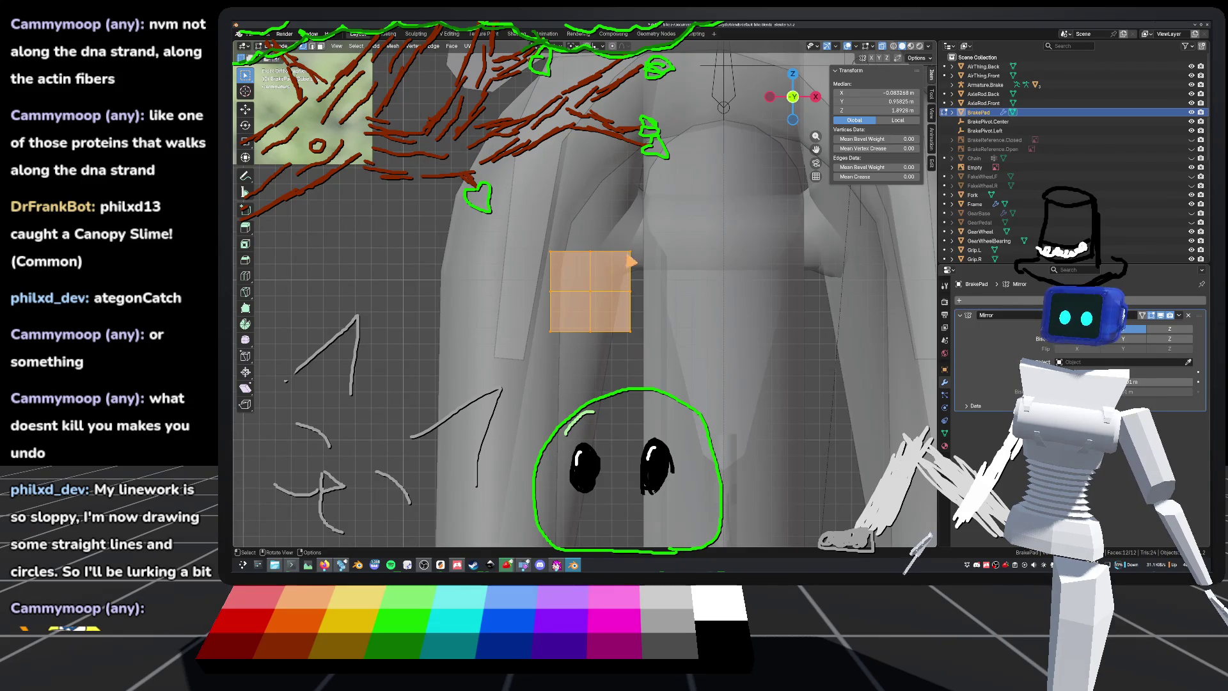
scroll(599, 365, down, 1)
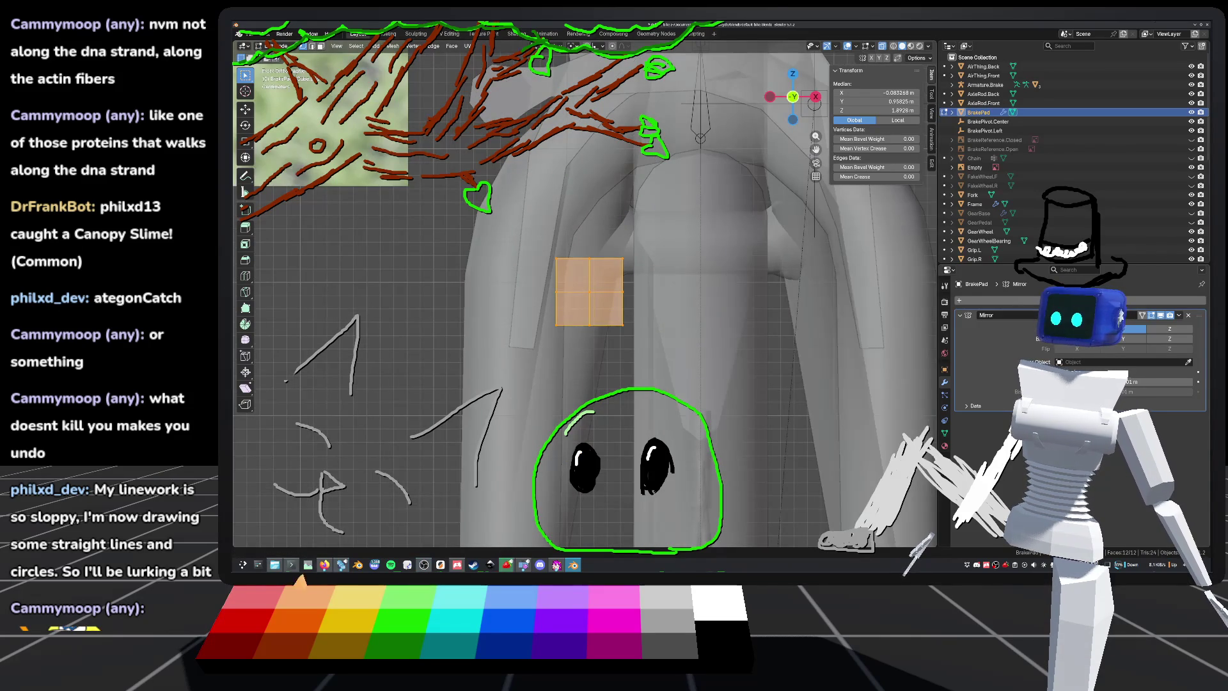
click(323, 565)
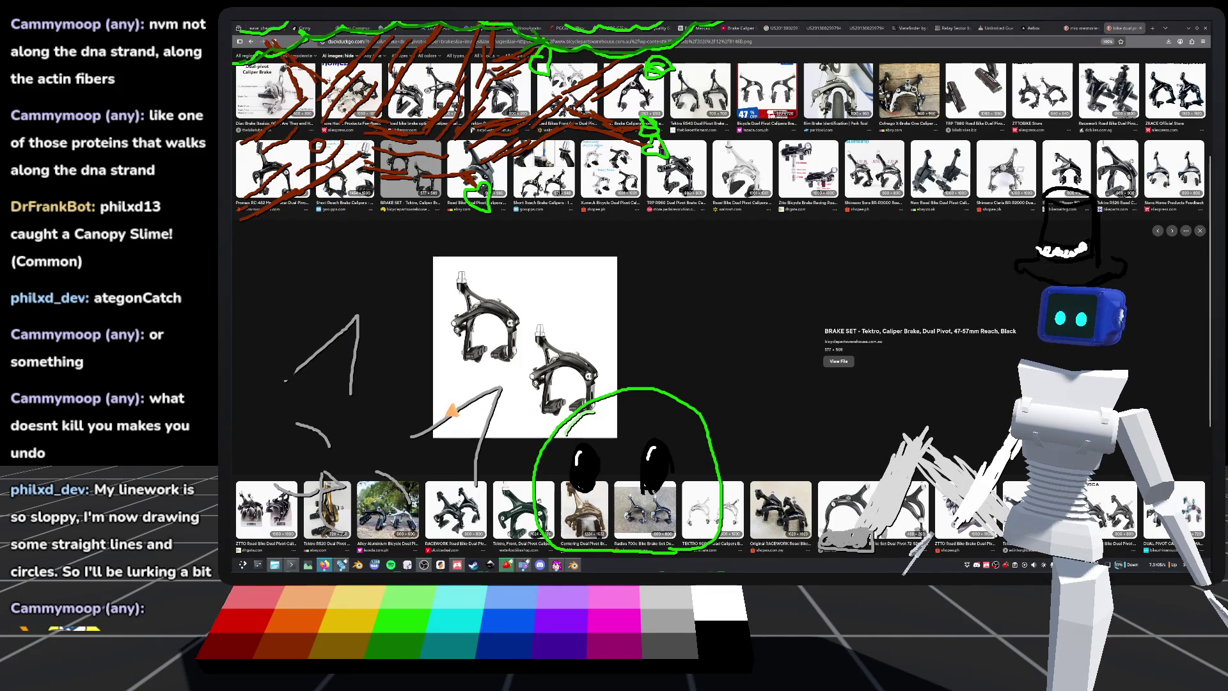
Step: Glance at the bike scene in Godot, then return to a front view of the pad
click(341, 565)
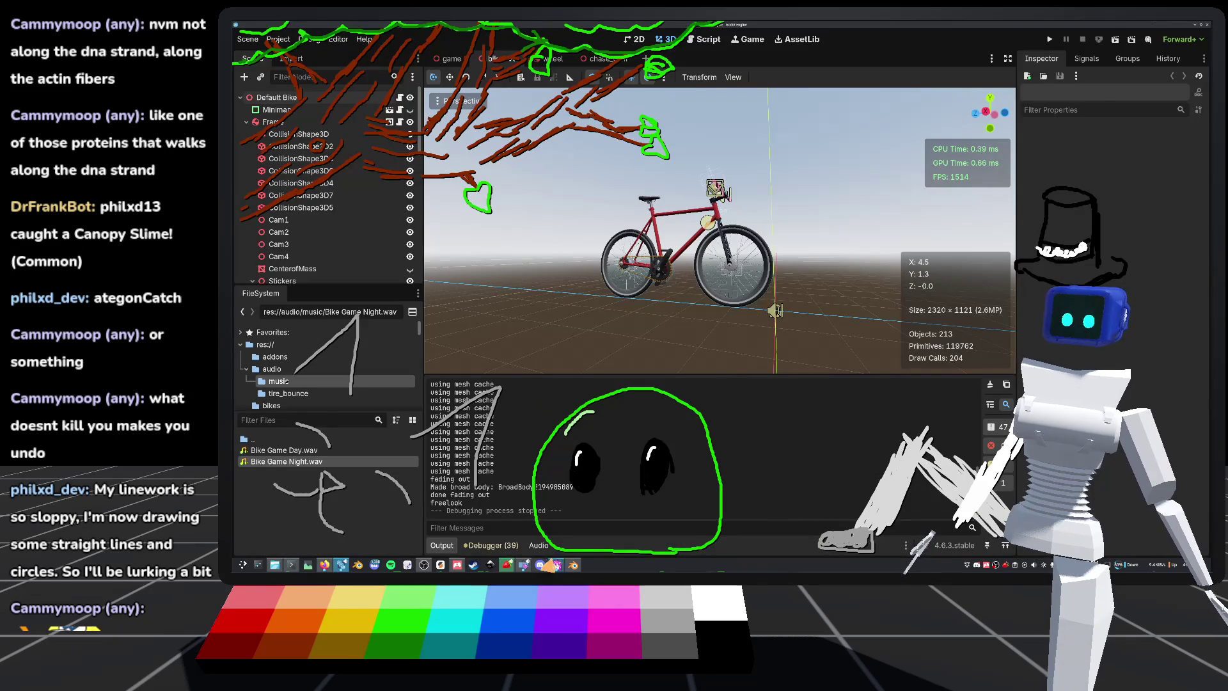
click(573, 565)
middle_drag(722, 274, 689, 273)
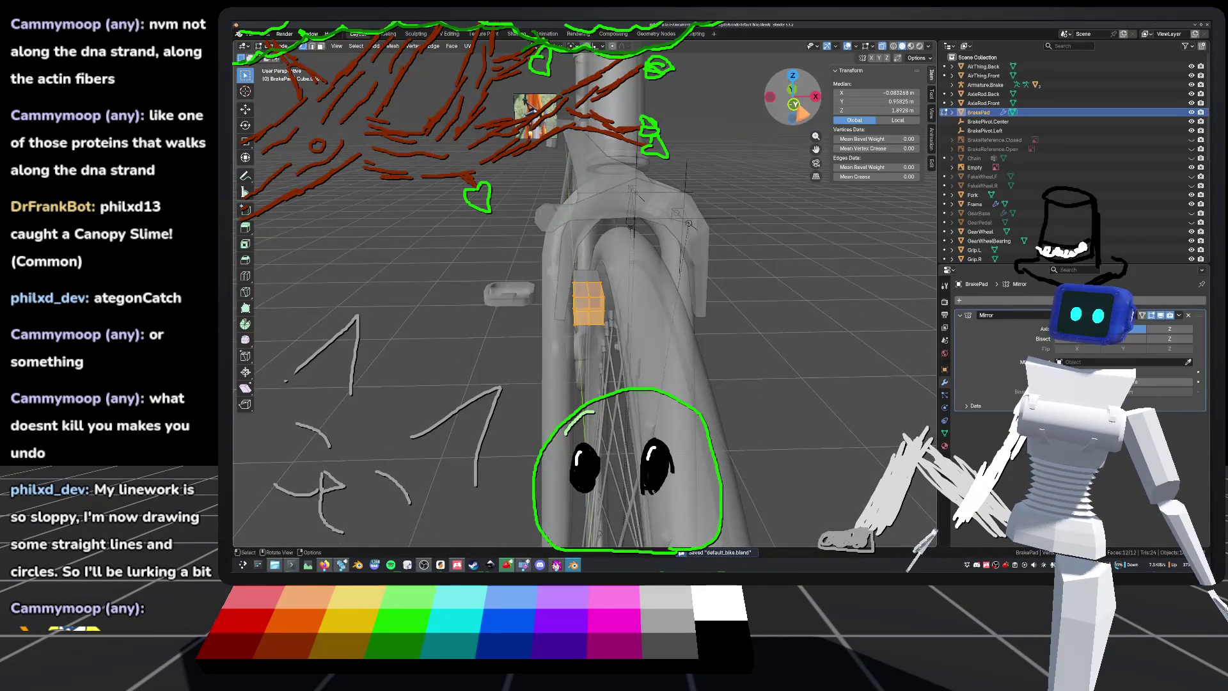
click(793, 104)
scroll(727, 375, up, 5)
shift+scroll(727, 375, down, 3)
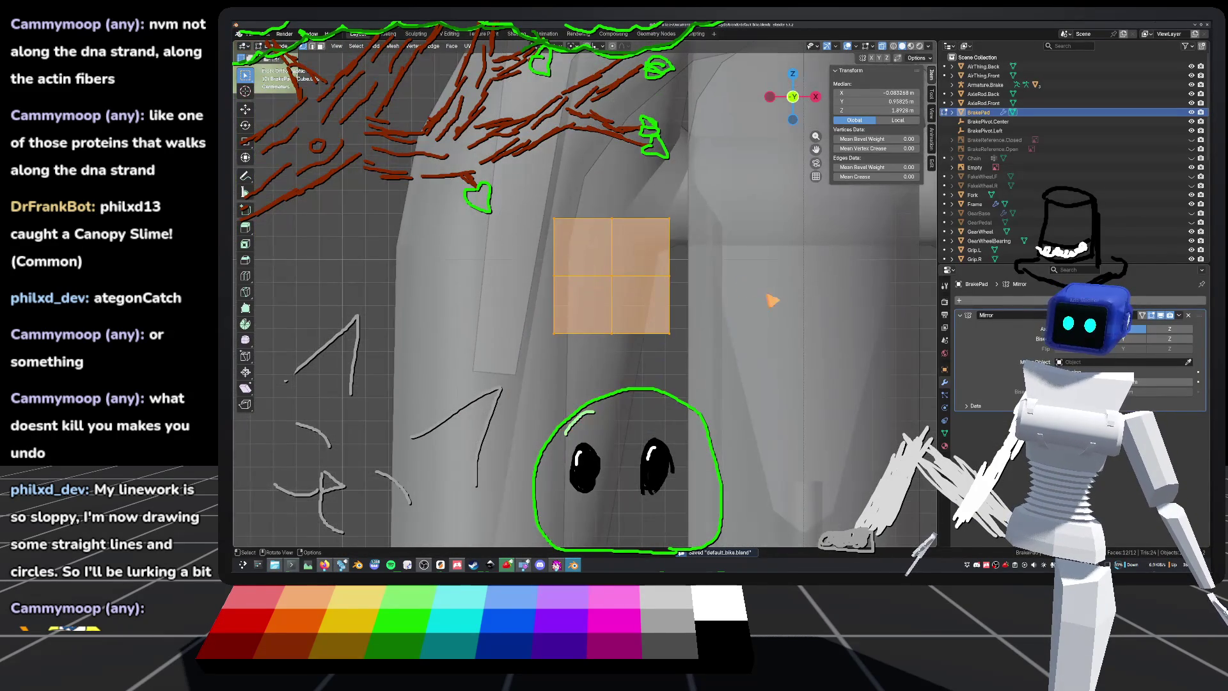
scroll(766, 280, down, 4)
Step: Deselect the brake pad faces and save default_bike.blend
key(alt+a)
key(ctrl+s)
middle_drag(766, 280, 688, 419)
Step: Switch to Left view, watch the chat's Imgur GIF in Chrome, then close it and return to Blender
click(795, 102)
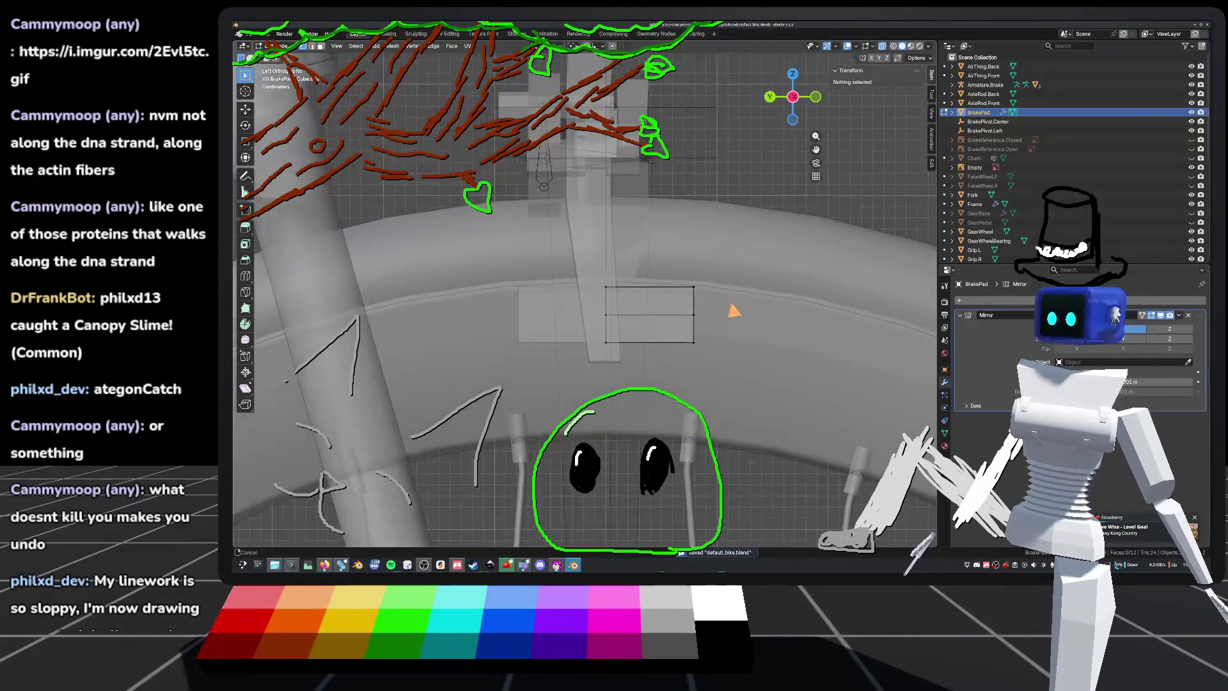
click(146, 215)
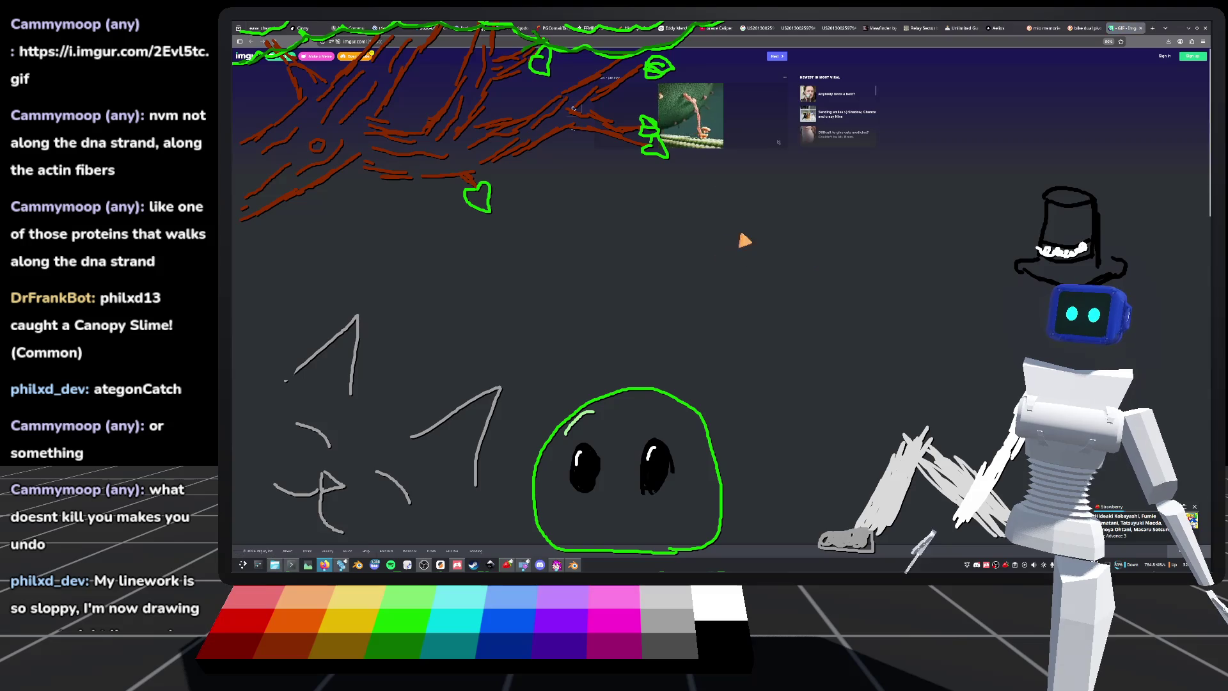
ctrl+scroll(734, 305, up, 1)
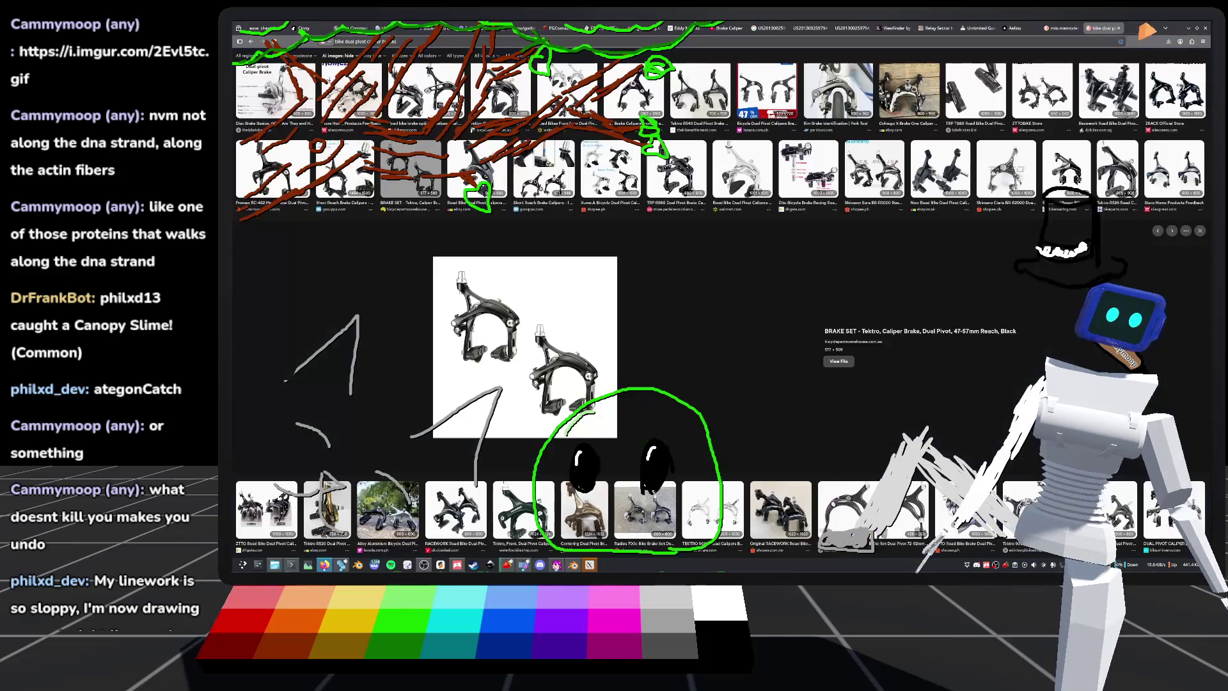
click(1140, 28)
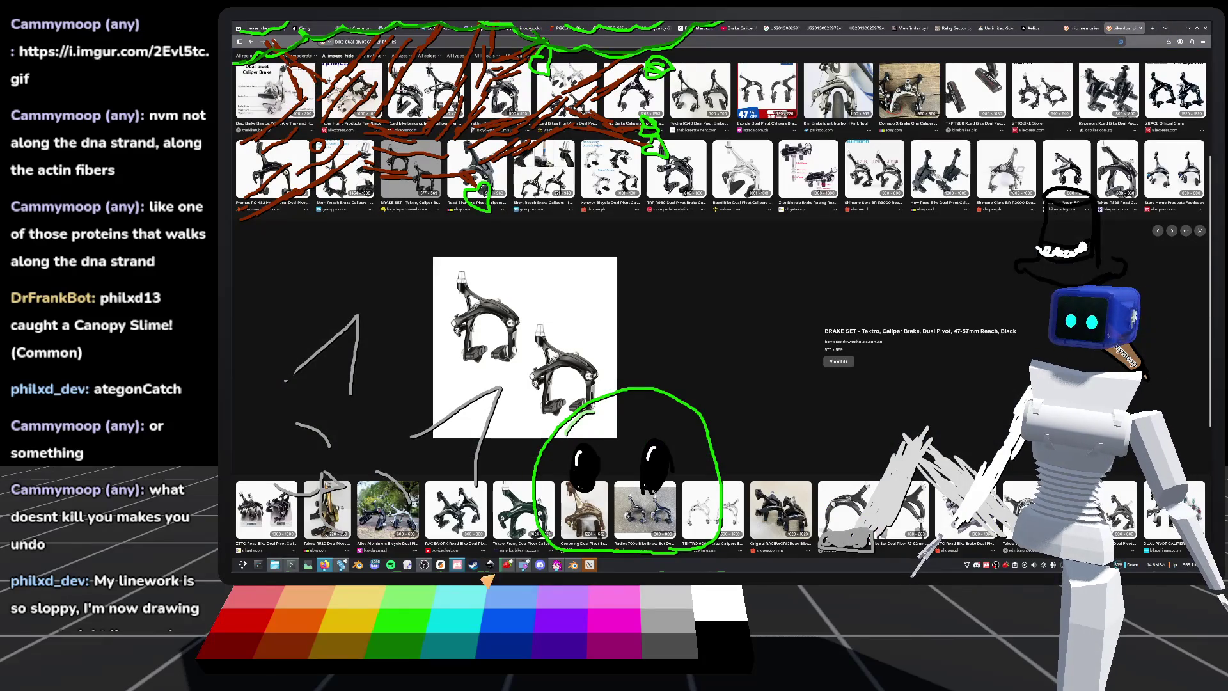
click(589, 564)
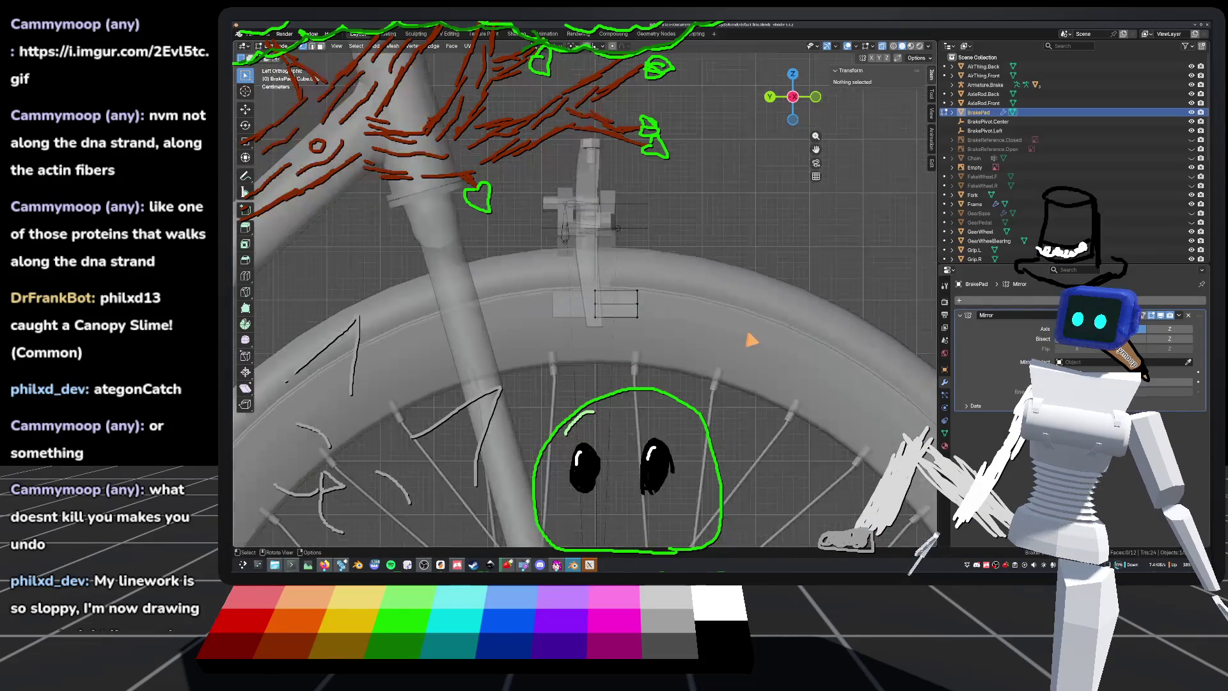
Step: Subdivide the brake pad rectangle with 2 cuts into a grid and save
scroll(752, 340, up, 4)
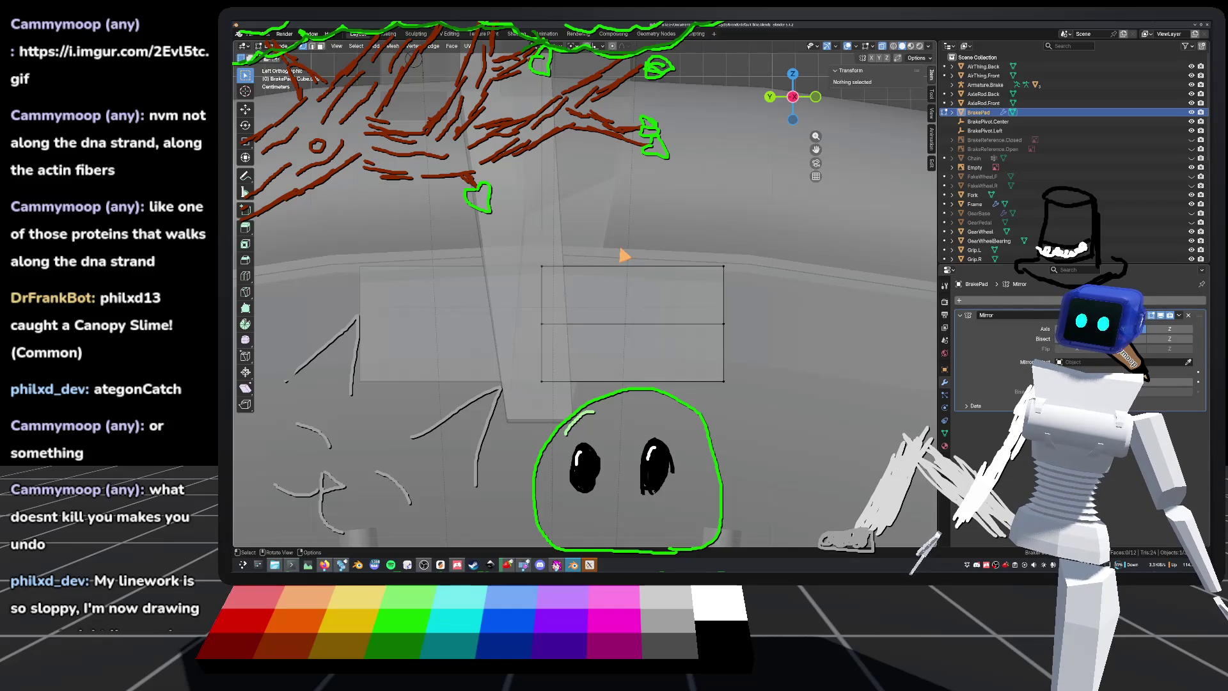
alt+click(632, 324)
right_click(624, 286)
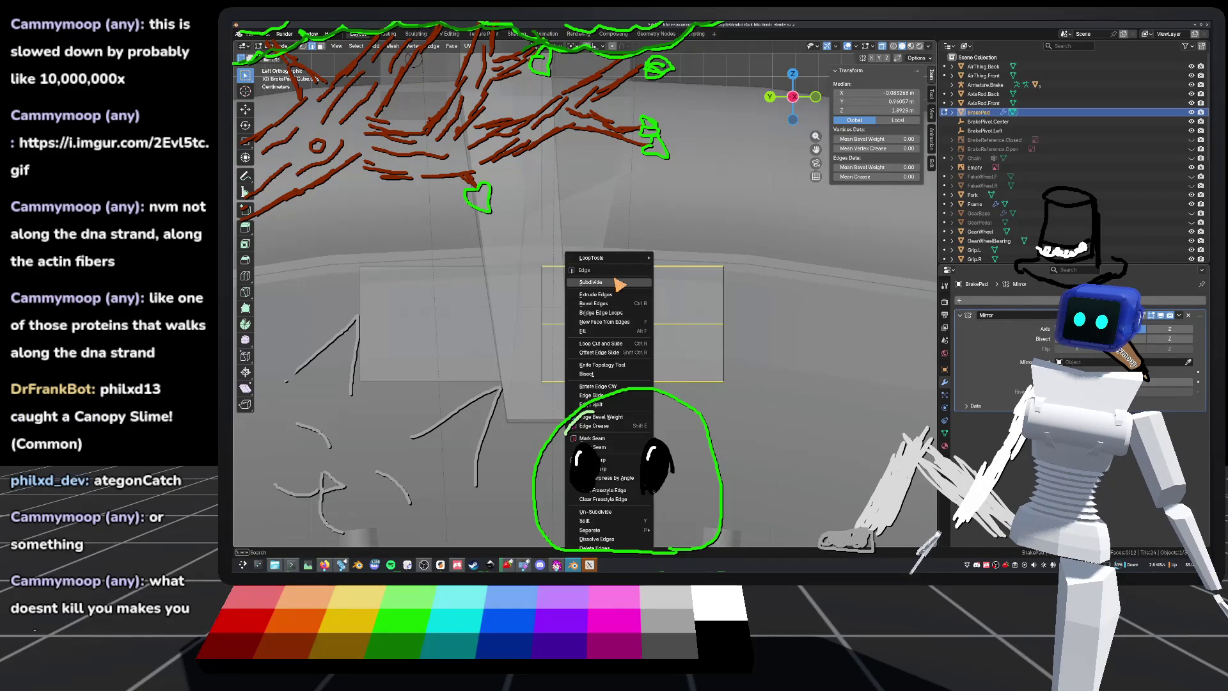
click(595, 283)
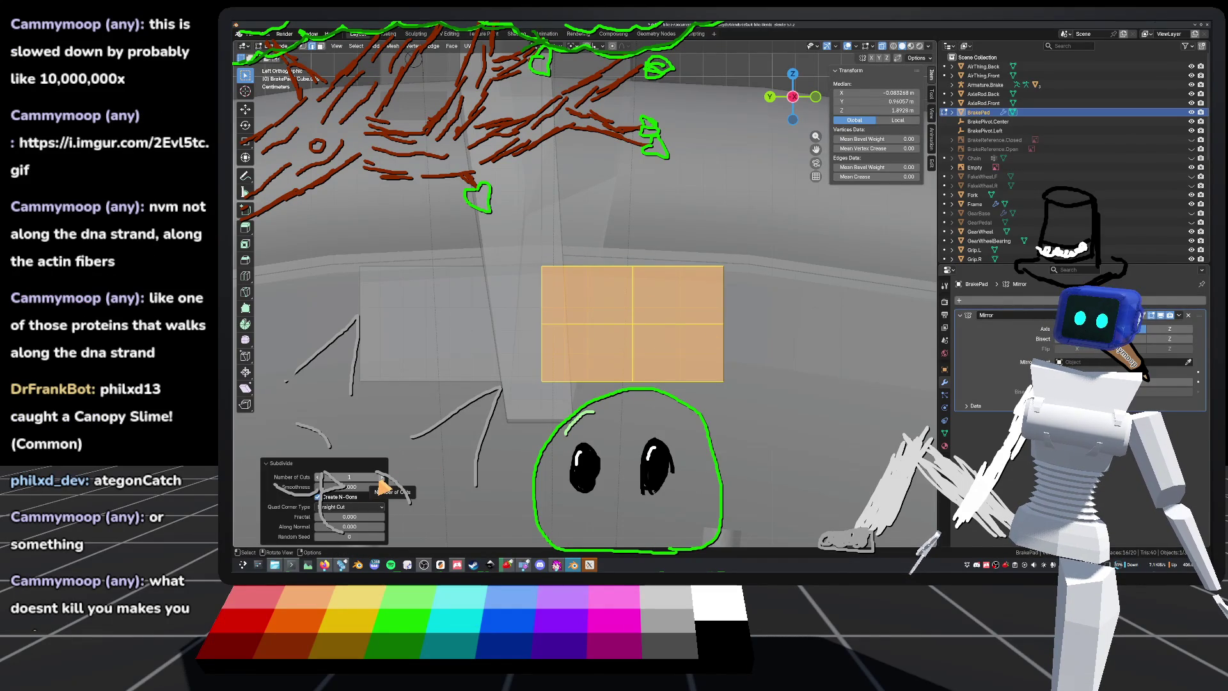
scroll(647, 326, down, 10)
scroll(647, 327, up, 10)
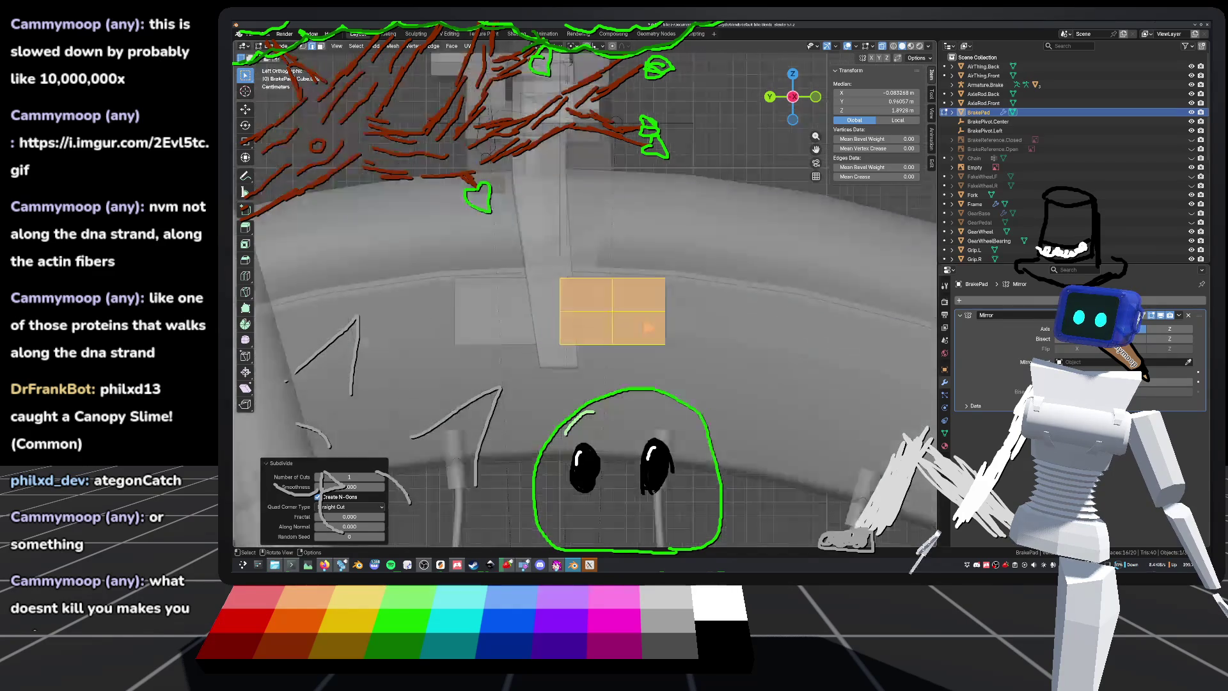
click(383, 477)
click(747, 131)
key(ctrl+s)
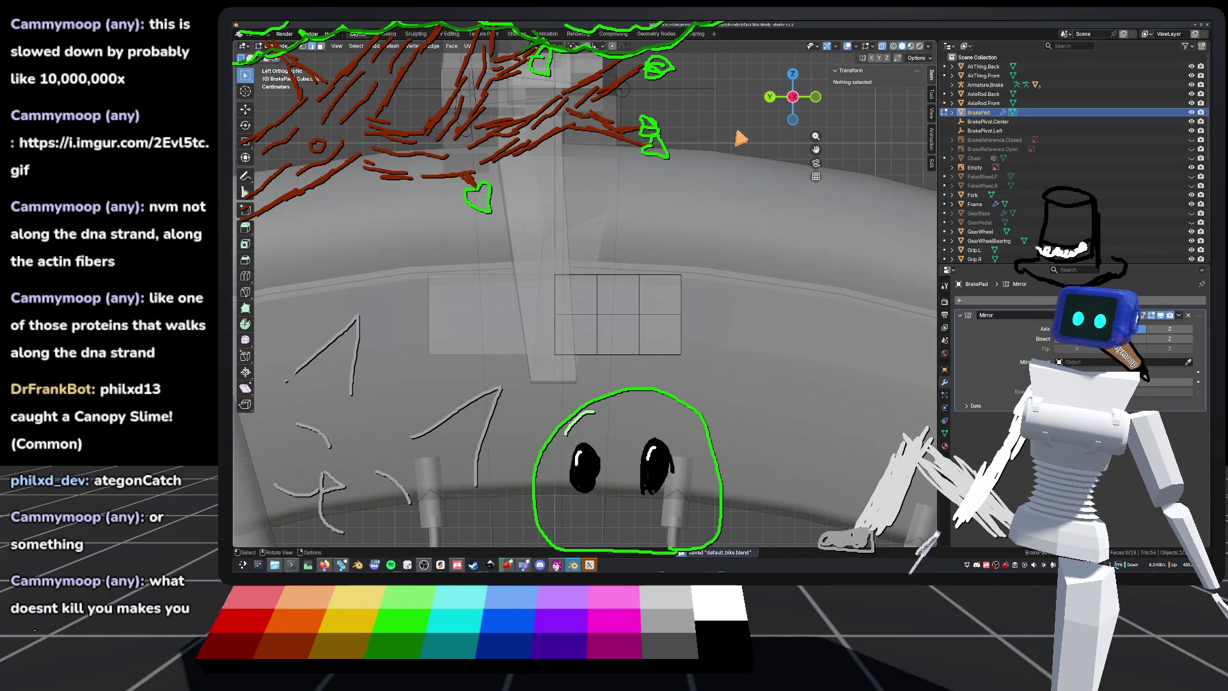
Step: Rotate the right two columns of faces slightly and move them into place
scroll(649, 375, up, 2)
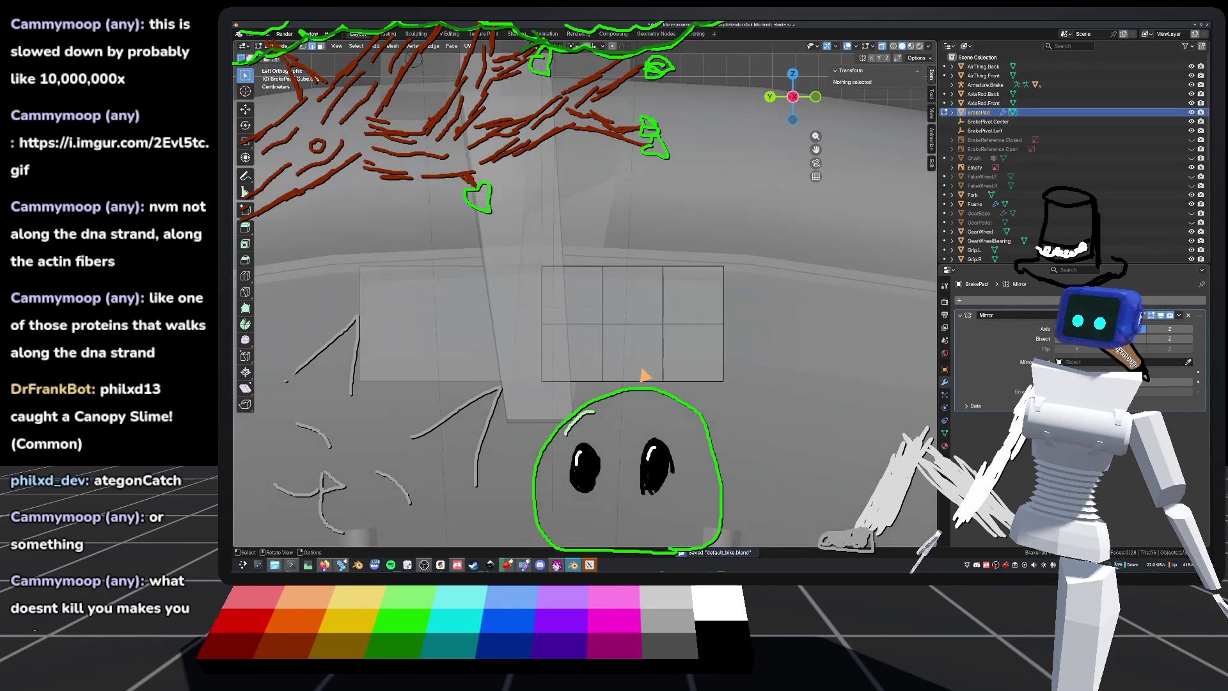
drag(585, 235, 830, 463)
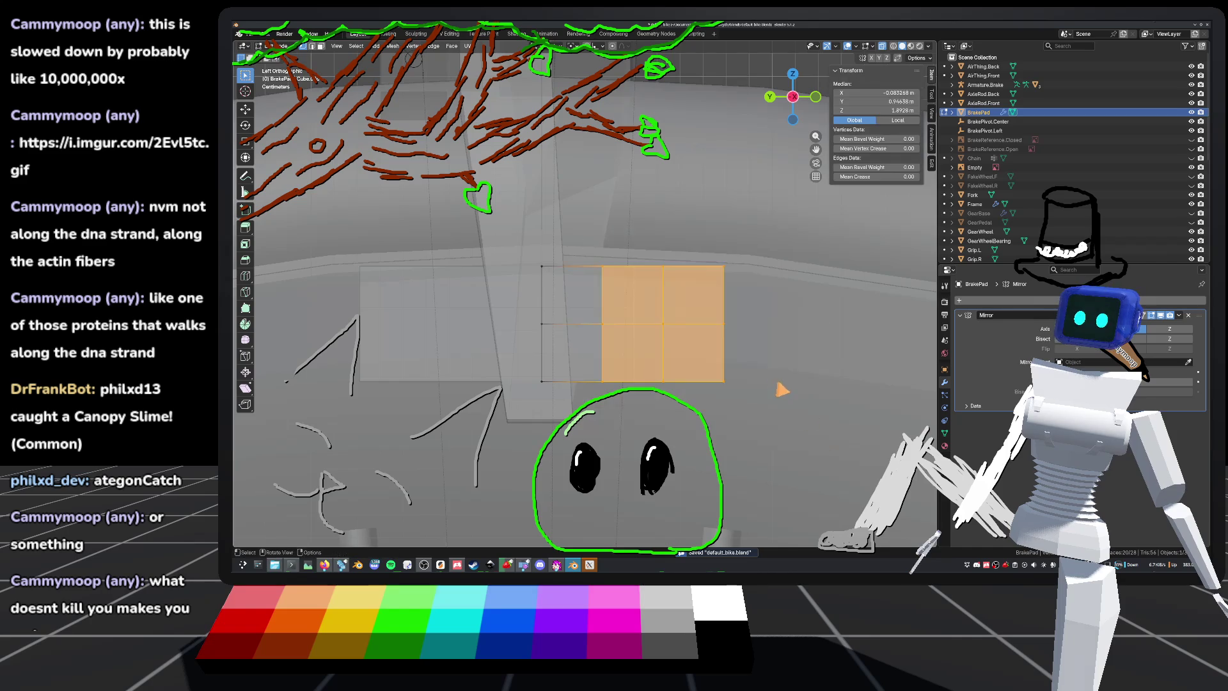
shift+scroll(780, 331, down, 2)
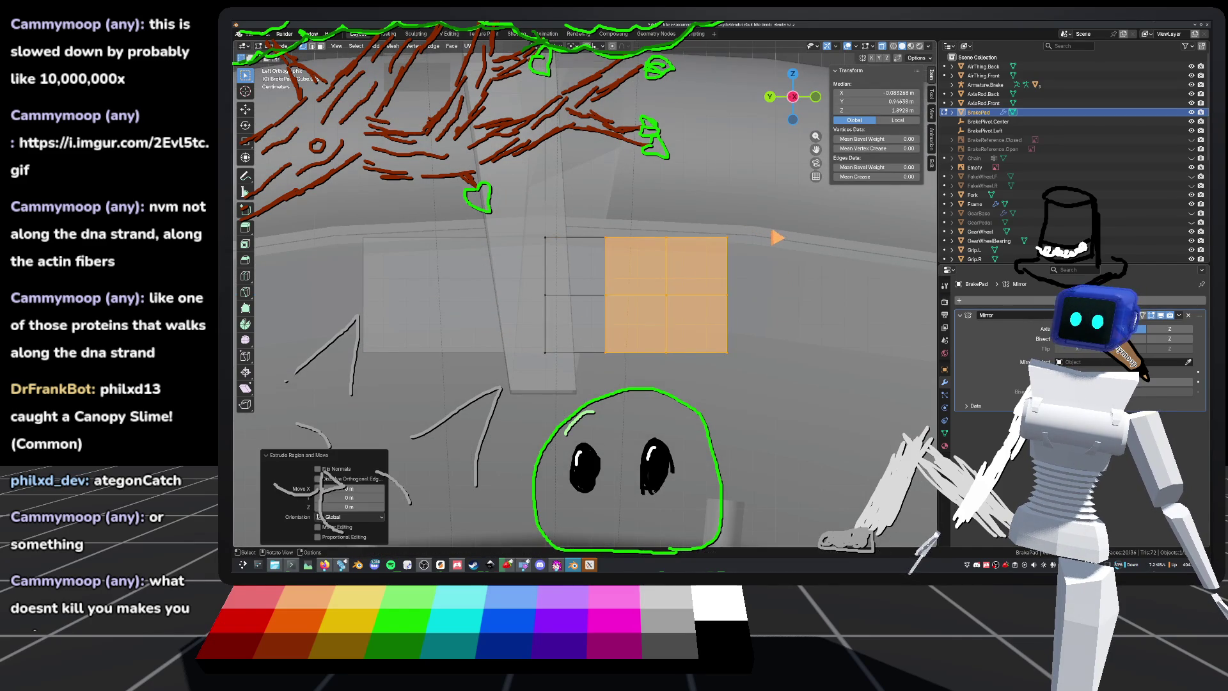
key(r)
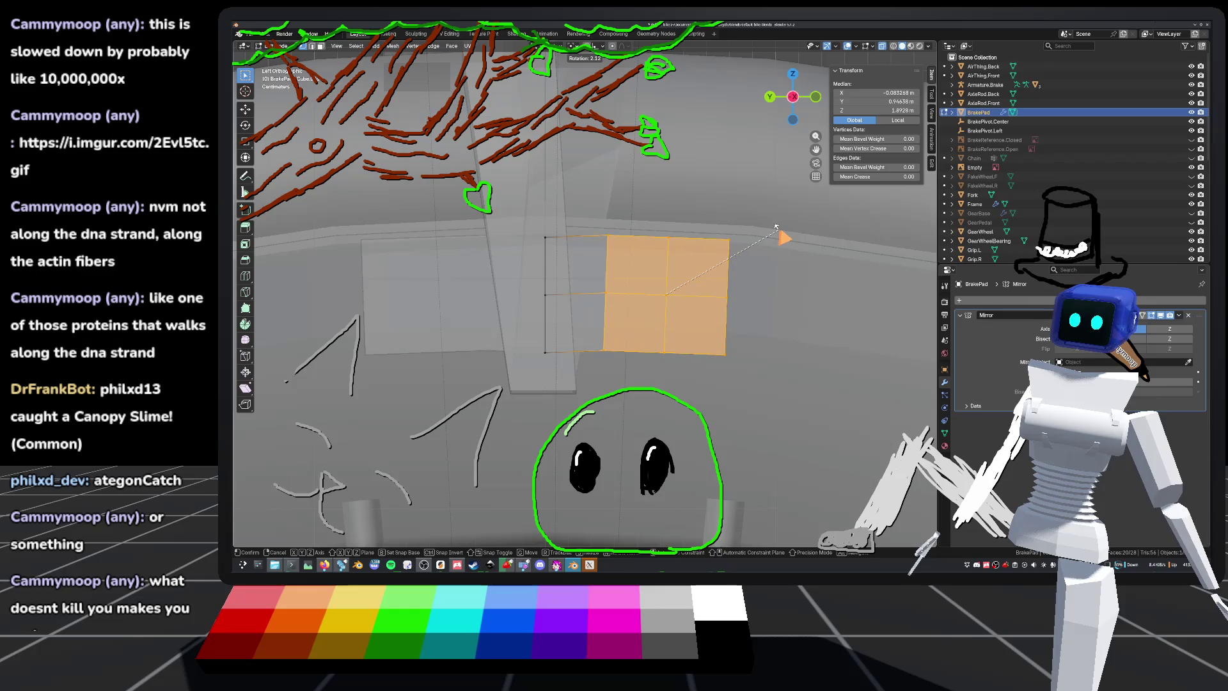
click(778, 224)
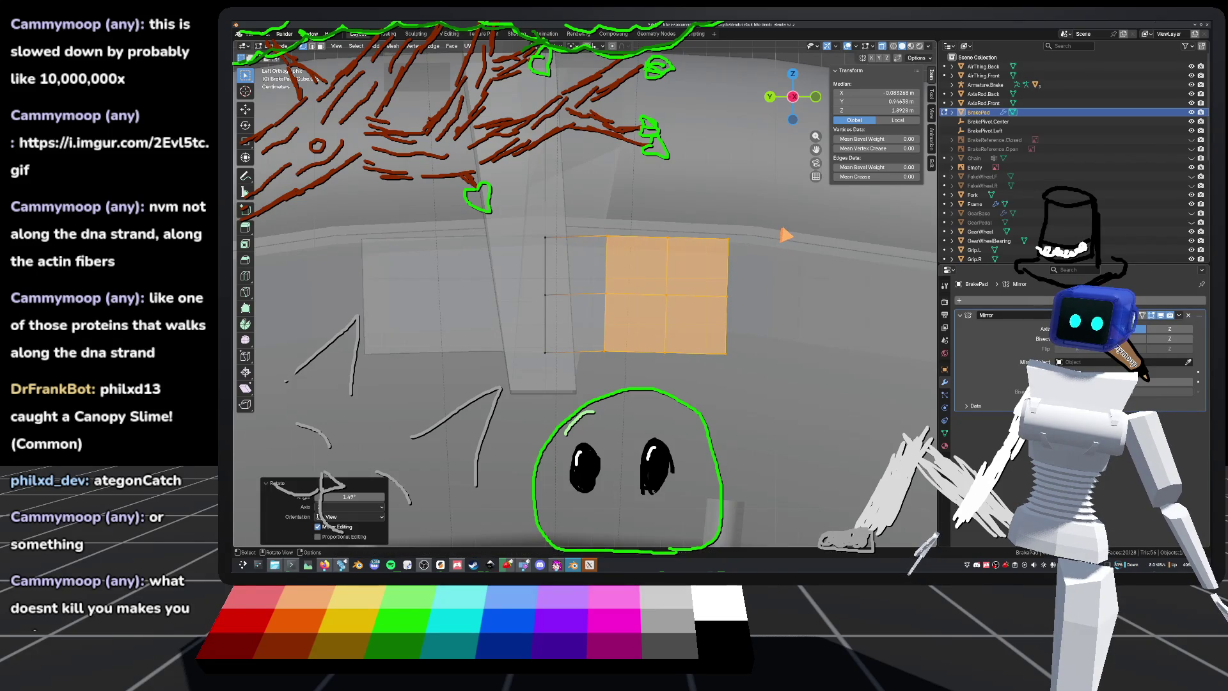
key(g)
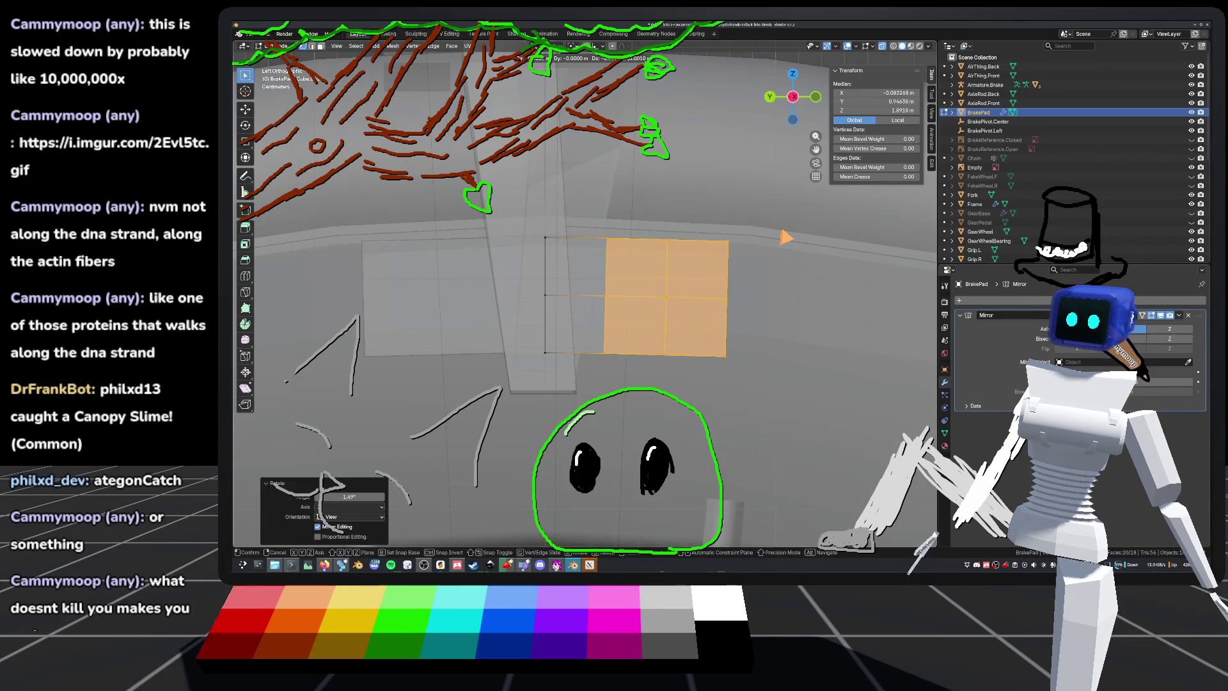
click(785, 237)
Step: Tilt the rightmost column by 2.01° then 0.934°, nudging it into place after each
drag(653, 223, 806, 418)
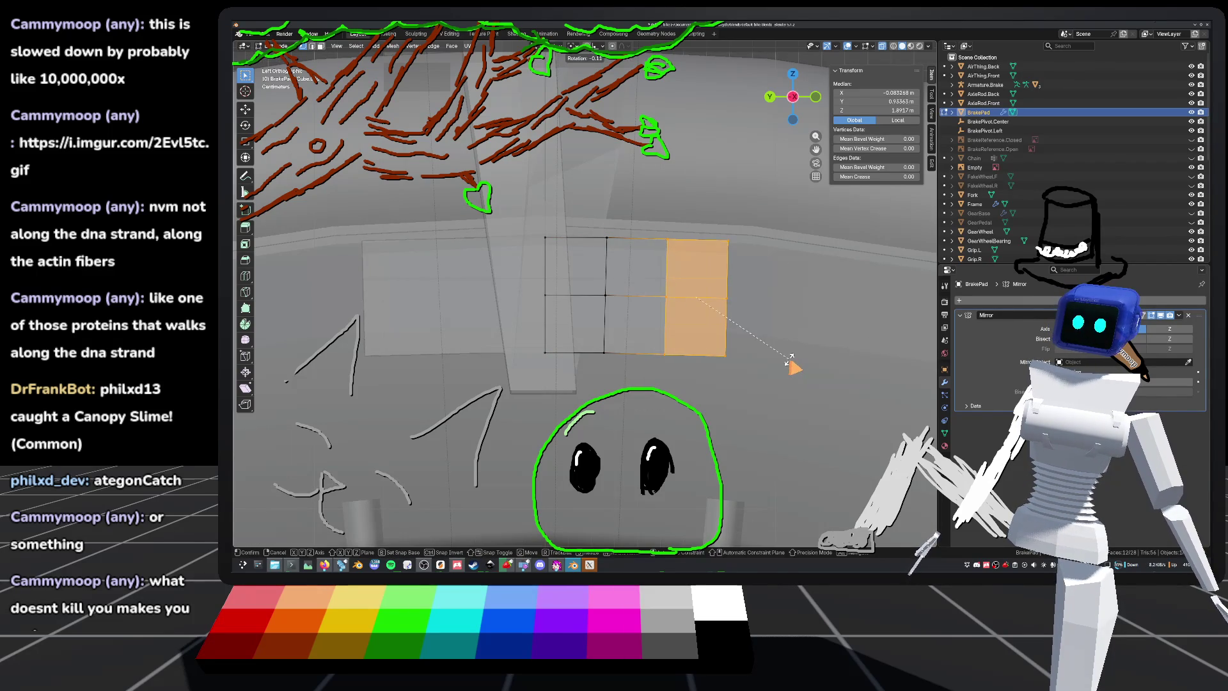
key(r)
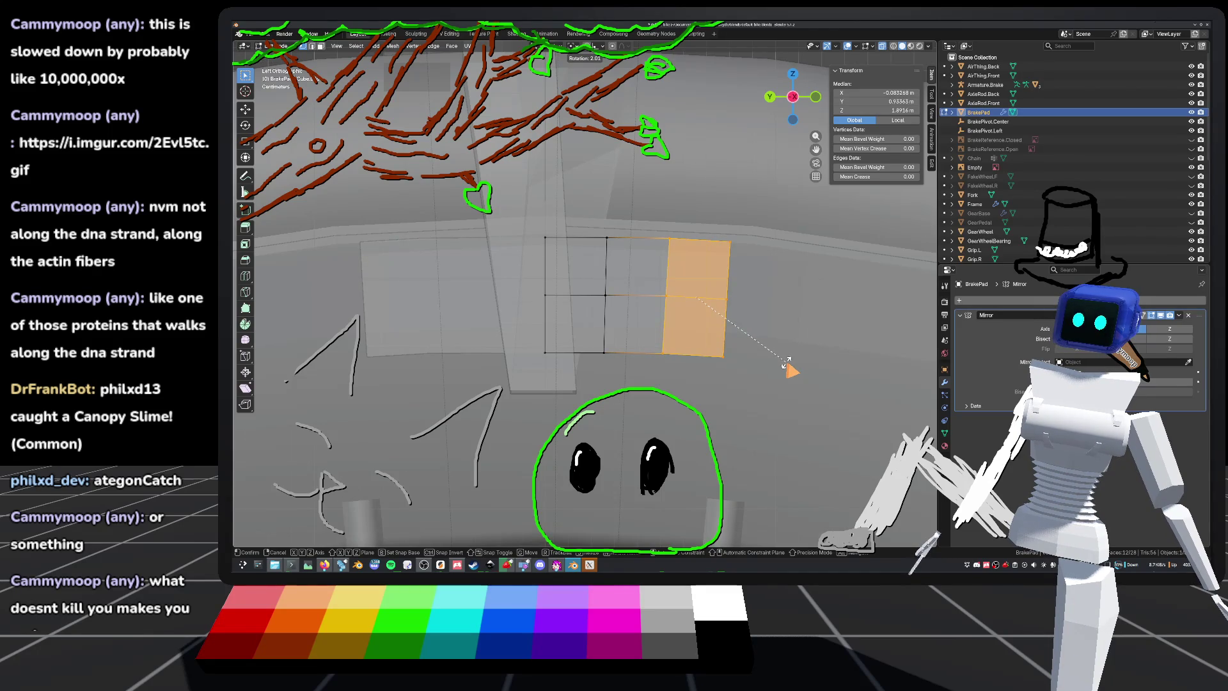
click(787, 364)
key(g)
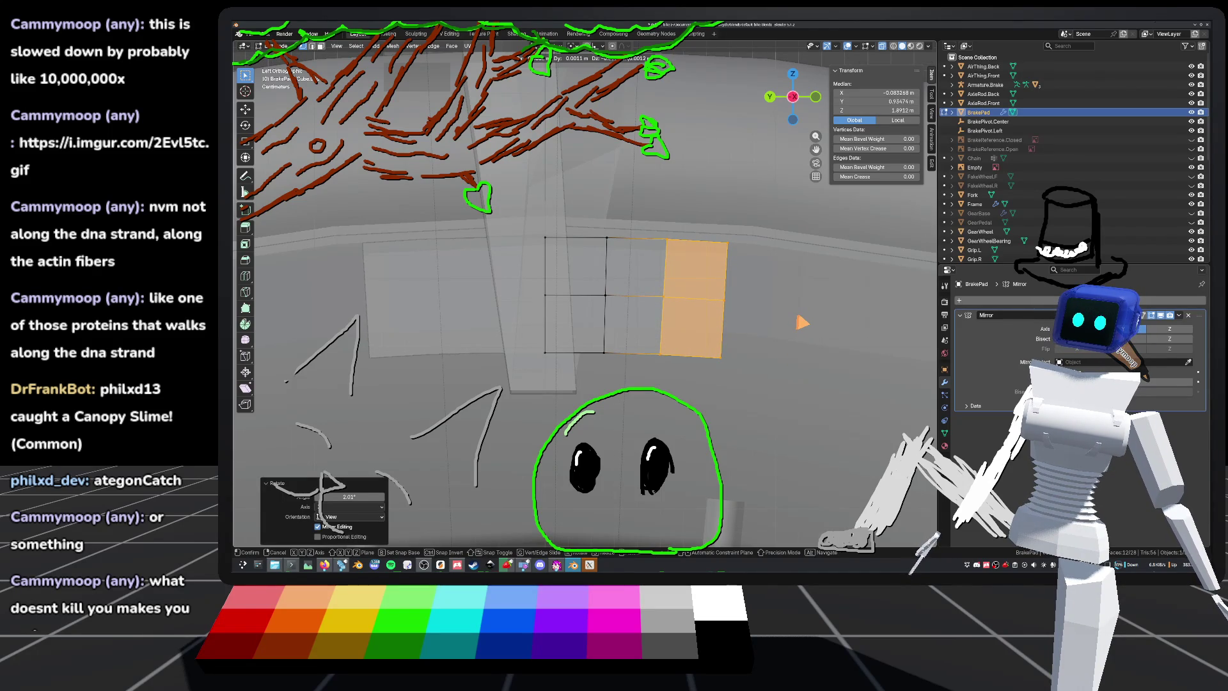
click(799, 320)
key(r)
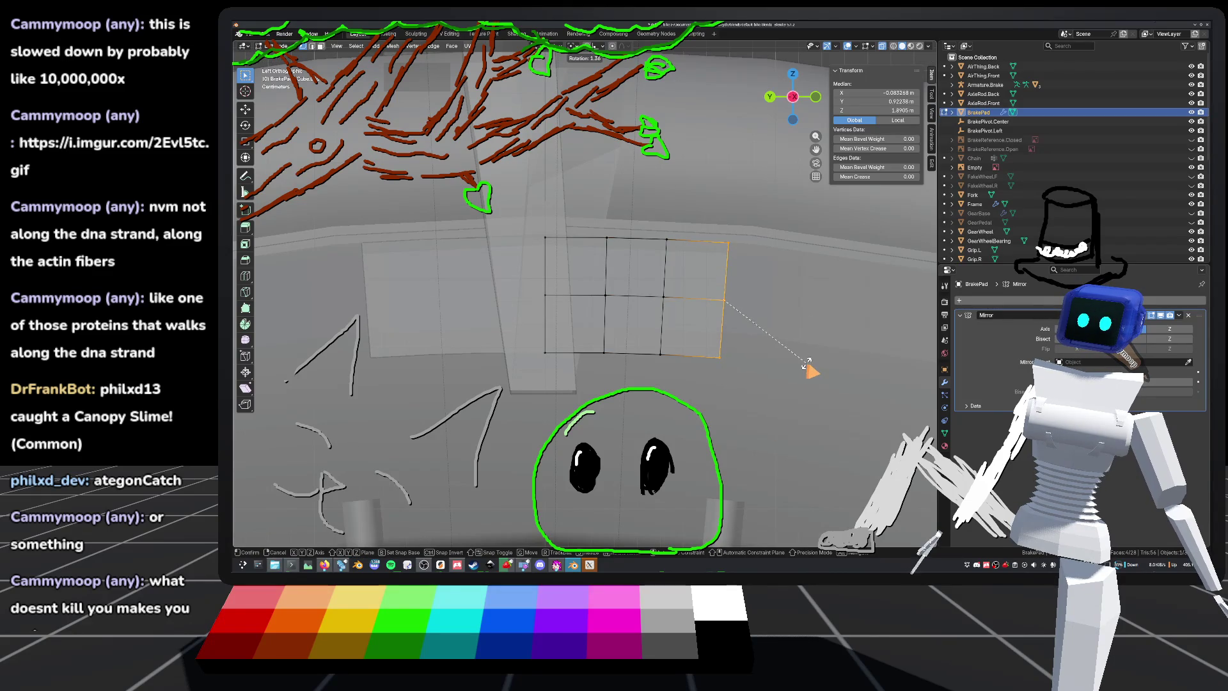
click(807, 363)
key(g)
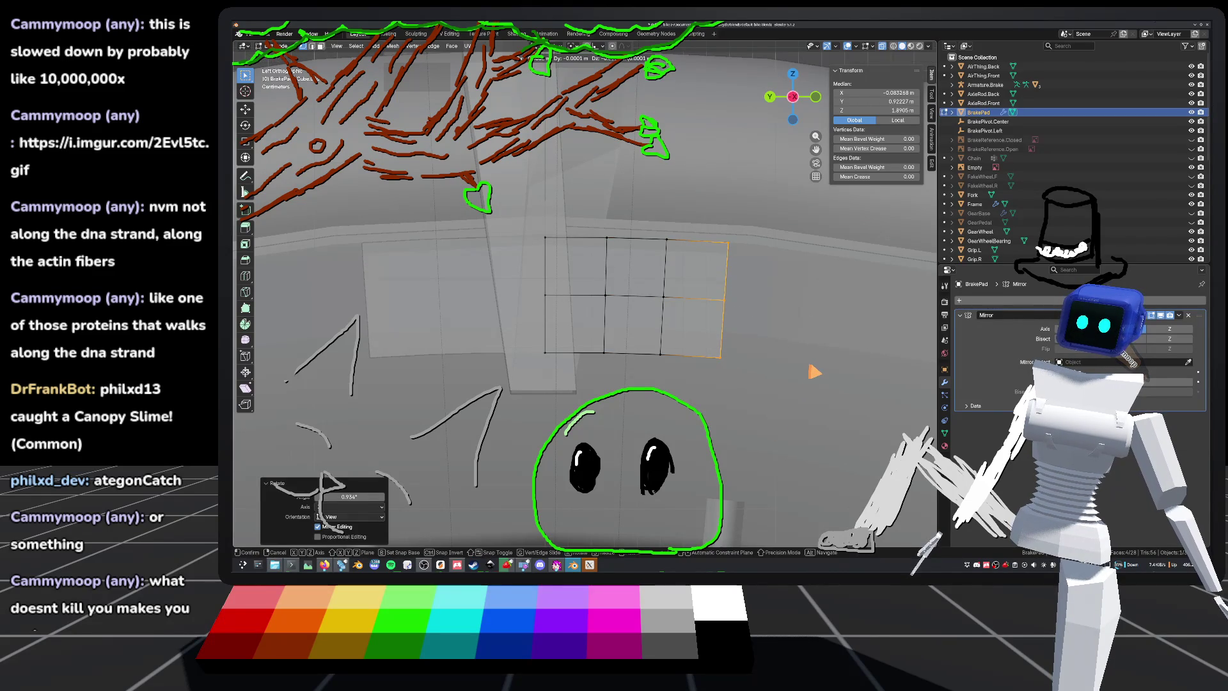
click(814, 372)
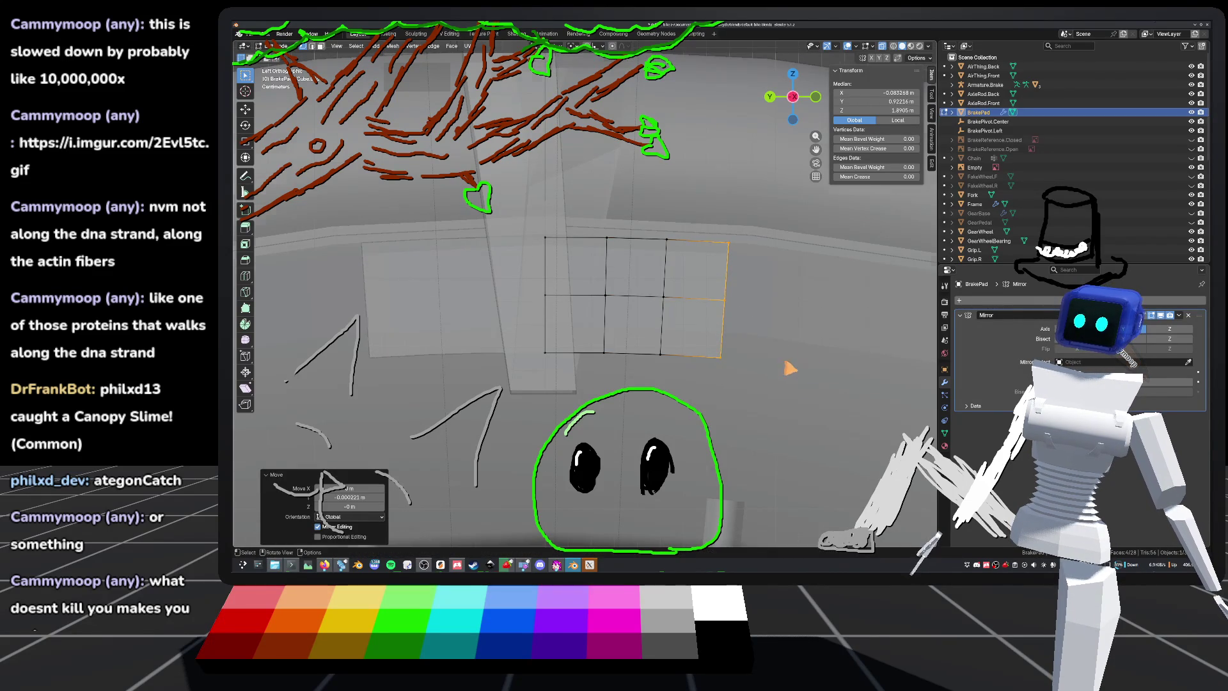
Step: Deselect everything and save default_bike.blend
scroll(793, 368, down, 10)
key(alt+a)
key(ctrl+s)
middle_drag(788, 280, 735, 284)
scroll(699, 293, up, 6)
mouse_move(665, 320)
middle_down()
mouse_move(699, 341)
mouse_move(729, 277)
mouse_move(735, 286)
mouse_move(655, 318)
mouse_move(663, 269)
mouse_move(640, 277)
mouse_move(619, 338)
mouse_move(631, 274)
mouse_move(528, 301)
mouse_move(671, 298)
middle_up()
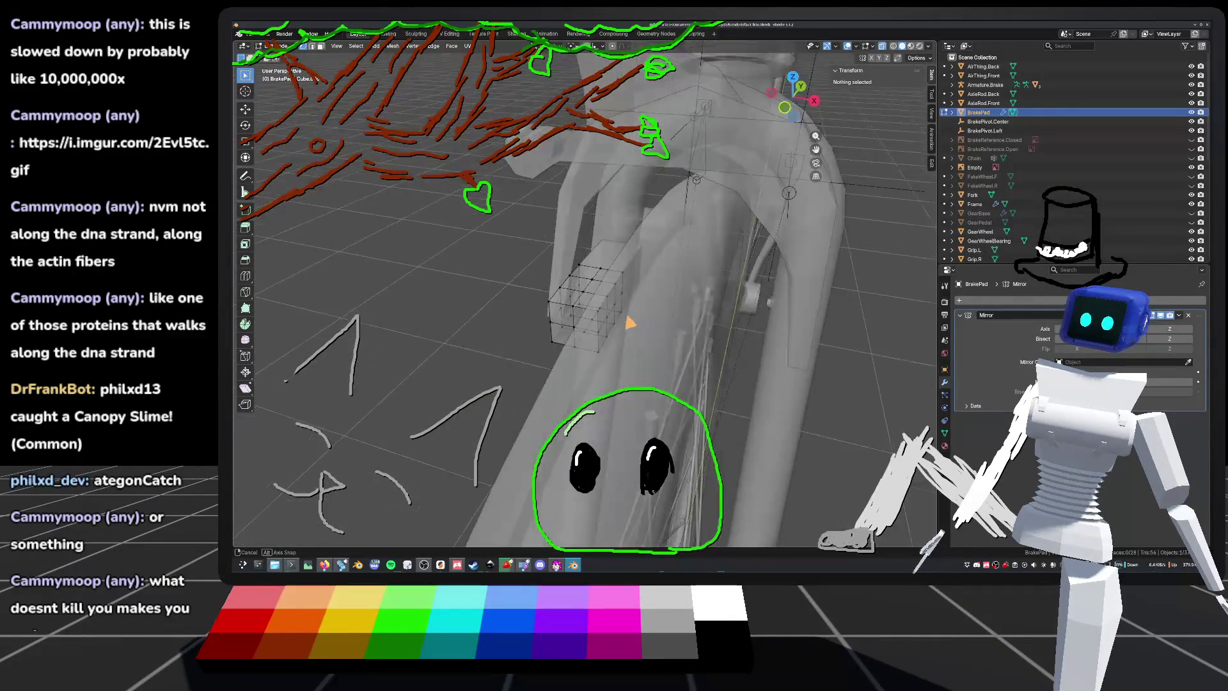
middle_drag(498, 309, 587, 371)
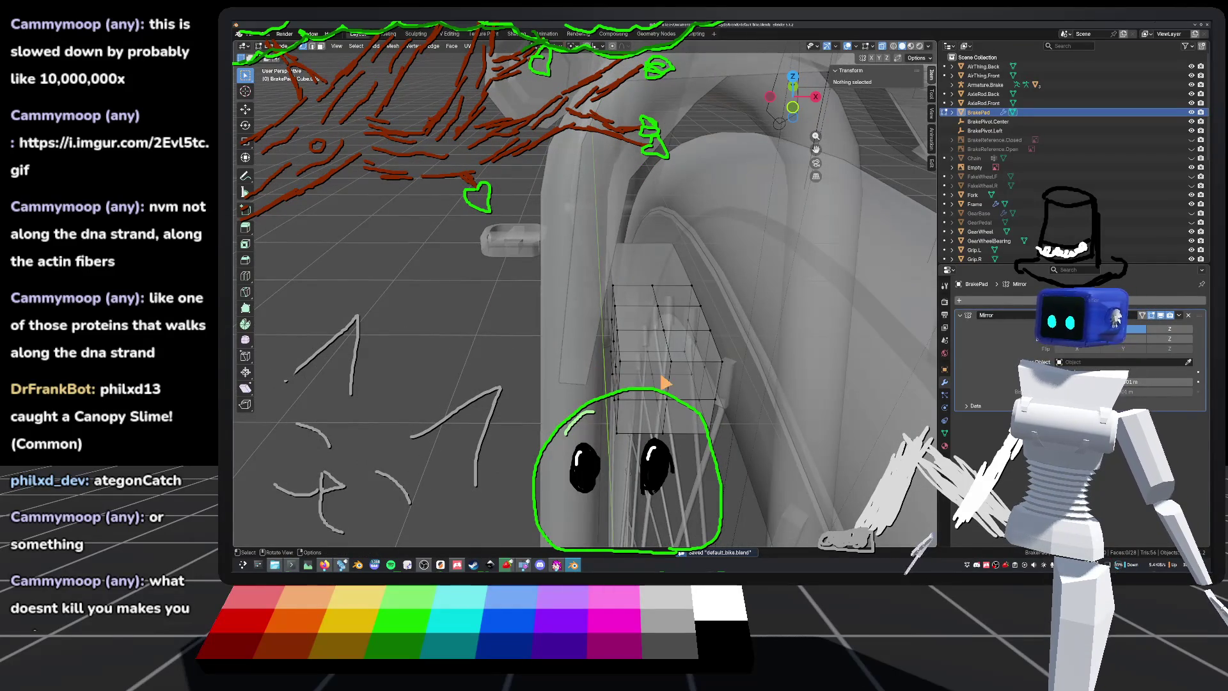
mouse_move(665, 383)
middle_down()
mouse_move(655, 372)
mouse_move(671, 310)
mouse_move(732, 310)
mouse_move(729, 334)
mouse_move(710, 335)
mouse_move(734, 351)
mouse_move(559, 365)
mouse_move(604, 291)
middle_up()
key(ctrl+s)
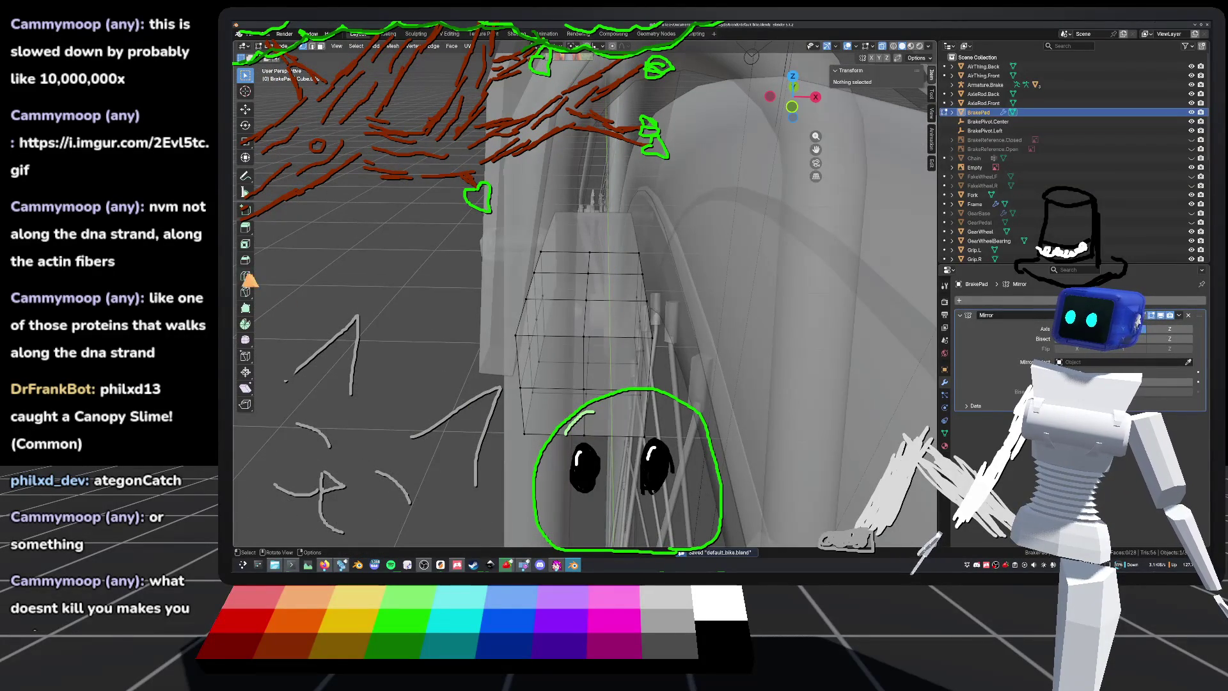
click(245, 277)
drag(612, 335, 589, 332)
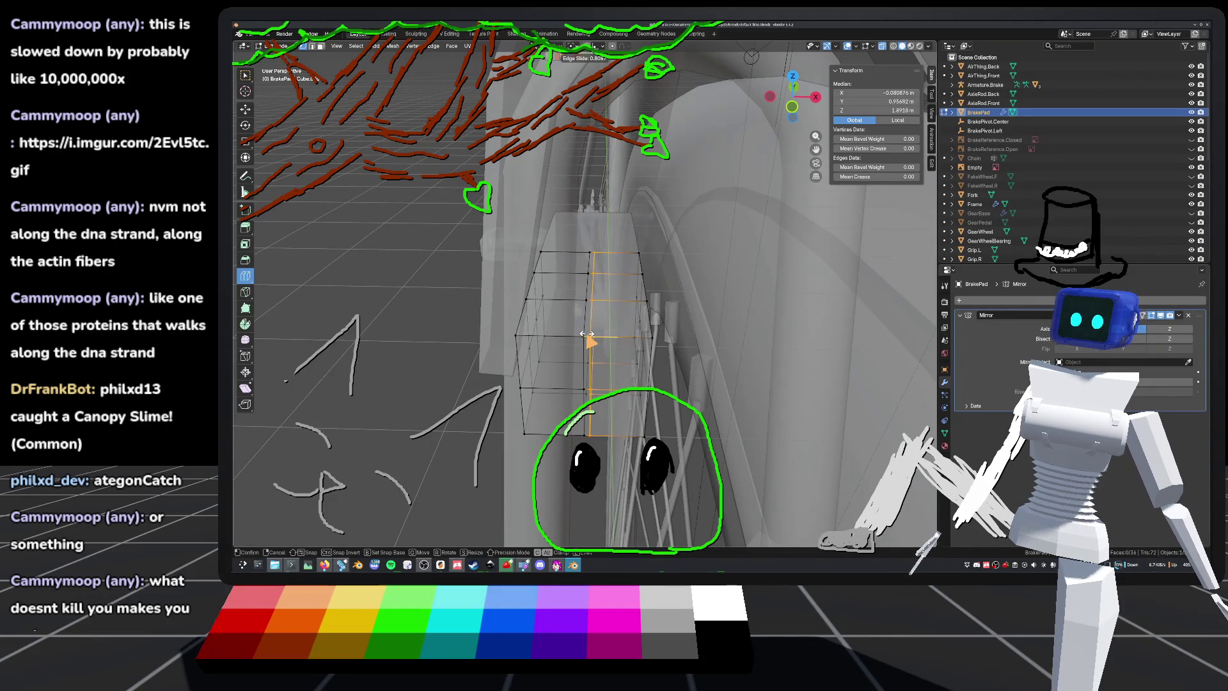
drag(585, 334, 585, 334)
middle_drag(585, 334, 639, 319)
key(ctrl+s)
middle_drag(671, 273, 670, 304)
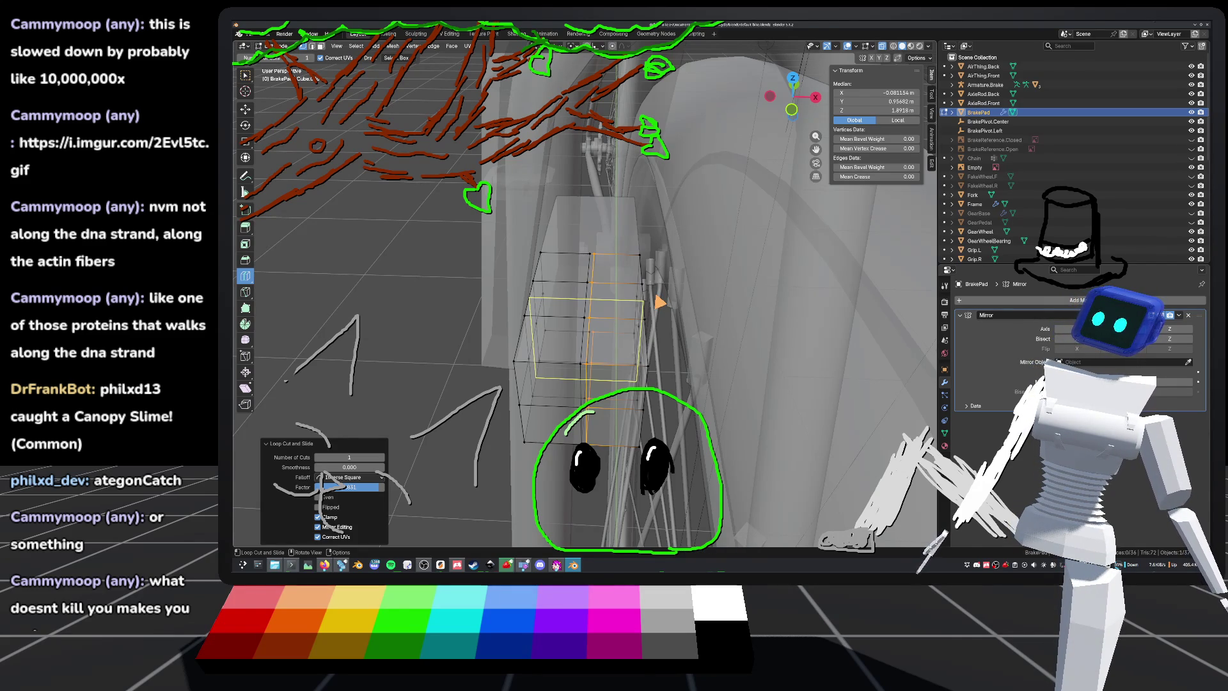
key(ctrl+z)
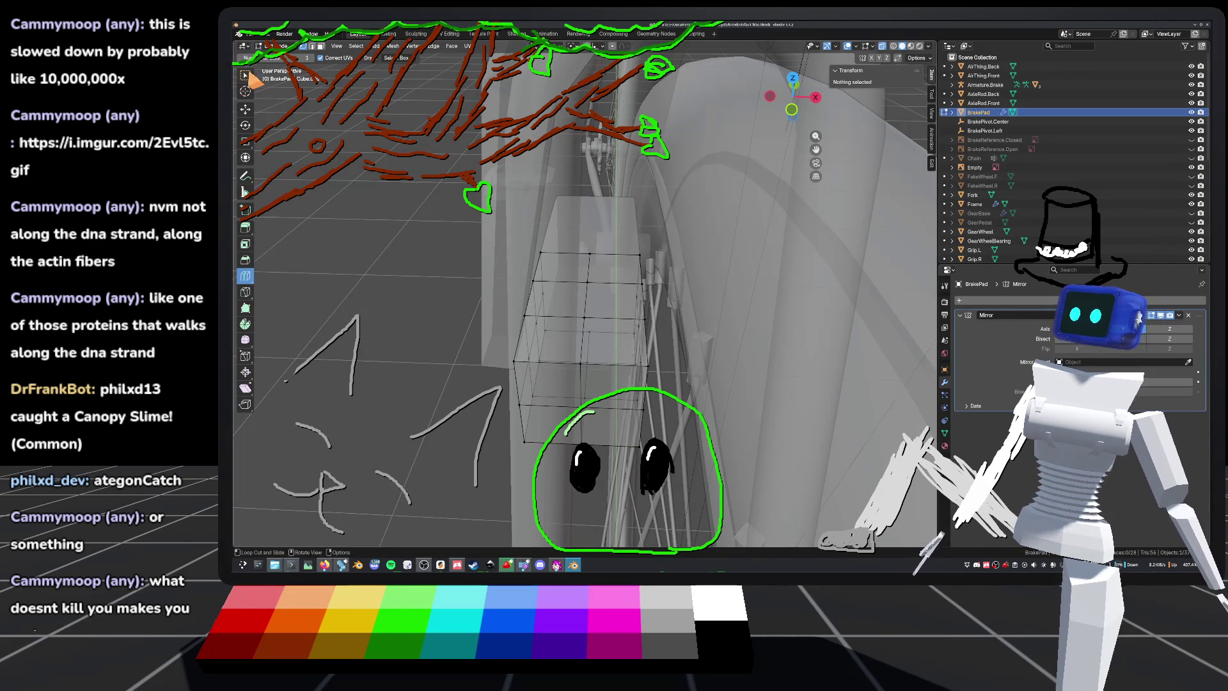
mouse_move(645, 288)
middle_down()
mouse_move(592, 260)
mouse_move(535, 334)
mouse_move(526, 236)
mouse_move(580, 295)
mouse_move(641, 271)
mouse_move(642, 296)
mouse_move(510, 296)
mouse_move(515, 328)
mouse_move(625, 269)
mouse_move(646, 274)
mouse_move(642, 306)
mouse_move(645, 291)
middle_up()
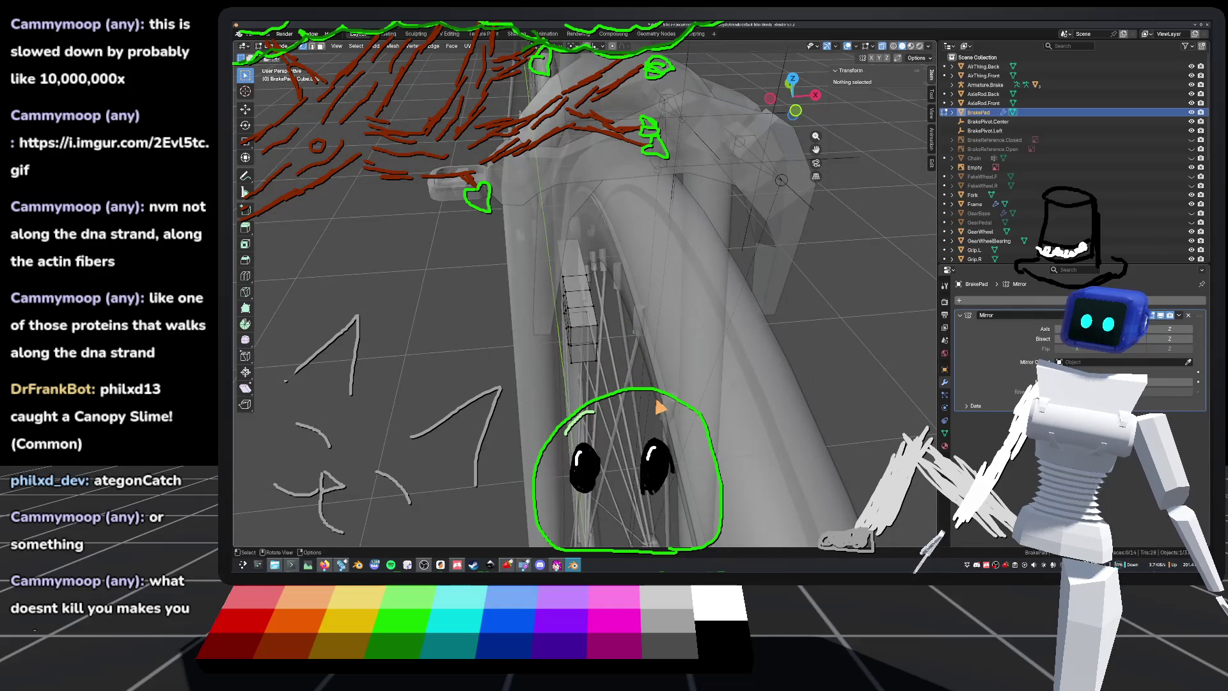
key(ctrl+s)
mouse_move(613, 384)
middle_down()
mouse_move(531, 346)
mouse_move(622, 310)
mouse_move(588, 274)
mouse_move(608, 328)
mouse_move(656, 344)
mouse_move(670, 320)
middle_up()
click(593, 235)
Step: Select the brake pad's outer face vertices and subdivide the face into a grid
mouse_move(602, 368)
middle_down()
mouse_move(562, 345)
mouse_move(518, 346)
middle_up()
shift+click(597, 369)
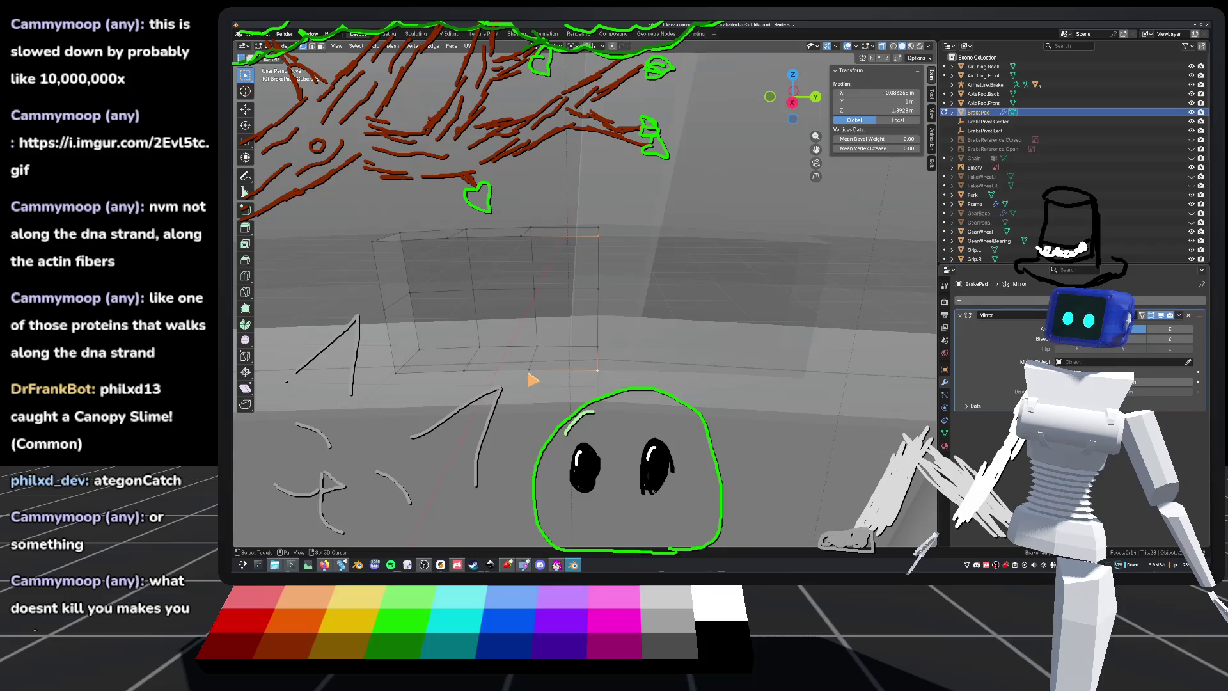
shift+click(528, 370)
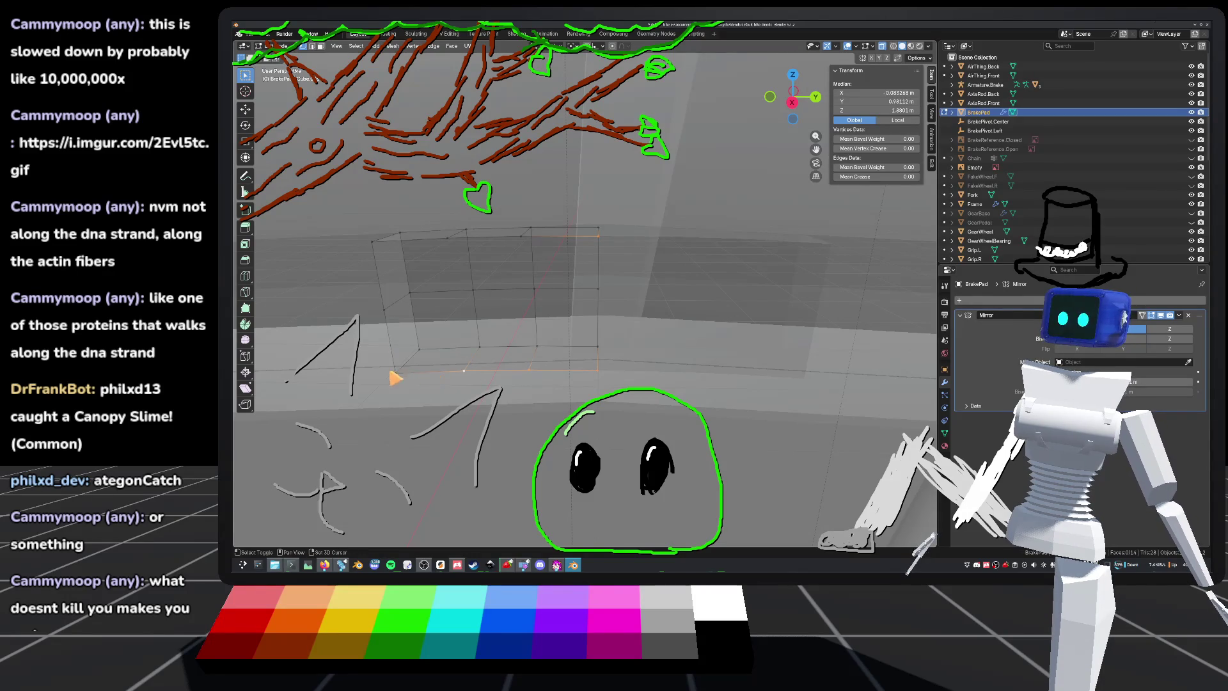
right_click(539, 249)
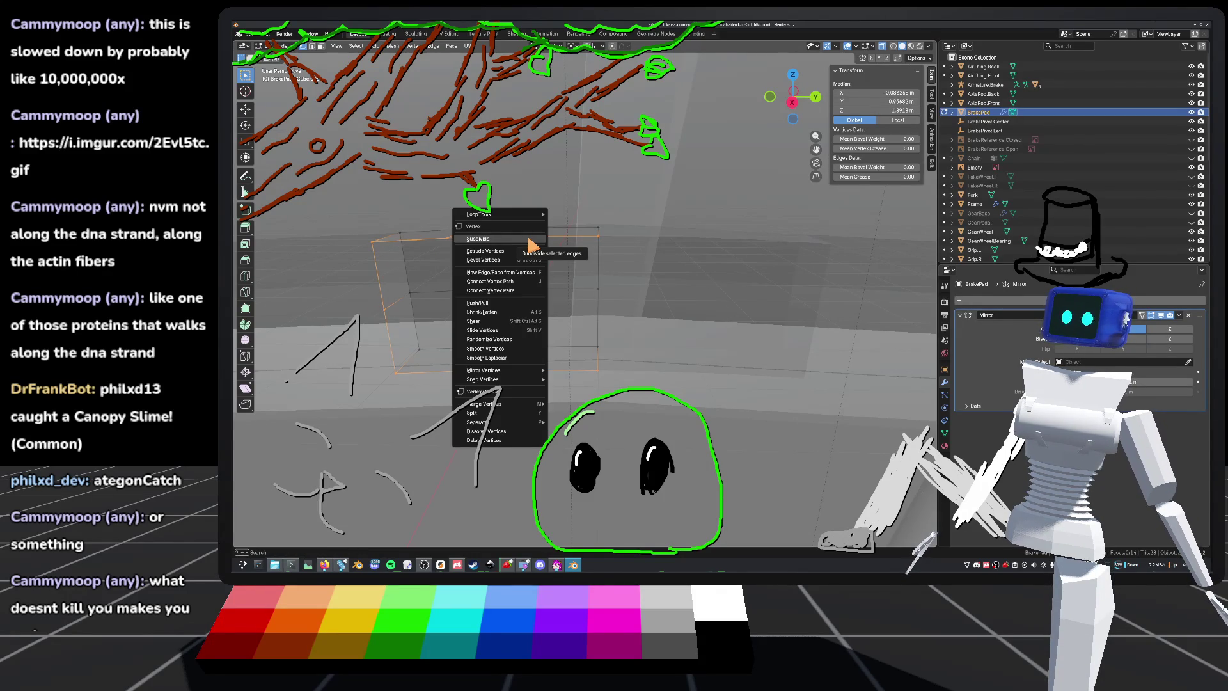
click(502, 236)
Step: In face mode, undo a stray extrusion and inset the subdivided face with a 0.1735 m border
mouse_move(566, 303)
middle_down()
mouse_move(578, 287)
mouse_move(633, 301)
mouse_move(593, 305)
middle_up()
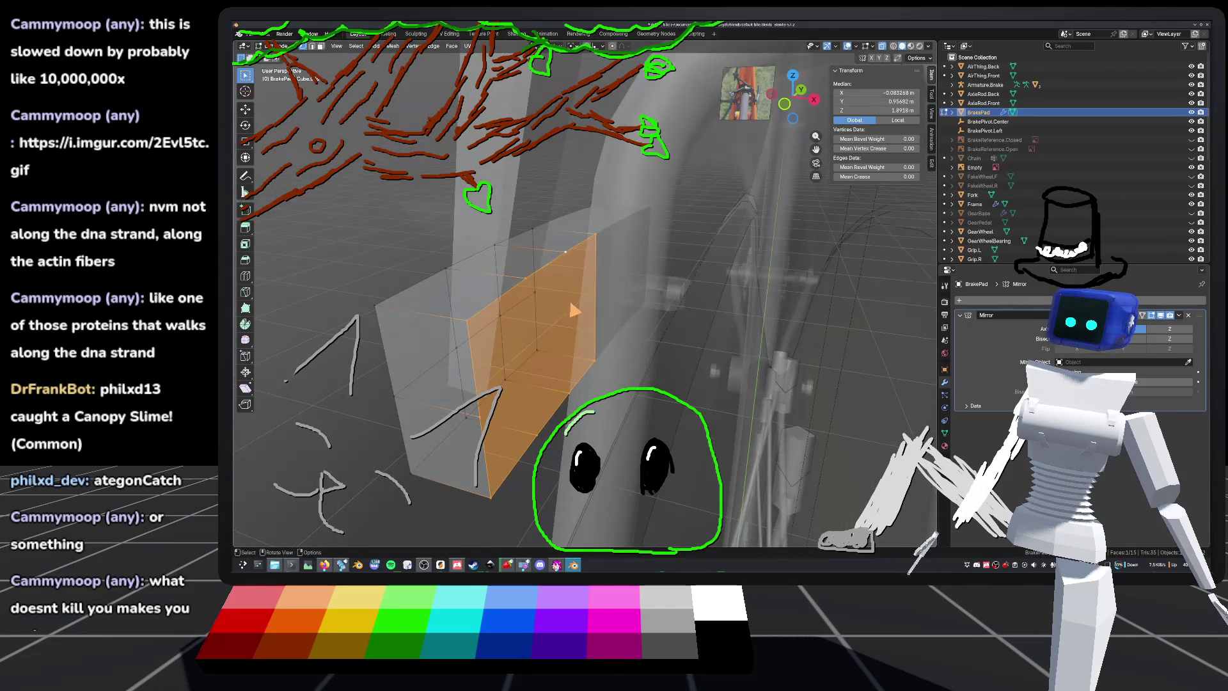
key(3)
right_click(571, 309)
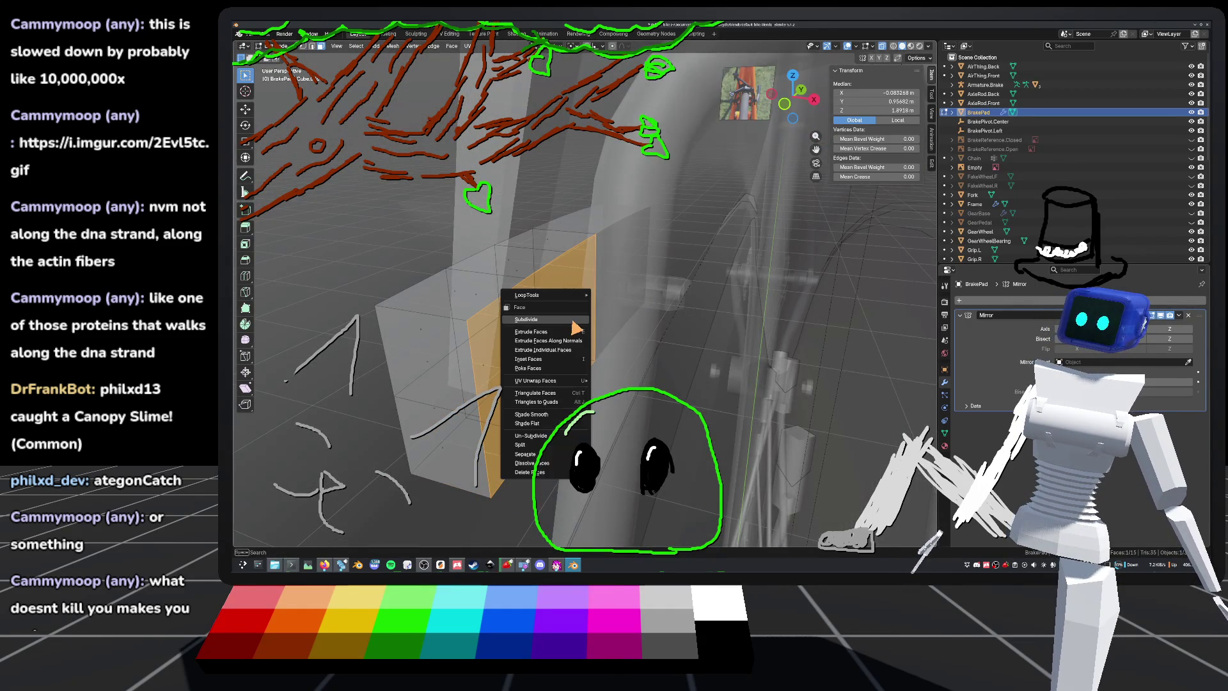
click(563, 335)
right_click(565, 340)
key(ctrl+z)
mouse_move(583, 344)
middle_down()
mouse_move(594, 316)
mouse_move(607, 322)
middle_up()
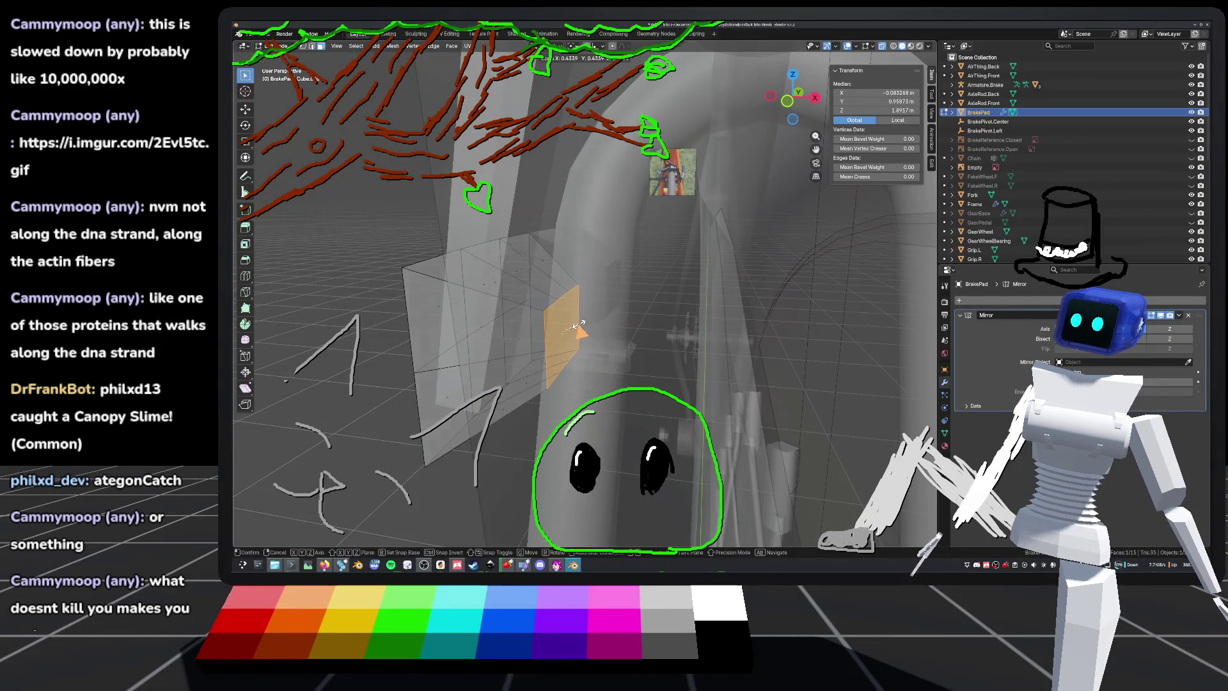
right_click(558, 325)
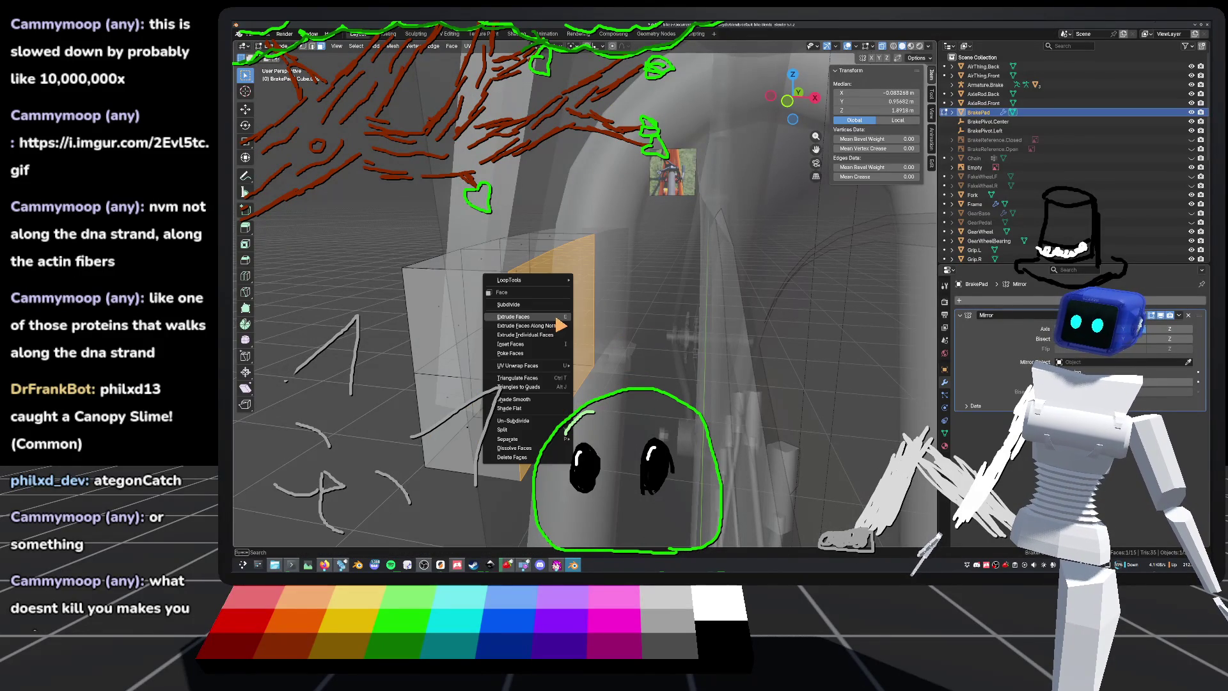
click(555, 344)
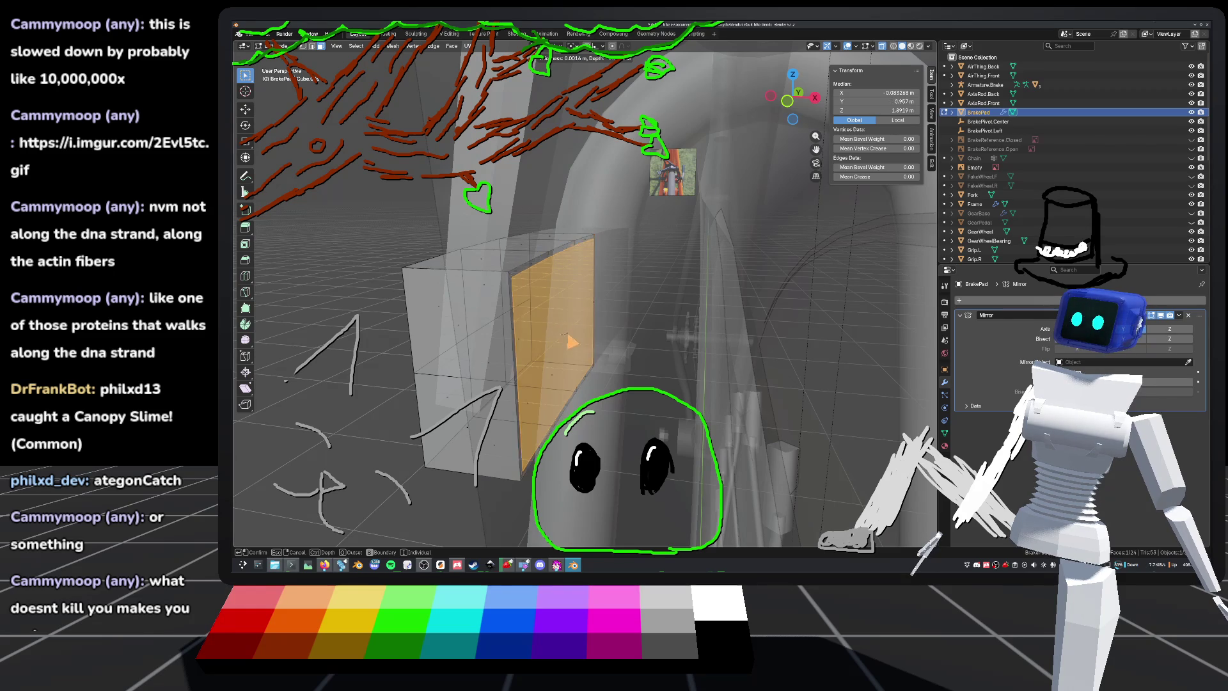
click(575, 337)
key(KP_3)
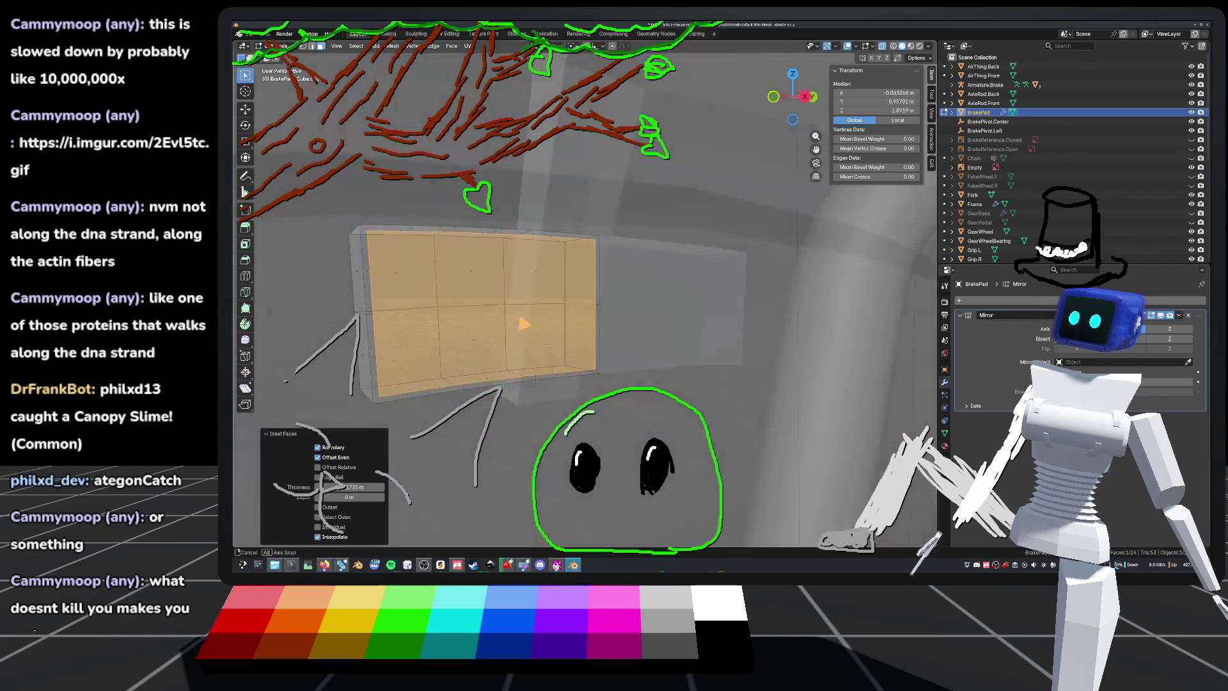
Step: Select an edge of the inset face and frame it in Right Orthographic view
scroll(791, 138, up, 3)
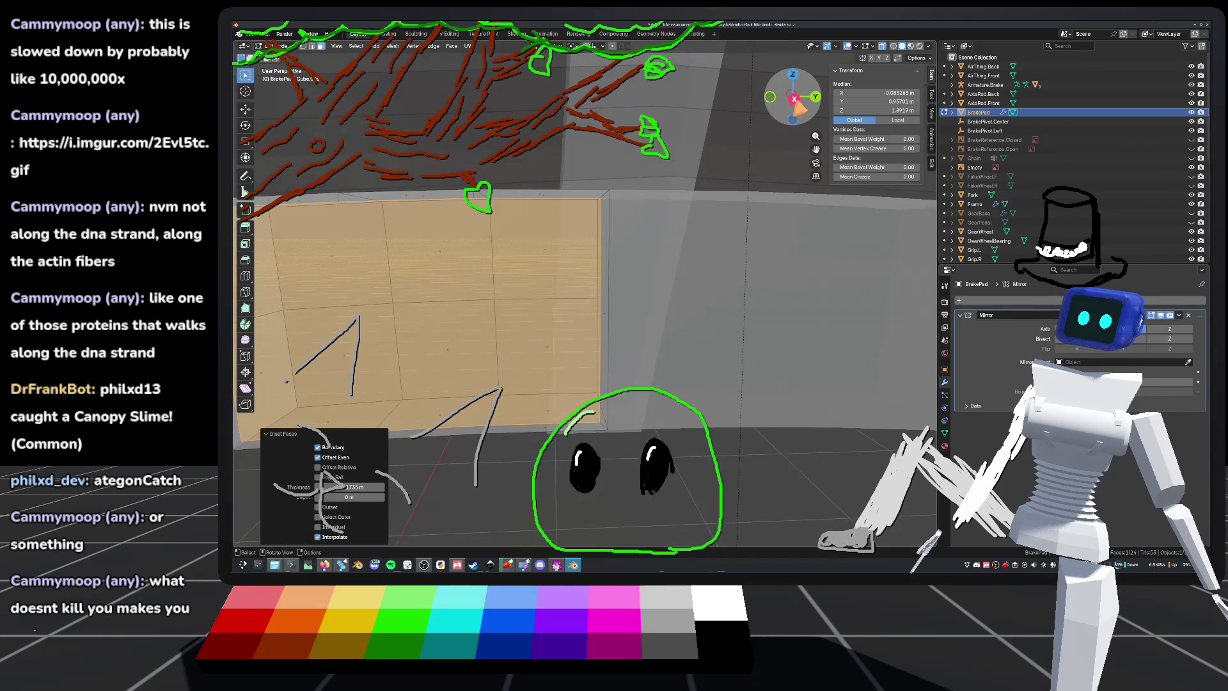
click(792, 97)
mouse_move(629, 299)
middle_down()
mouse_move(612, 330)
mouse_move(617, 307)
middle_up()
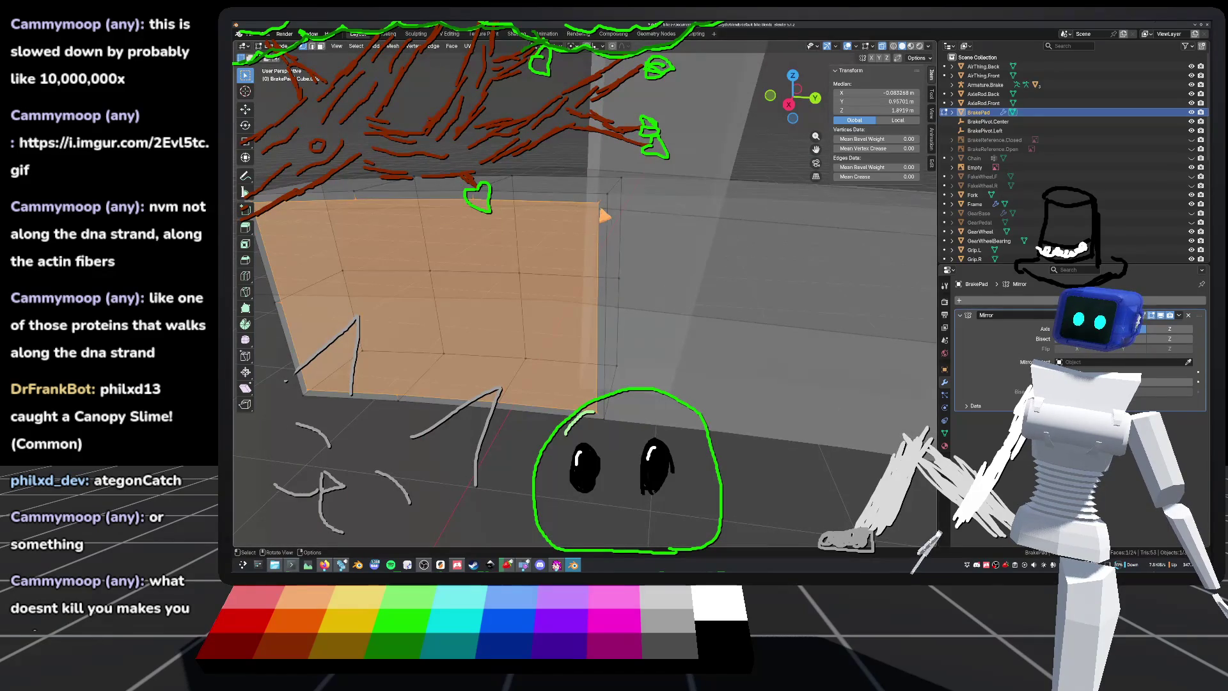
click(605, 263)
mouse_move(611, 401)
middle_down()
mouse_move(639, 356)
mouse_move(623, 344)
middle_up()
mouse_move(615, 267)
middle_down()
mouse_move(642, 310)
mouse_move(637, 256)
mouse_move(633, 285)
mouse_move(644, 286)
mouse_move(601, 273)
middle_up()
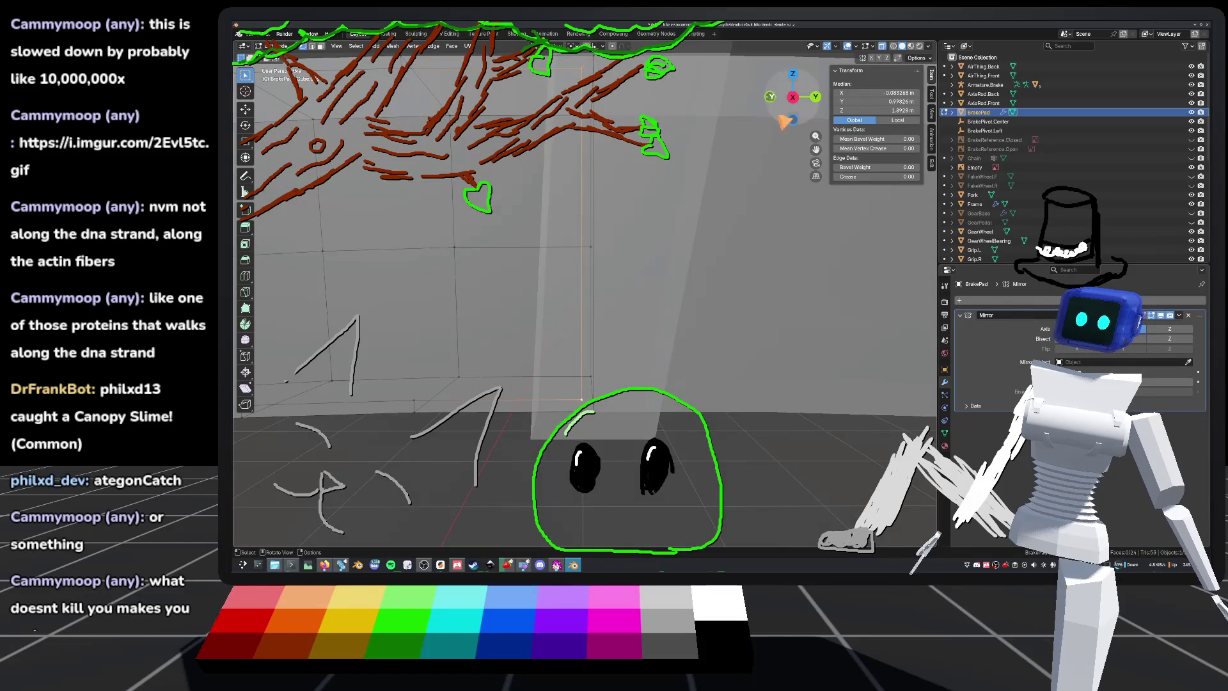
click(792, 97)
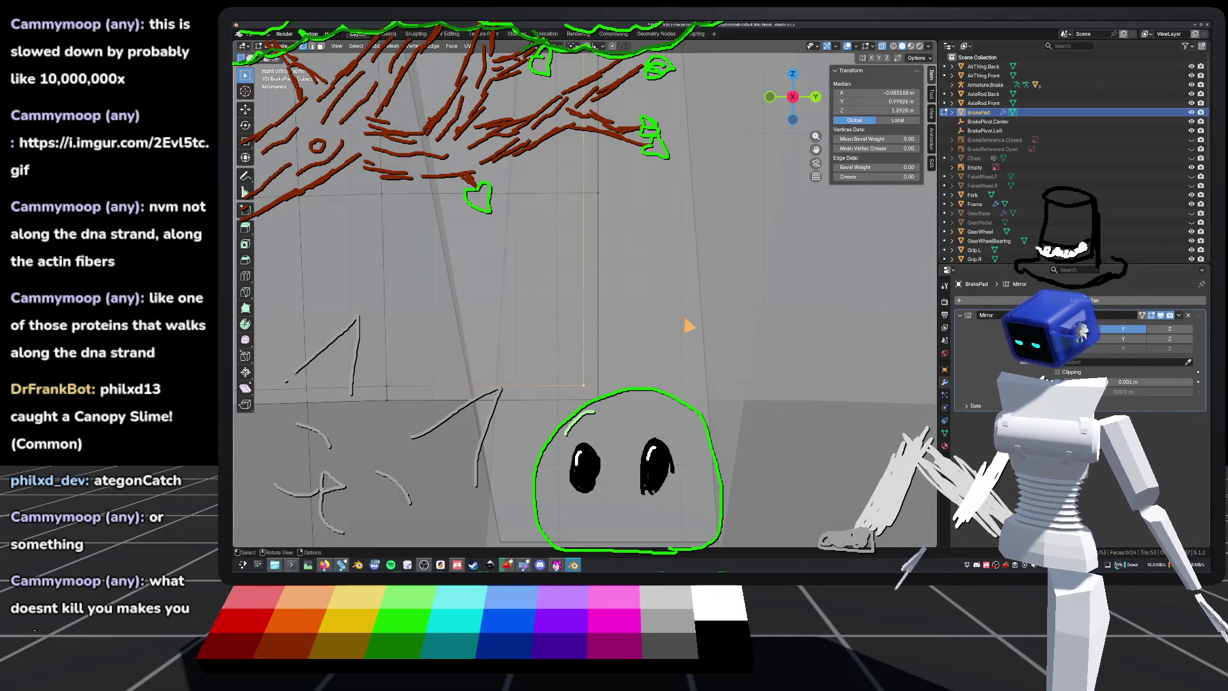
mouse_move(653, 420)
shift+middle_down()
mouse_move(638, 288)
mouse_move(631, 314)
shift+middle_up()
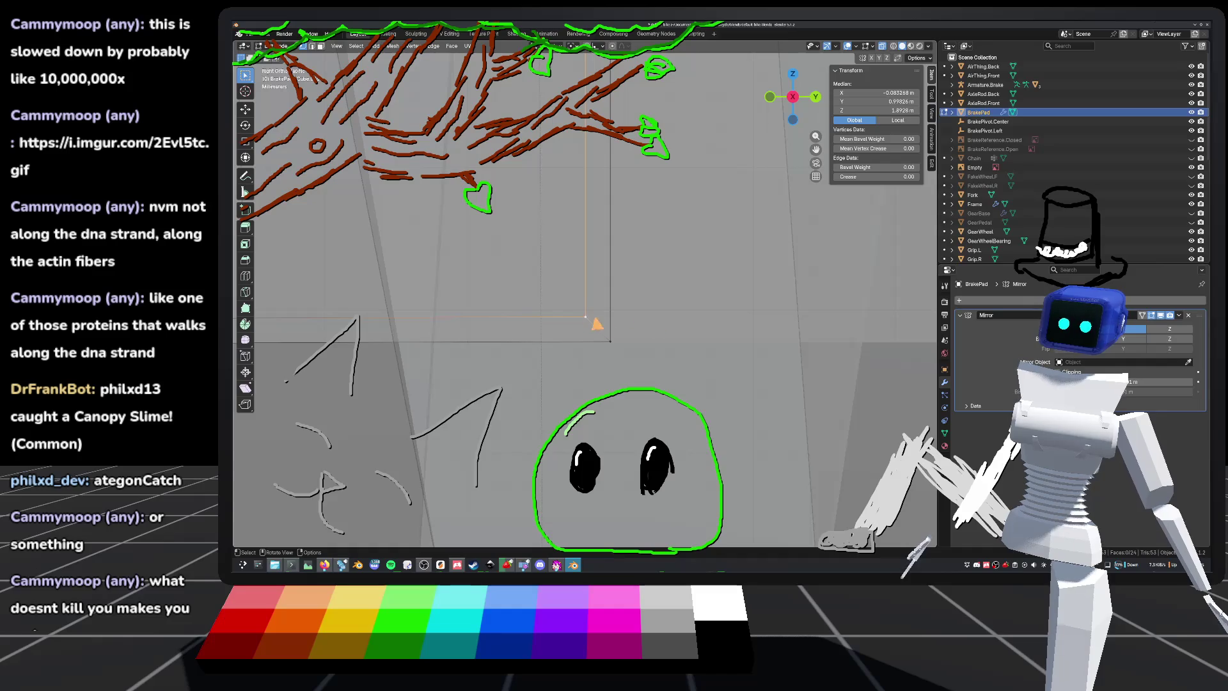
Step: Clear the selection, then select one brake pad edge and subdivide it
scroll(614, 318, down, 4)
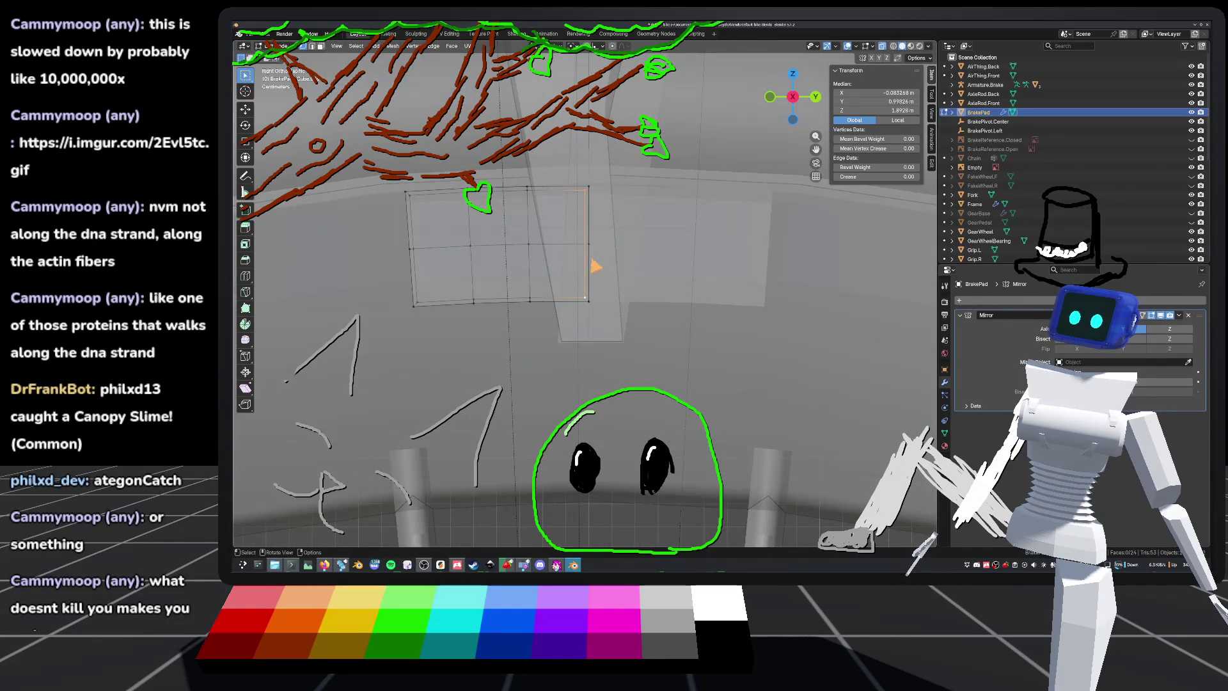
scroll(588, 268, up, 5)
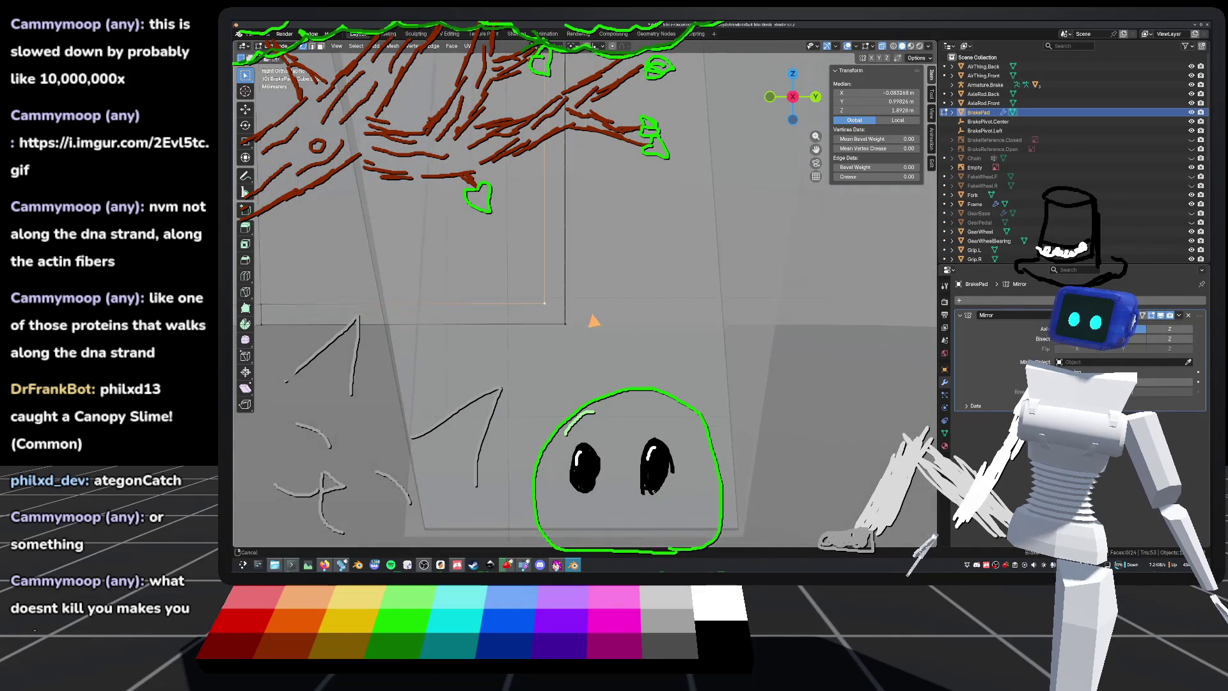
click(551, 314)
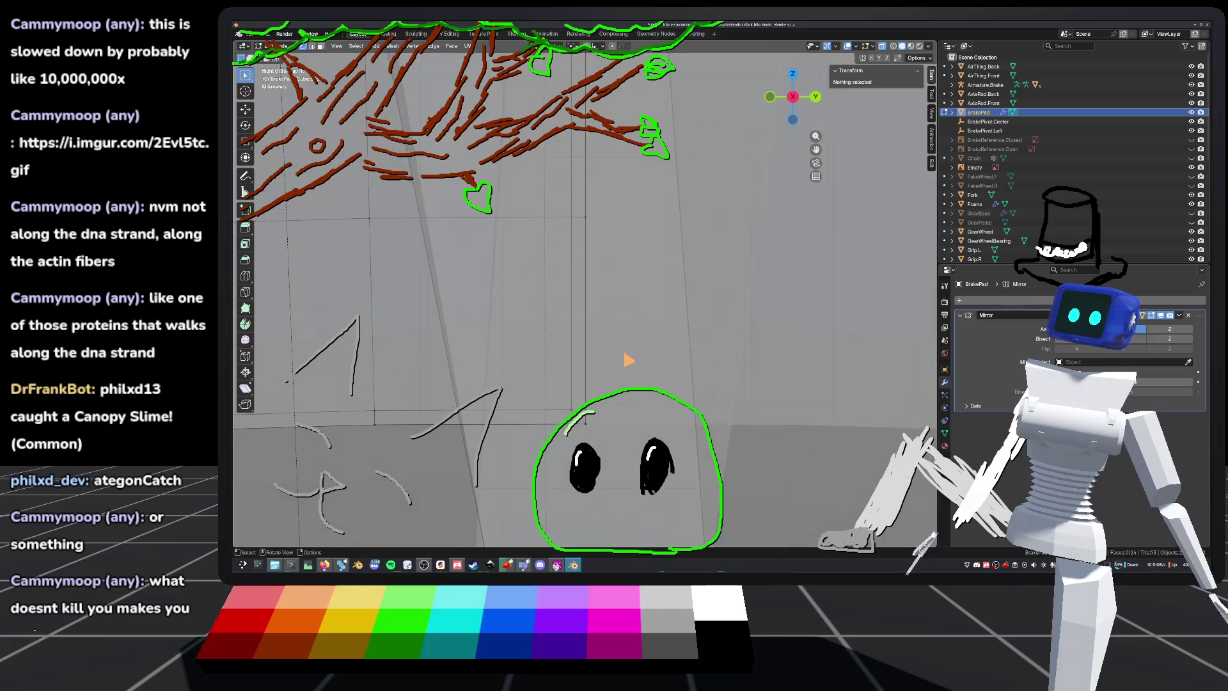
scroll(623, 345, down, 3)
click(590, 246)
mouse_move(591, 247)
middle_down()
mouse_move(612, 275)
mouse_move(632, 274)
mouse_move(587, 288)
mouse_move(674, 279)
mouse_move(667, 249)
mouse_move(604, 273)
middle_up()
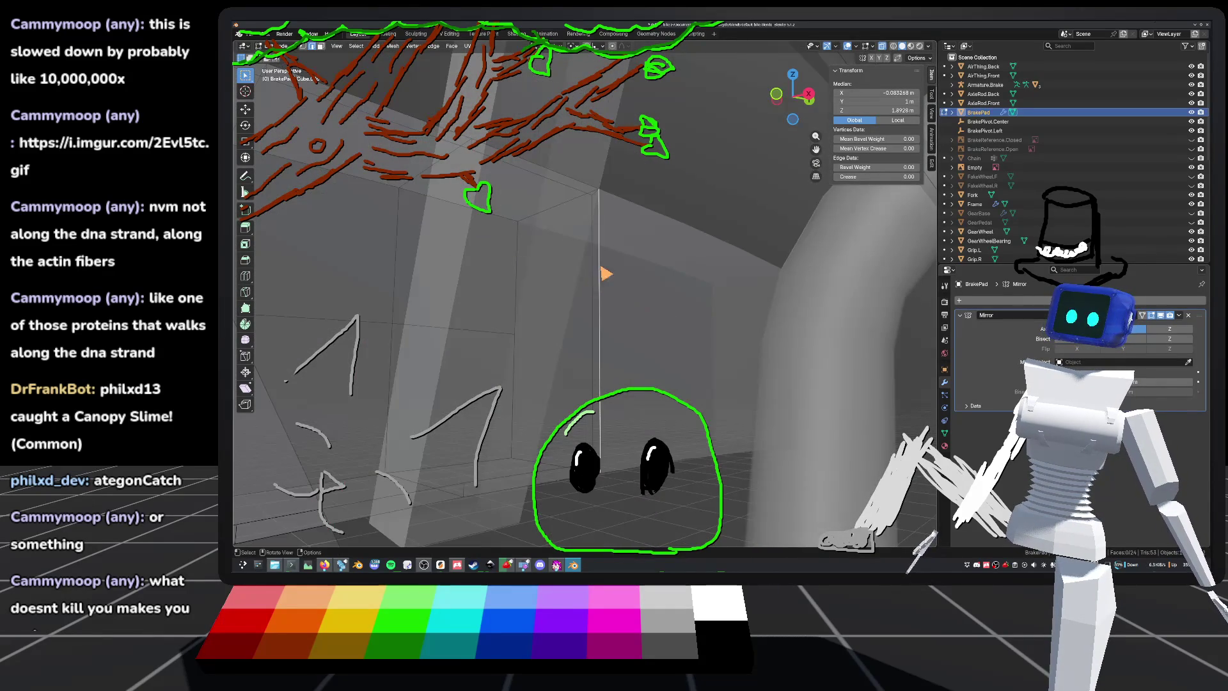
key(ctrl+e)
click(603, 277)
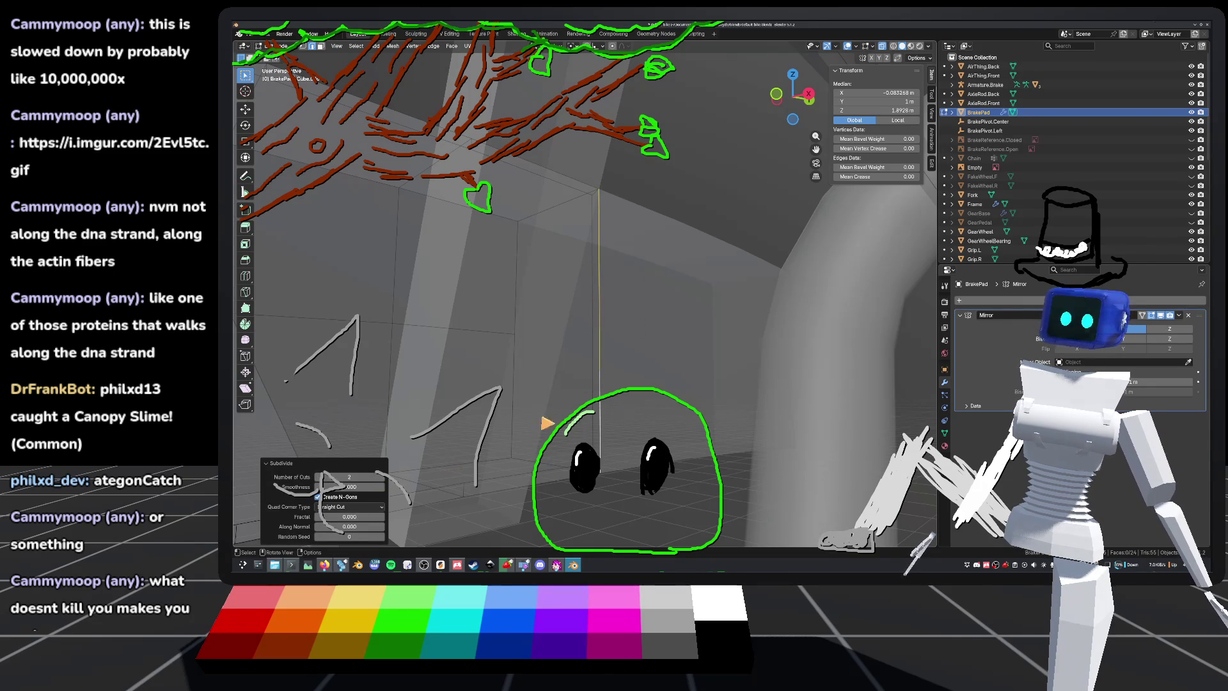
Step: In Right view, select the vertical edge and a vertex, then scale along Z
key(Tab)
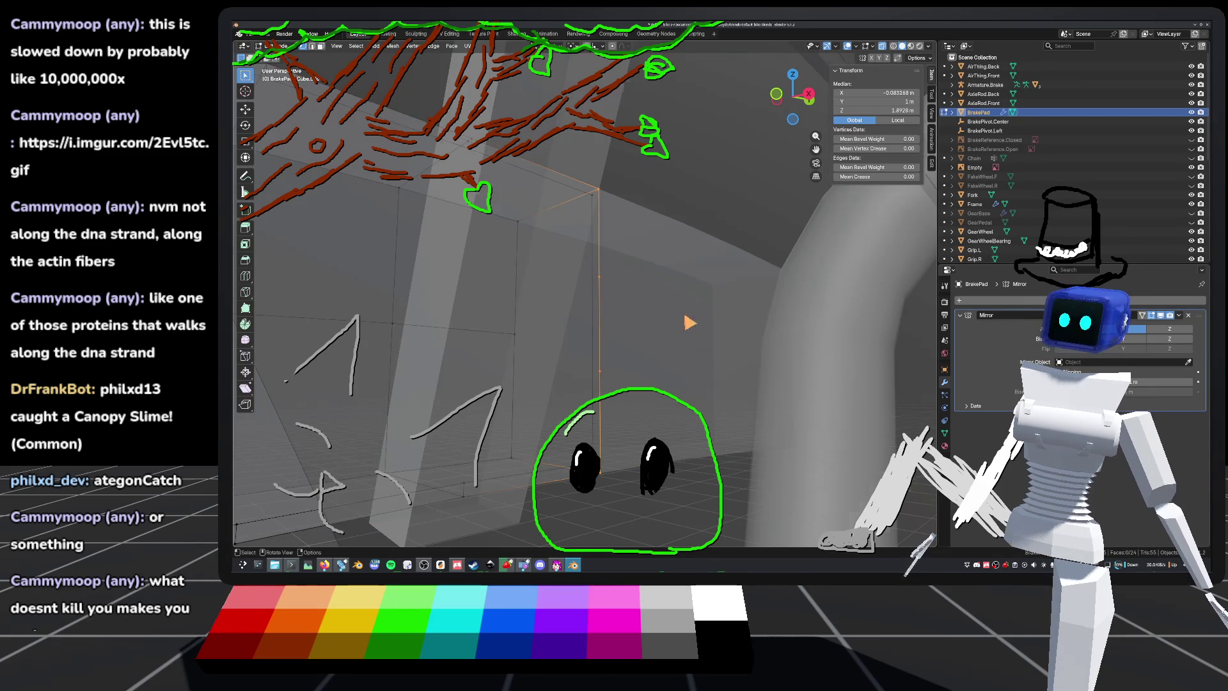
key(Tab)
middle_drag(697, 329, 660, 336)
click(801, 98)
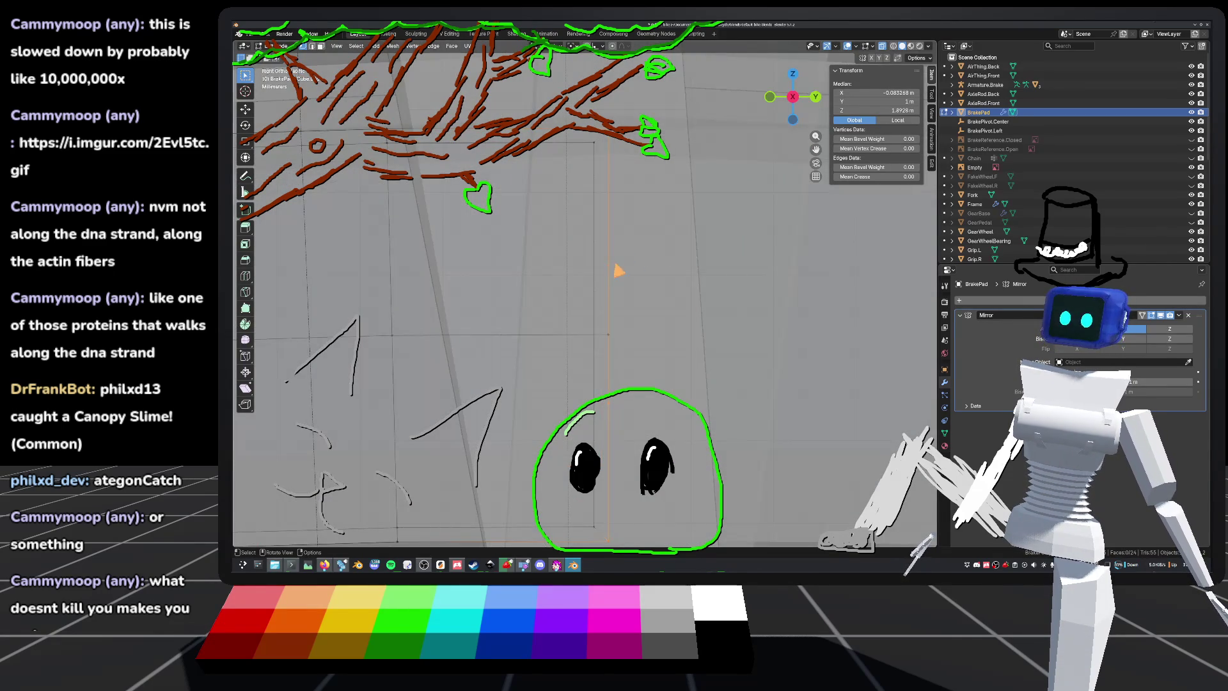
click(605, 267)
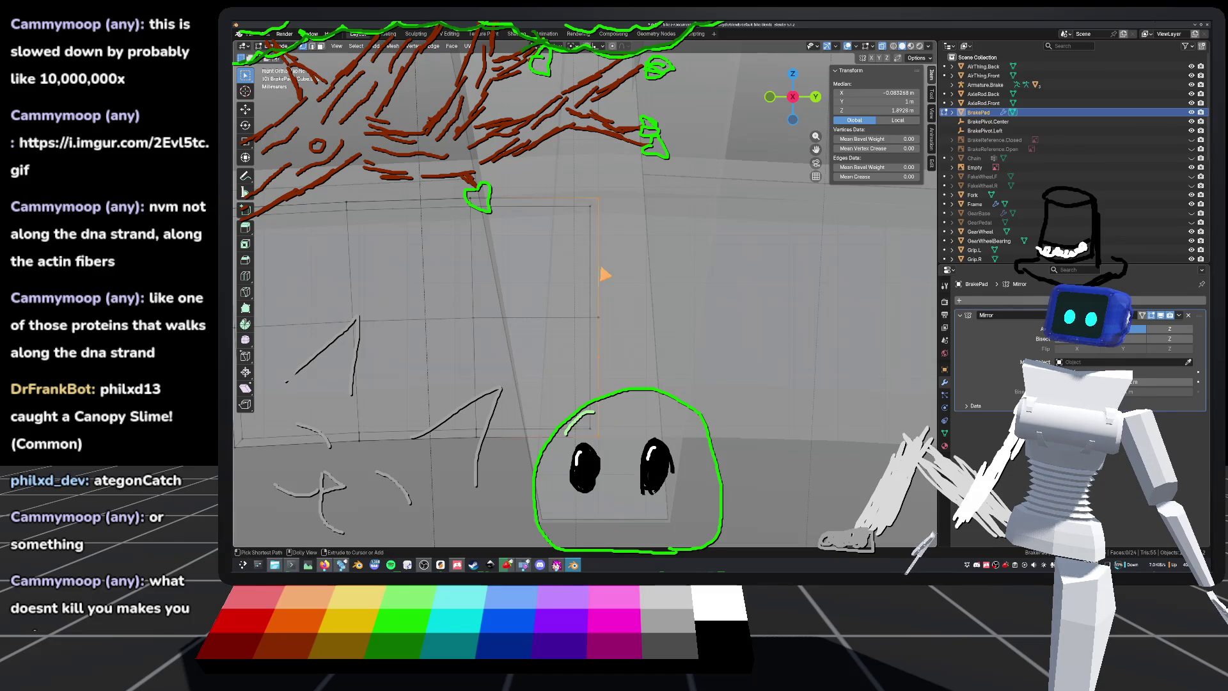
key(1)
click(603, 285)
key(2)
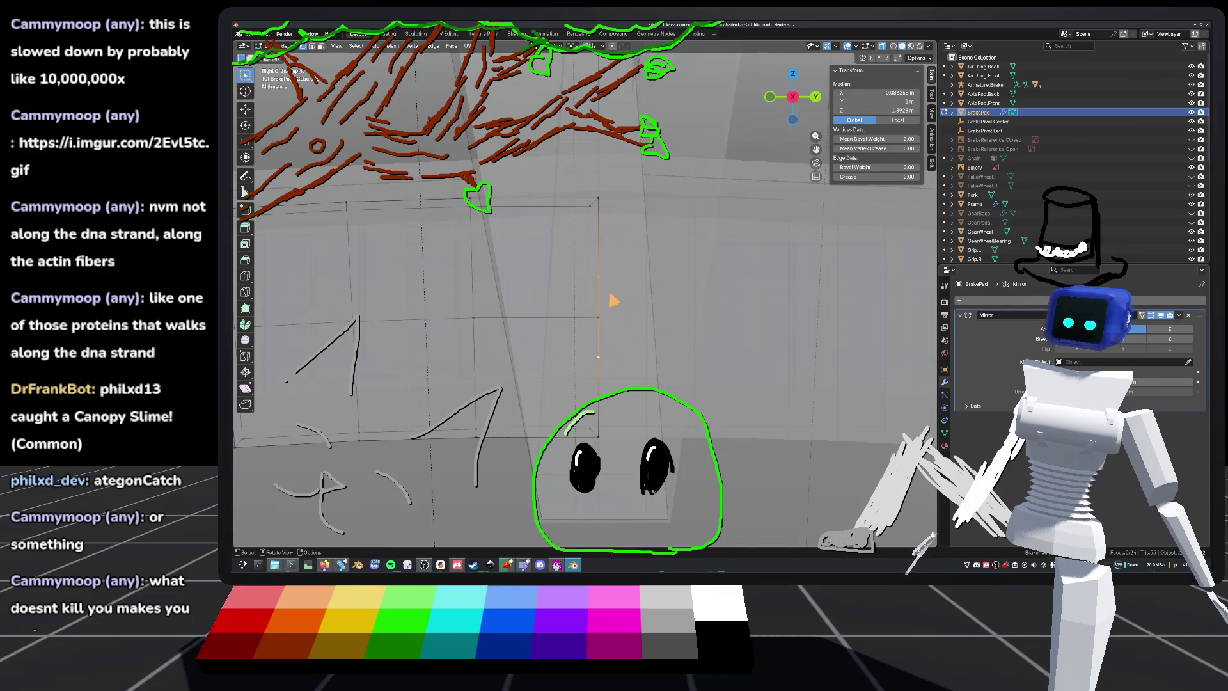
key(s)
key(z)
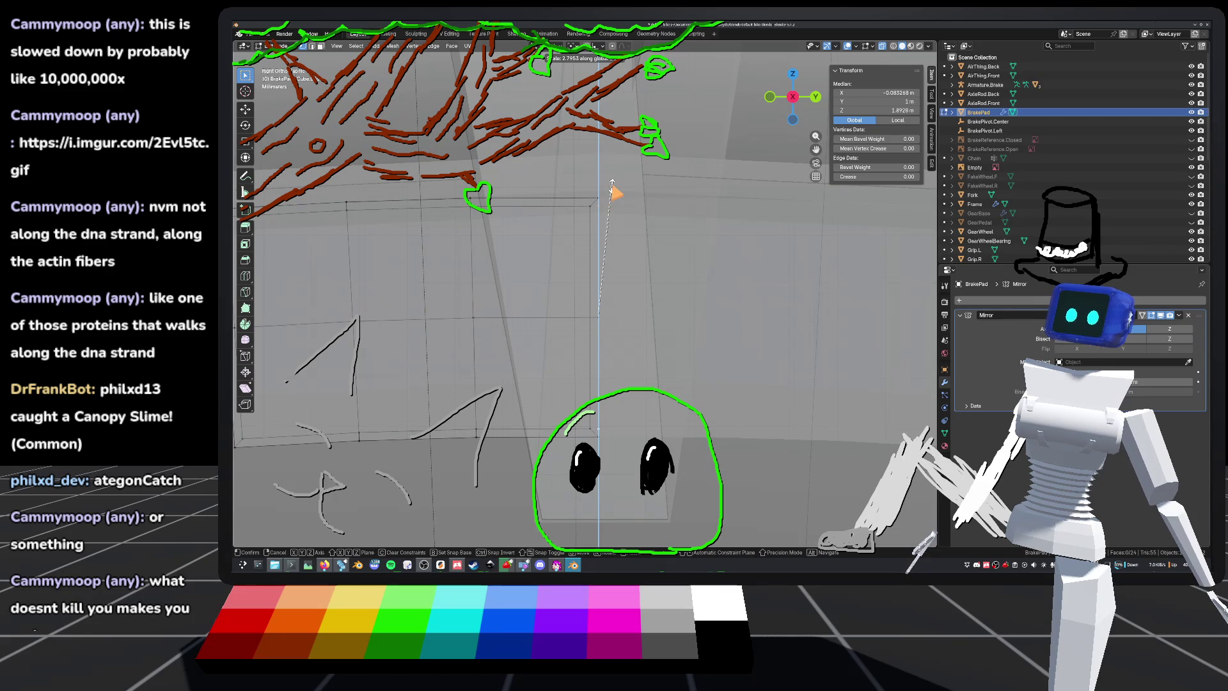
click(612, 191)
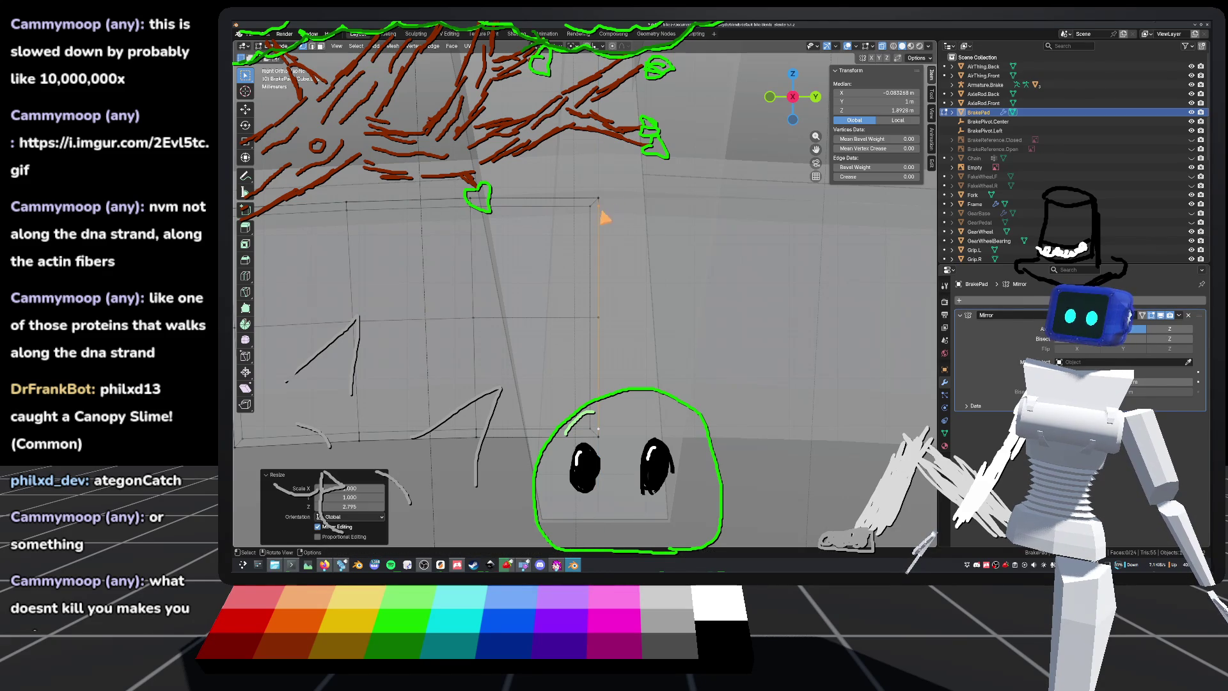
Step: Merge two sets of brake pad vertices, each At First vertex
click(594, 208)
right_click(604, 213)
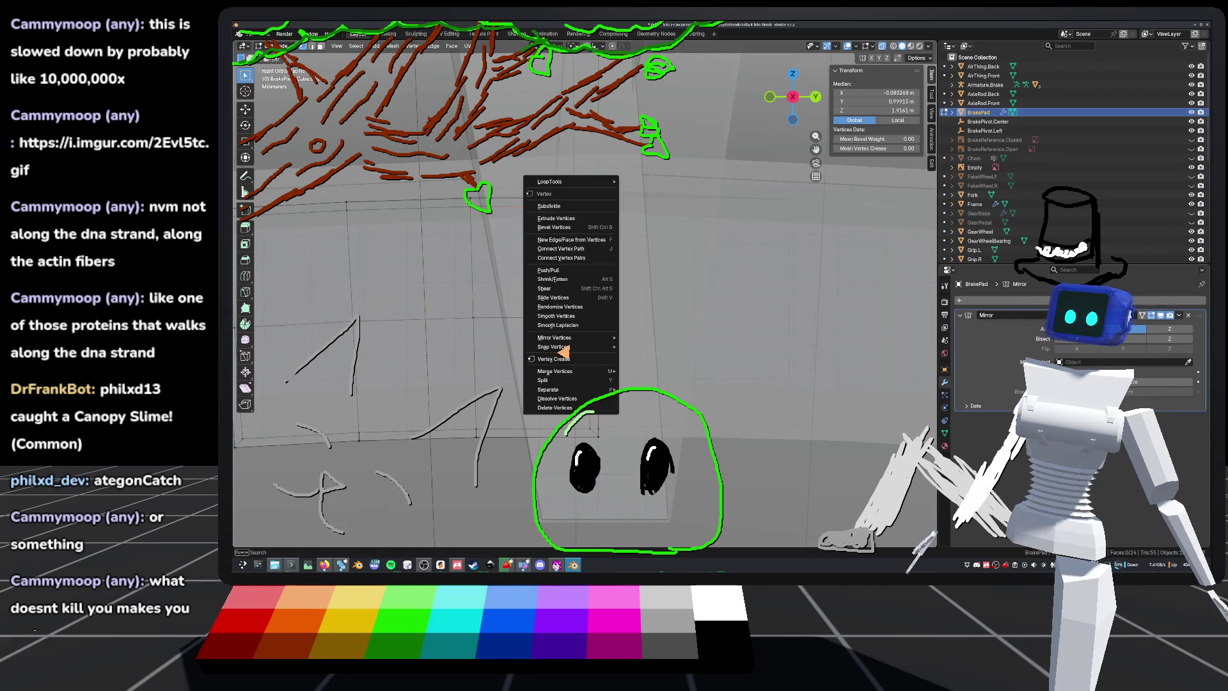
mouse_move(575, 371)
click(668, 401)
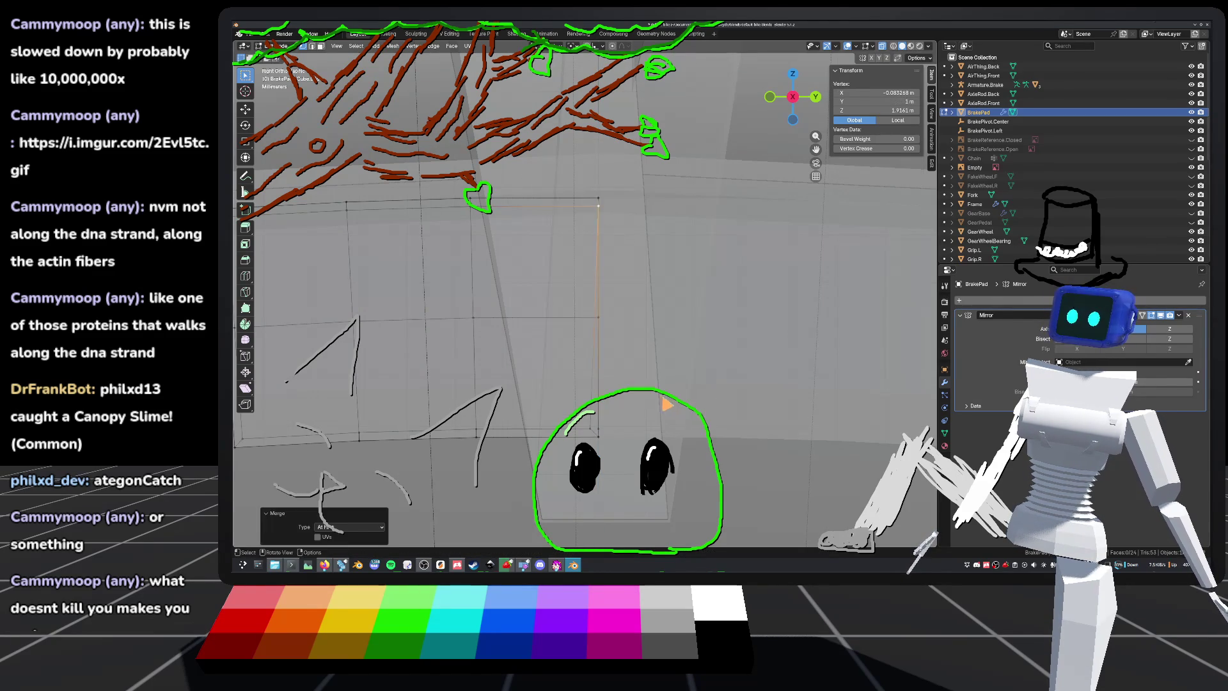
shift+click(595, 383)
right_click(584, 383)
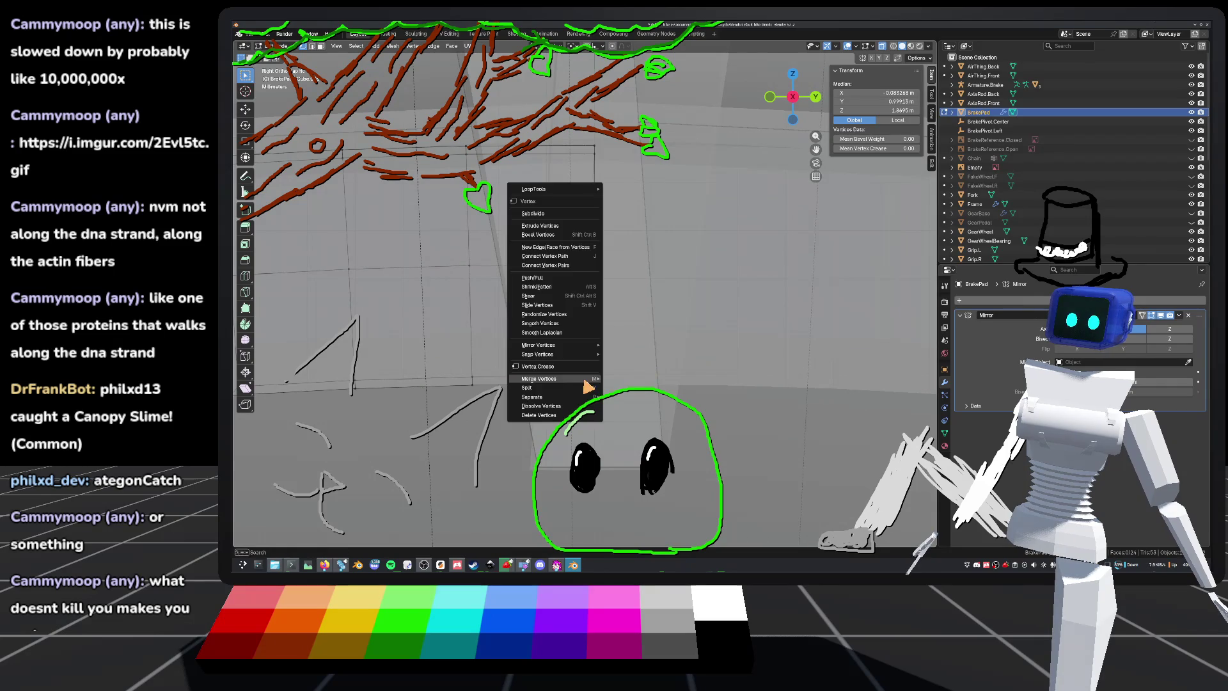
mouse_move(577, 381)
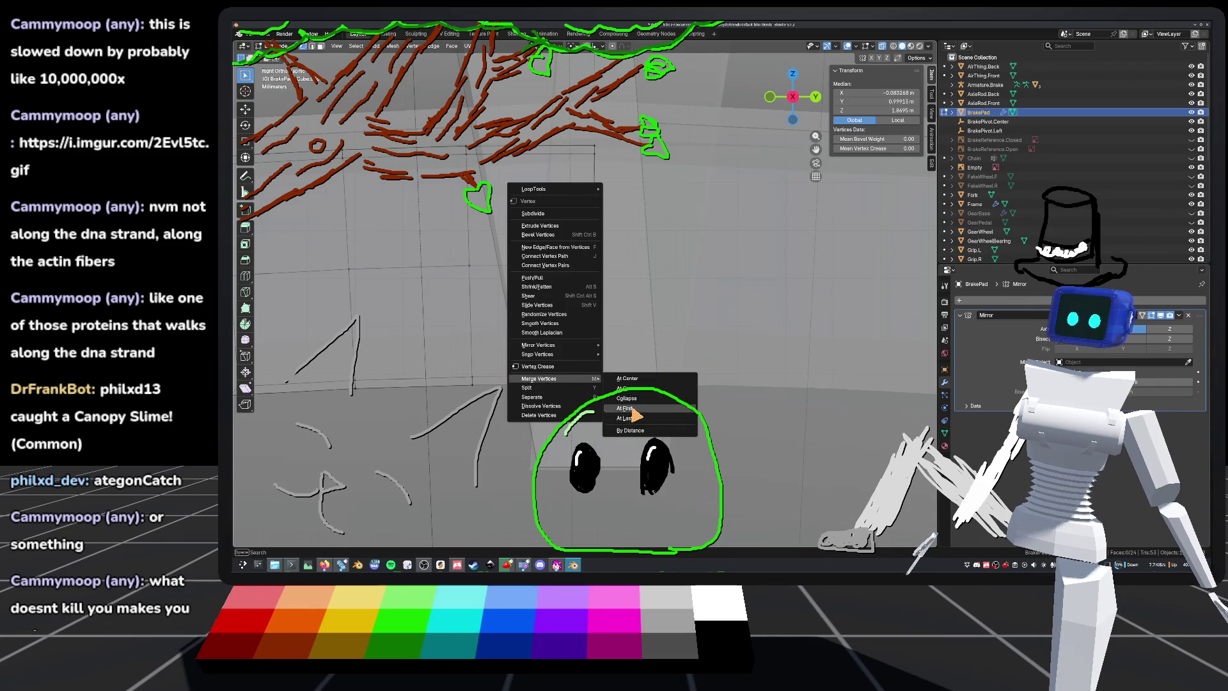
click(639, 410)
Step: Save default_bike.blend
key(ctrl+s)
mouse_move(639, 410)
middle_down()
mouse_move(662, 333)
mouse_move(664, 351)
middle_up()
scroll(666, 367, up, 3)
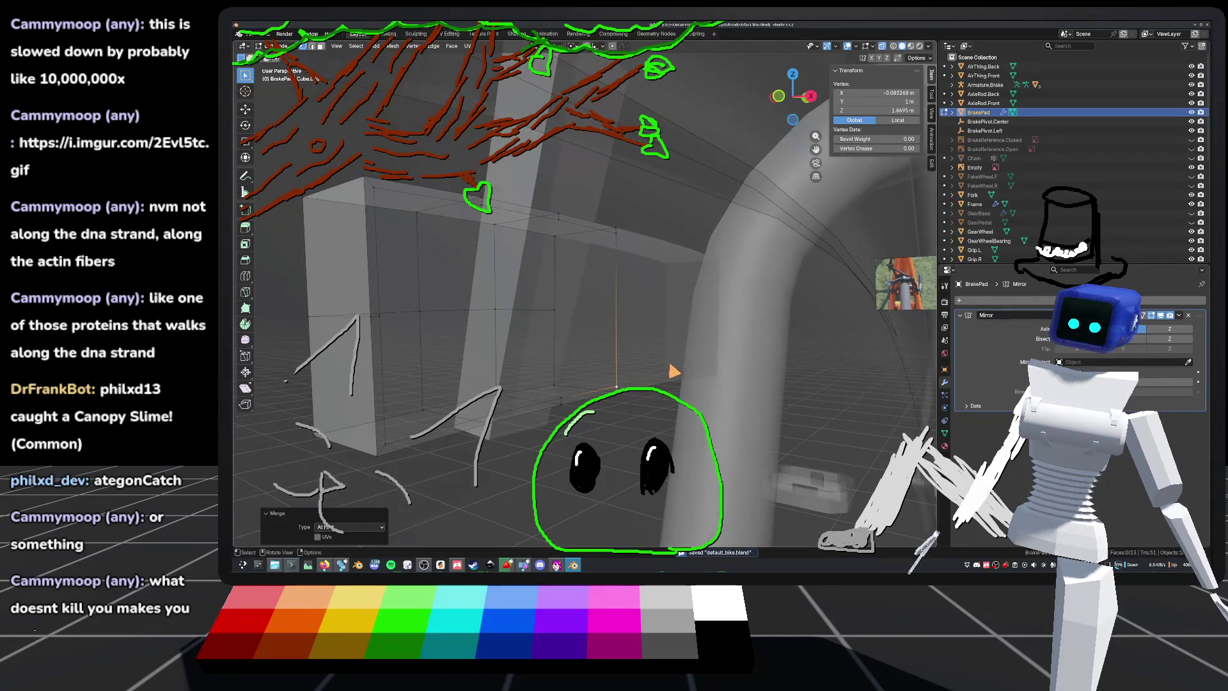
Step: Select a brake pad face and extrude it along one axis in Front view
click(589, 343)
click(532, 296)
scroll(563, 303, down, 3)
mouse_move(582, 301)
middle_down()
mouse_move(616, 356)
mouse_move(587, 350)
mouse_move(610, 331)
mouse_move(579, 291)
mouse_move(628, 333)
middle_up()
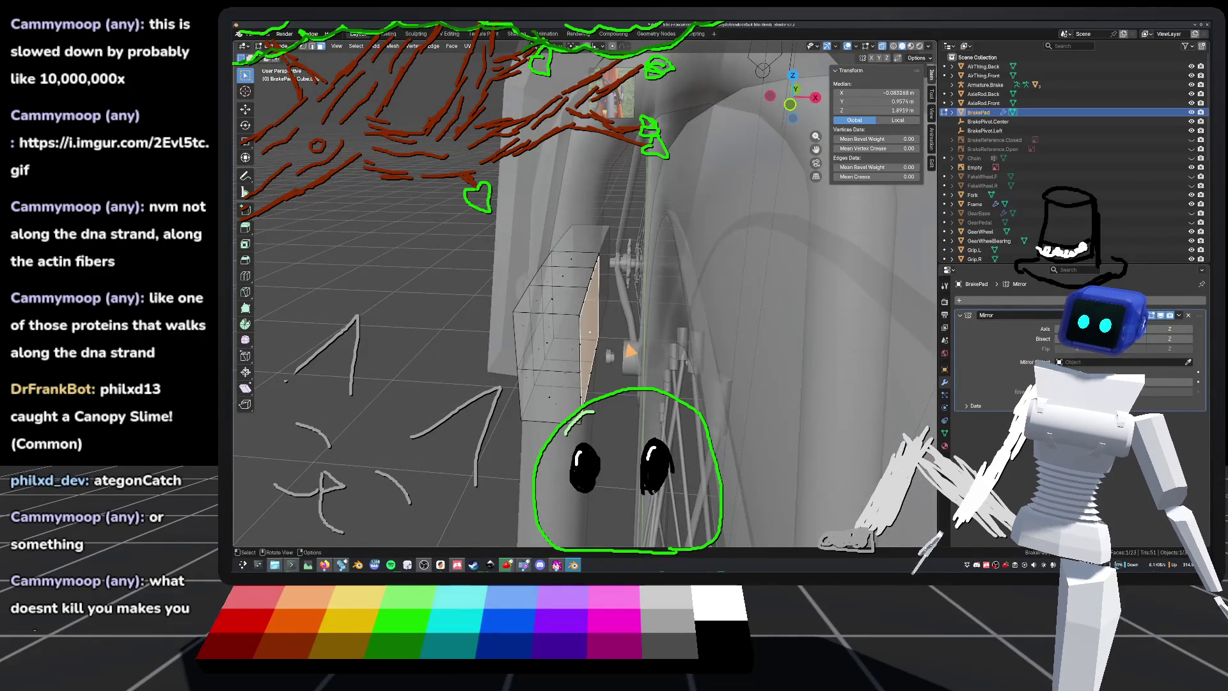
key(KP_1)
key(KP_5)
key(g)
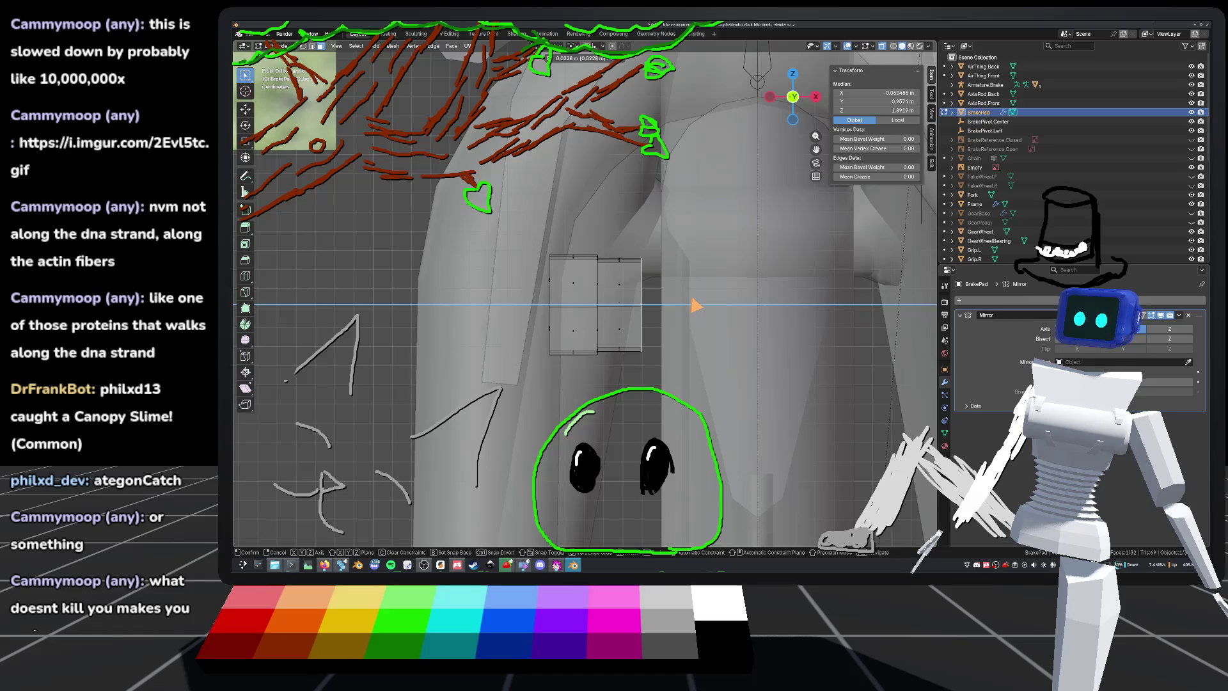
key(Return)
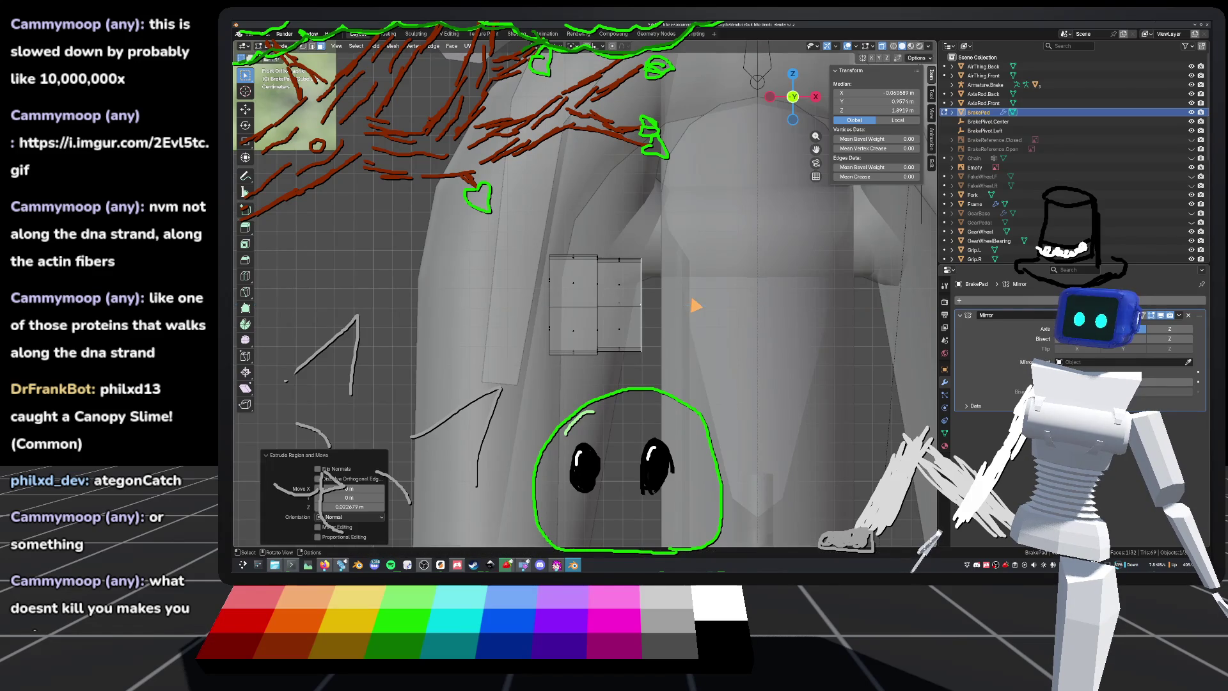
Step: Return to Object Mode, save the file, and frame the pad on the wheel
scroll(585, 297, down, 3)
key(Tab)
key(ctrl+s)
middle_drag(585, 297, 691, 269)
key(KP_Decimal)
mouse_move(721, 353)
middle_down()
mouse_move(811, 309)
mouse_move(797, 348)
mouse_move(780, 332)
mouse_move(835, 361)
mouse_move(808, 320)
mouse_move(740, 328)
mouse_move(723, 345)
mouse_move(707, 304)
mouse_move(719, 323)
mouse_move(679, 328)
middle_up()
scroll(760, 342, down, 5)
scroll(809, 320, up, 5)
Step: Save again and select all of the brake pad's geometry in Edit Mode
key(Tab)
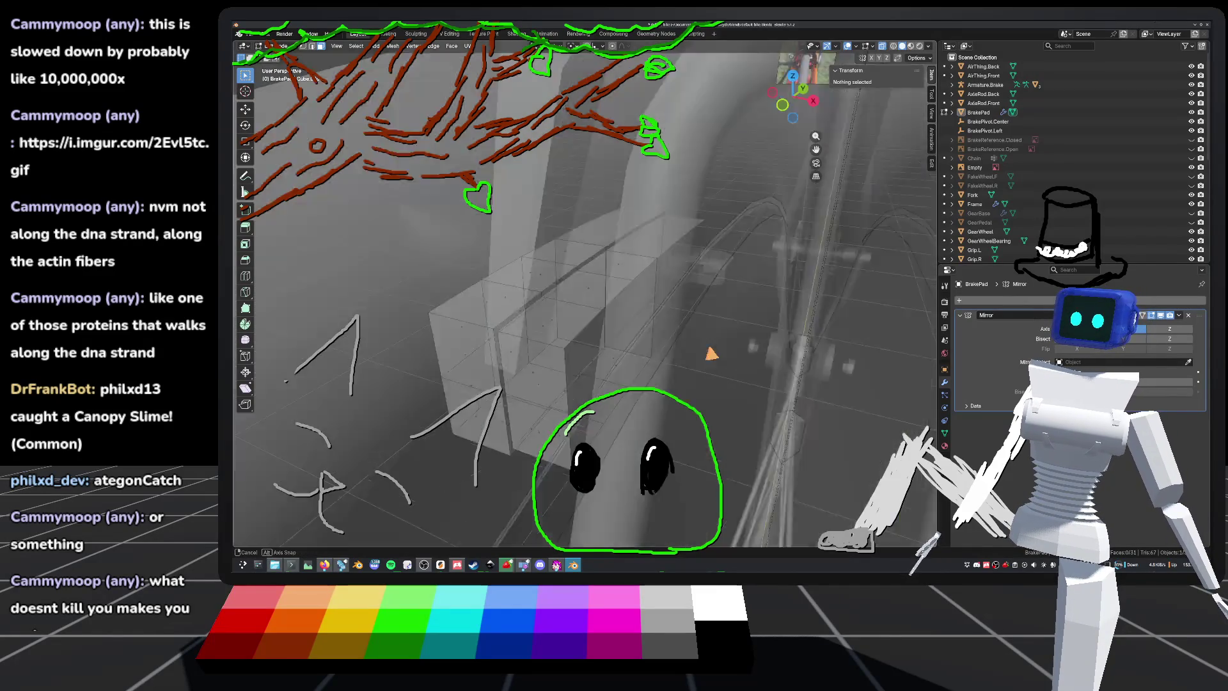
mouse_move(680, 328)
middle_down()
mouse_move(589, 277)
mouse_move(658, 313)
mouse_move(658, 282)
mouse_move(710, 318)
mouse_move(631, 320)
mouse_move(640, 336)
mouse_move(630, 337)
mouse_move(592, 315)
mouse_move(582, 329)
mouse_move(605, 322)
mouse_move(625, 340)
mouse_move(607, 297)
mouse_move(551, 285)
mouse_move(487, 297)
mouse_move(499, 318)
mouse_move(550, 332)
mouse_move(562, 354)
mouse_move(555, 332)
mouse_move(616, 323)
middle_up()
key(Tab)
key(ctrl+s)
key(Tab)
key(a)
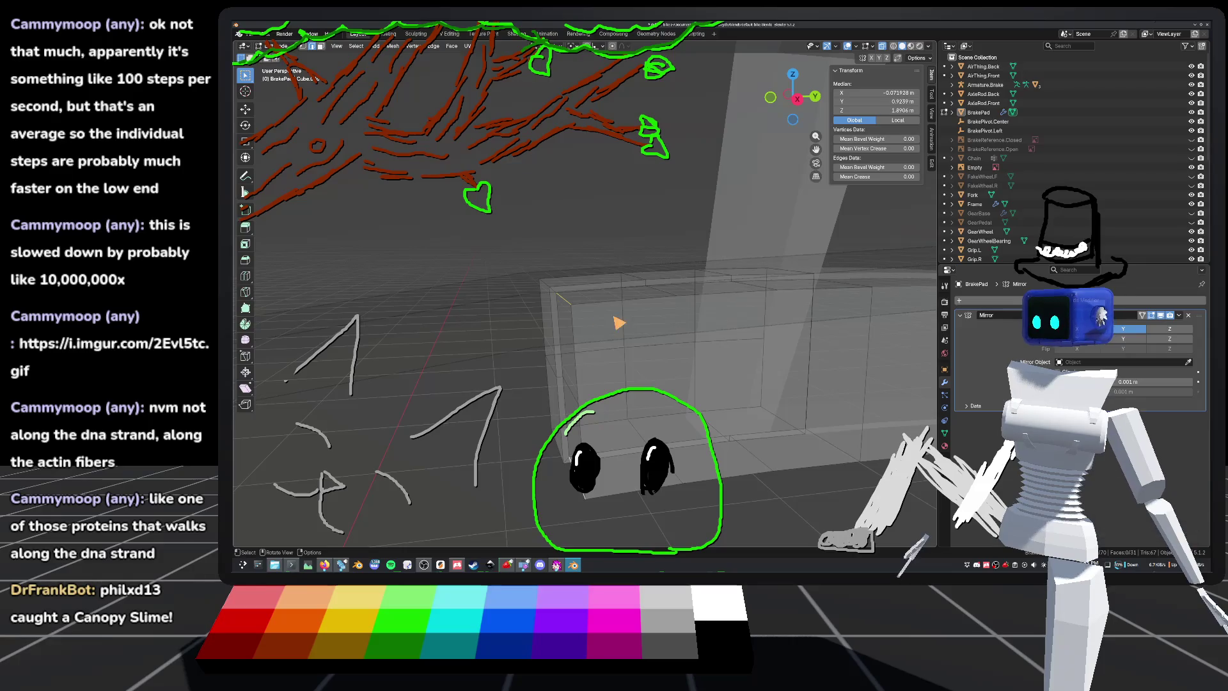
right_click(625, 328)
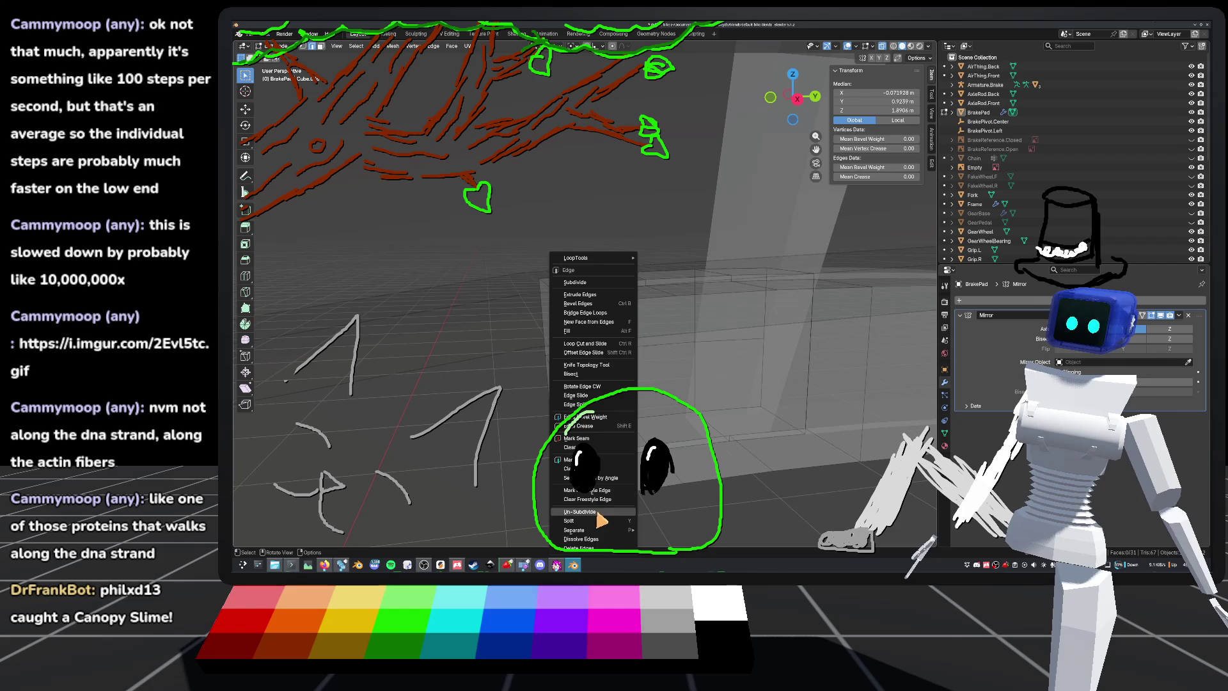
Step: Bevel the selected brake pad edges to a width of about 0.0223 m
click(578, 303)
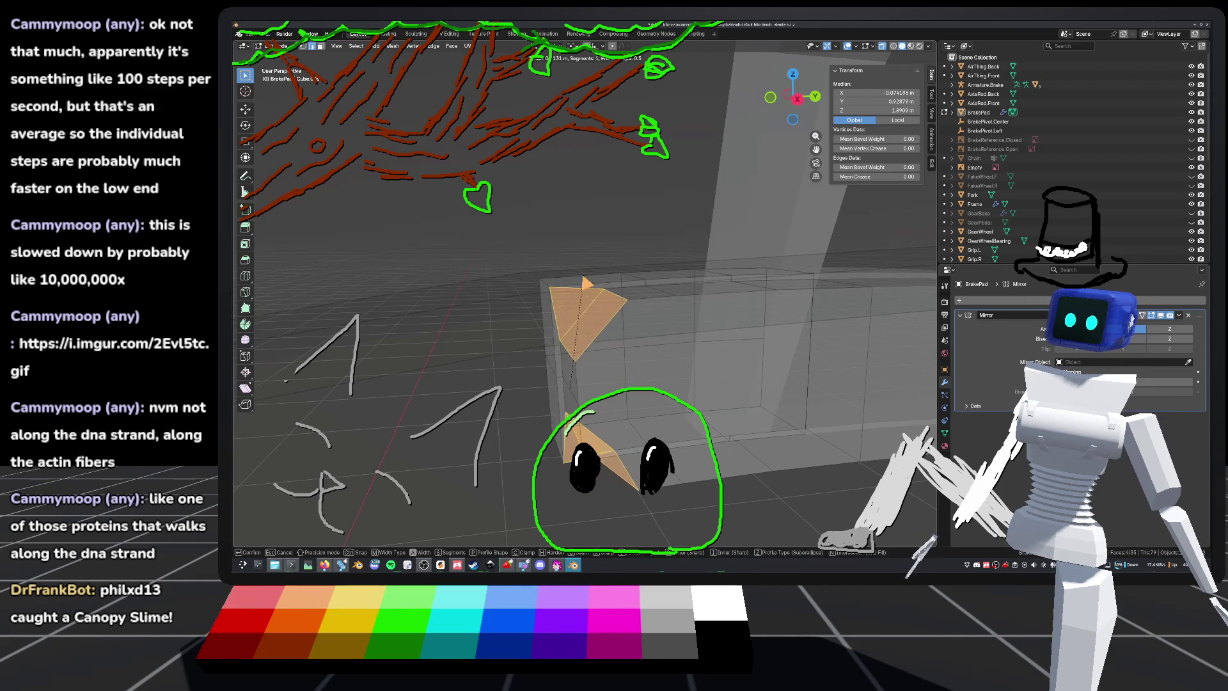
key(Escape)
mouse_move(601, 266)
middle_down()
mouse_move(638, 348)
mouse_move(665, 311)
middle_up()
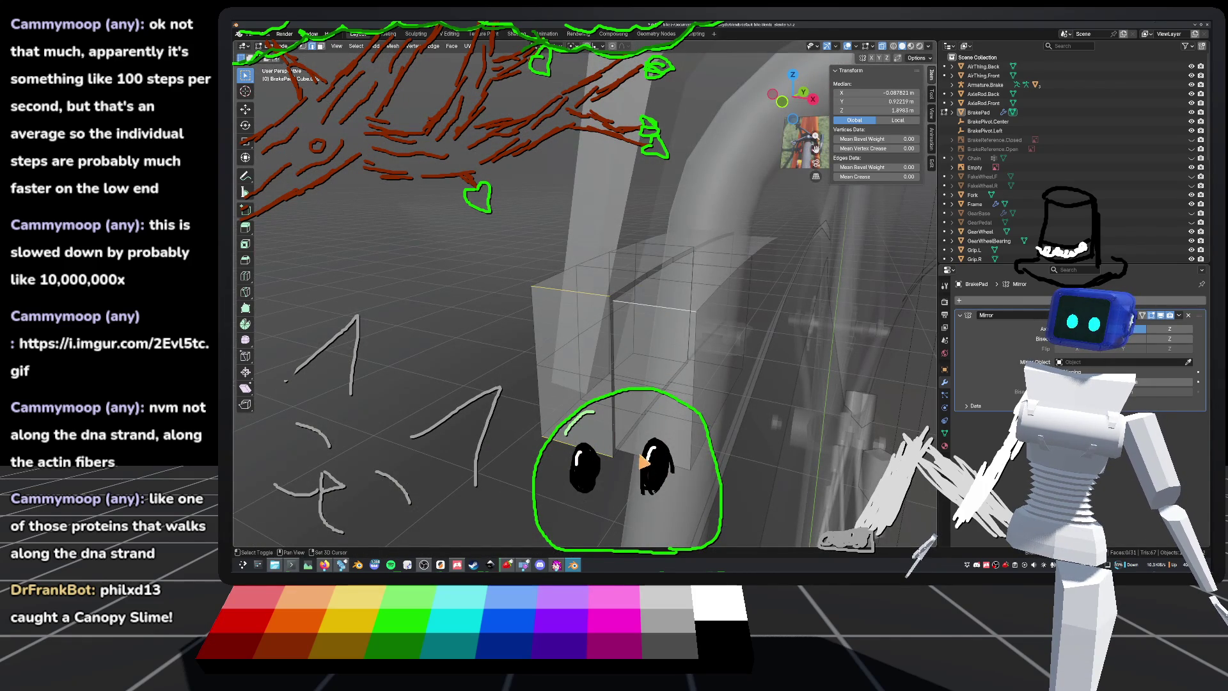
right_click(642, 462)
click(618, 308)
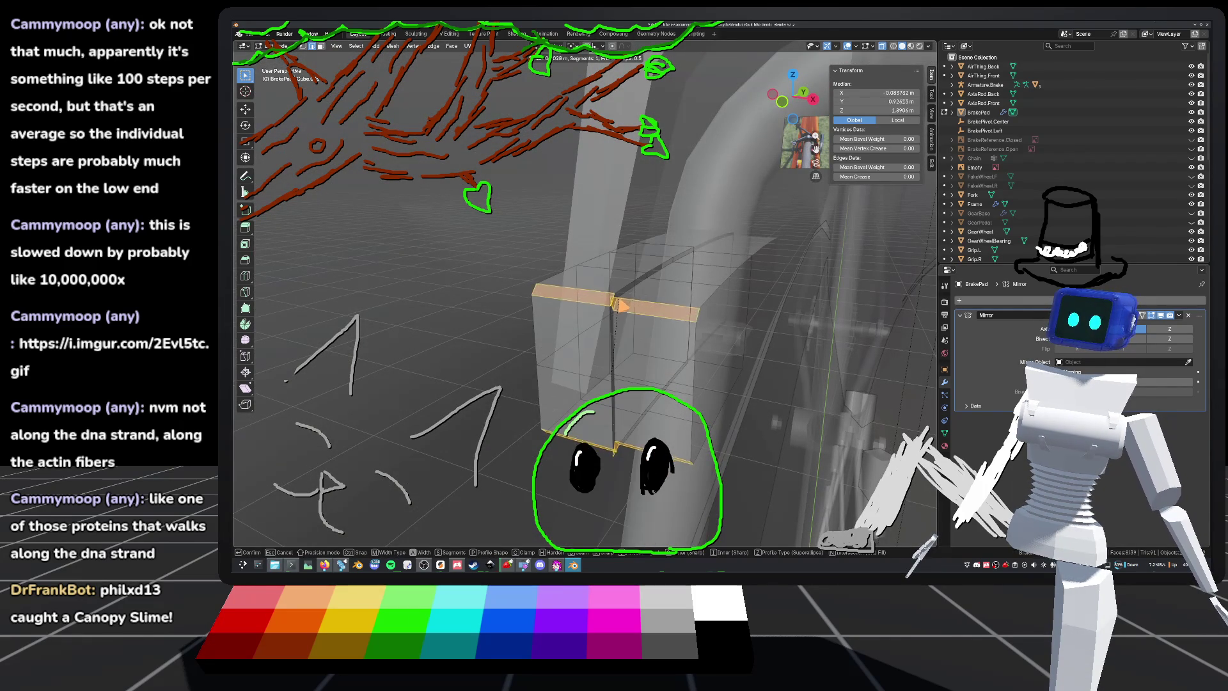
mouse_move(575, 288)
middle_down()
mouse_move(658, 298)
mouse_move(697, 362)
middle_up()
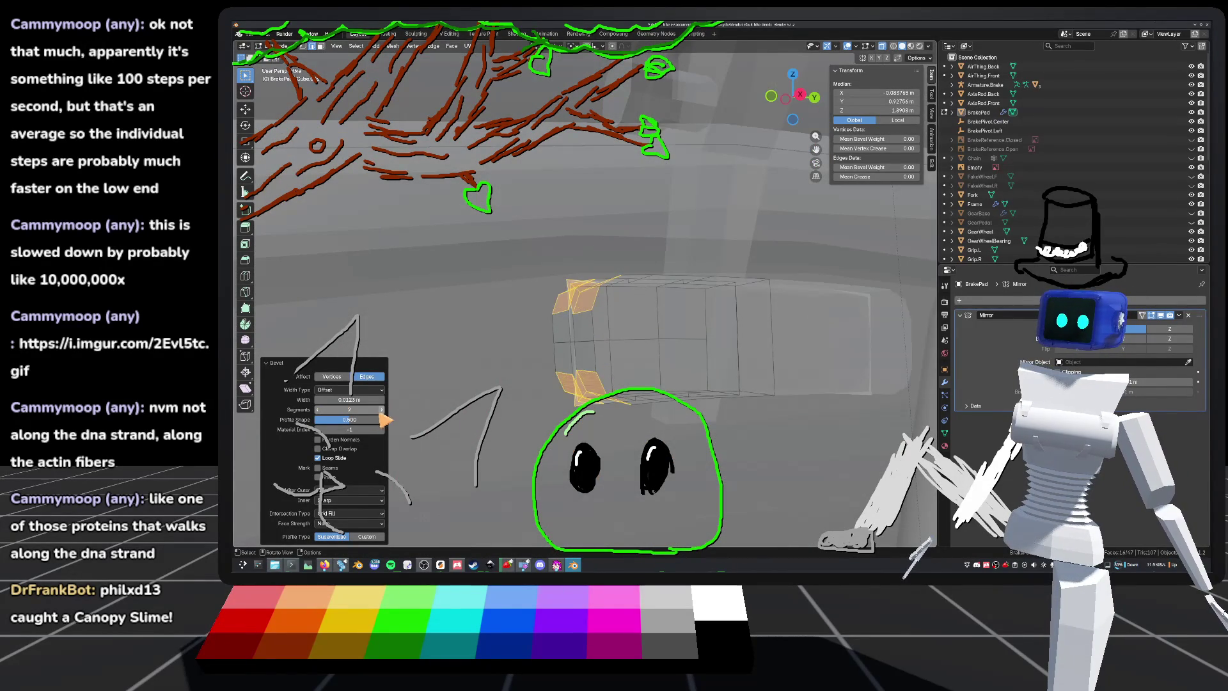
mouse_move(422, 403)
middle_down()
mouse_move(685, 356)
mouse_move(567, 359)
middle_up()
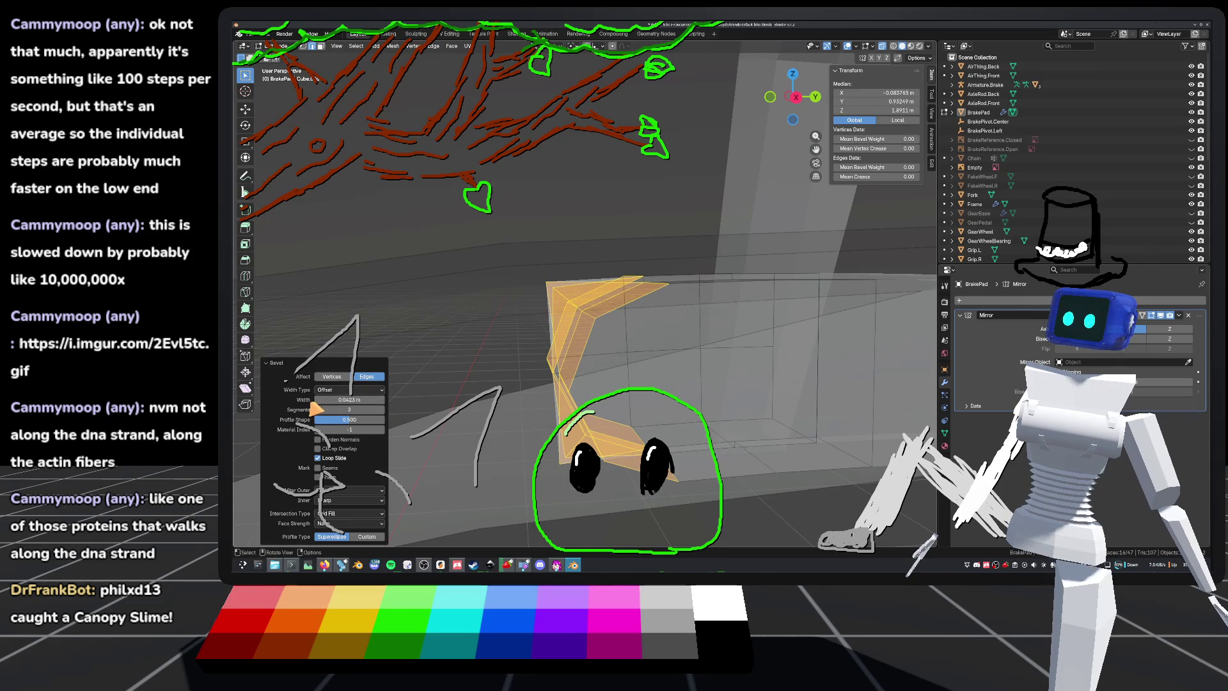
mouse_move(318, 404)
mouse_down()
mouse_move(411, 397)
mouse_move(359, 413)
mouse_move(370, 417)
mouse_move(404, 402)
mouse_up()
mouse_move(404, 401)
middle_down()
mouse_move(700, 366)
mouse_move(711, 386)
middle_up()
Step: Clear the selection, save default_bike.blend, and pick a single vertex of the pad
click(370, 253)
key(ctrl+s)
scroll(563, 320, up, 6)
mouse_move(602, 360)
middle_down()
mouse_move(540, 332)
mouse_move(575, 362)
mouse_move(633, 361)
middle_up()
mouse_move(703, 307)
middle_down()
mouse_move(616, 294)
mouse_move(603, 307)
middle_up()
click(675, 307)
Step: In Right view, scale the end vertex ring to 0.607, move it, then scale 1.114
key(g)
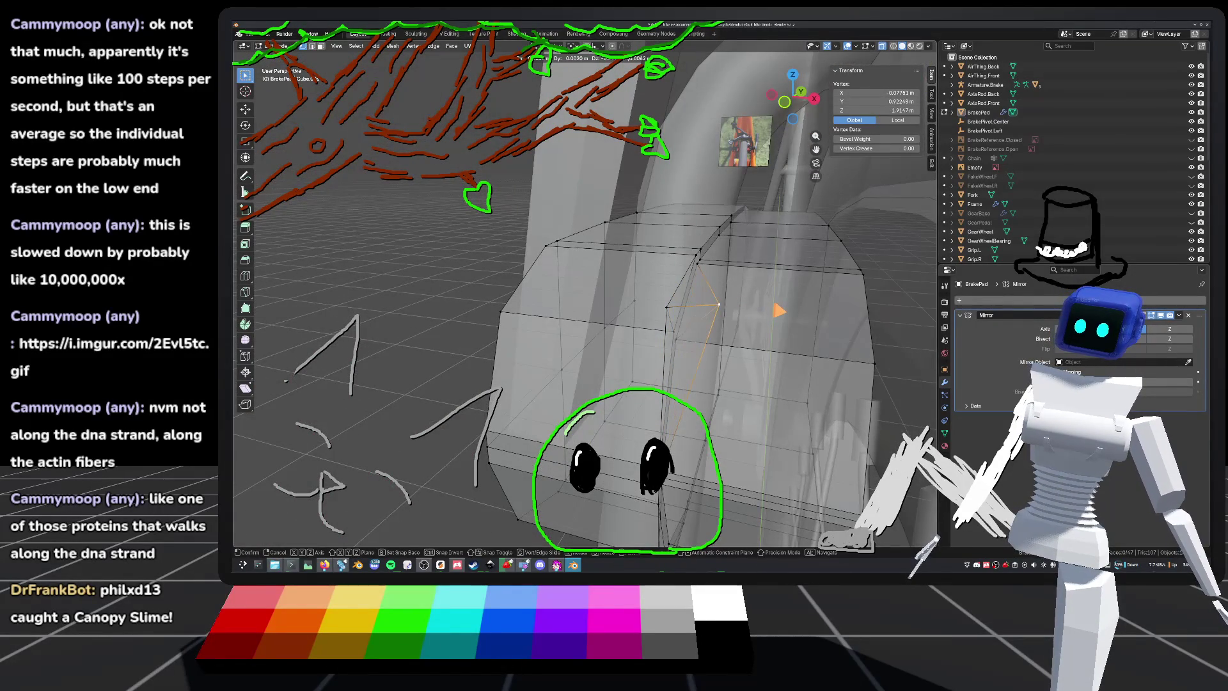
mouse_move(774, 308)
alt+middle_down()
mouse_move(690, 268)
mouse_move(650, 321)
alt+middle_up()
mouse_move(613, 417)
middle_down()
mouse_move(609, 375)
mouse_move(657, 329)
mouse_move(691, 348)
mouse_move(691, 365)
mouse_move(732, 269)
middle_up()
key(KP_Decimal)
key(KP_3)
key(s)
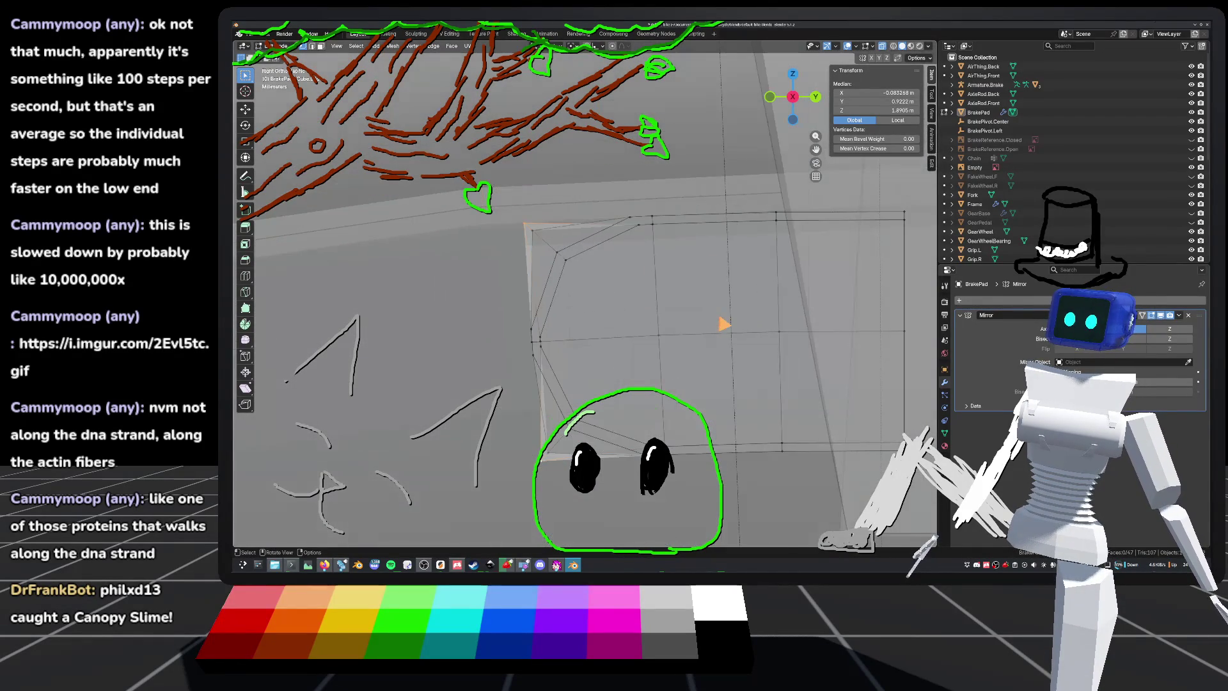
click(663, 342)
key(g)
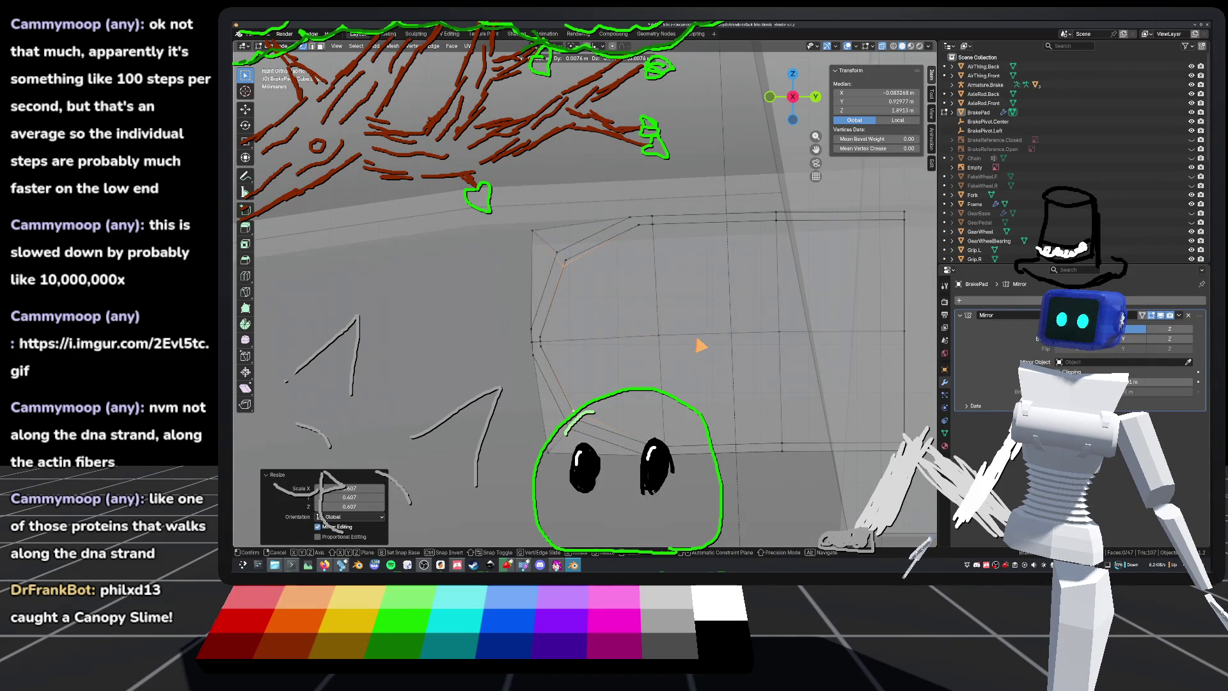
click(698, 339)
key(s)
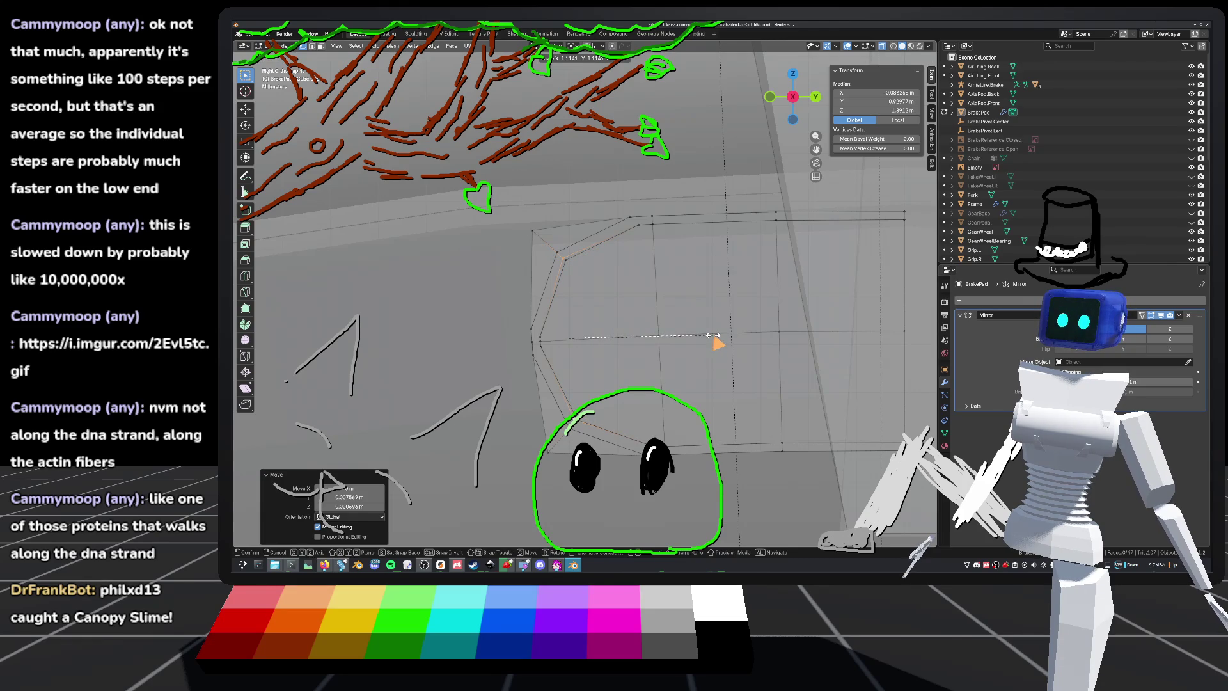
click(716, 338)
Step: Select the next ring, scale it to 0.782, move it, scale 0.958 and move again
mouse_move(718, 343)
middle_down()
mouse_move(739, 364)
mouse_move(598, 296)
mouse_move(619, 275)
mouse_move(522, 403)
mouse_move(685, 290)
mouse_move(671, 356)
mouse_move(631, 343)
mouse_move(574, 353)
mouse_move(565, 296)
mouse_move(600, 320)
mouse_move(648, 274)
mouse_move(594, 302)
mouse_move(631, 299)
mouse_move(601, 281)
mouse_move(624, 294)
middle_up()
click(589, 335)
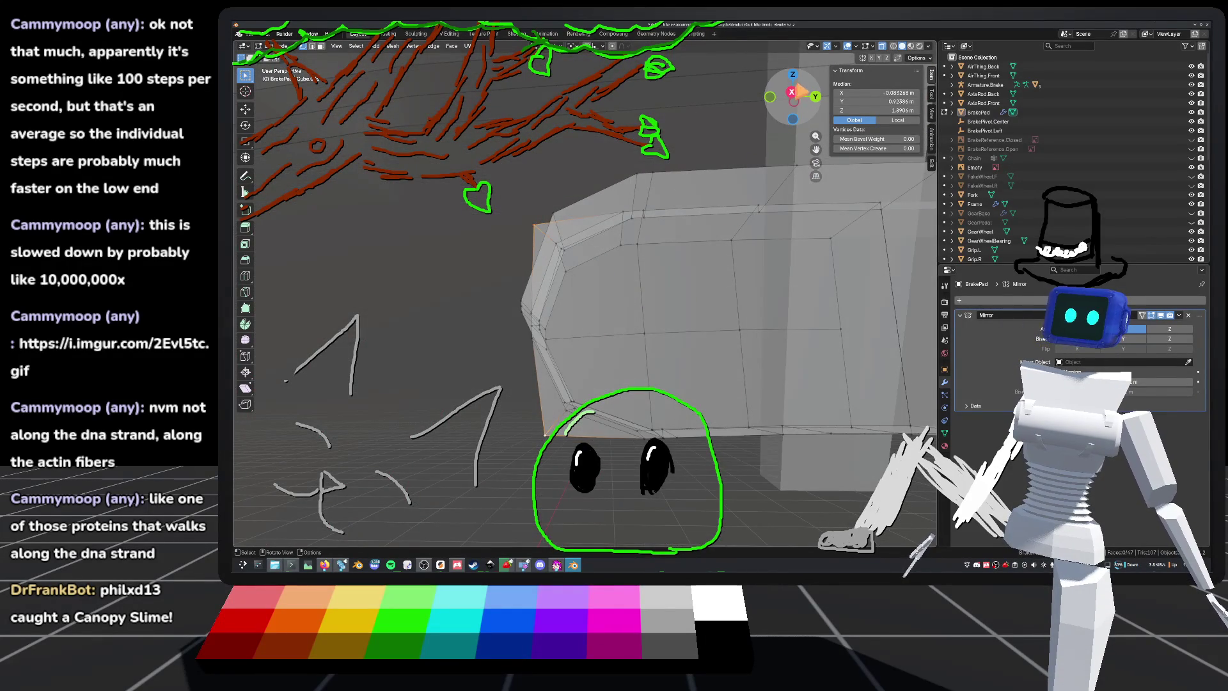
click(792, 92)
key(s)
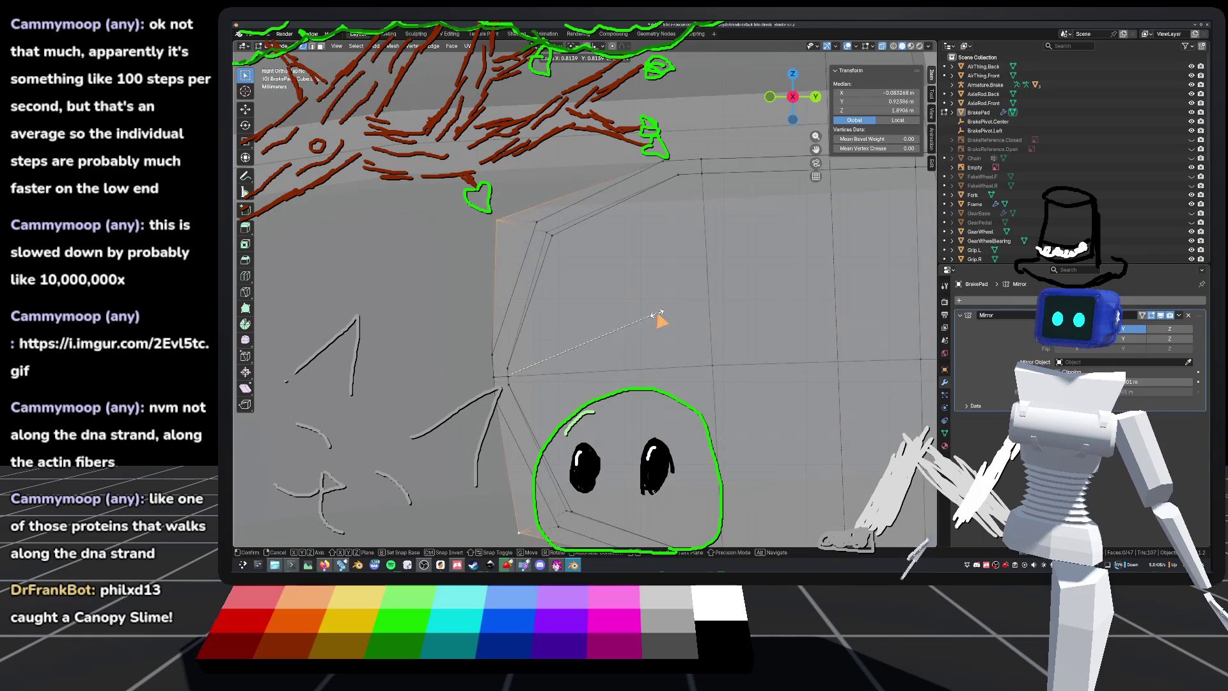
click(651, 314)
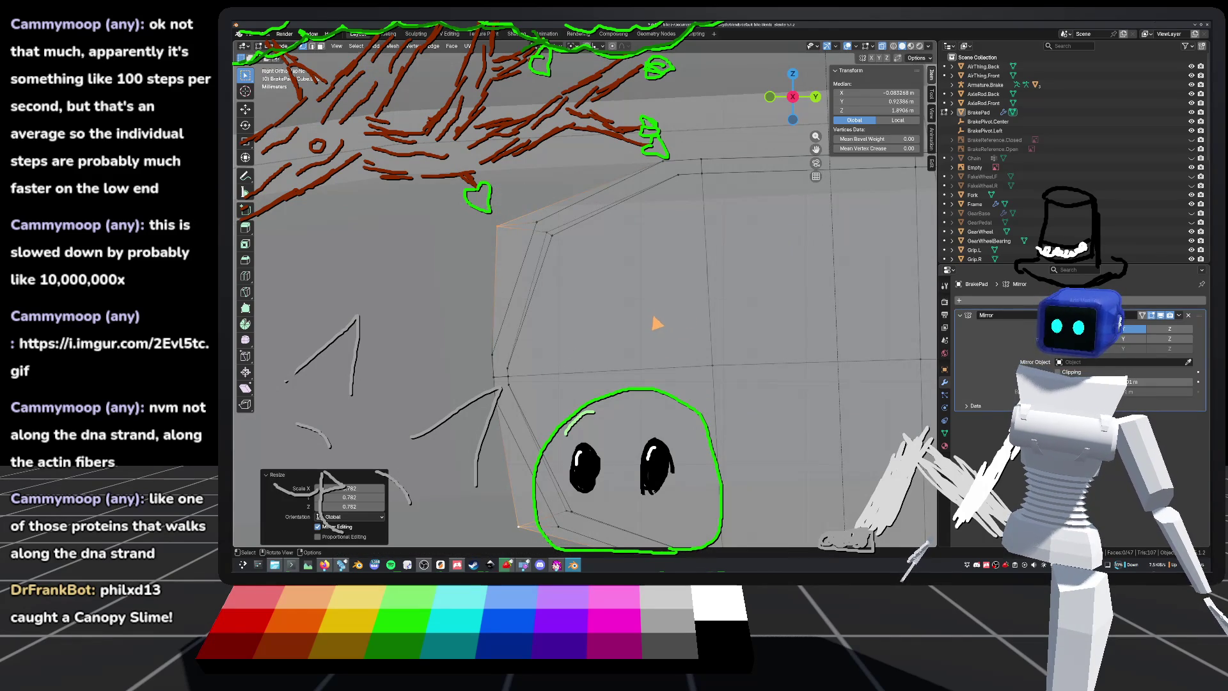
key(g)
click(705, 320)
key(s)
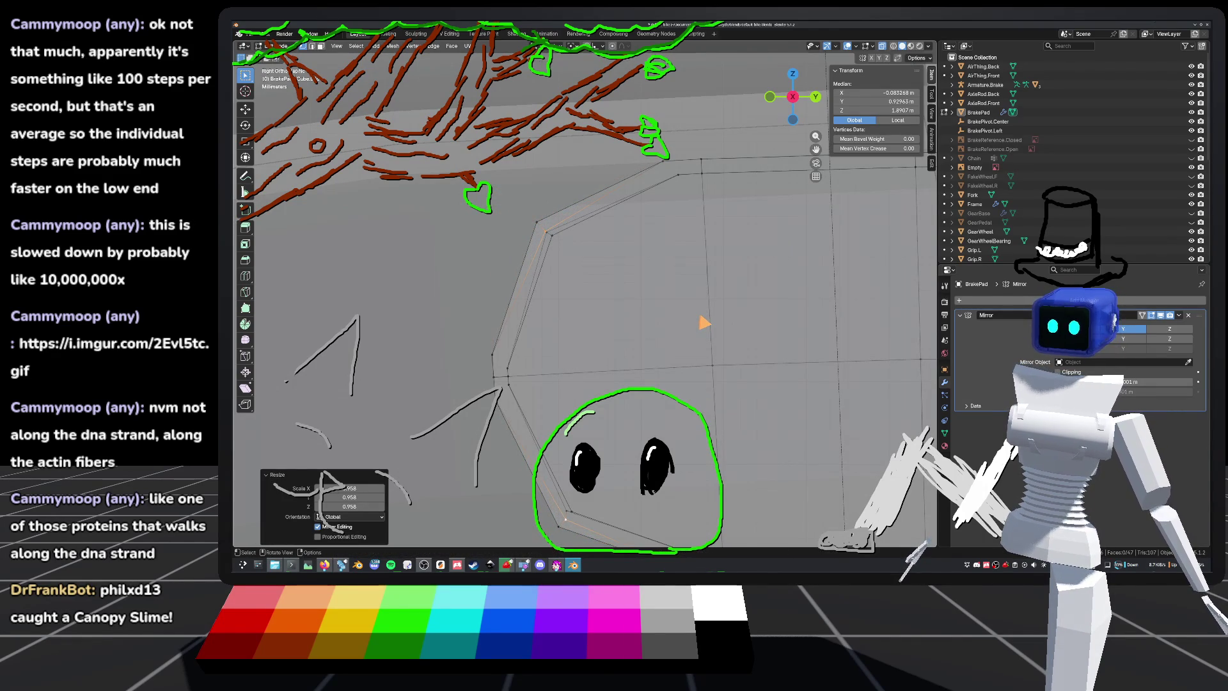
click(702, 316)
key(g)
click(705, 319)
Step: Orbit around the brake pad to inspect the reshaped bevelled end
mouse_move(658, 252)
middle_down()
mouse_move(693, 285)
mouse_move(433, 247)
mouse_move(662, 280)
mouse_move(737, 253)
middle_up()
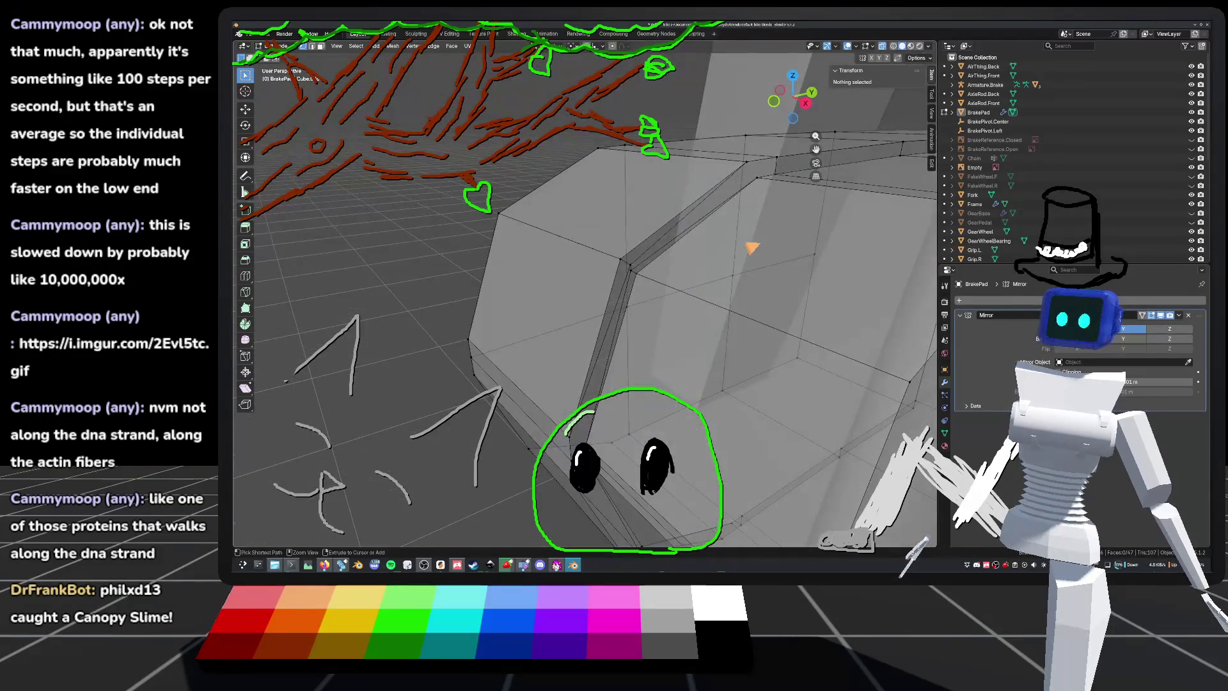
mouse_move(889, 48)
middle_down()
mouse_move(693, 252)
mouse_move(660, 255)
mouse_move(735, 236)
mouse_move(702, 236)
mouse_move(729, 187)
mouse_move(683, 241)
mouse_move(692, 176)
mouse_move(647, 224)
mouse_move(652, 255)
mouse_move(621, 281)
middle_up()
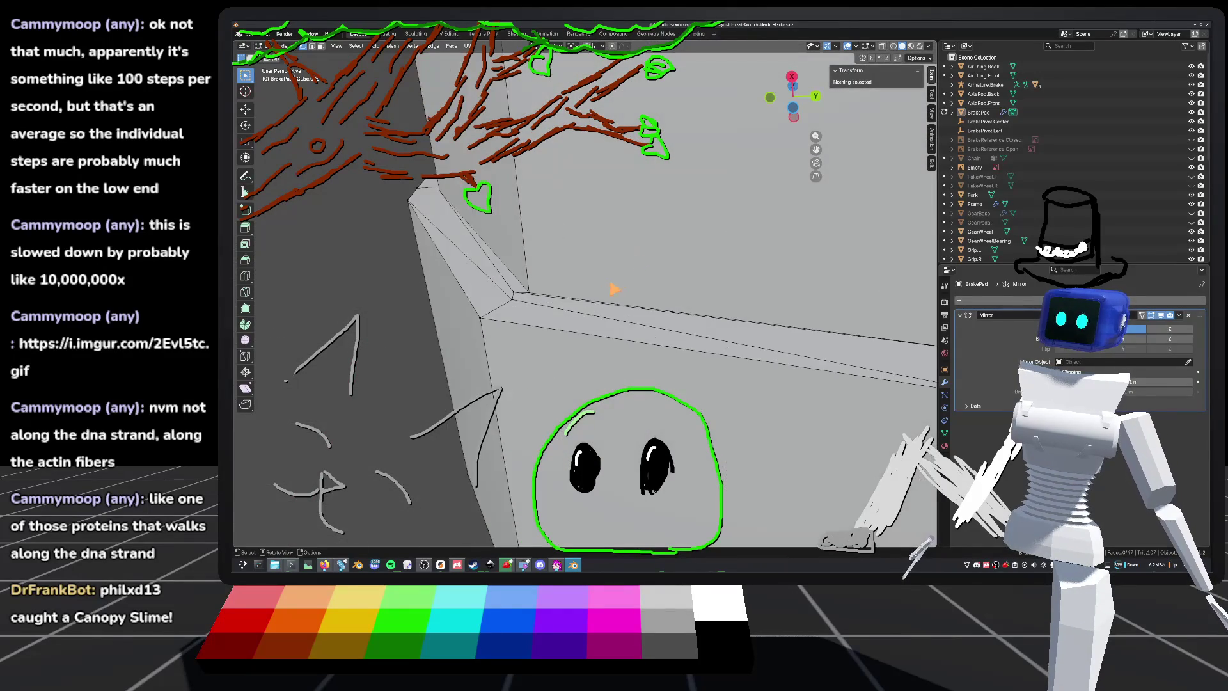
middle_drag(551, 305, 564, 309)
mouse_move(721, 331)
middle_down()
mouse_move(732, 322)
mouse_move(739, 343)
middle_up()
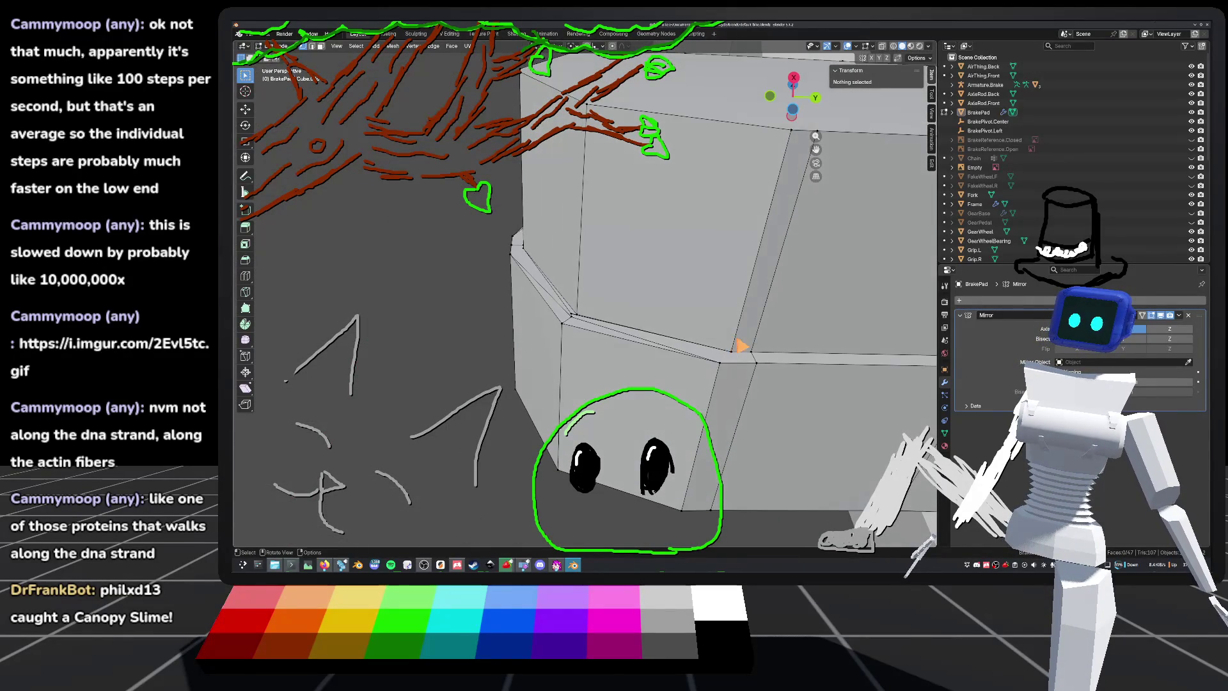
Step: Select the edge along the bevel and delete Only Faces, leaving 35 faces
click(734, 363)
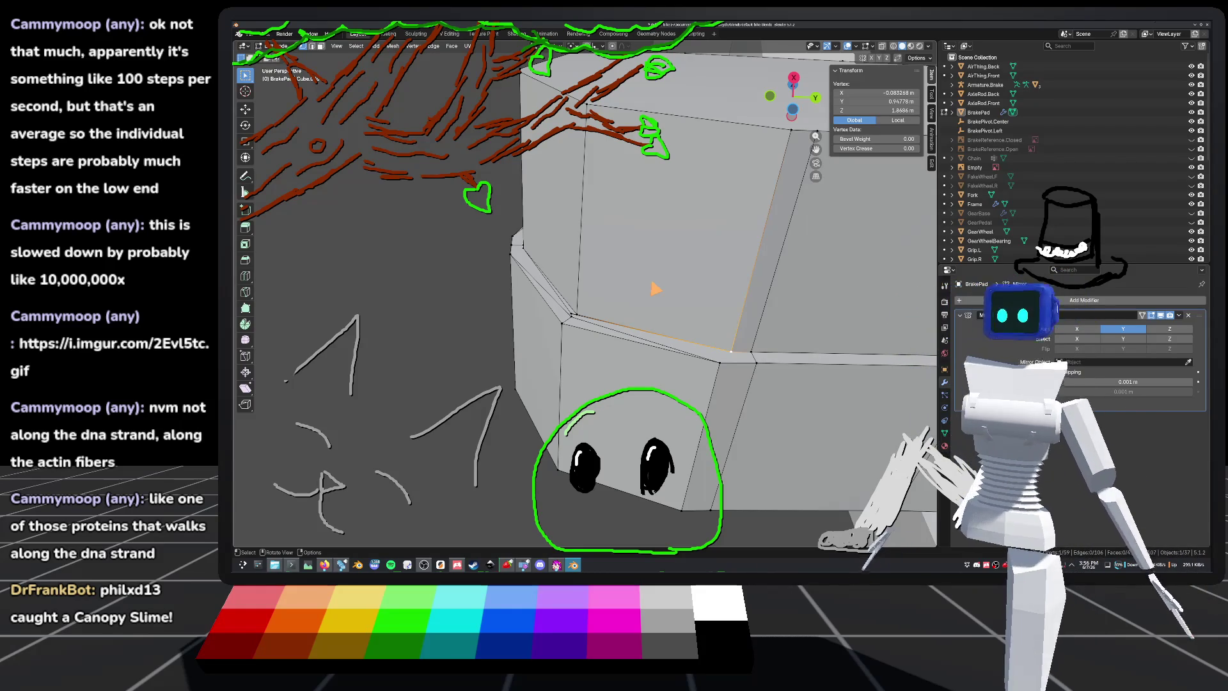
mouse_move(627, 365)
middle_down()
mouse_move(676, 396)
mouse_move(645, 376)
mouse_move(707, 371)
mouse_move(719, 383)
mouse_move(710, 397)
mouse_move(635, 335)
mouse_move(652, 320)
mouse_move(603, 346)
mouse_move(540, 345)
mouse_move(707, 364)
mouse_move(699, 435)
mouse_move(620, 287)
middle_up()
shift+click(536, 187)
mouse_move(535, 187)
middle_down()
mouse_move(650, 252)
mouse_move(640, 267)
mouse_move(651, 206)
mouse_move(577, 311)
middle_up()
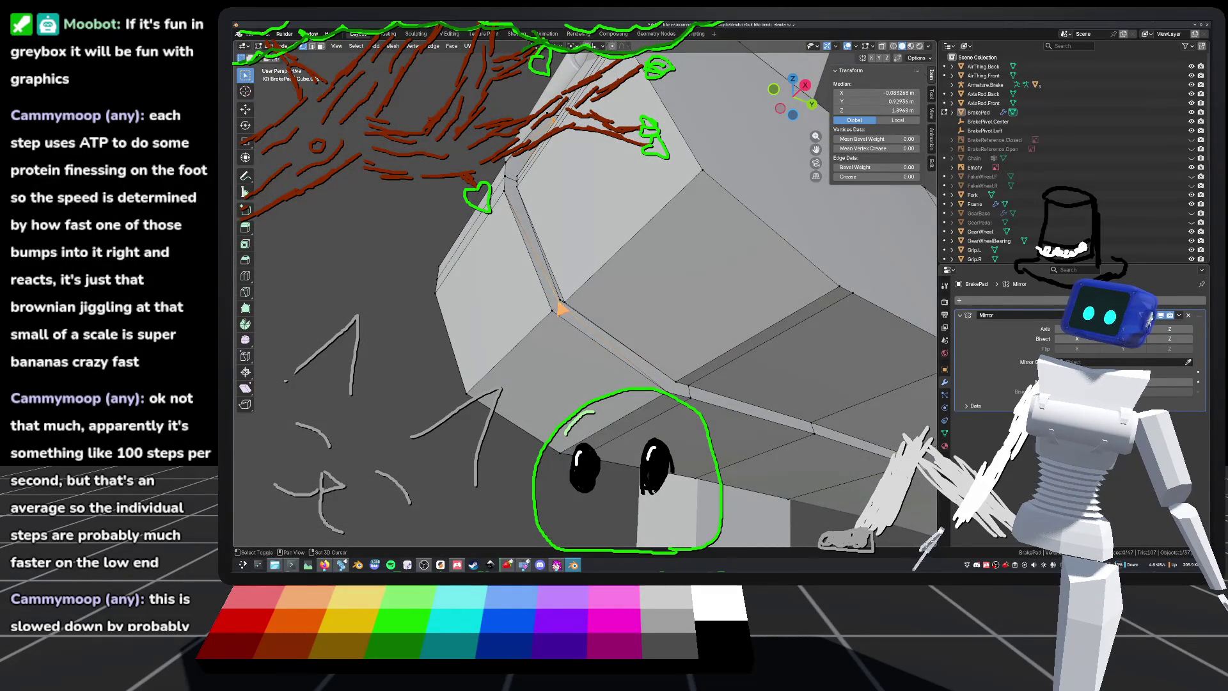
key(x)
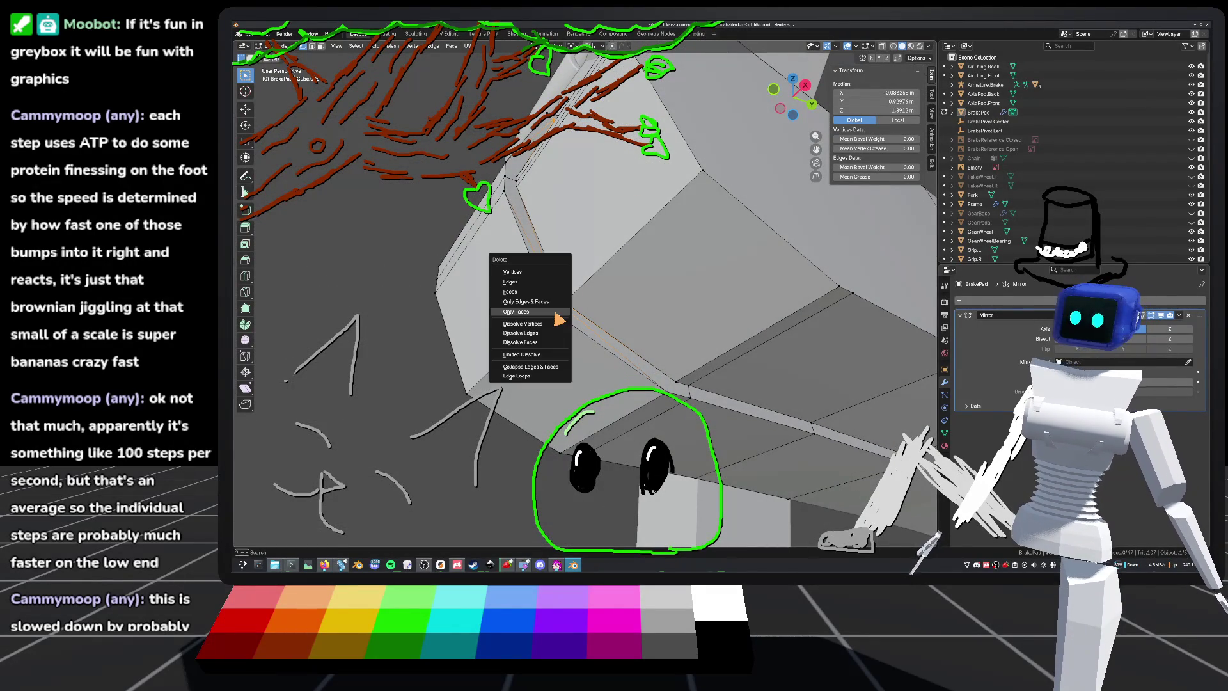
click(544, 281)
middle_drag(622, 376, 588, 367)
Step: Pick vertices and edges along the brake pad's corner while orbiting the mesh
middle_drag(698, 395, 673, 380)
click(650, 352)
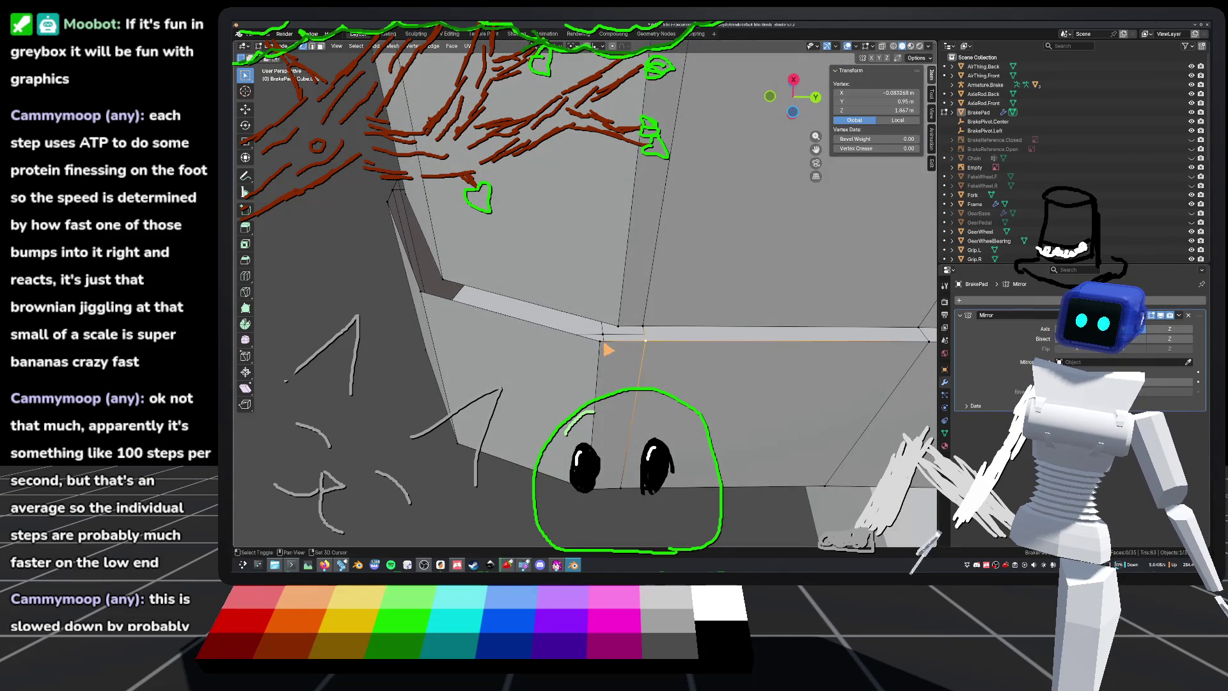
shift+click(608, 348)
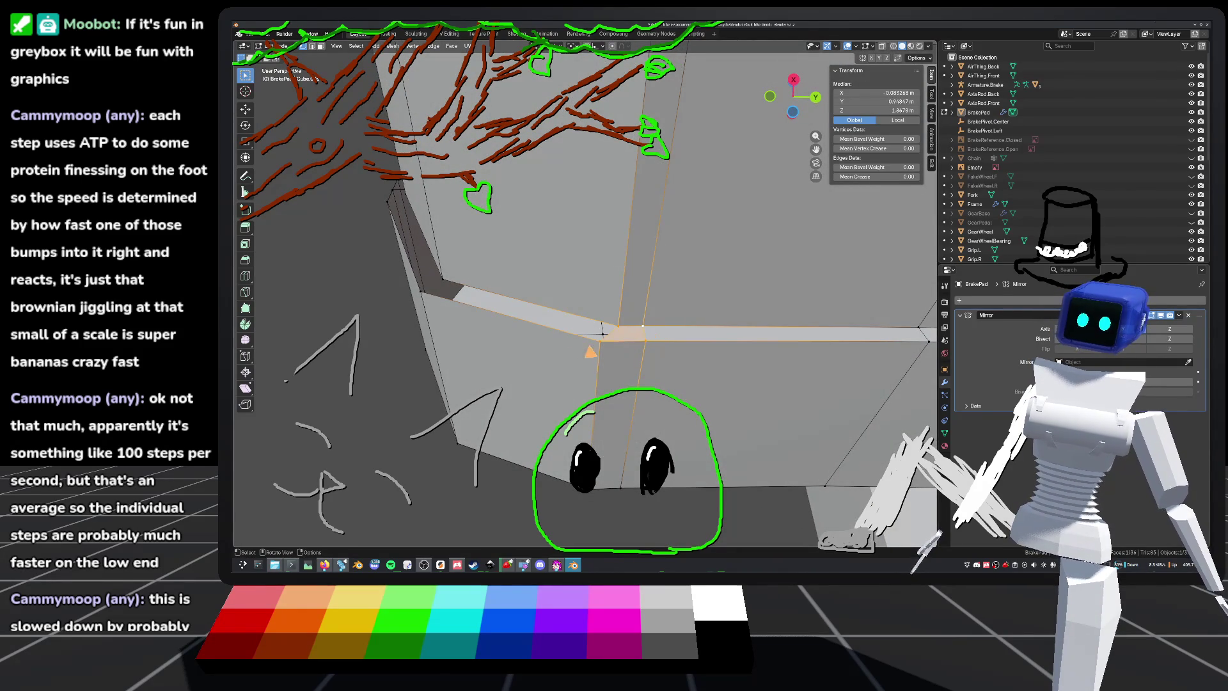
click(595, 347)
shift+click(438, 281)
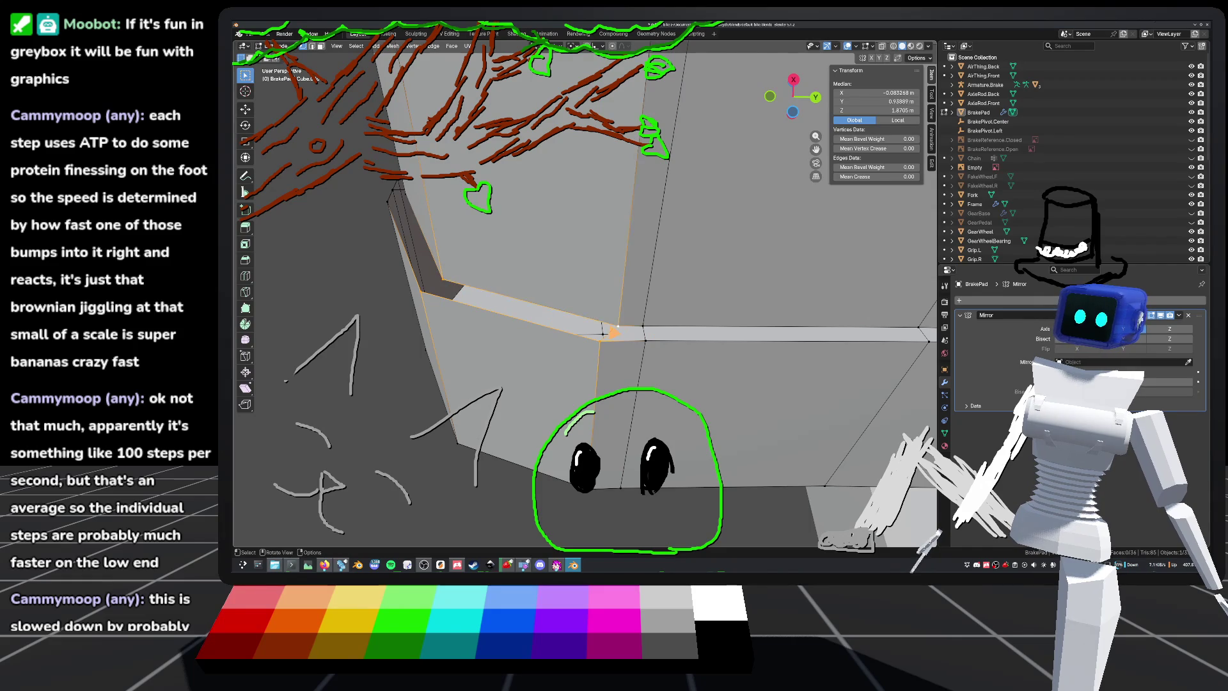
mouse_move(608, 330)
middle_down()
mouse_move(520, 365)
mouse_move(665, 412)
mouse_move(573, 307)
mouse_move(526, 356)
mouse_move(540, 359)
middle_up()
click(579, 371)
shift+click(609, 438)
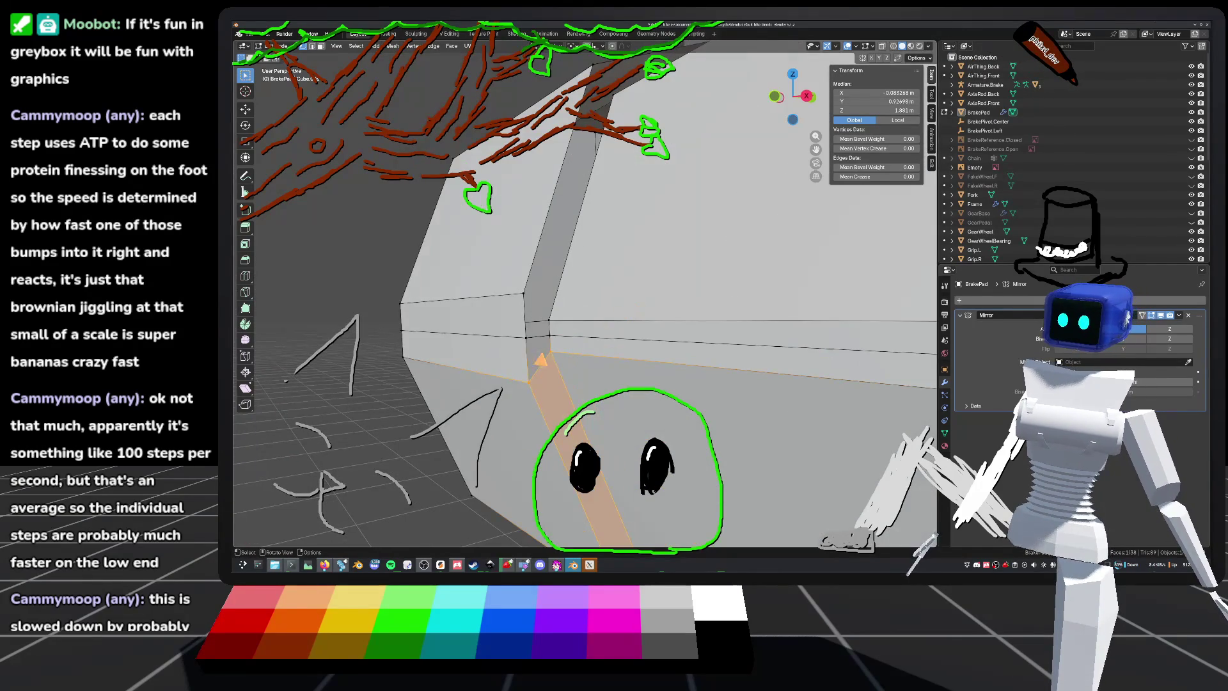
shift+click(535, 381)
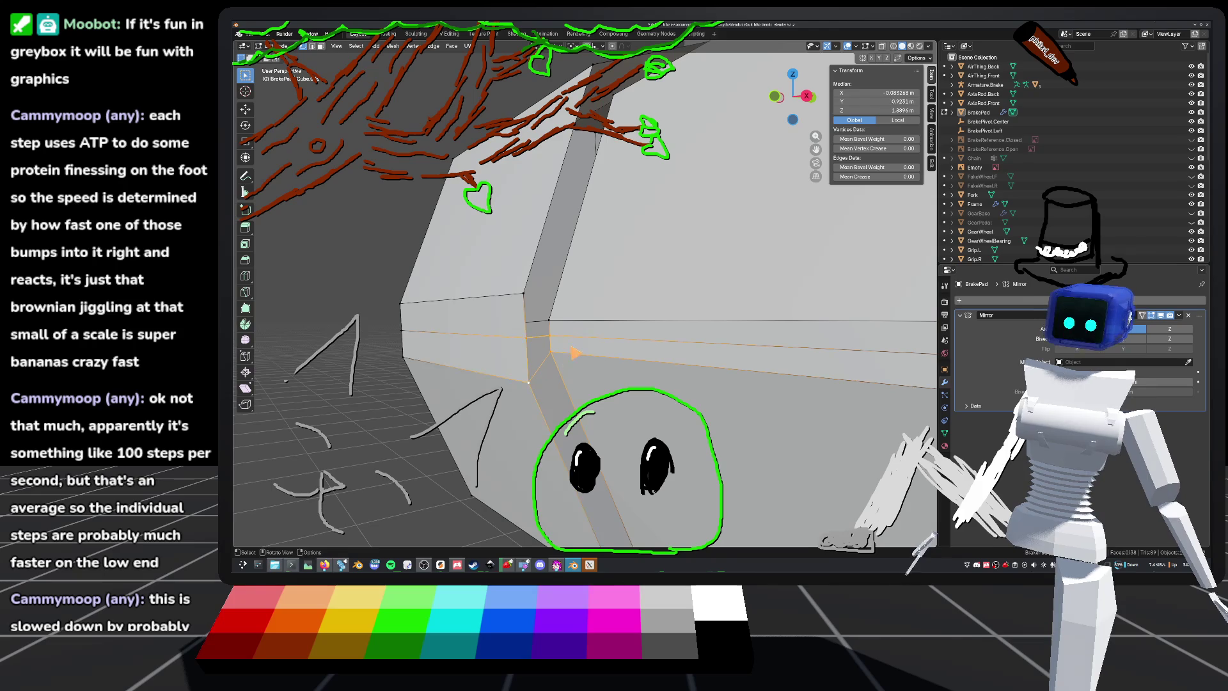
Step: Start selecting the vertices bordering the open gap in the pad mesh
click(529, 303)
mouse_move(578, 338)
middle_down()
mouse_move(567, 315)
mouse_move(578, 332)
mouse_move(612, 307)
mouse_move(595, 313)
mouse_move(589, 268)
mouse_move(548, 282)
middle_up()
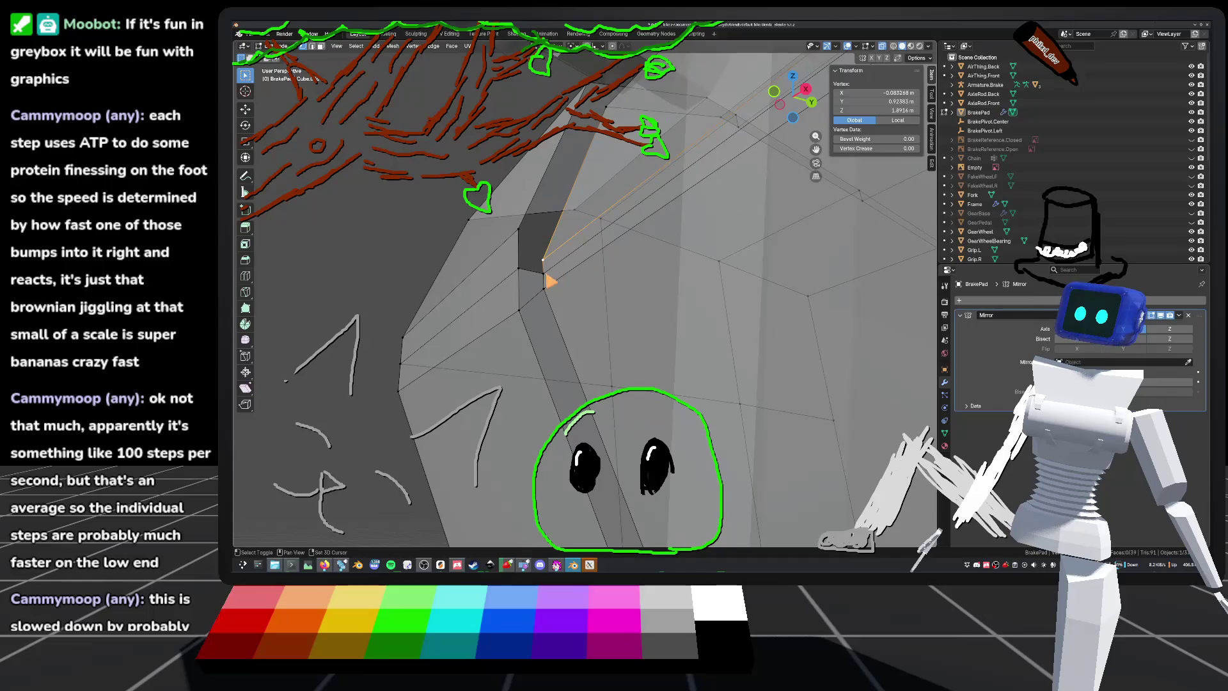
shift+click(541, 276)
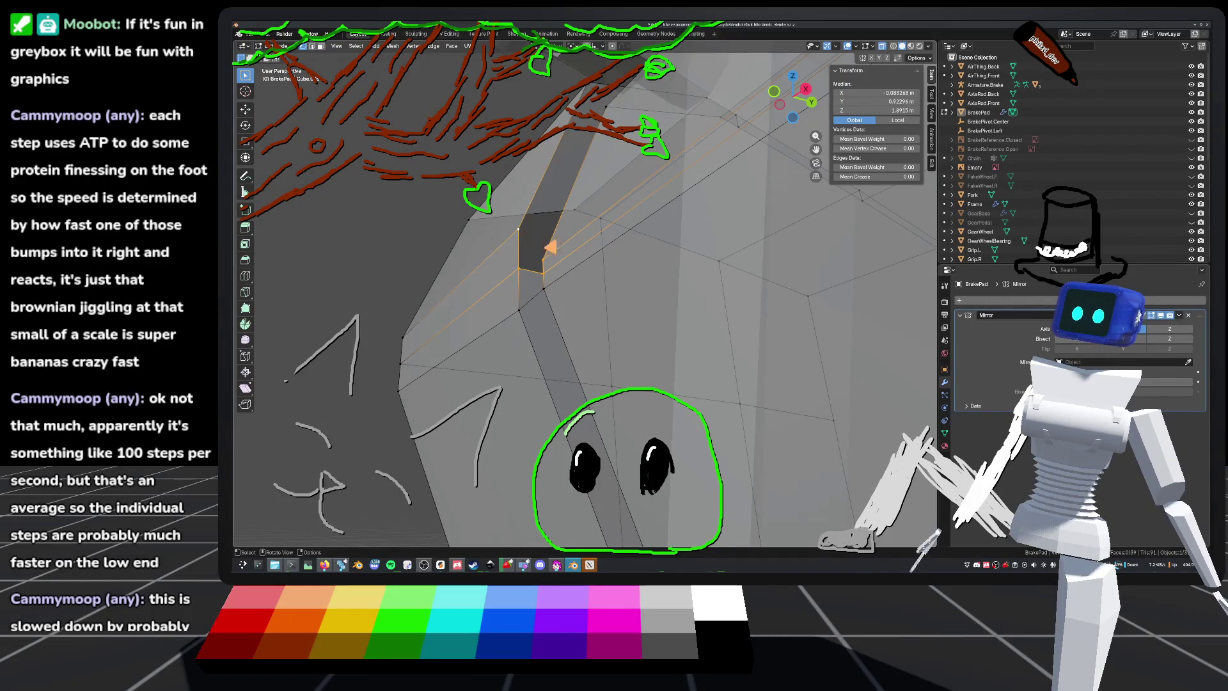
scroll(678, 232, up, 3)
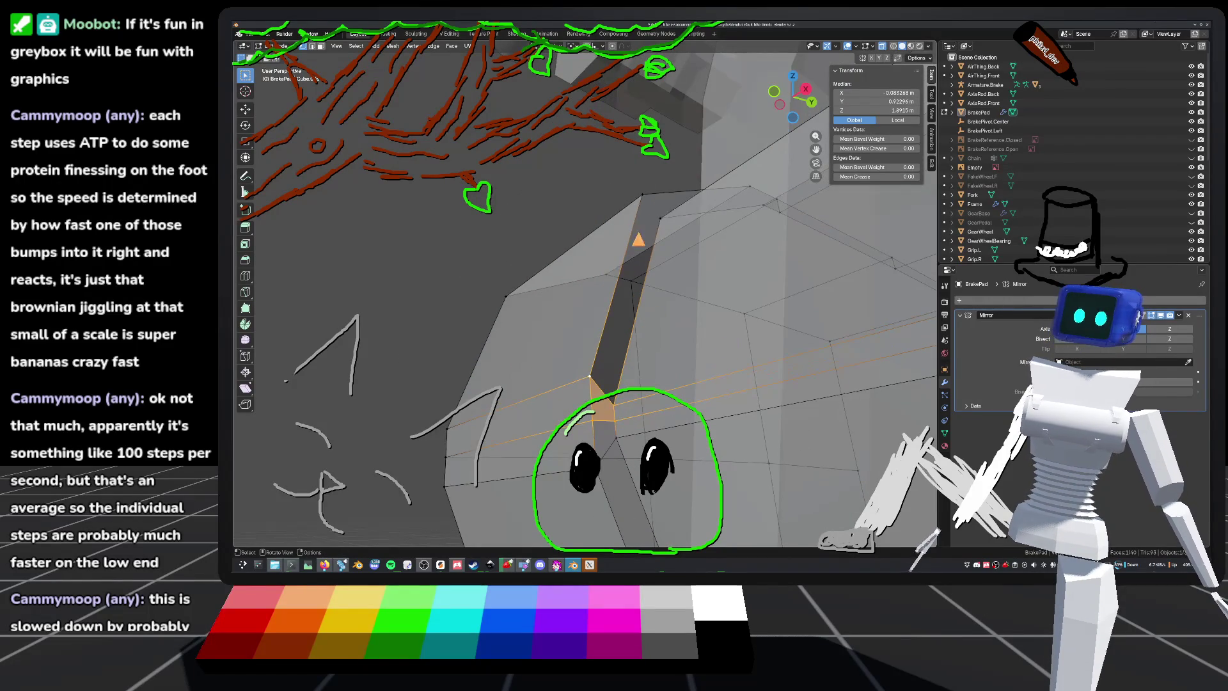
click(646, 197)
middle_drag(661, 295, 605, 365)
shift+click(585, 358)
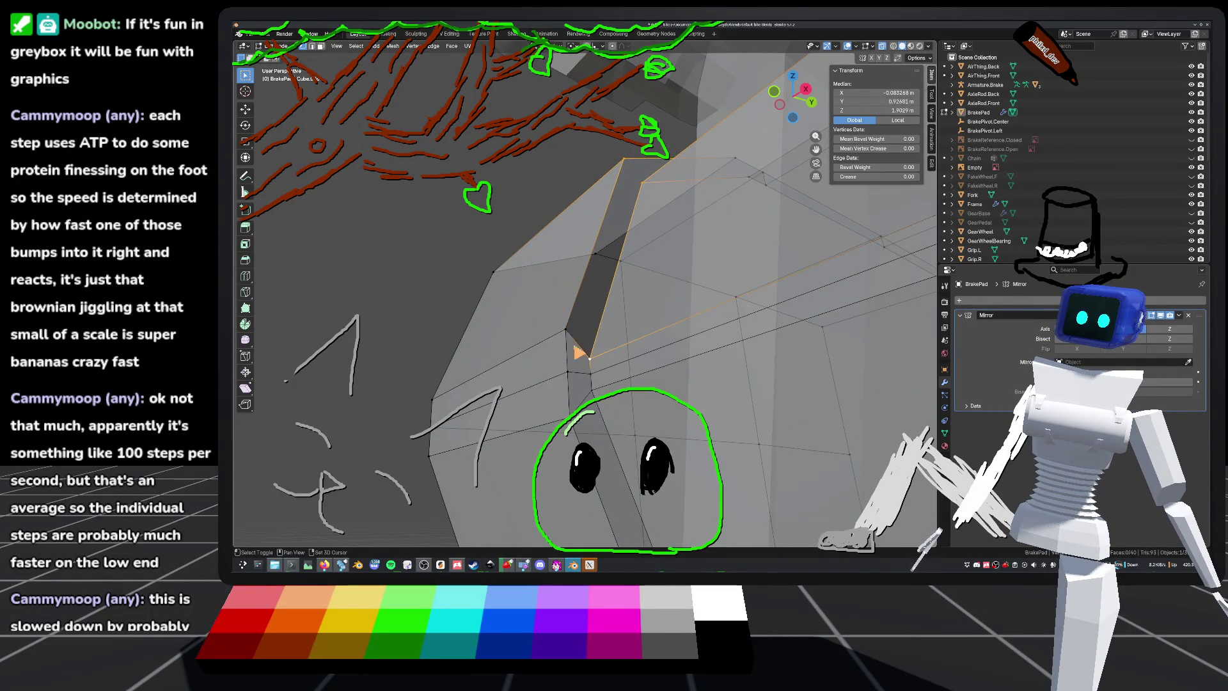
middle_drag(681, 316, 688, 254)
Step: Add the remaining vertices around the hole and fill it with a new face
click(665, 216)
shift+click(451, 345)
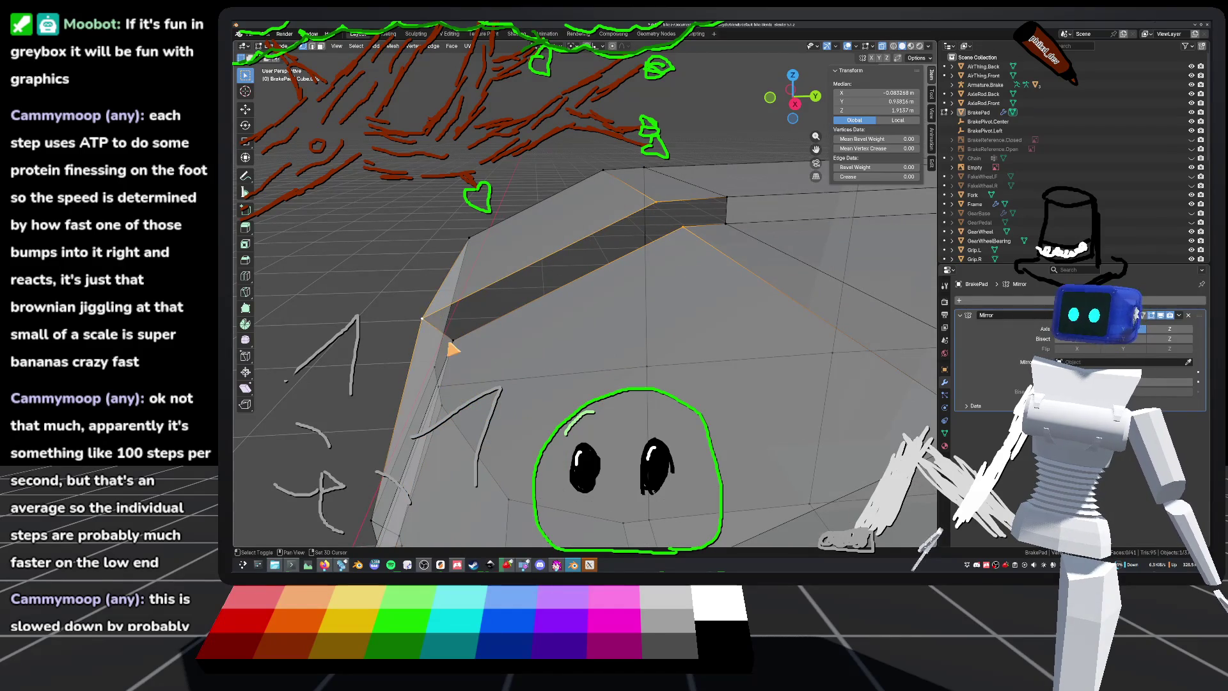
shift+click(614, 342)
middle_drag(613, 339, 614, 262)
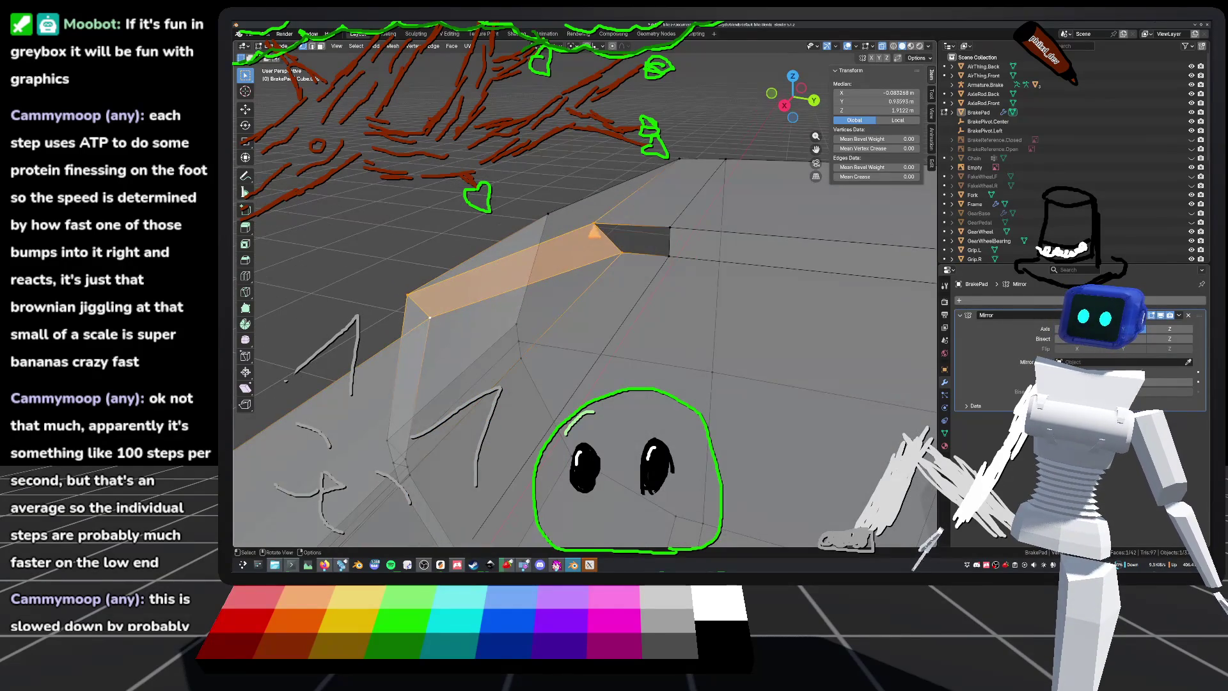
click(613, 258)
shift+click(671, 250)
key(f)
mouse_move(748, 323)
middle_down()
mouse_move(827, 320)
mouse_move(665, 359)
mouse_move(678, 327)
mouse_move(646, 296)
mouse_move(680, 327)
middle_up()
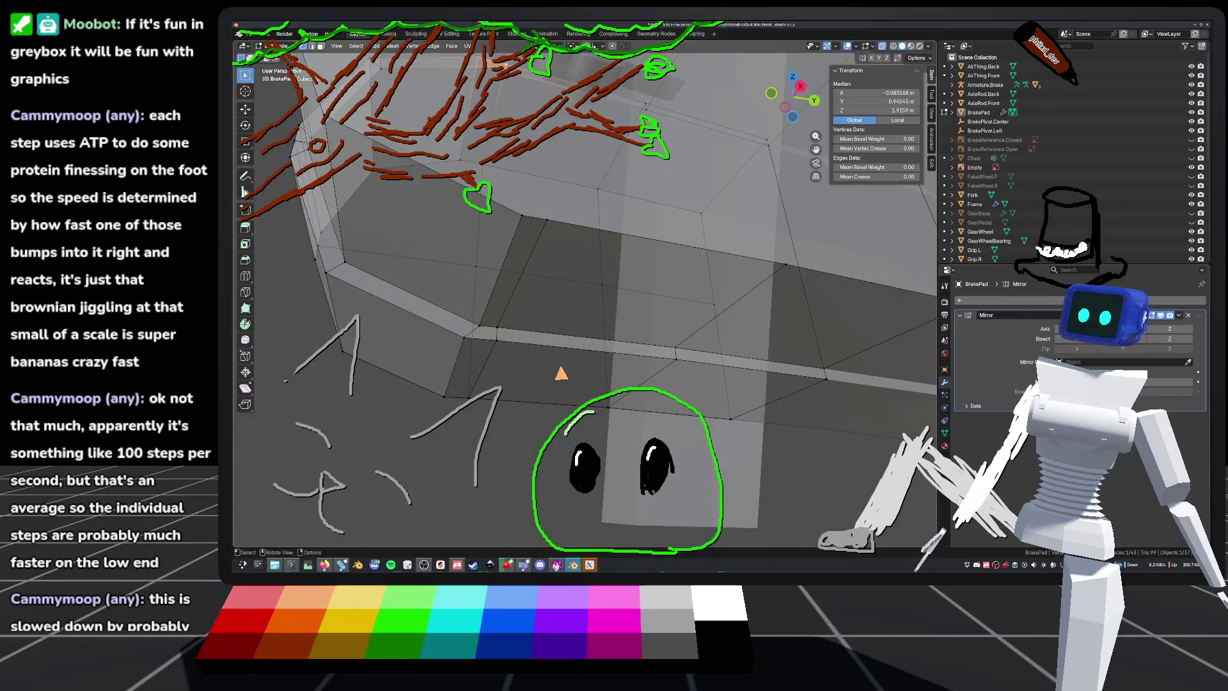
Step: Deselect everything, save default_bike.blend, and return to Object Mode
key(alt+a)
mouse_move(543, 403)
middle_down()
mouse_move(422, 342)
mouse_move(616, 356)
mouse_move(647, 393)
mouse_move(639, 358)
mouse_move(575, 333)
mouse_move(477, 383)
mouse_move(651, 282)
mouse_move(580, 377)
mouse_move(618, 307)
mouse_move(607, 310)
mouse_move(700, 310)
mouse_move(653, 306)
middle_up()
key(ctrl+s)
key(Tab)
scroll(616, 314, up, 3)
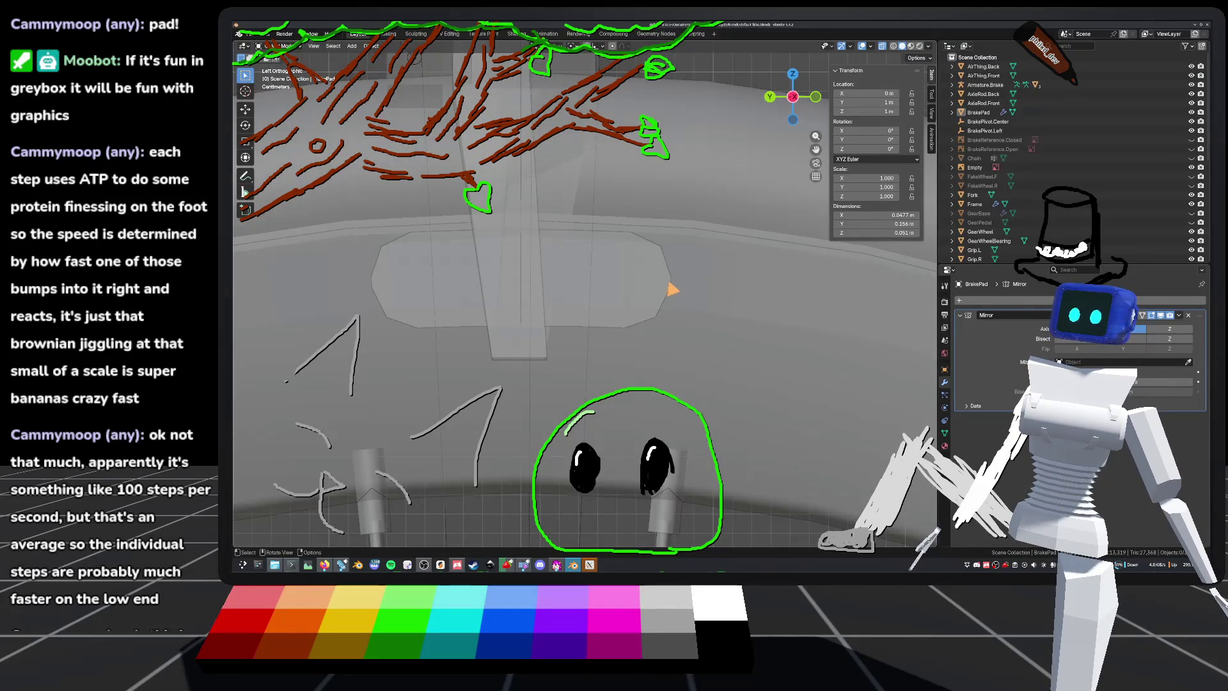
middle_drag(707, 286, 590, 341)
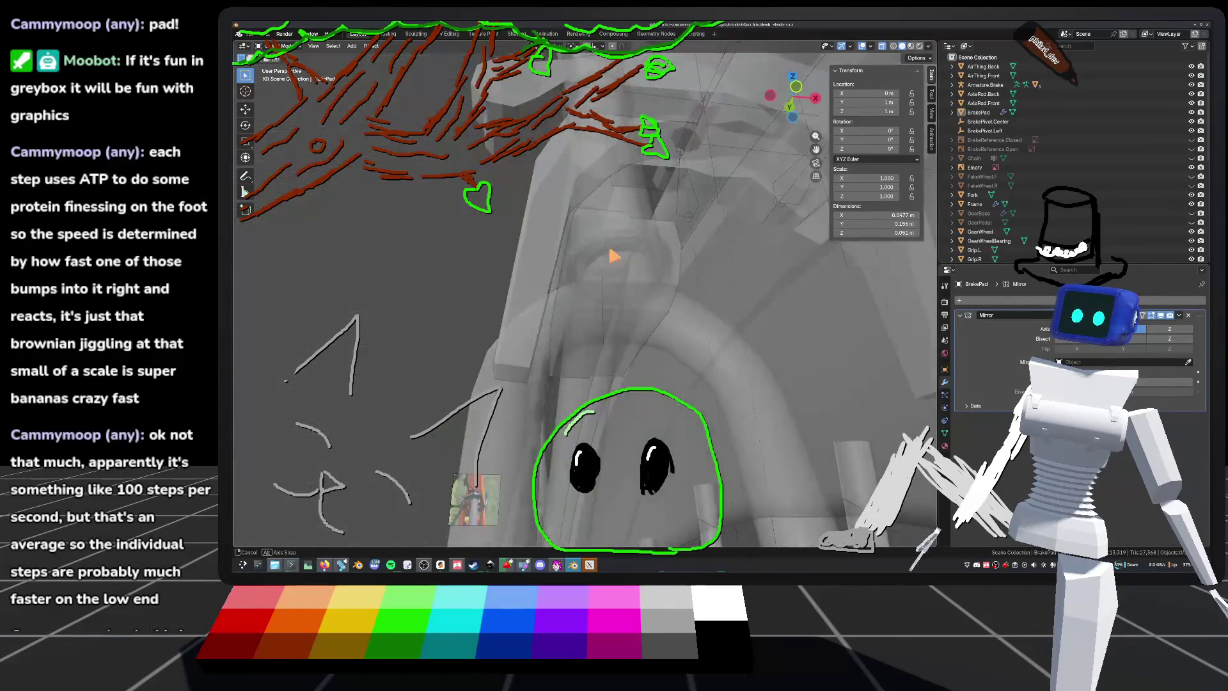
mouse_move(608, 245)
middle_down()
mouse_move(598, 307)
mouse_move(622, 271)
mouse_move(598, 292)
mouse_move(603, 312)
mouse_move(546, 335)
mouse_move(556, 274)
mouse_move(587, 293)
mouse_move(677, 278)
mouse_move(589, 271)
mouse_move(587, 224)
mouse_move(614, 324)
mouse_move(658, 383)
mouse_move(615, 449)
middle_up()
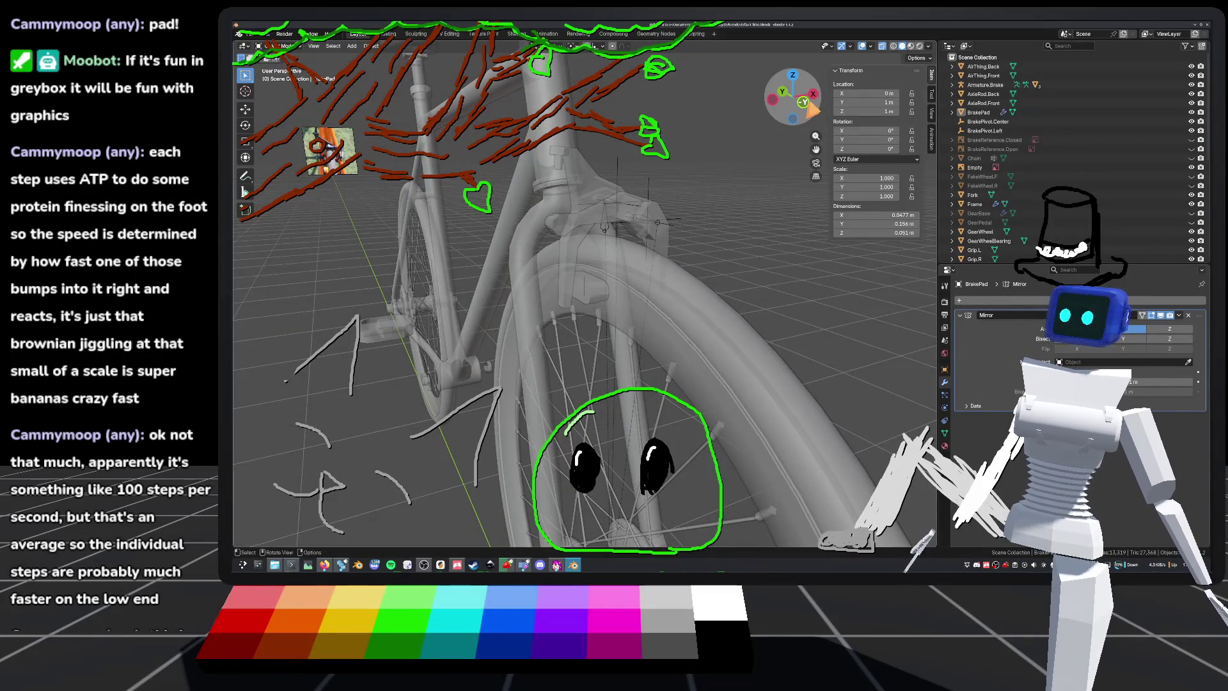
Step: Browse the brake caliper image results and preview the TRP T980 brake photo
click(309, 569)
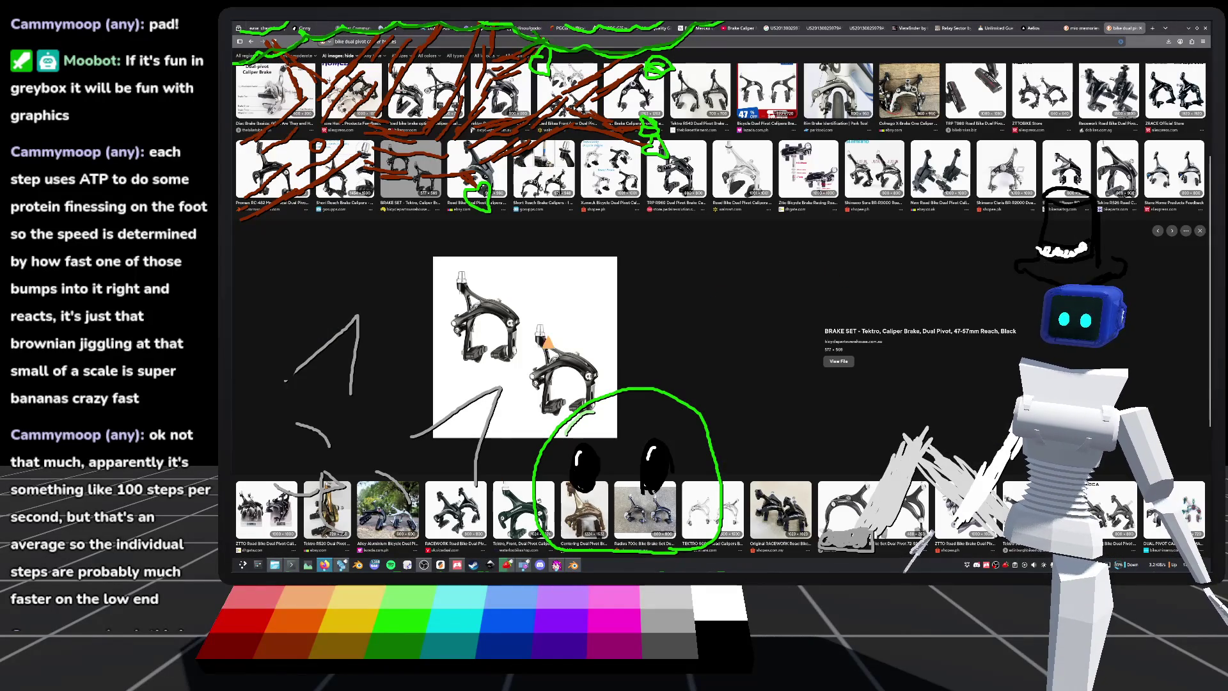
click(487, 346)
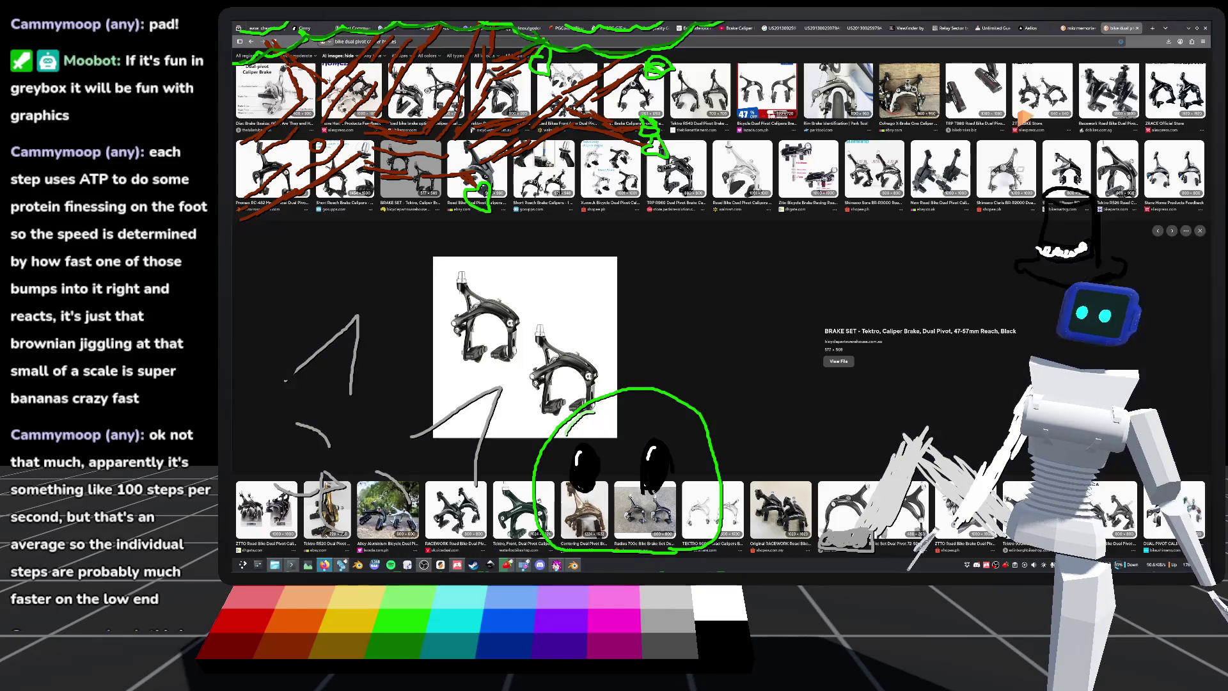
click(1139, 29)
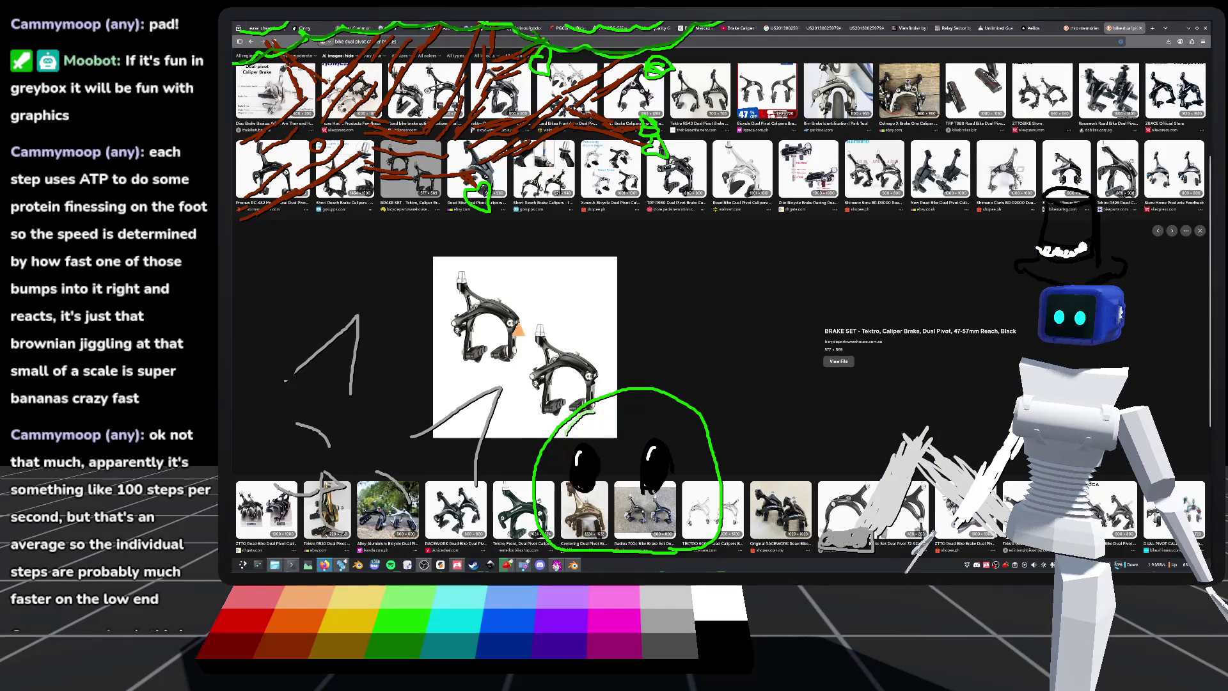
right_click(521, 324)
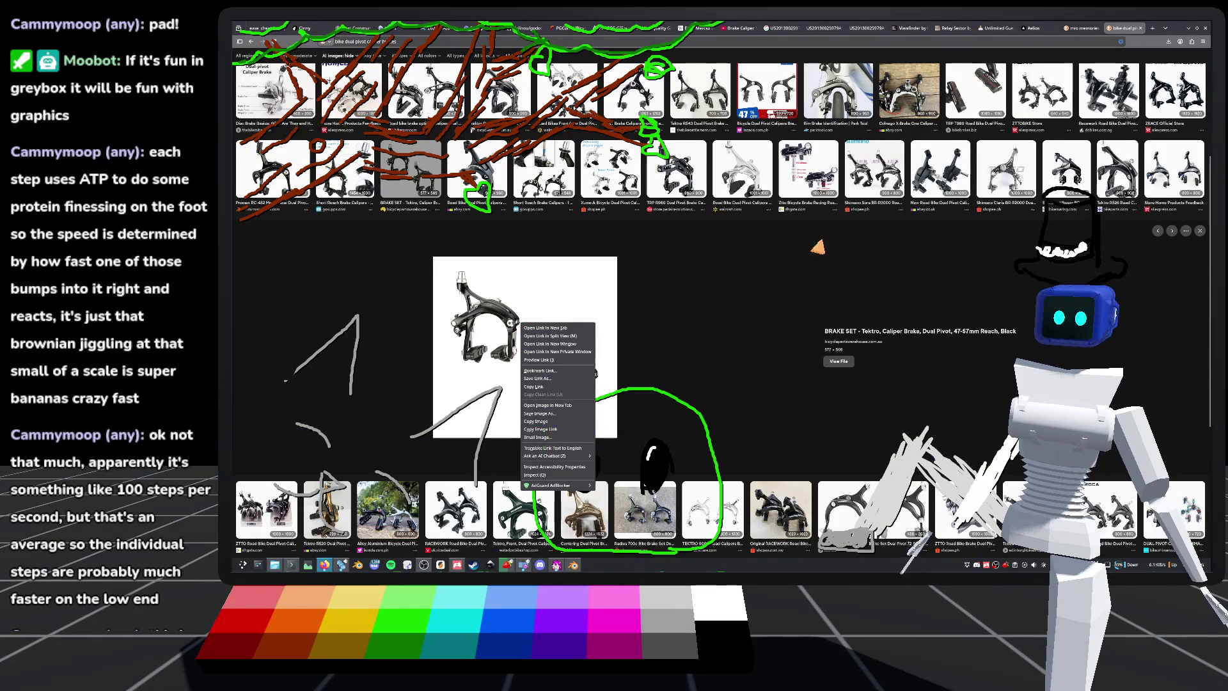
click(544, 428)
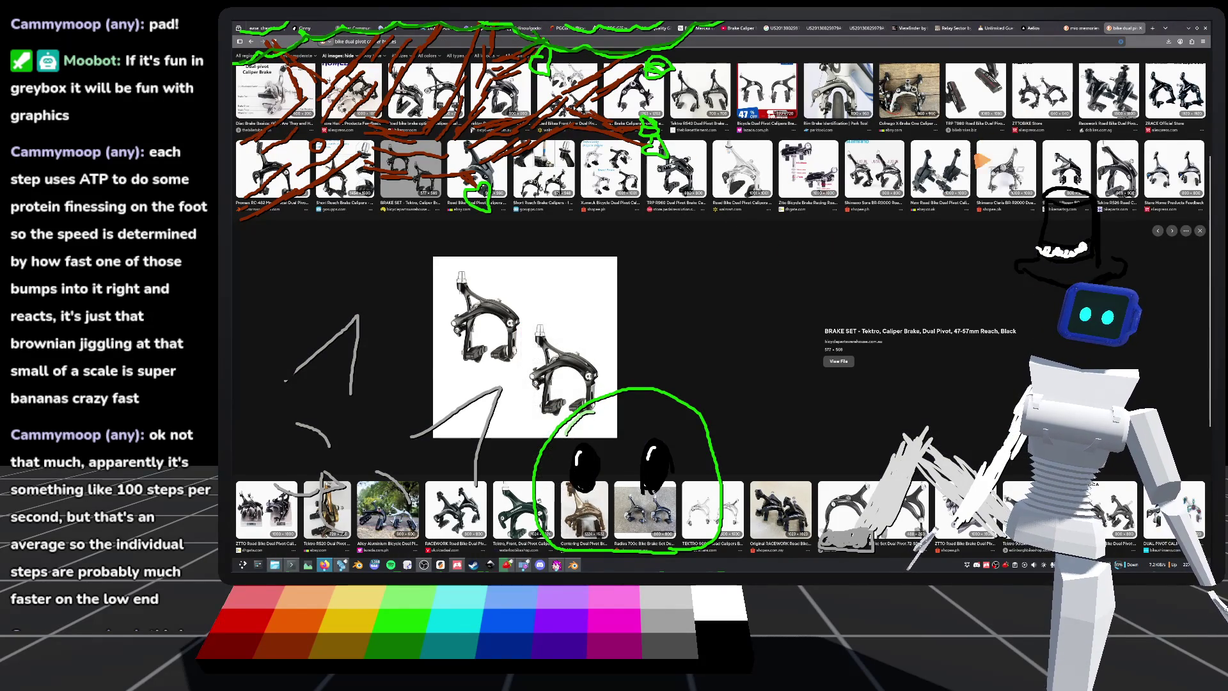
scroll(959, 179, up, 2)
click(985, 204)
scroll(789, 379, down, 1)
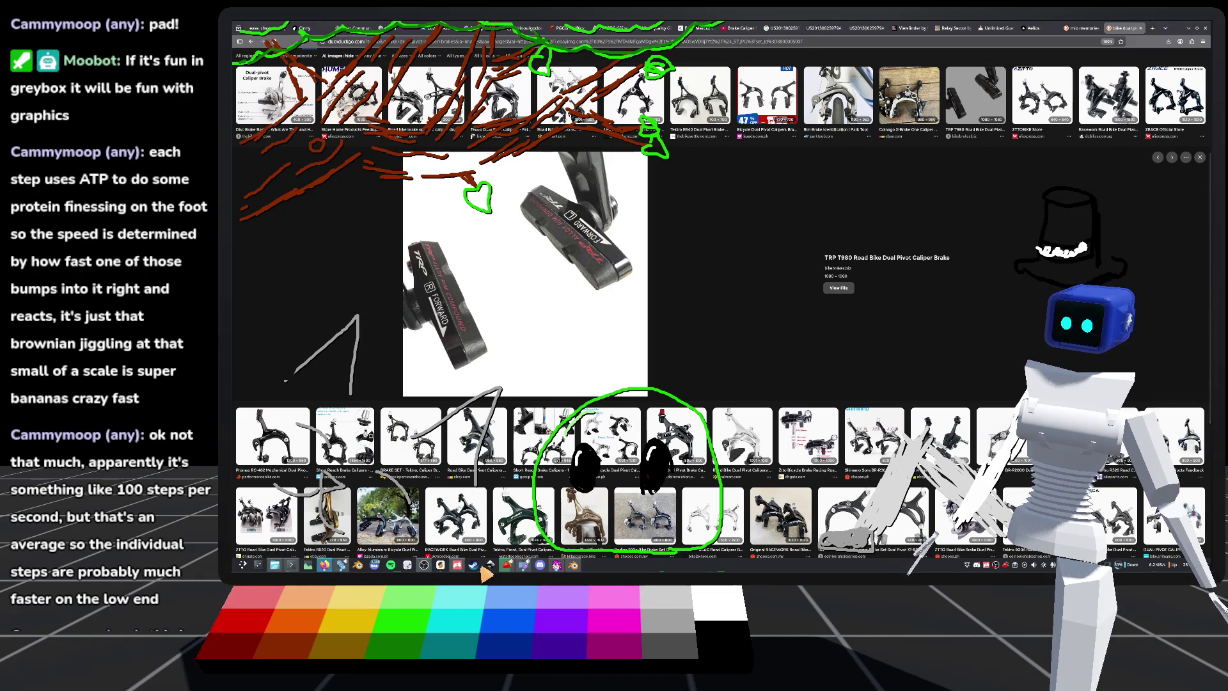
Step: Return to Blender, orbit onto the brake pad, and enter Edit Mode on its mesh
click(573, 565)
mouse_move(721, 386)
middle_down()
mouse_move(658, 332)
mouse_move(665, 348)
middle_up()
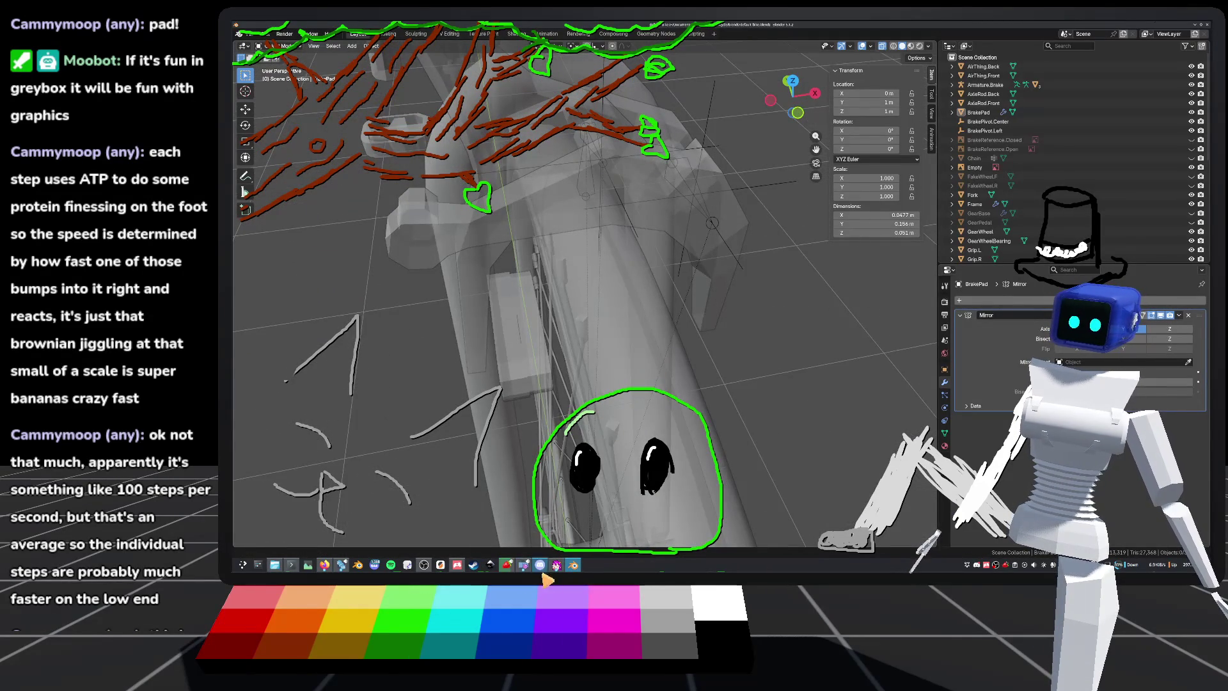
click(324, 564)
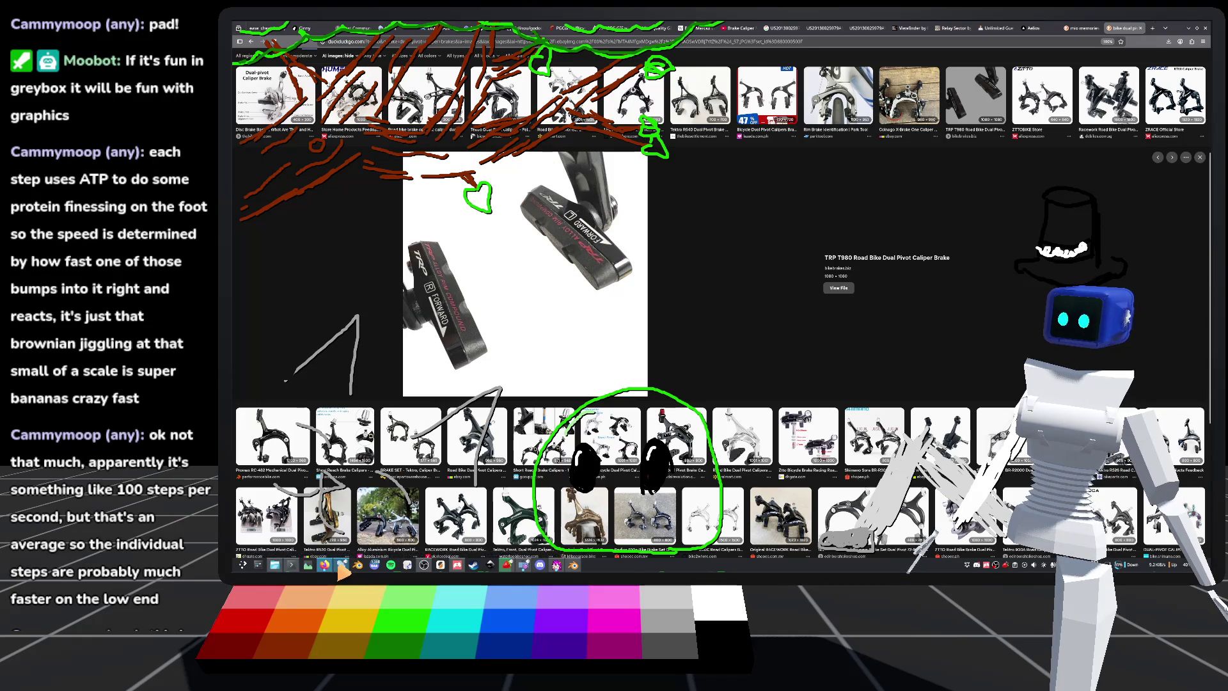
click(355, 565)
click(573, 565)
mouse_move(589, 507)
middle_down()
mouse_move(639, 260)
mouse_move(625, 334)
mouse_move(664, 307)
mouse_move(562, 376)
mouse_move(599, 265)
middle_up()
key(Tab)
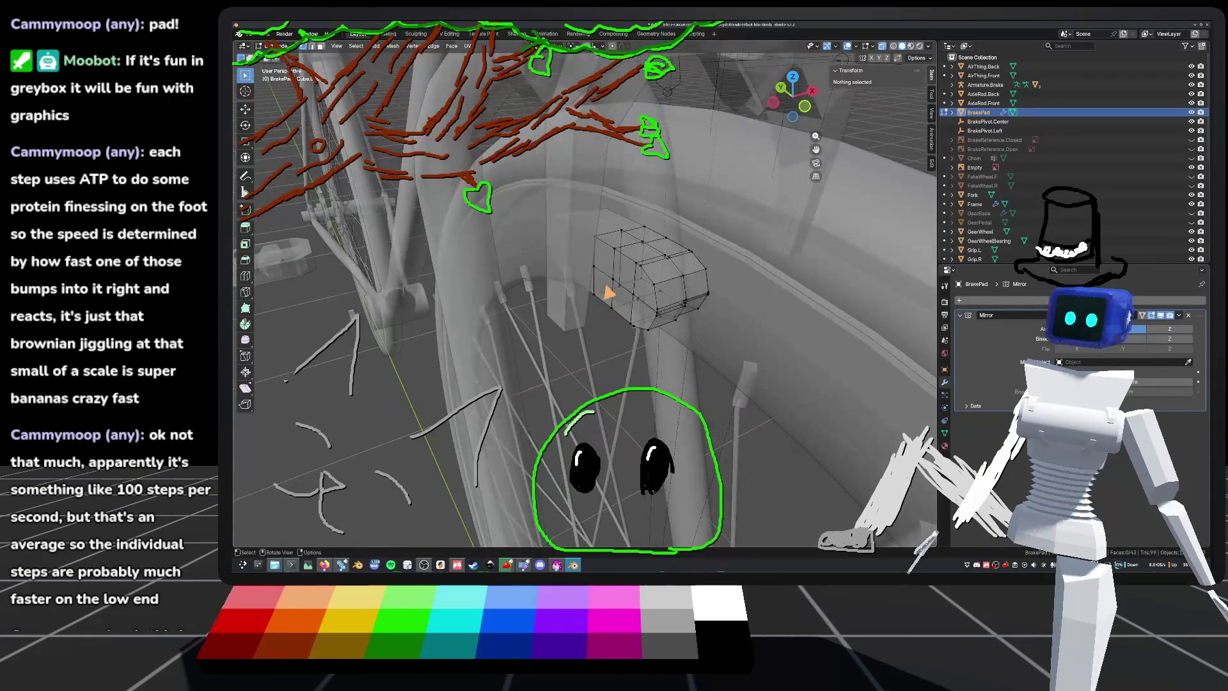
Step: Slide a selected edge of the brake pad along X and save the bike file
click(599, 265)
shift+click(595, 270)
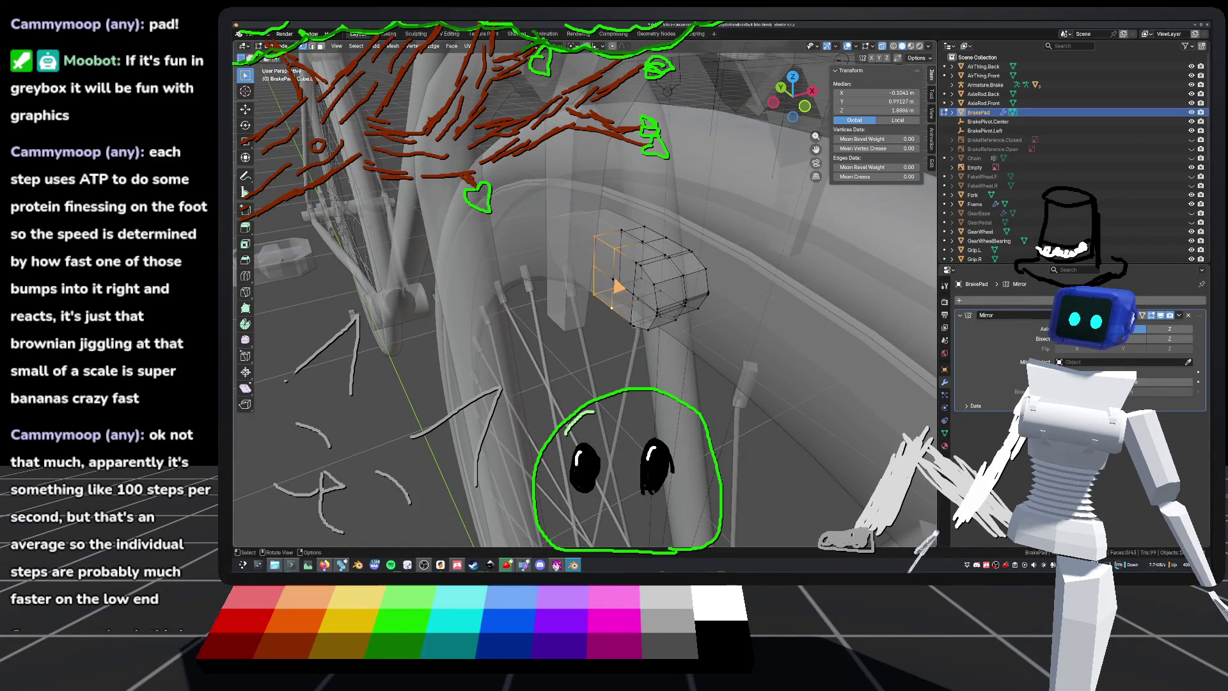
mouse_move(633, 359)
middle_down()
mouse_move(633, 414)
mouse_move(629, 396)
middle_up()
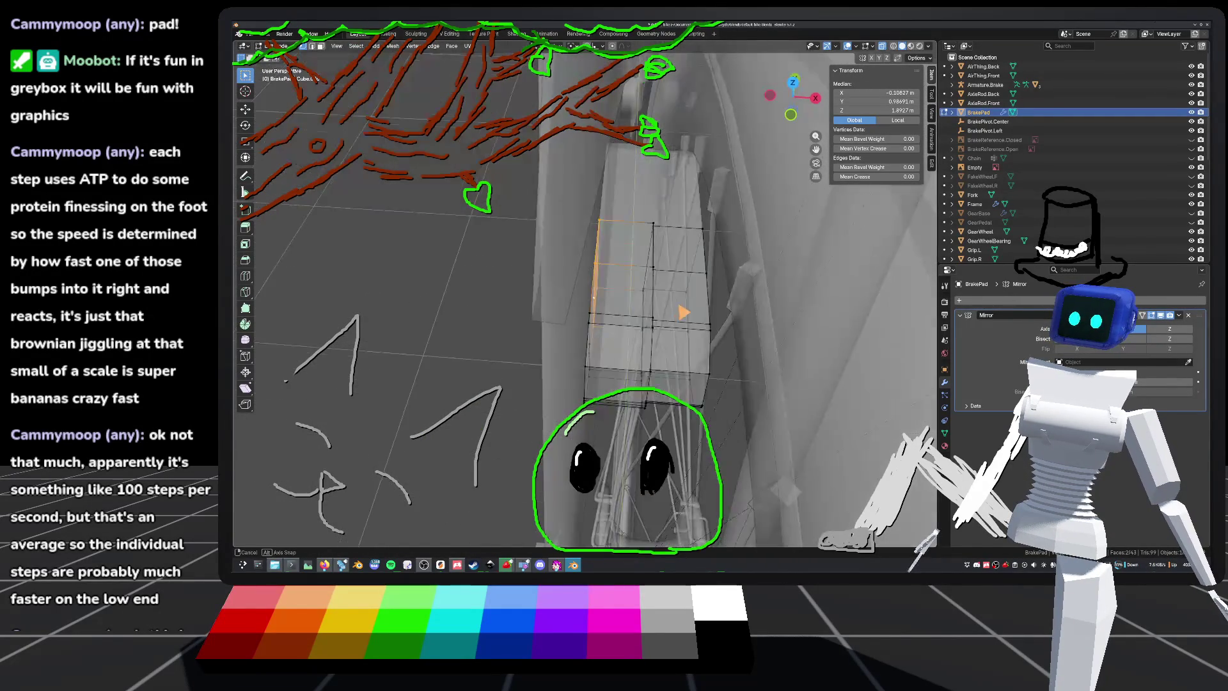
key(g)
key(x)
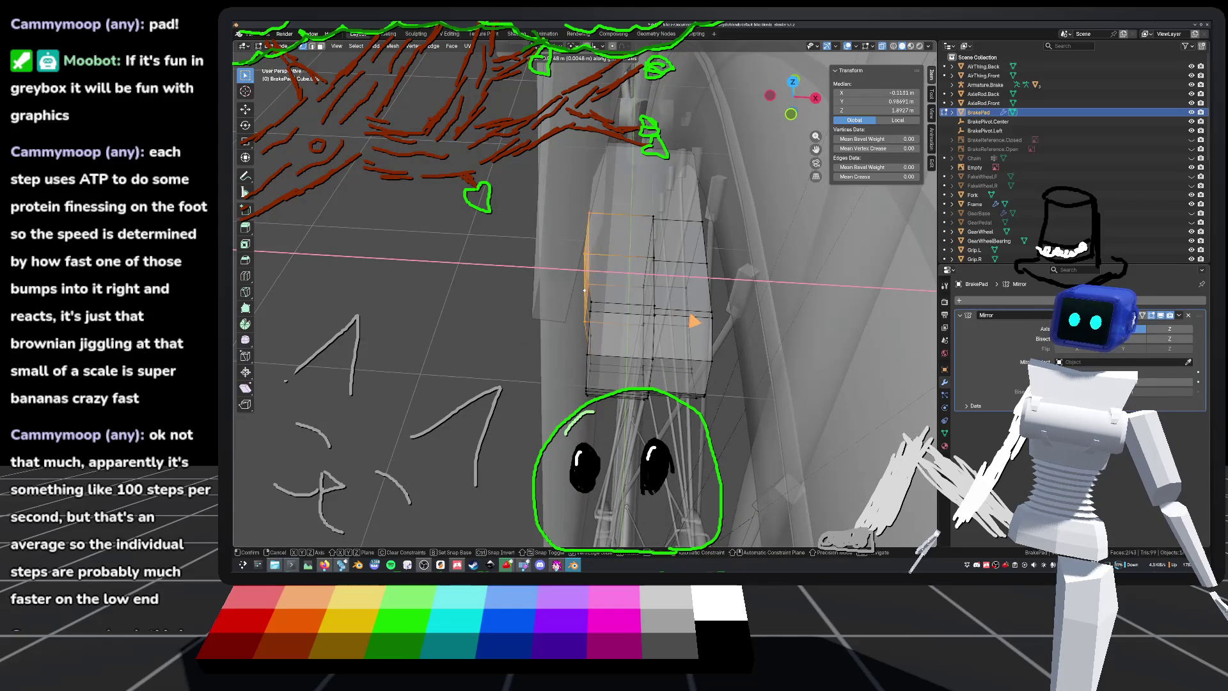
click(630, 397)
middle_drag(630, 397, 637, 403)
click(628, 264)
mouse_move(628, 263)
middle_down()
mouse_move(610, 255)
mouse_move(628, 237)
mouse_move(606, 487)
middle_up()
key(ctrl+s)
Step: Box-select the vertices at the pad's end and shift them sideways along X
mouse_move(653, 282)
middle_down()
mouse_move(626, 308)
mouse_move(575, 220)
middle_up()
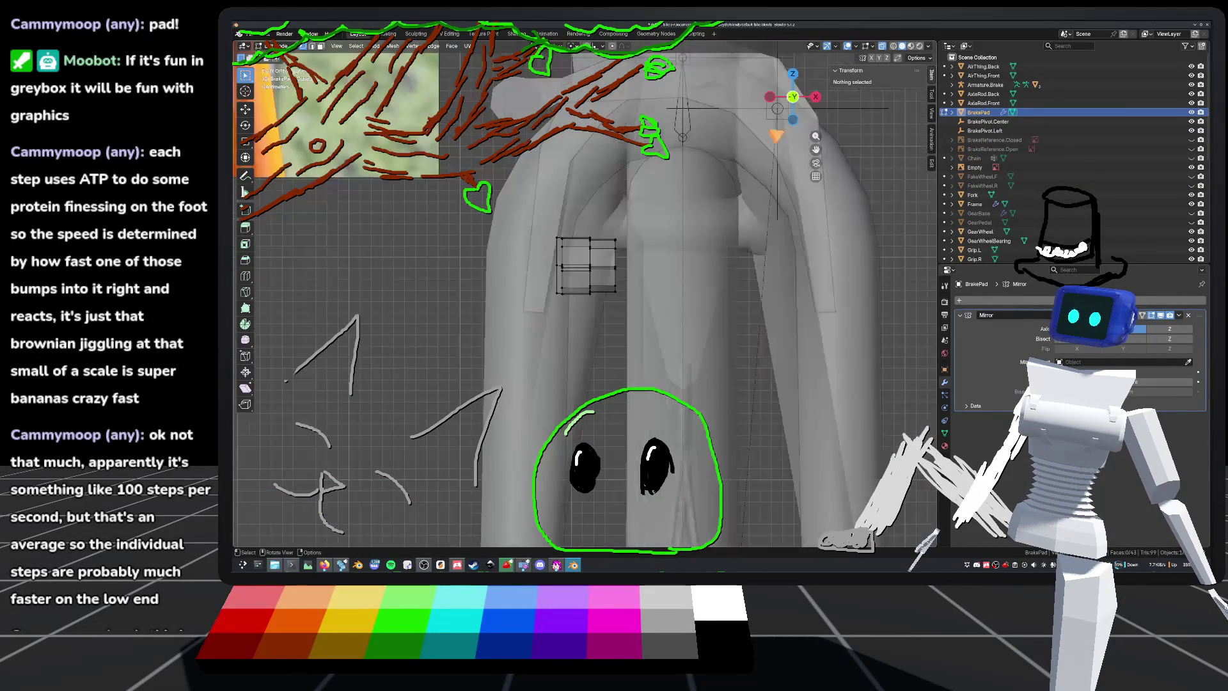
drag(573, 207, 645, 355)
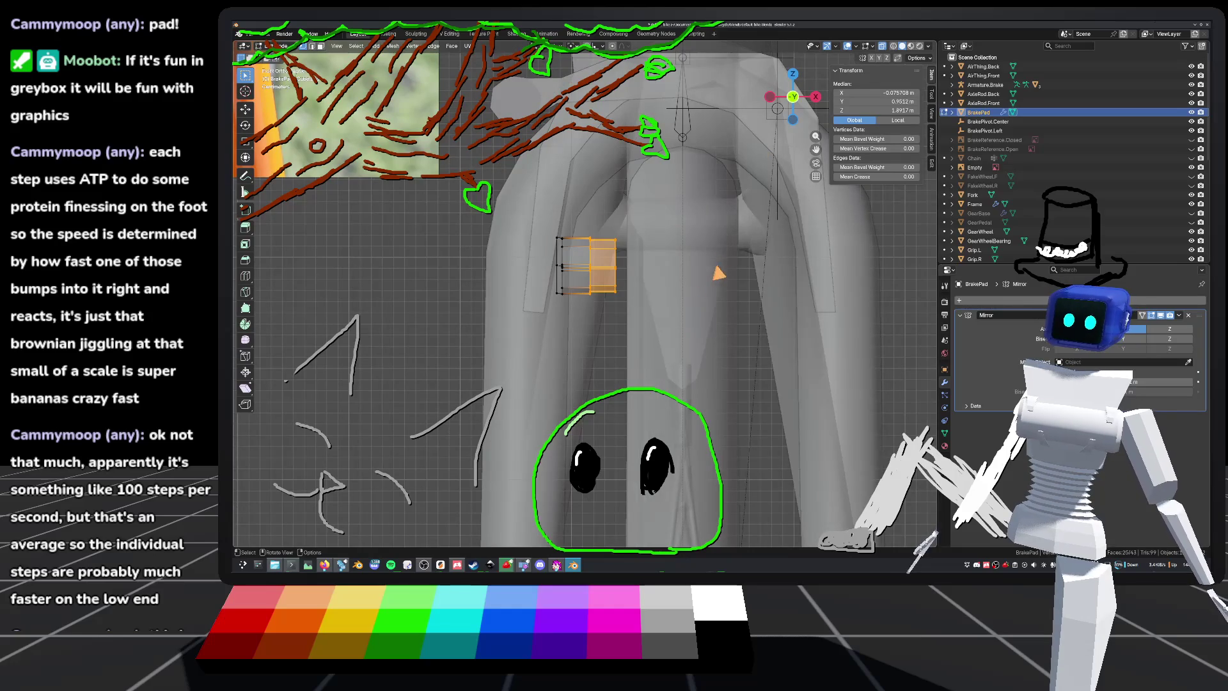
key(g)
key(x)
click(746, 279)
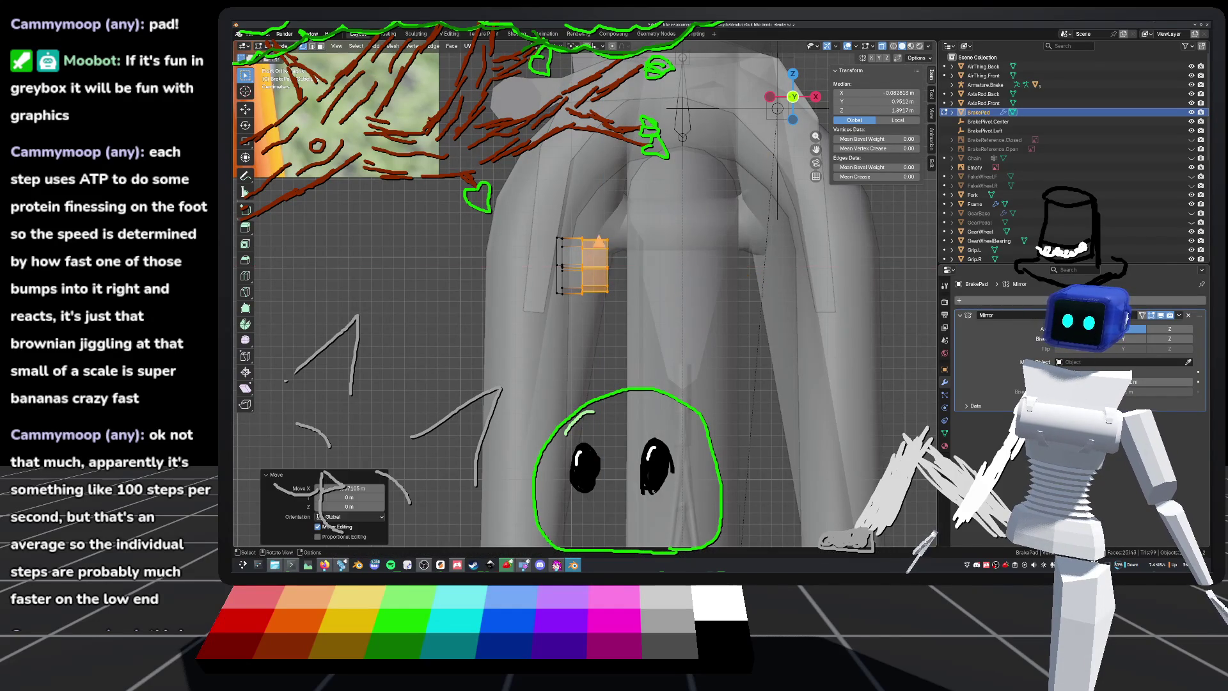
key(ctrl+z)
key(g)
key(z)
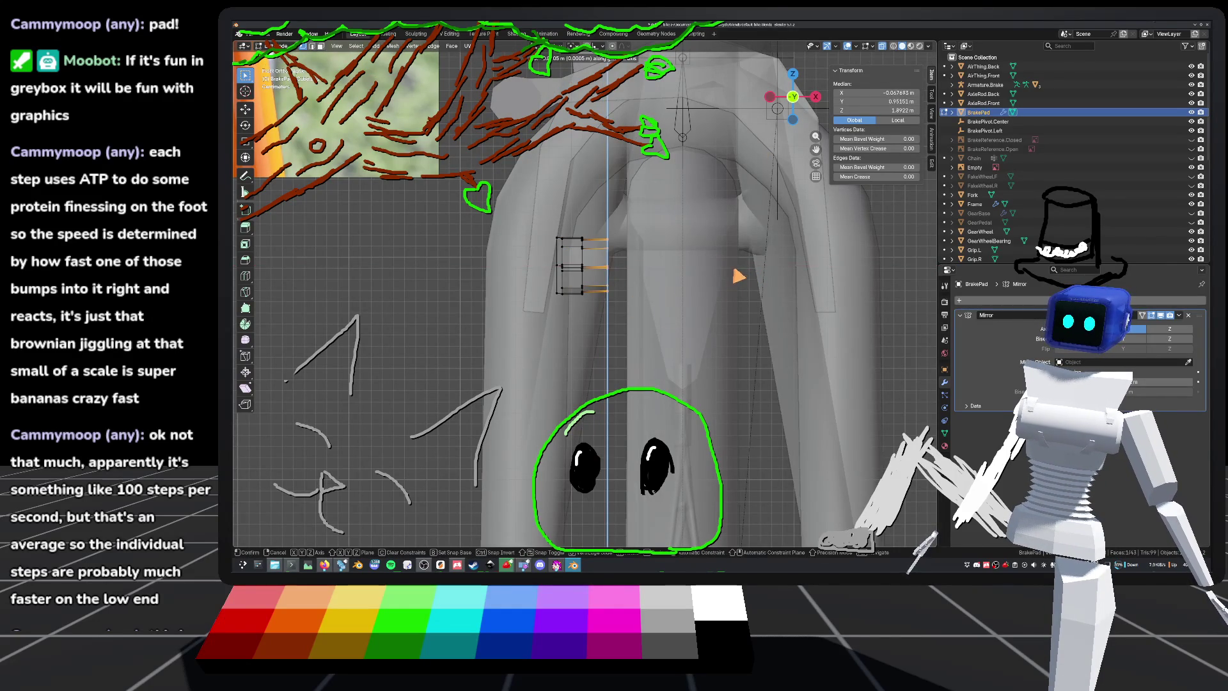
key(x)
click(735, 275)
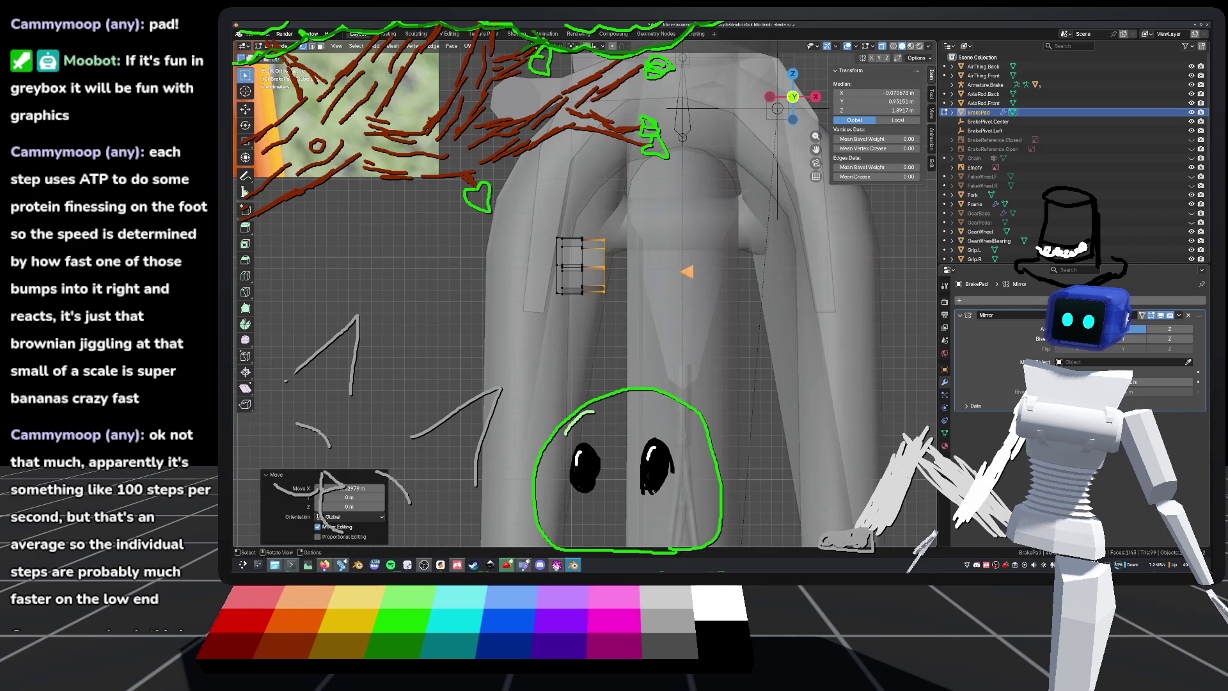
Step: Clear the selection, save the bike file, and return to Object Mode
click(437, 259)
mouse_move(608, 266)
middle_down()
mouse_move(696, 310)
mouse_move(781, 277)
middle_up()
key(ctrl+s)
key(Tab)
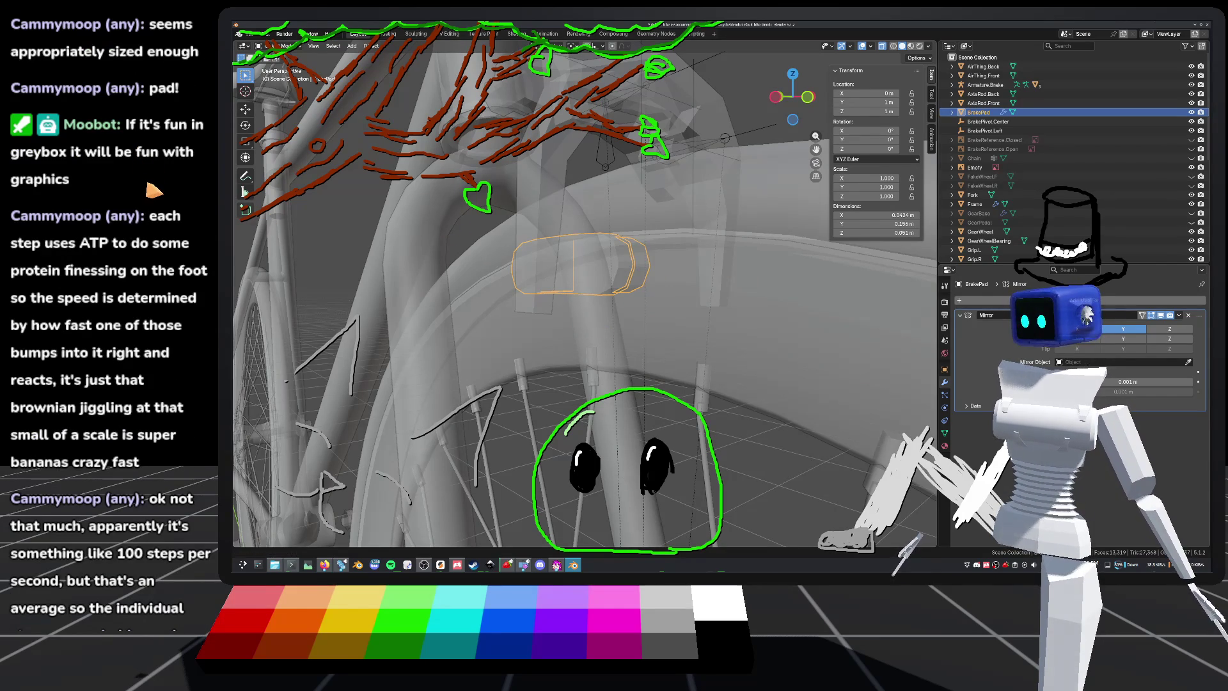
Step: In front orthographic view, box-select the pad's right-side vertices and scale them to 0.943
mouse_move(652, 252)
middle_down()
mouse_move(454, 198)
mouse_move(614, 256)
mouse_move(614, 282)
mouse_move(650, 298)
mouse_move(724, 265)
mouse_move(634, 278)
mouse_move(636, 304)
mouse_move(642, 273)
middle_up()
key(ctrl+s)
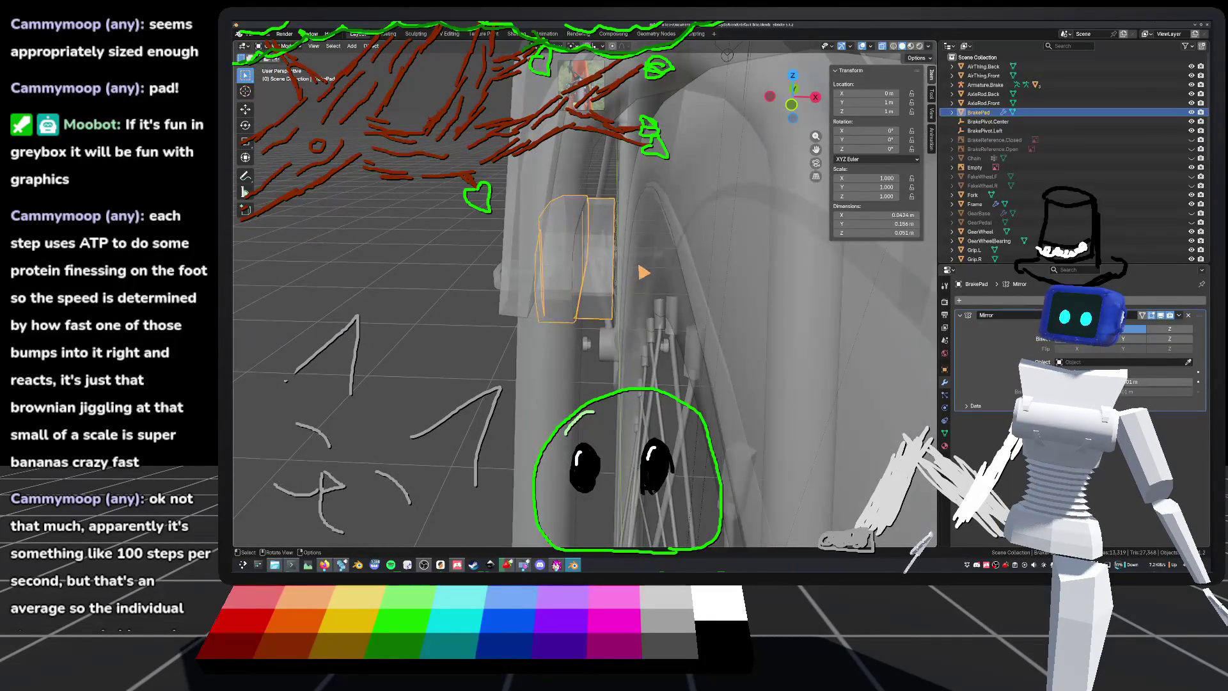
key(Tab)
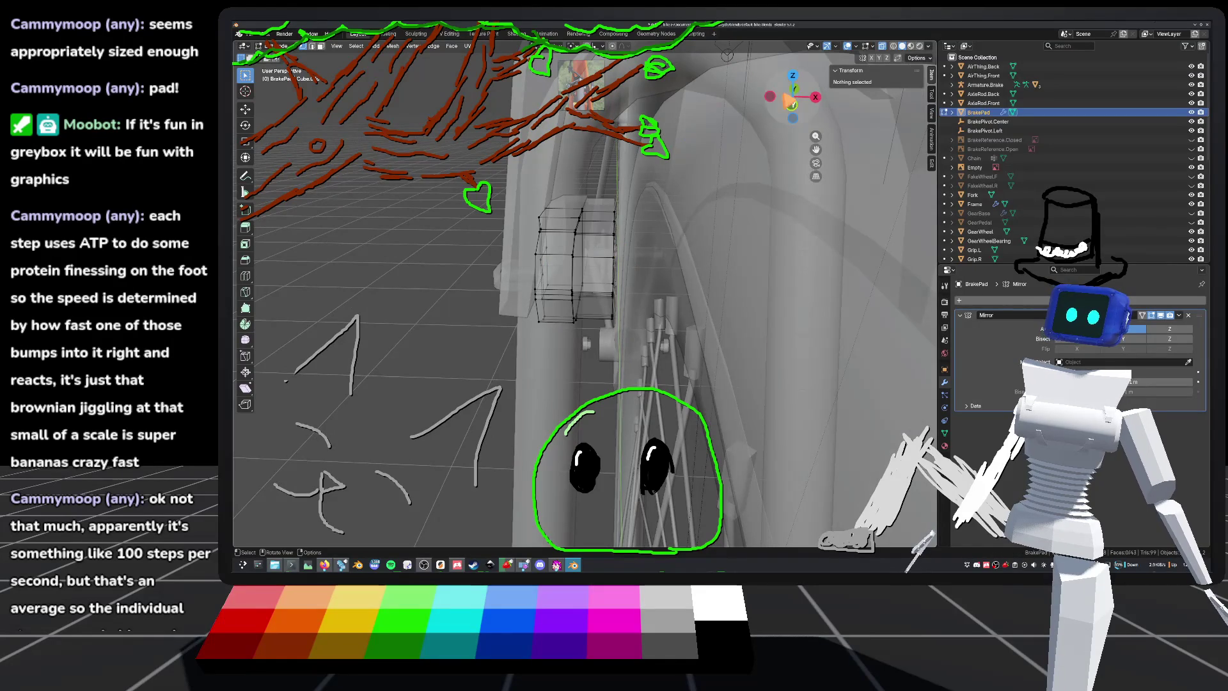
key(KP_1)
drag(608, 194, 662, 355)
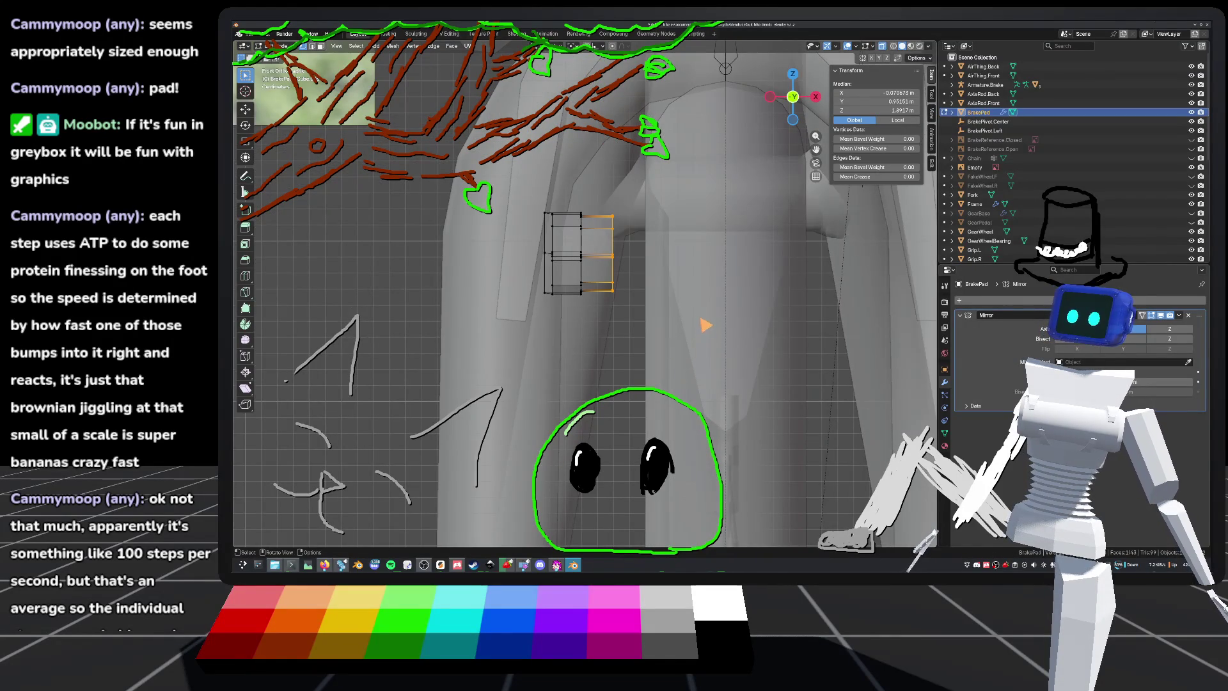
key(s)
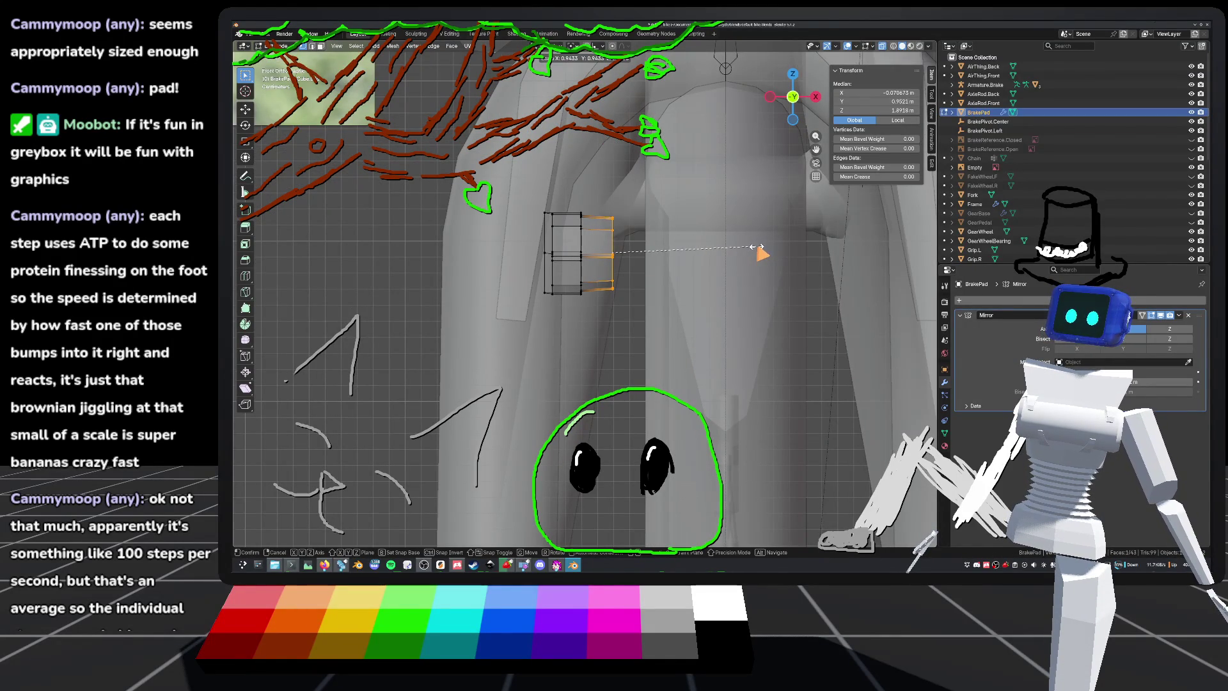
click(757, 247)
Step: In right orthographic view, select the two seam vertices of the pad
middle_drag(762, 252, 700, 349)
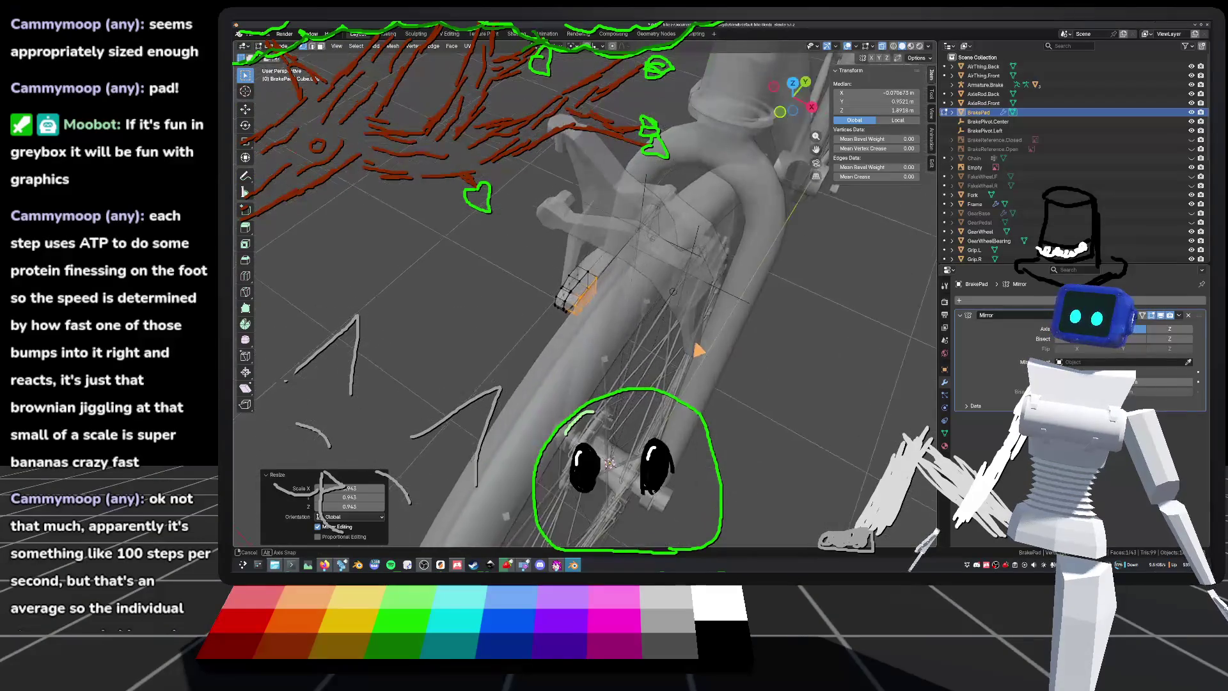
key(KP_Decimal)
drag(793, 96, 807, 82)
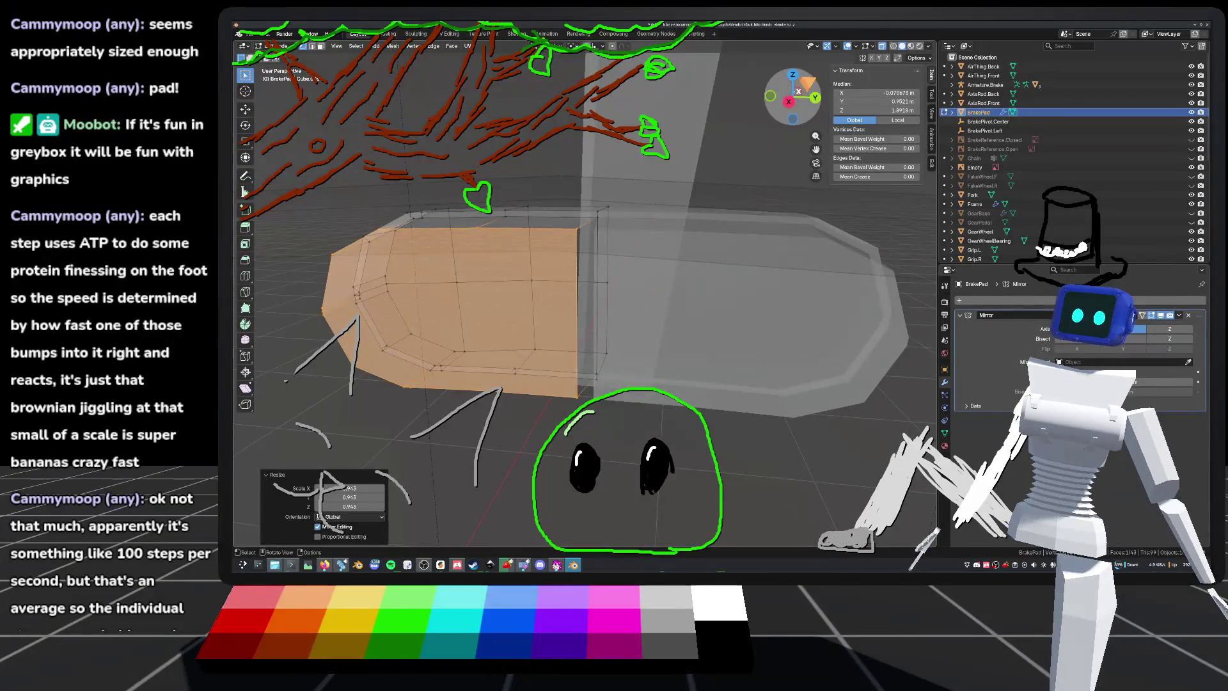
click(790, 100)
middle_drag(597, 227, 643, 241)
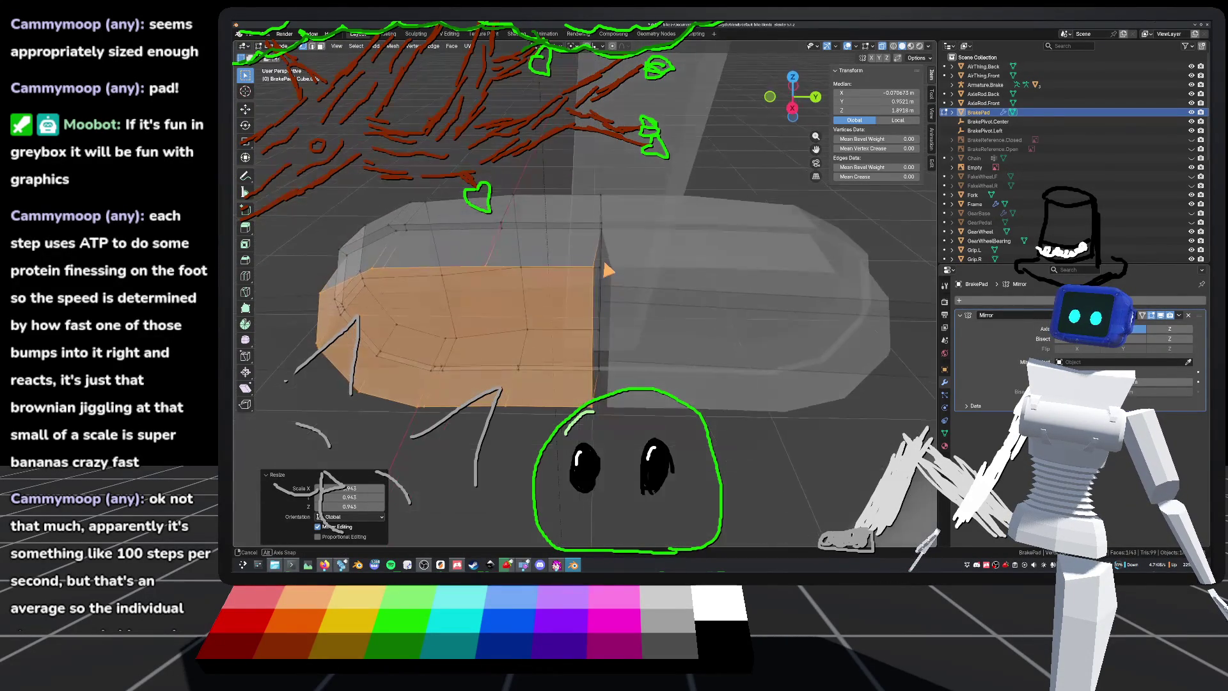
click(791, 108)
scroll(600, 194, up, 3)
click(599, 194)
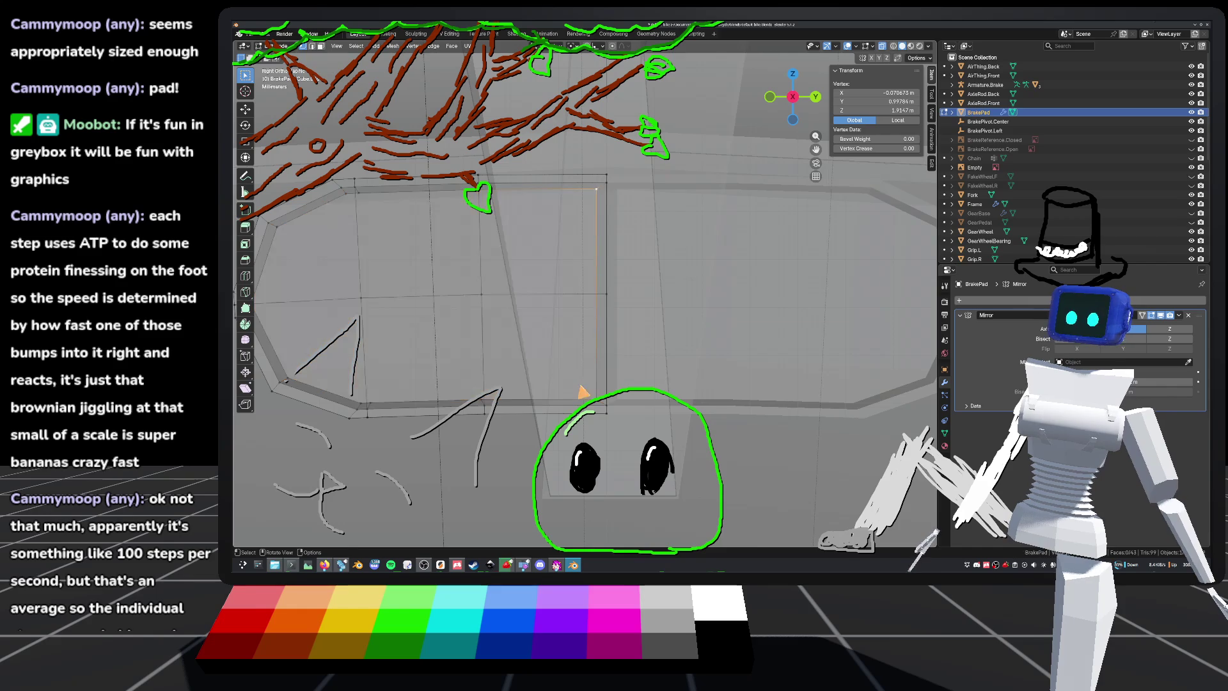
shift+click(598, 404)
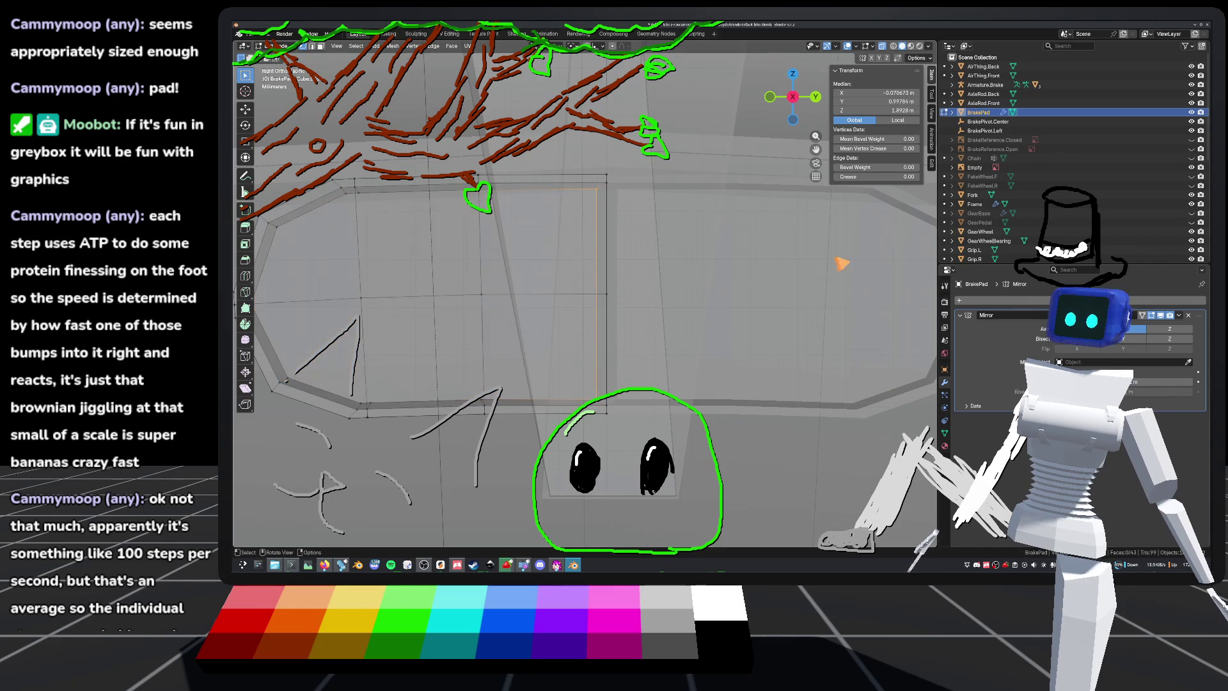
Step: Set the two seam vertices' median Y to 0 m in the N-panel
click(909, 94)
text(0)
key(Return)
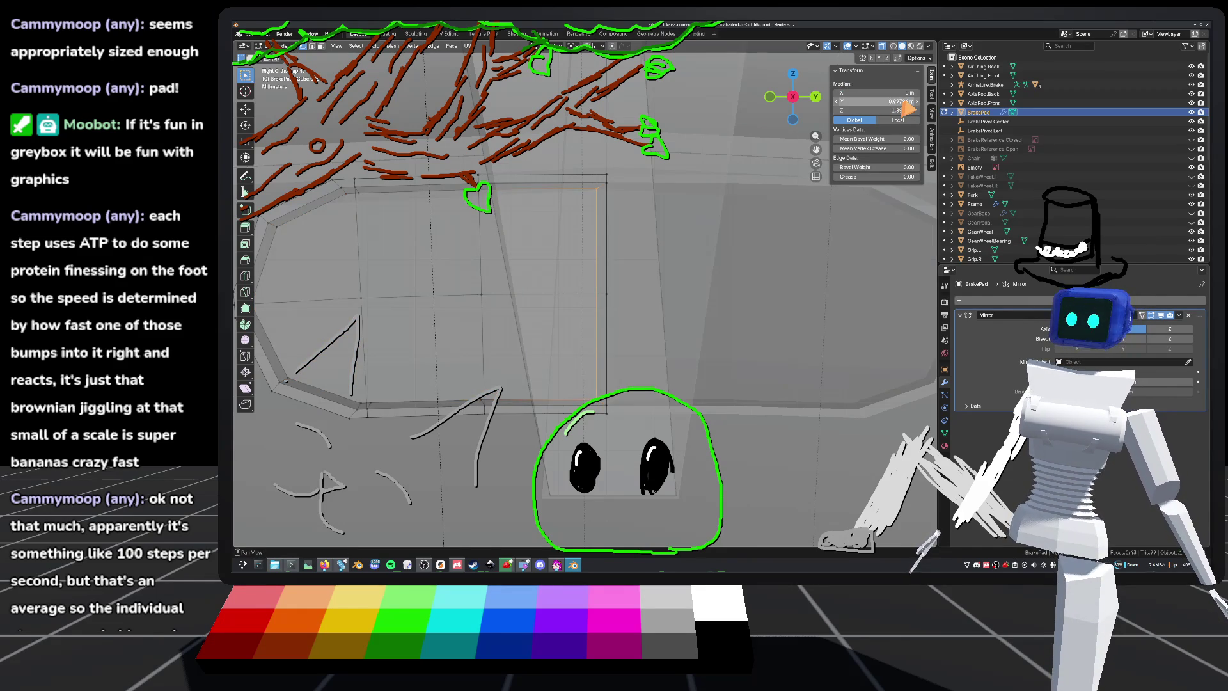
mouse_move(767, 179)
middle_down()
mouse_move(603, 255)
mouse_move(649, 255)
mouse_move(660, 241)
mouse_move(702, 410)
middle_up()
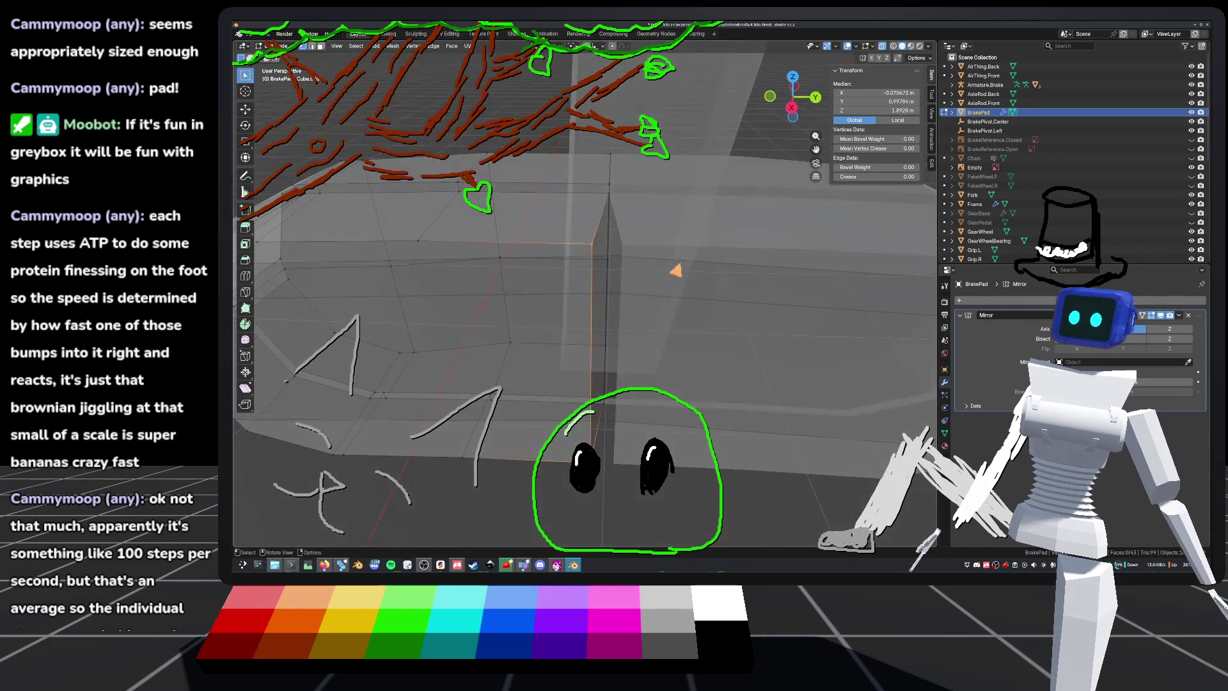
click(905, 101)
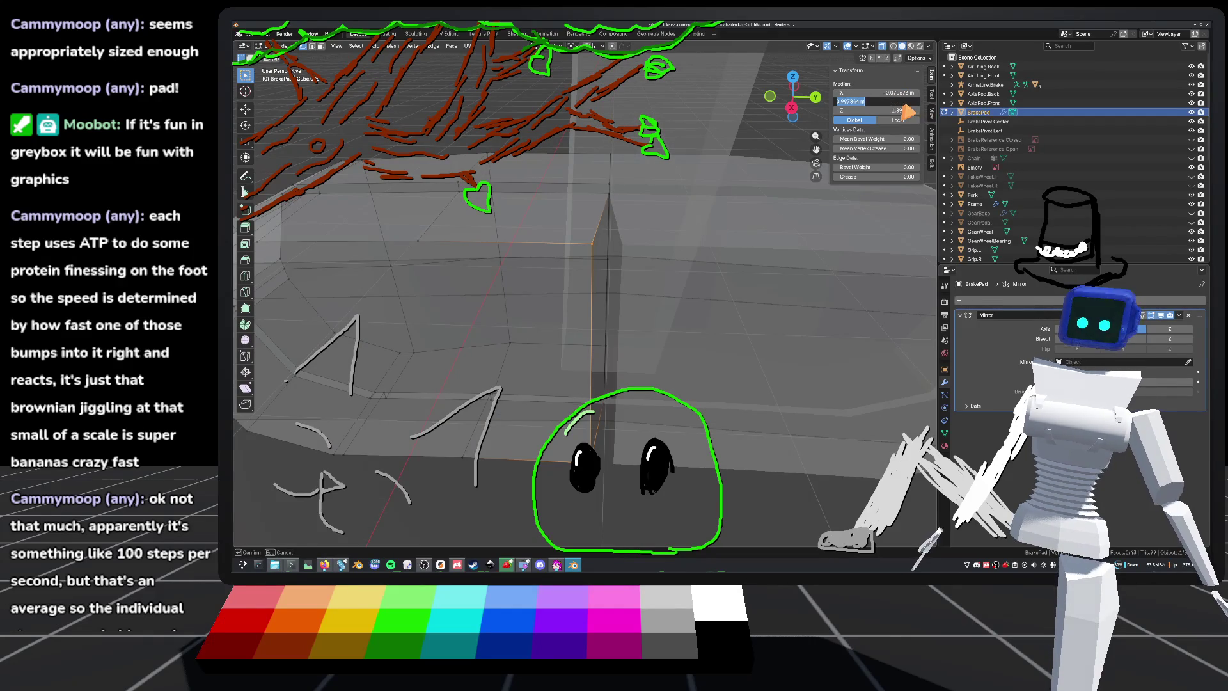
key(Return)
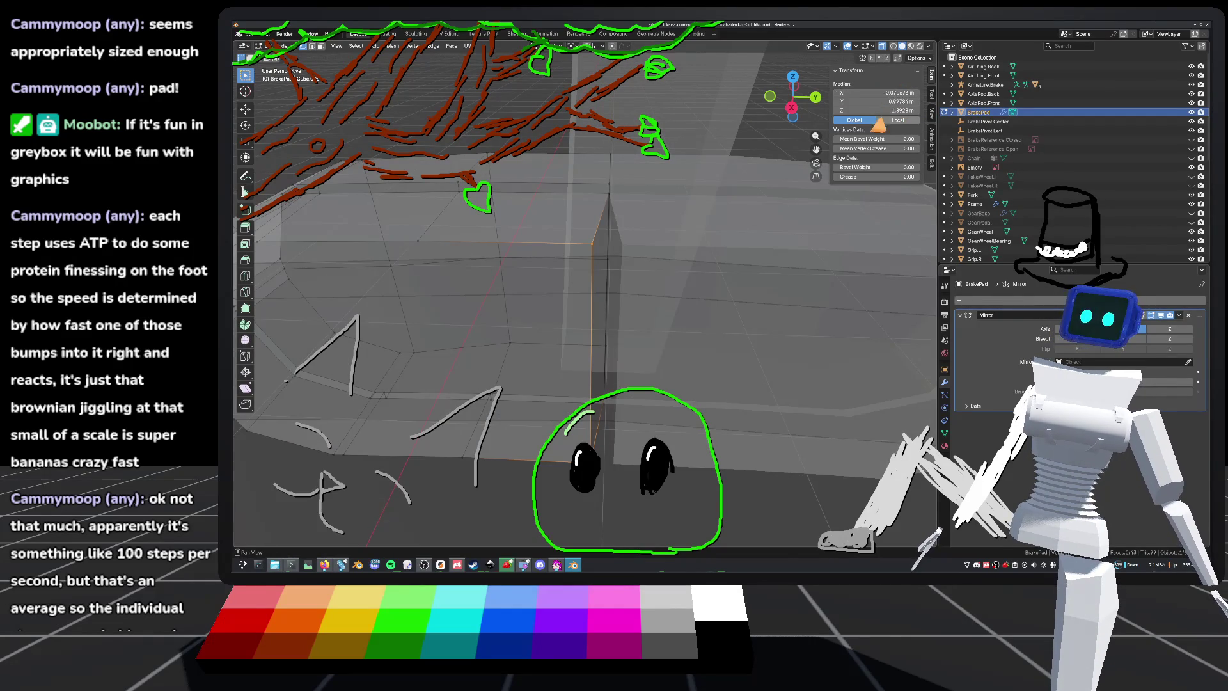
click(900, 102)
key(Return)
Step: Save the bike file, leave Edit Mode, and deselect the brake pad
key(ctrl+s)
mouse_move(640, 268)
middle_down()
mouse_move(650, 233)
mouse_move(643, 248)
mouse_move(560, 212)
mouse_move(658, 224)
mouse_move(658, 241)
mouse_move(574, 256)
middle_up()
key(Tab)
click(383, 202)
Step: Orbit around the fork to inspect the brake pad, briefly checking its mesh in Edit Mode
mouse_move(488, 241)
middle_down()
mouse_move(486, 206)
mouse_move(488, 230)
mouse_move(425, 219)
mouse_move(289, 267)
mouse_move(831, 278)
middle_up()
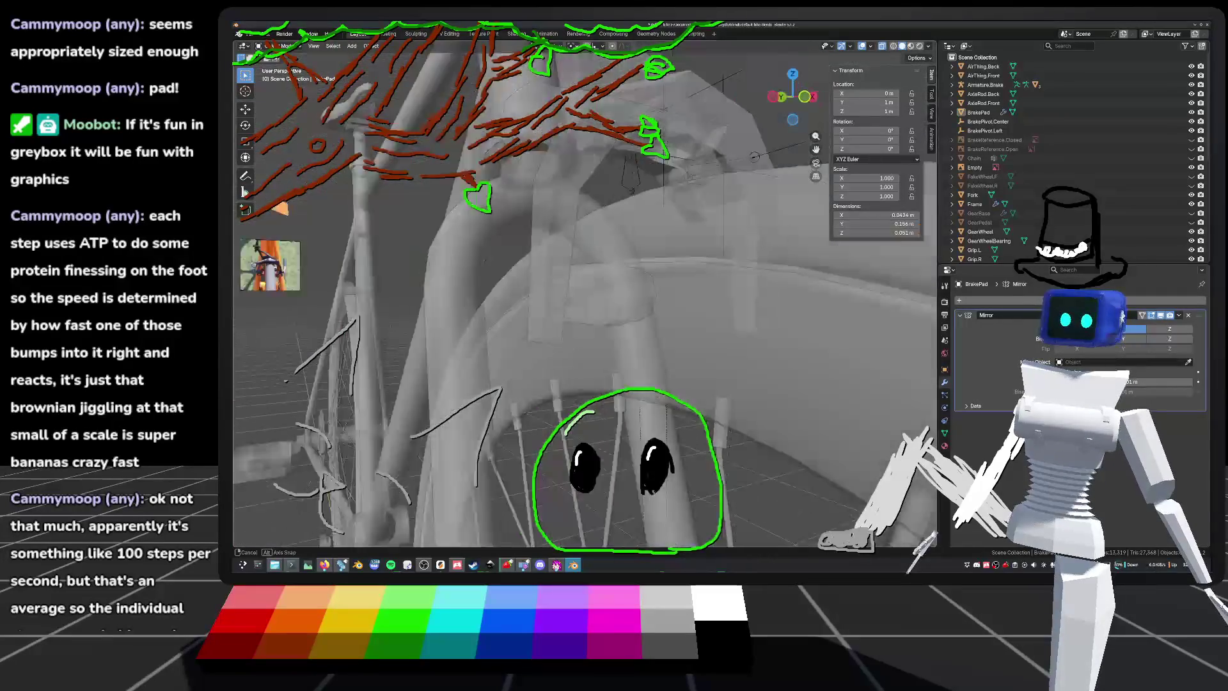
middle_drag(834, 234, 911, 269)
mouse_move(696, 300)
middle_down()
mouse_move(649, 225)
mouse_move(639, 279)
mouse_move(600, 288)
mouse_move(665, 287)
middle_up()
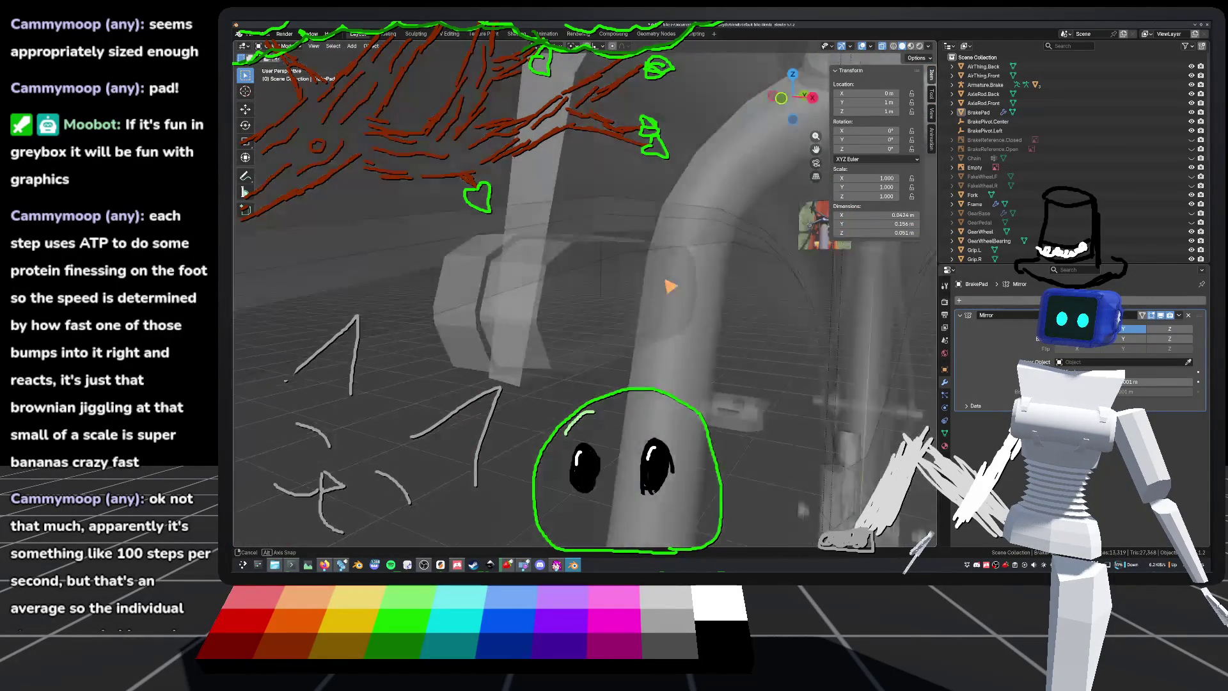
key(Tab)
mouse_move(669, 318)
middle_down()
mouse_move(642, 309)
mouse_move(683, 327)
middle_up()
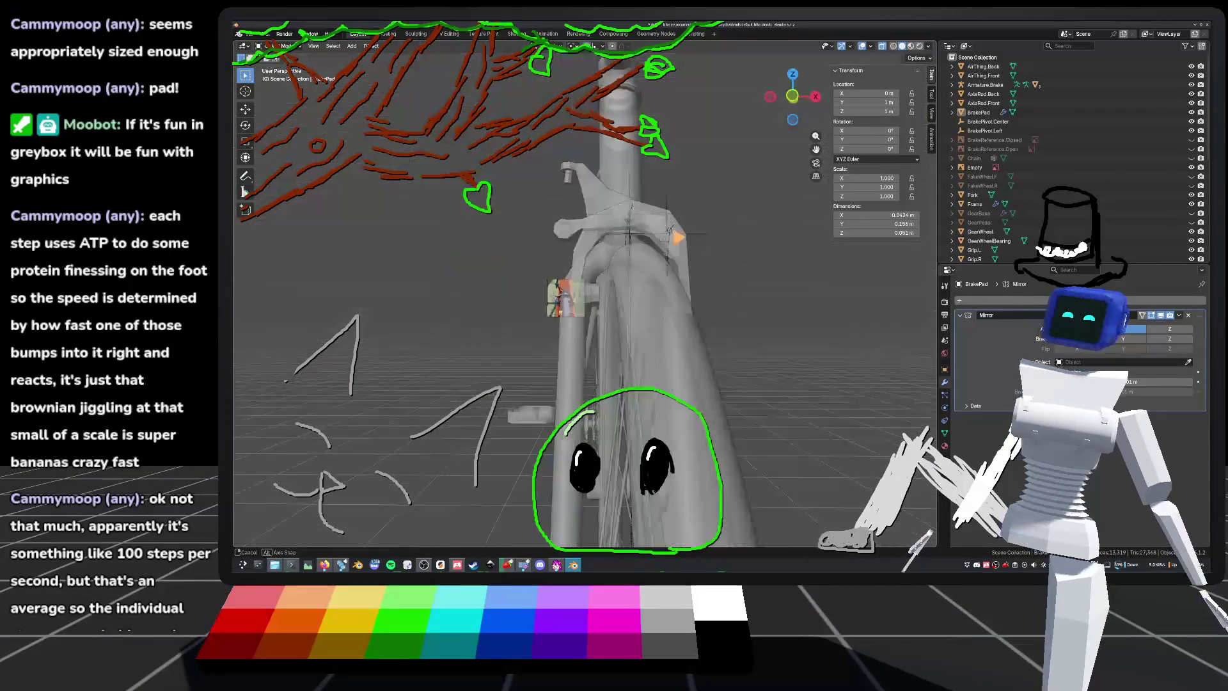
shift+middle_drag(780, 255, 900, 50)
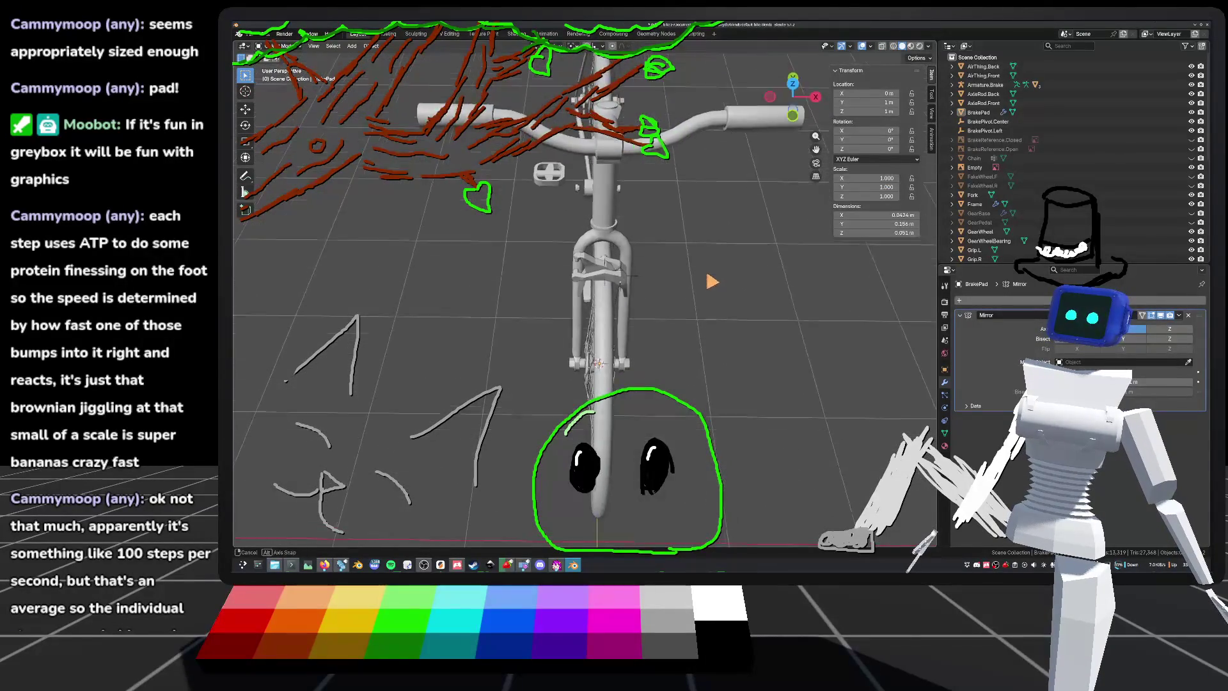
mouse_move(678, 311)
middle_down()
mouse_move(616, 266)
mouse_move(595, 277)
mouse_move(566, 258)
mouse_move(660, 266)
mouse_move(680, 252)
middle_up()
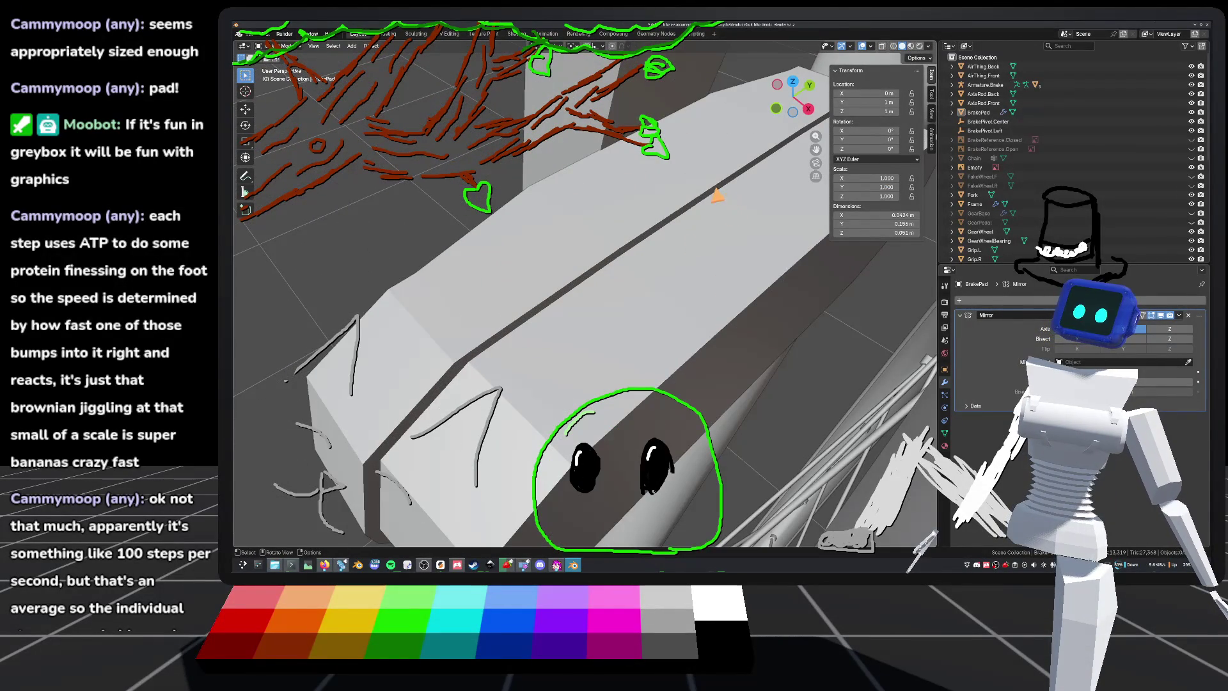
click(720, 198)
mouse_move(721, 205)
middle_down()
mouse_move(635, 219)
mouse_move(559, 200)
mouse_move(581, 186)
mouse_move(620, 197)
mouse_move(584, 282)
mouse_move(665, 301)
mouse_move(735, 290)
mouse_move(707, 309)
mouse_move(543, 294)
mouse_move(627, 268)
mouse_move(662, 192)
mouse_move(646, 179)
mouse_move(604, 181)
mouse_move(573, 211)
mouse_move(765, 295)
middle_up()
key(Tab)
click(721, 295)
key(Tab)
Step: Save the file and apply the brake pad's Mirror modifier
scroll(516, 291, down, 4)
key(ctrl+s)
click(1179, 314)
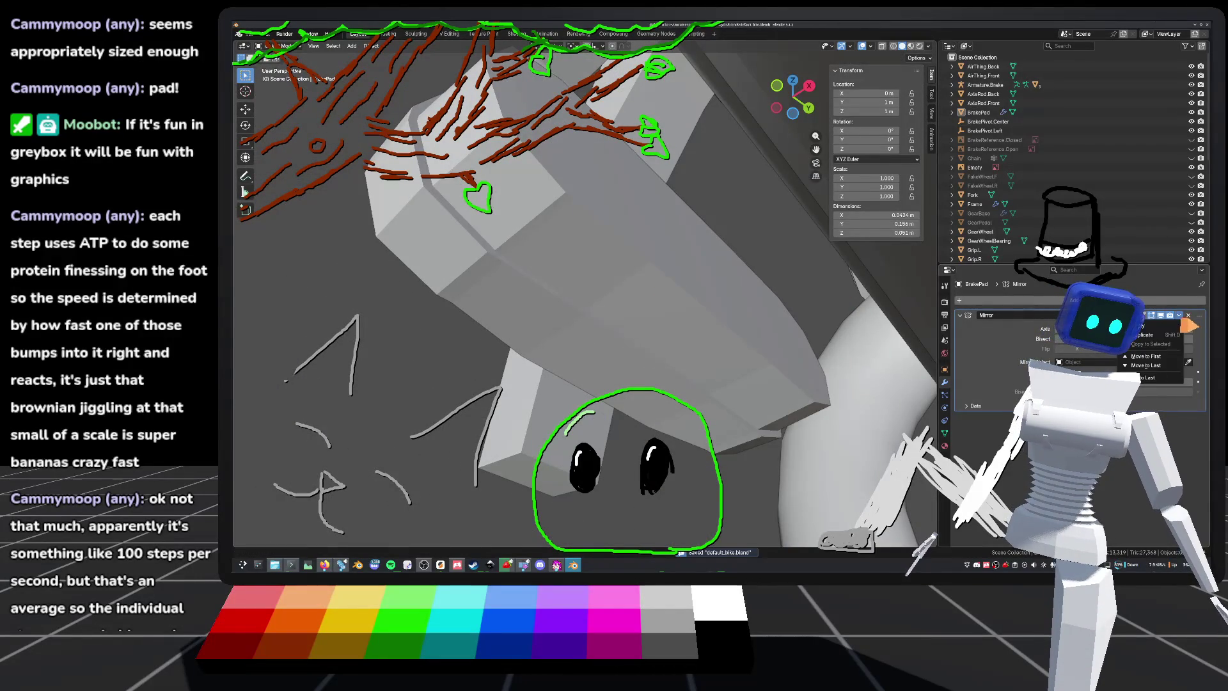
click(1170, 327)
mouse_move(703, 243)
middle_down()
mouse_move(729, 373)
mouse_move(734, 358)
middle_up()
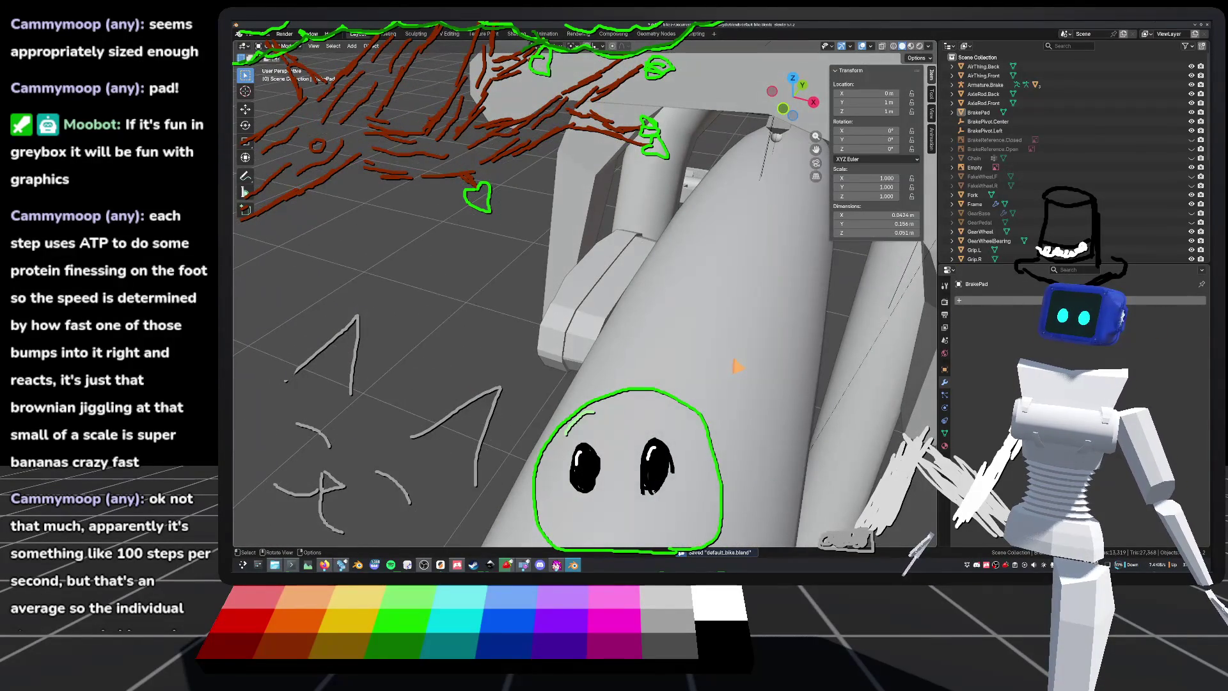
Step: Undo the Mirror apply and enter Edit Mode on the brake pad
key(ctrl+z)
click(604, 297)
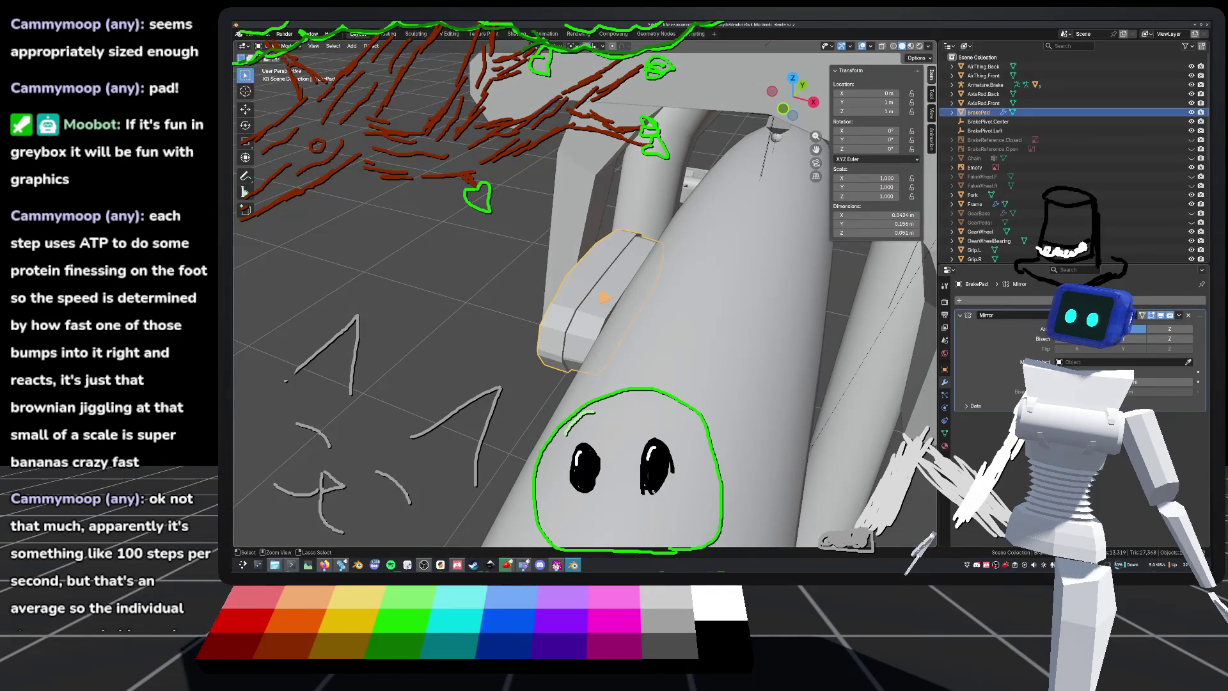
mouse_move(601, 297)
ctrl+middle_down()
mouse_move(608, 282)
mouse_move(691, 282)
mouse_move(652, 274)
mouse_move(709, 292)
mouse_move(727, 265)
mouse_move(584, 309)
mouse_move(596, 277)
mouse_move(625, 291)
mouse_move(597, 268)
mouse_move(498, 262)
mouse_move(529, 283)
ctrl+middle_up()
key(Tab)
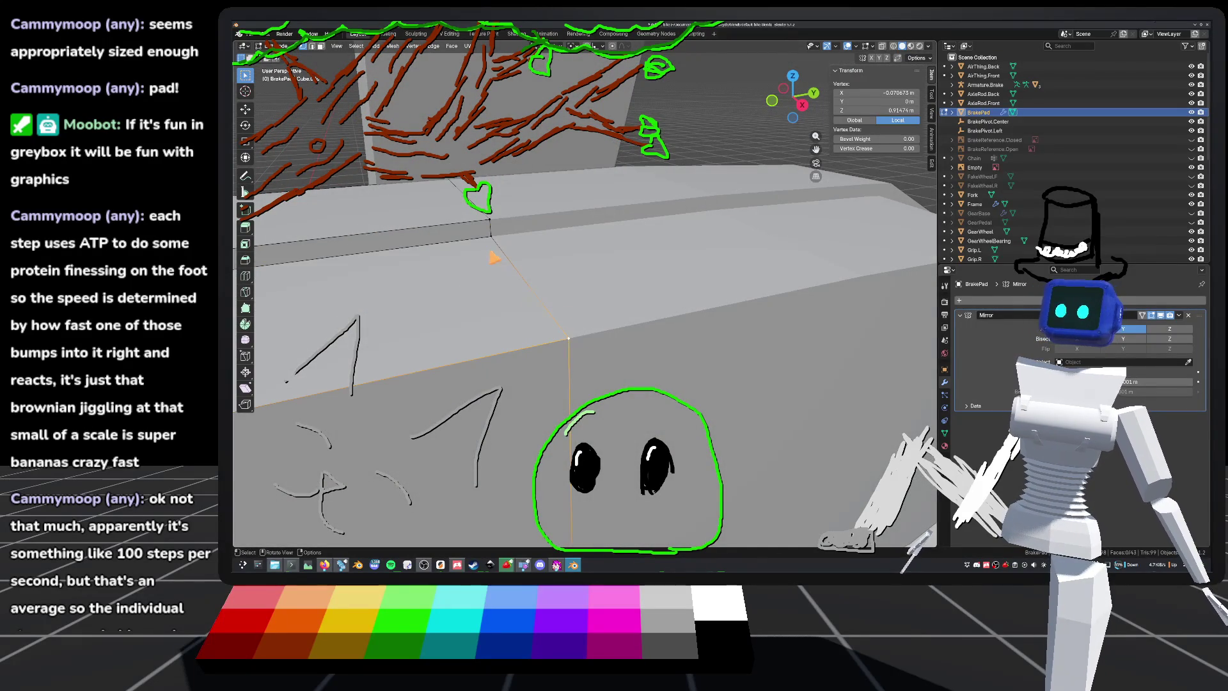
click(493, 222)
mouse_move(497, 242)
middle_down()
mouse_move(670, 280)
mouse_move(615, 285)
mouse_move(633, 265)
mouse_move(581, 279)
mouse_move(593, 262)
mouse_move(584, 252)
mouse_move(584, 291)
middle_up()
Step: In wireframe, select the stray vertical edge, delete it as Edges, and exit Edit Mode
click(894, 46)
middle_drag(569, 389, 619, 333)
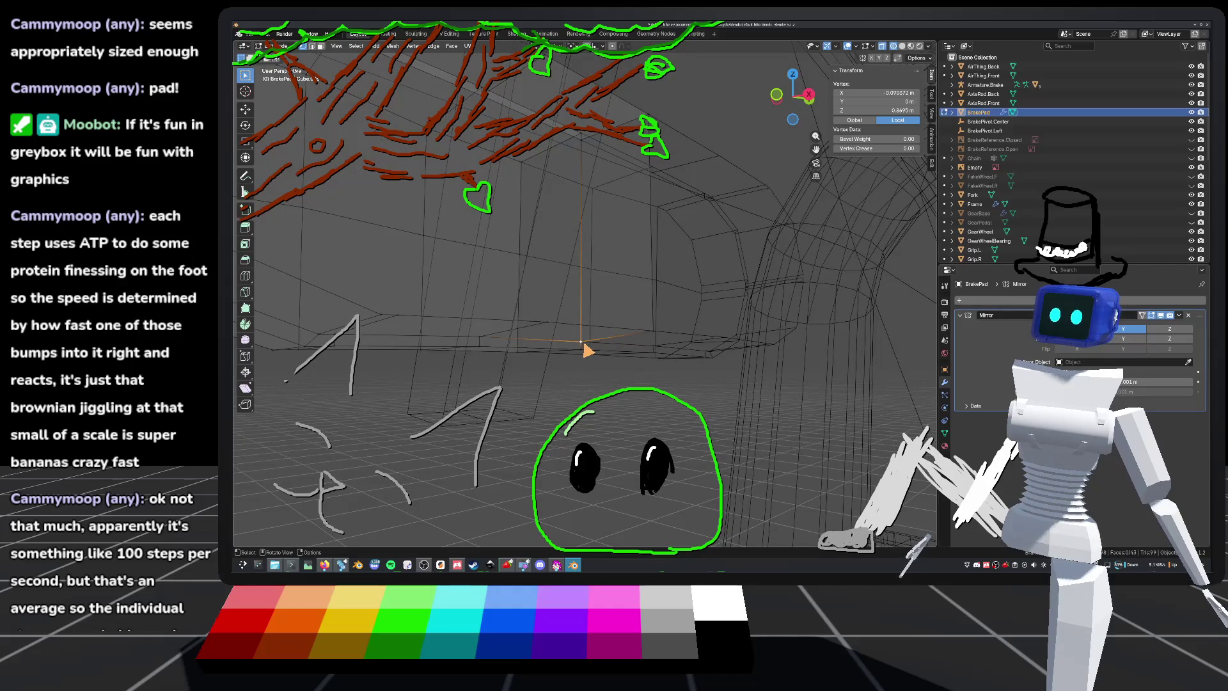
key(2)
click(583, 251)
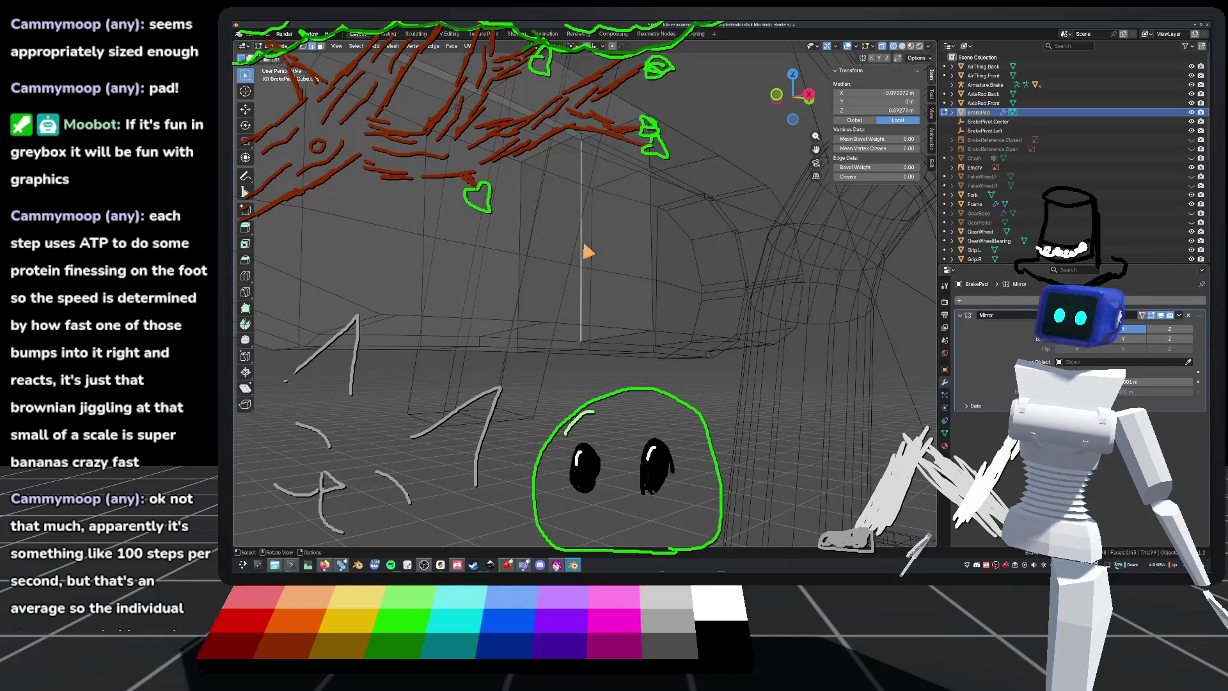
key(x)
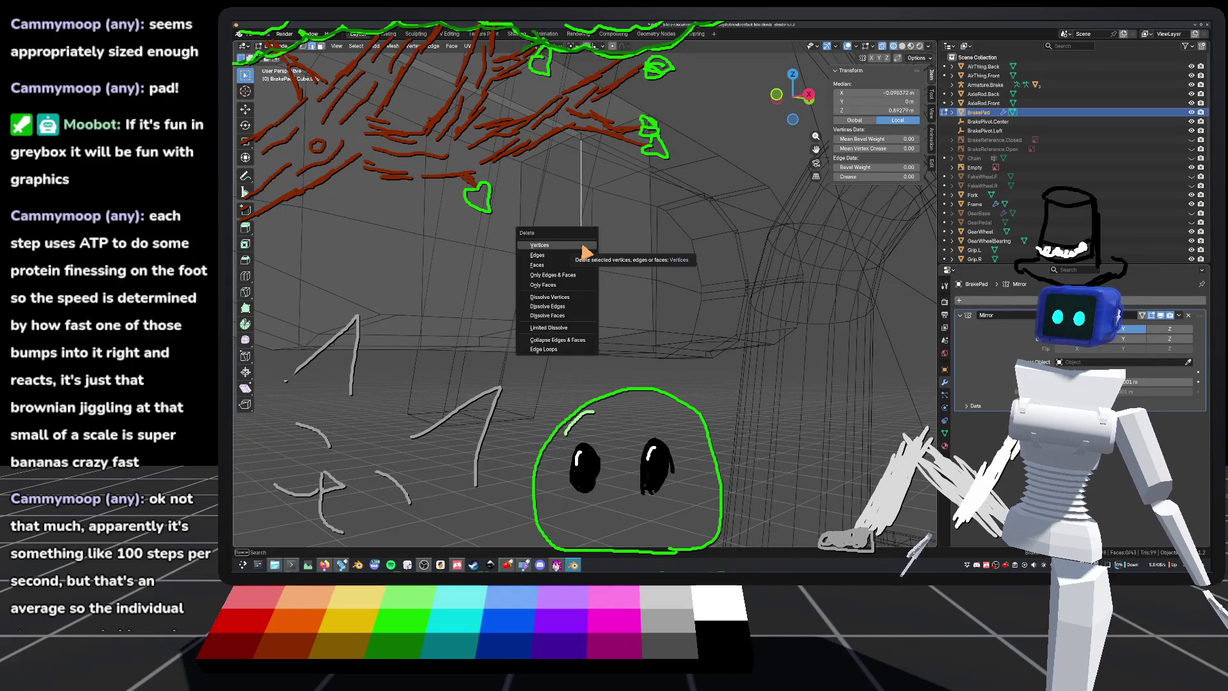
click(552, 275)
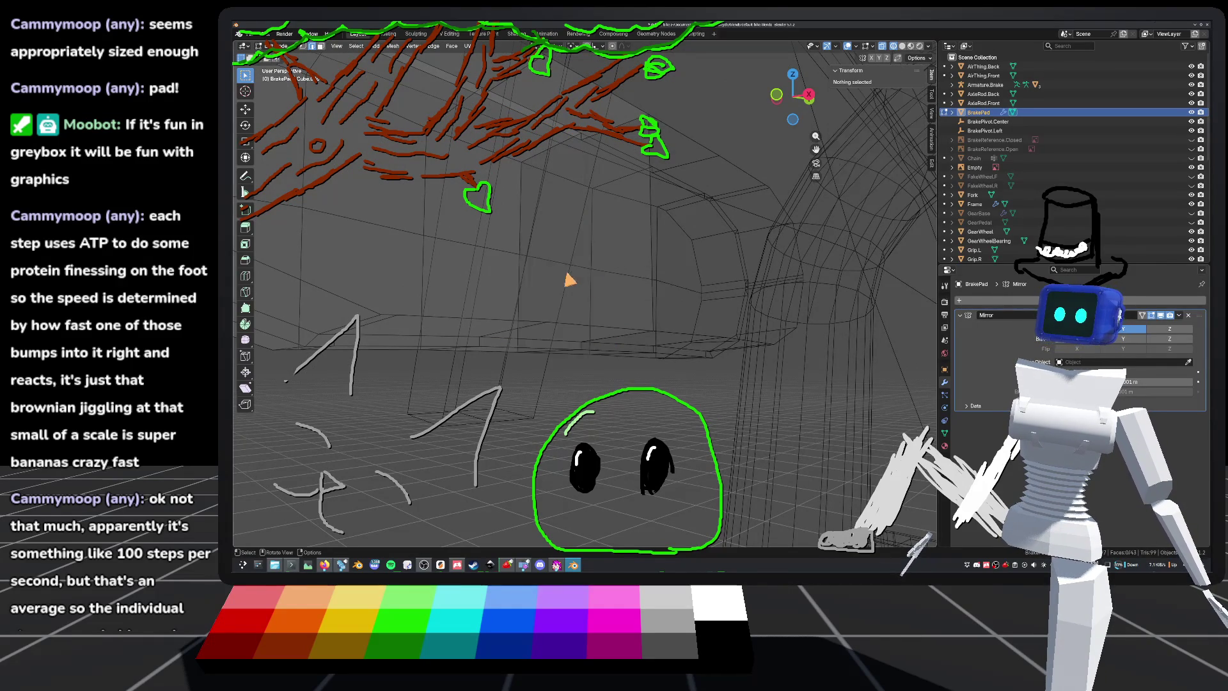
key(Tab)
middle_drag(708, 214, 707, 246)
scroll(707, 245, down, 3)
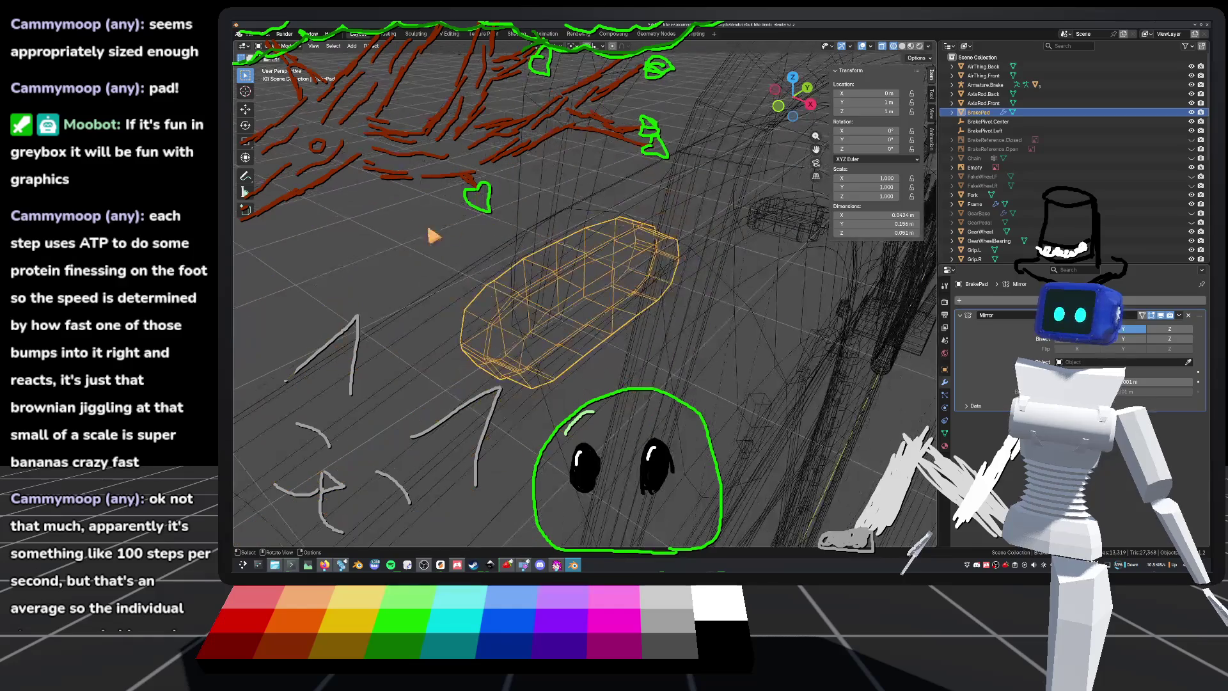
Step: Deselect all, save the bike file, and switch back to solid shading
key(alt+a)
key(ctrl+s)
click(902, 46)
mouse_move(665, 289)
middle_down()
mouse_move(698, 259)
mouse_move(915, 222)
mouse_move(695, 325)
mouse_move(684, 304)
mouse_move(621, 271)
middle_up()
key(ctrl+z)
Step: Select edges along the pad's top in Edit Mode, then bring up the brake pad reference images
key(Tab)
click(618, 263)
middle_drag(699, 296, 694, 236)
shift+click(703, 230)
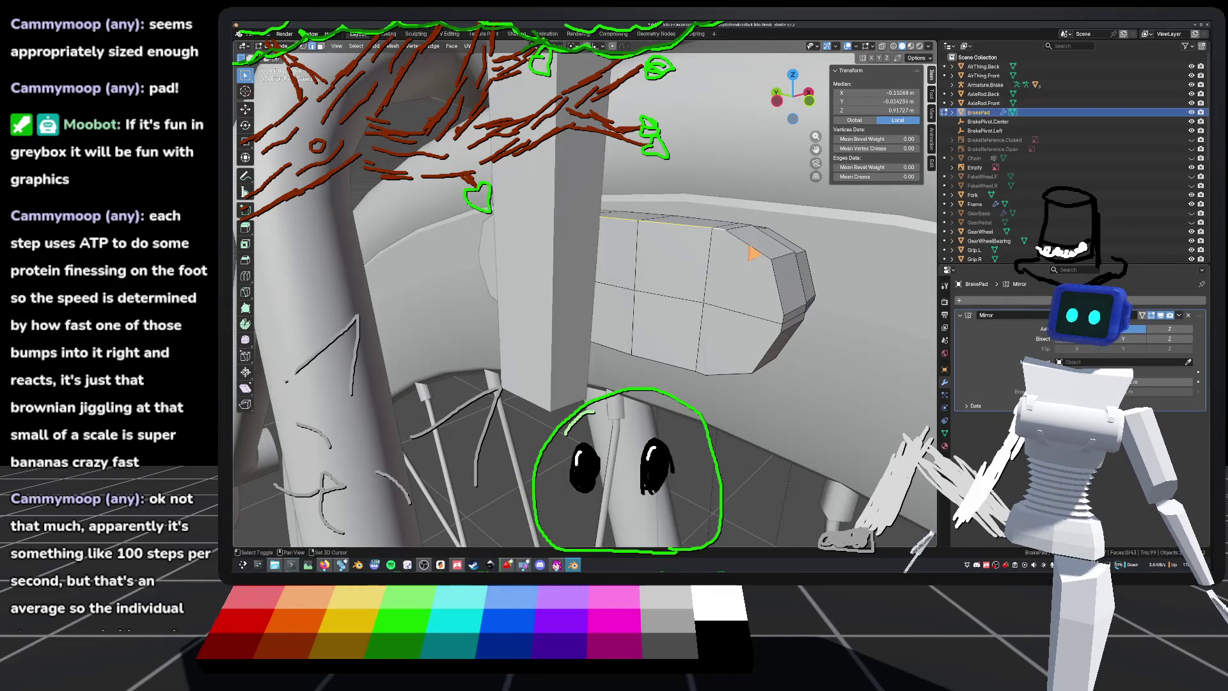
shift+click(782, 288)
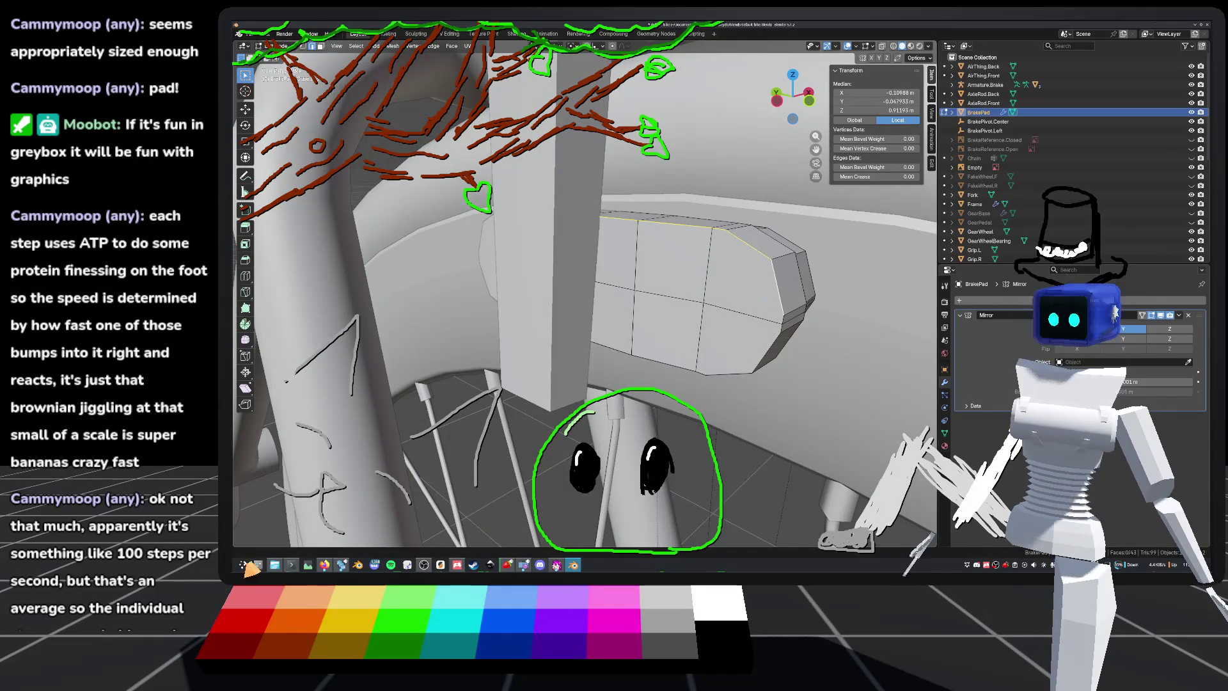
click(324, 566)
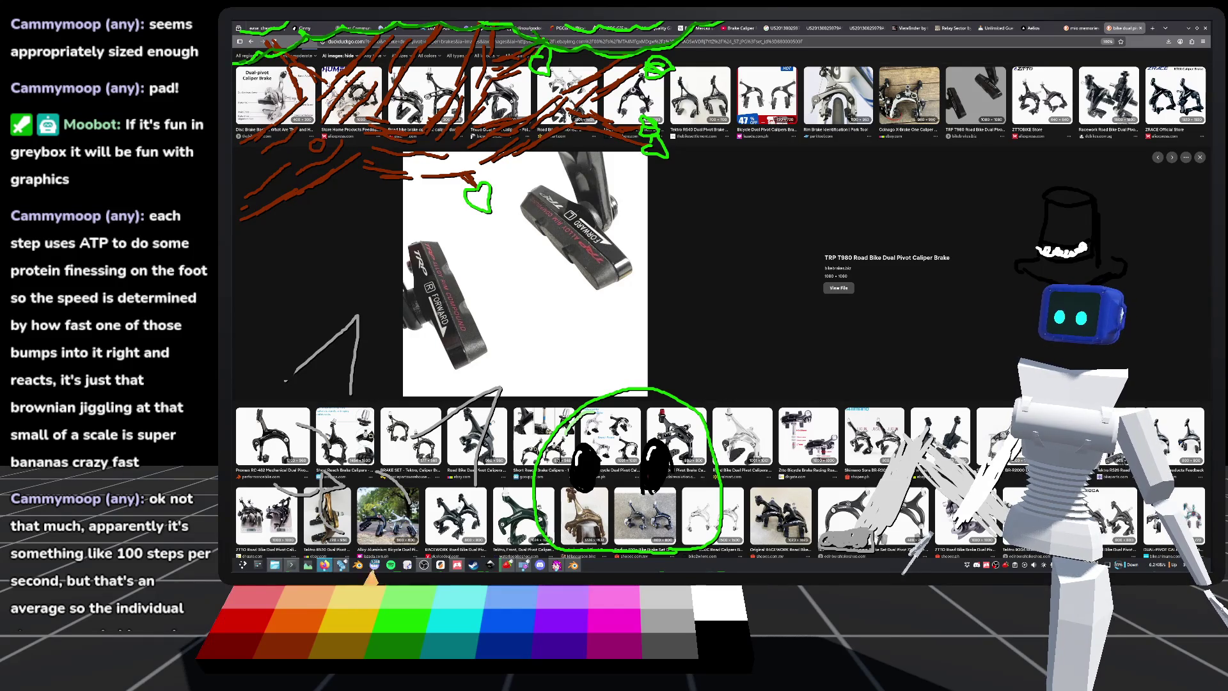
Step: Bring Blender forward and orbit to view the brake pad from another side
click(573, 565)
mouse_move(665, 319)
middle_down()
mouse_move(695, 288)
mouse_move(668, 288)
mouse_move(651, 309)
middle_up()
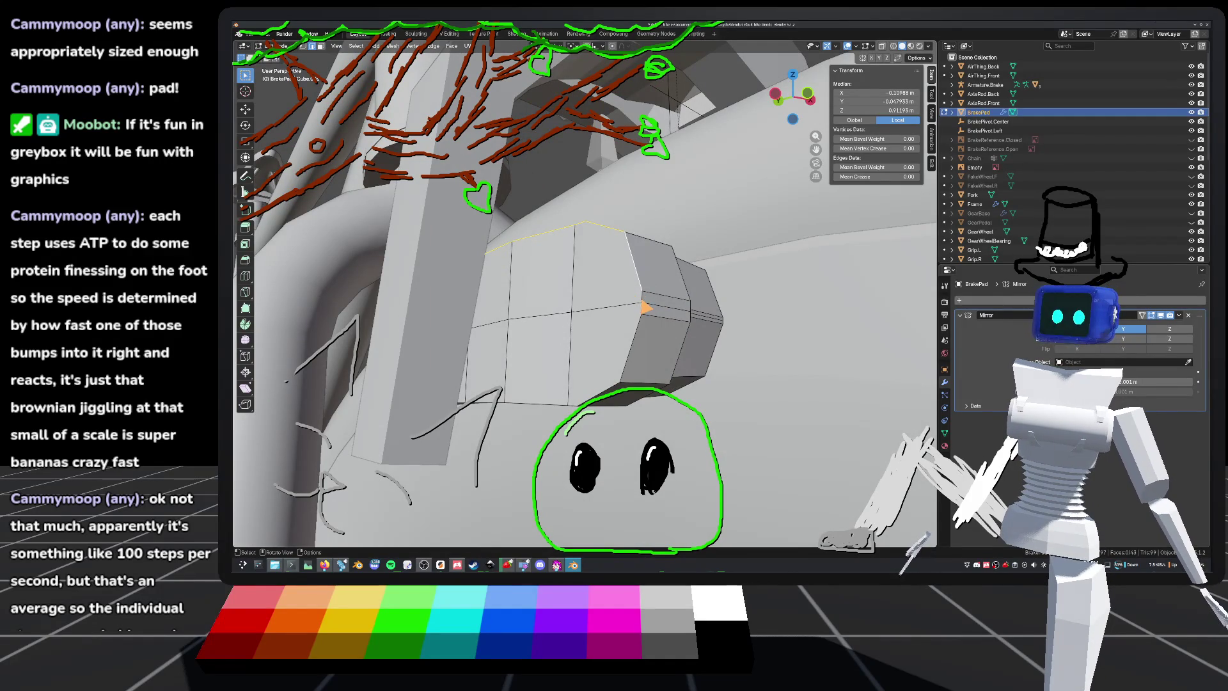
Step: Add two vertical side edges of the brake pad to the selection and bring up the Edge context menu
shift+click(647, 308)
shift+click(646, 315)
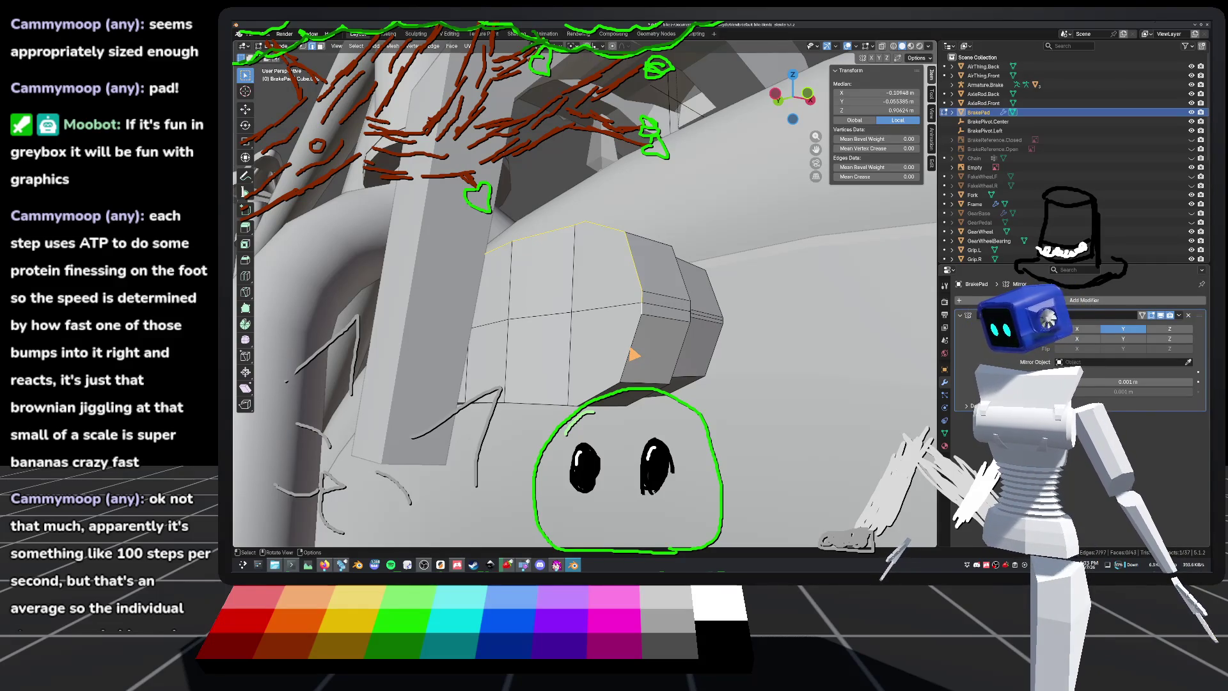
mouse_move(635, 355)
middle_down()
mouse_move(675, 277)
mouse_move(721, 245)
mouse_move(703, 285)
mouse_move(701, 271)
mouse_move(677, 320)
mouse_move(703, 247)
middle_up()
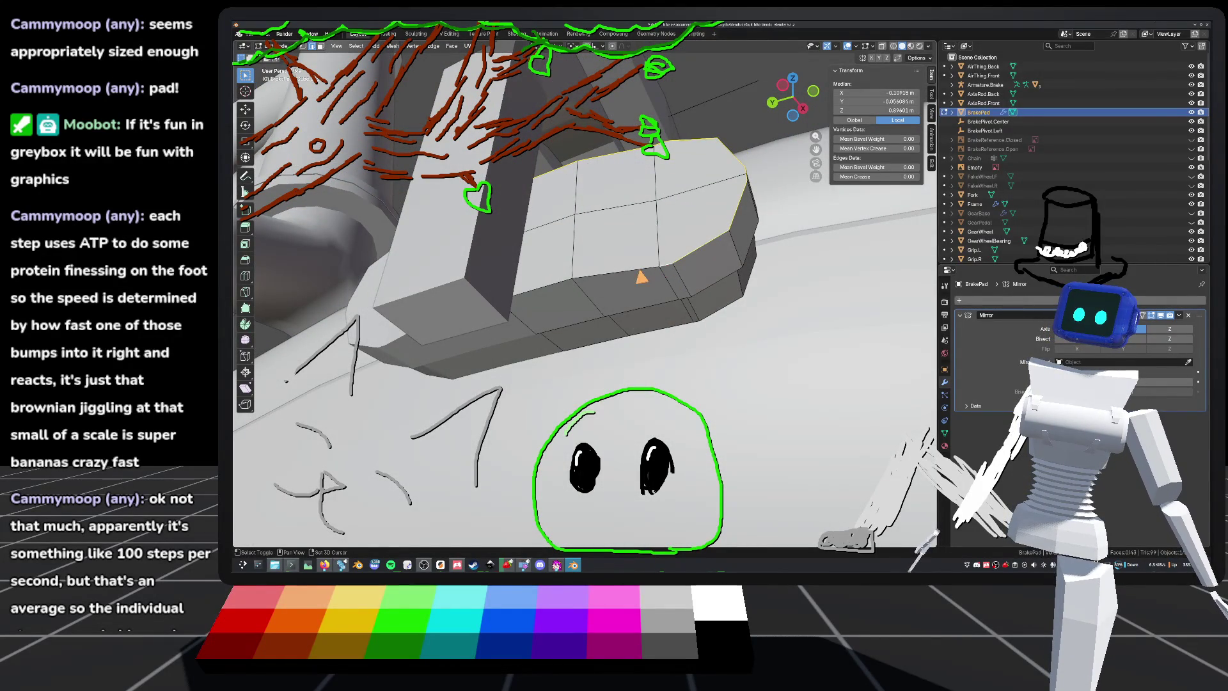
right_click(572, 284)
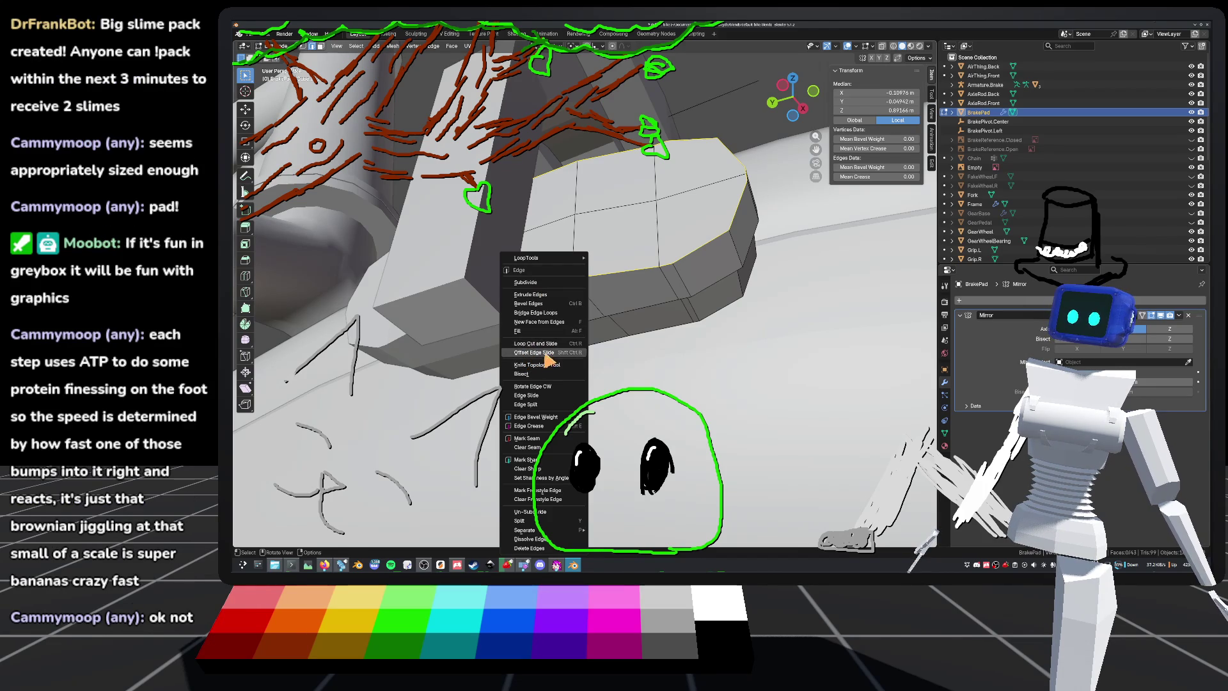
Step: Add offset edge loops beside the selected side edges with Offset Edge Slide and save
click(547, 354)
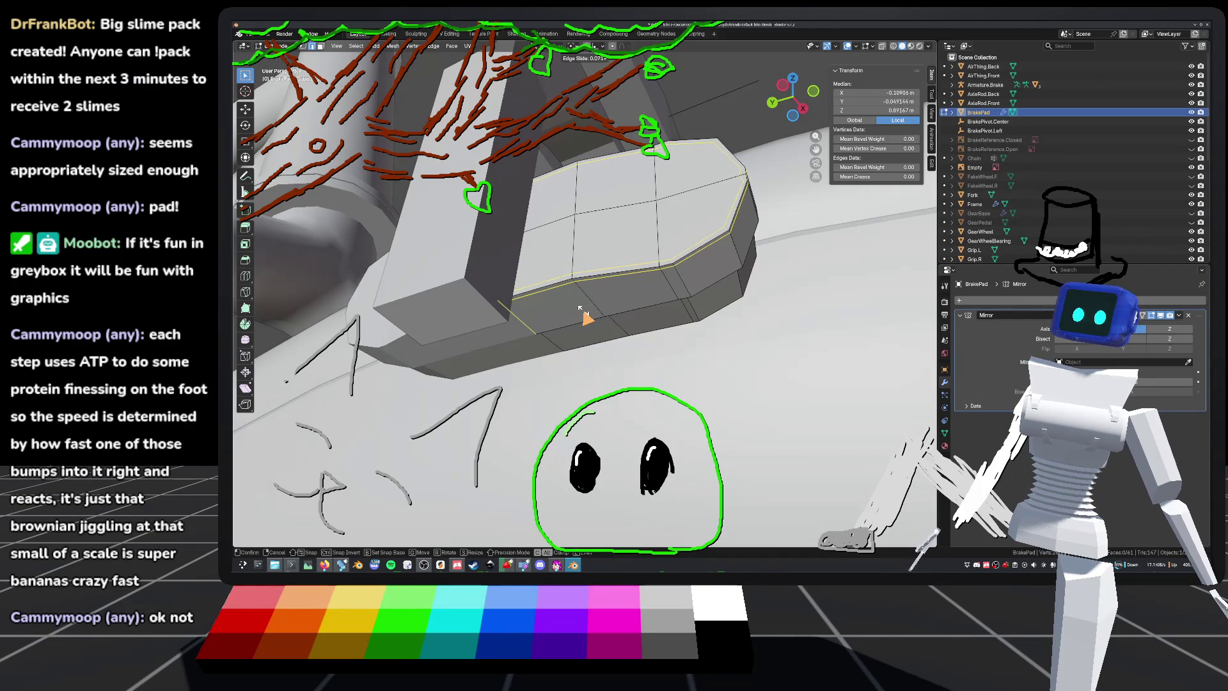
click(584, 314)
mouse_move(583, 313)
middle_down()
mouse_move(680, 296)
mouse_move(613, 328)
mouse_move(641, 342)
middle_up()
key(ctrl+s)
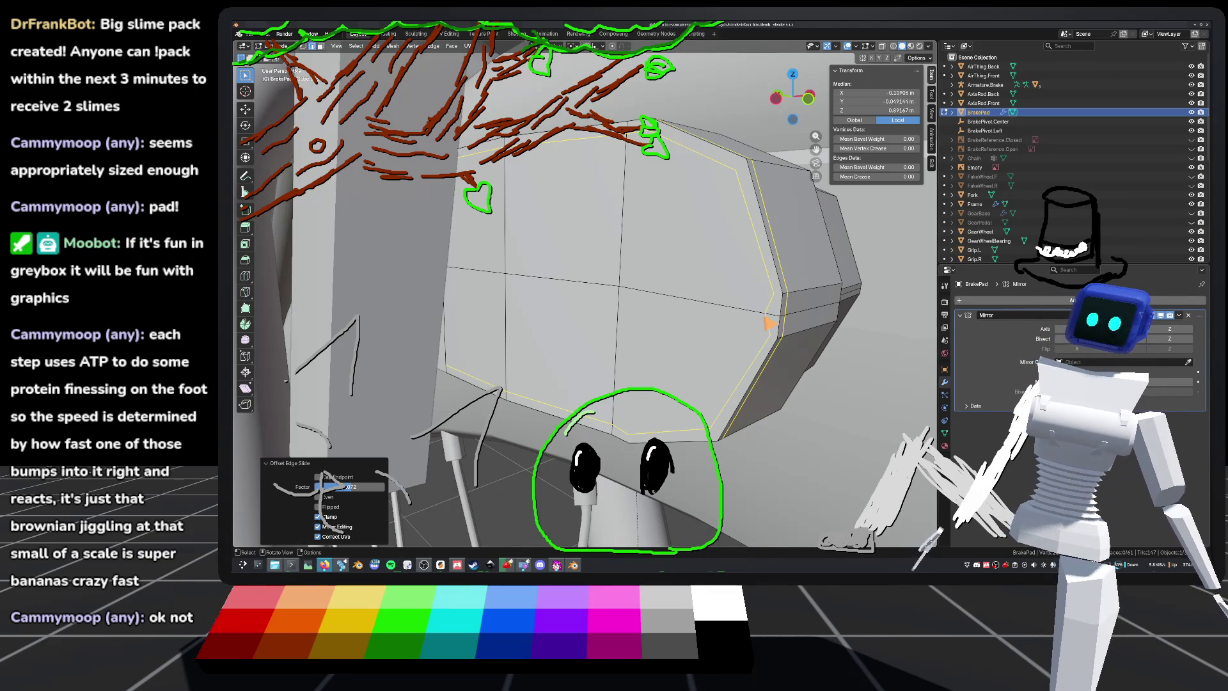
Step: Vertex Slide the pad's tip vertex along its edge to reshape the end, then save
click(765, 320)
click(769, 322)
middle_drag(770, 324, 681, 349)
middle_drag(589, 330, 610, 321)
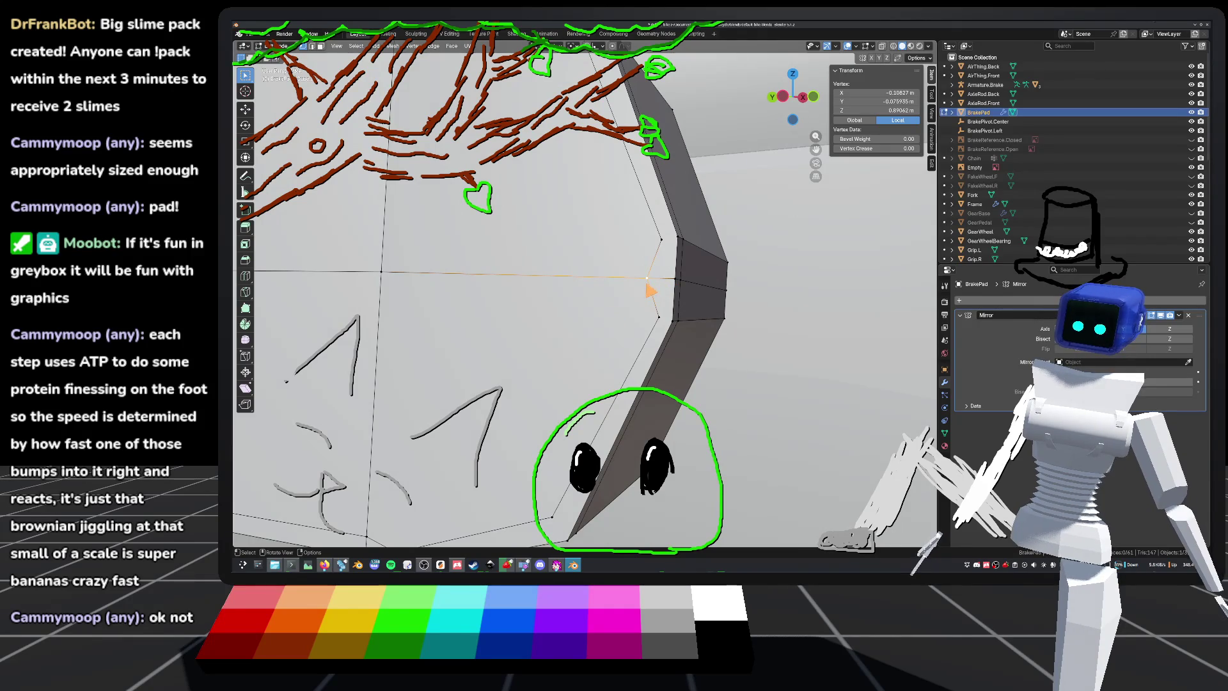
key(shift+space)
click(644, 274)
drag(644, 274, 678, 282)
mouse_move(677, 281)
middle_down()
mouse_move(597, 288)
mouse_move(640, 350)
mouse_move(636, 307)
middle_up()
key(ctrl+s)
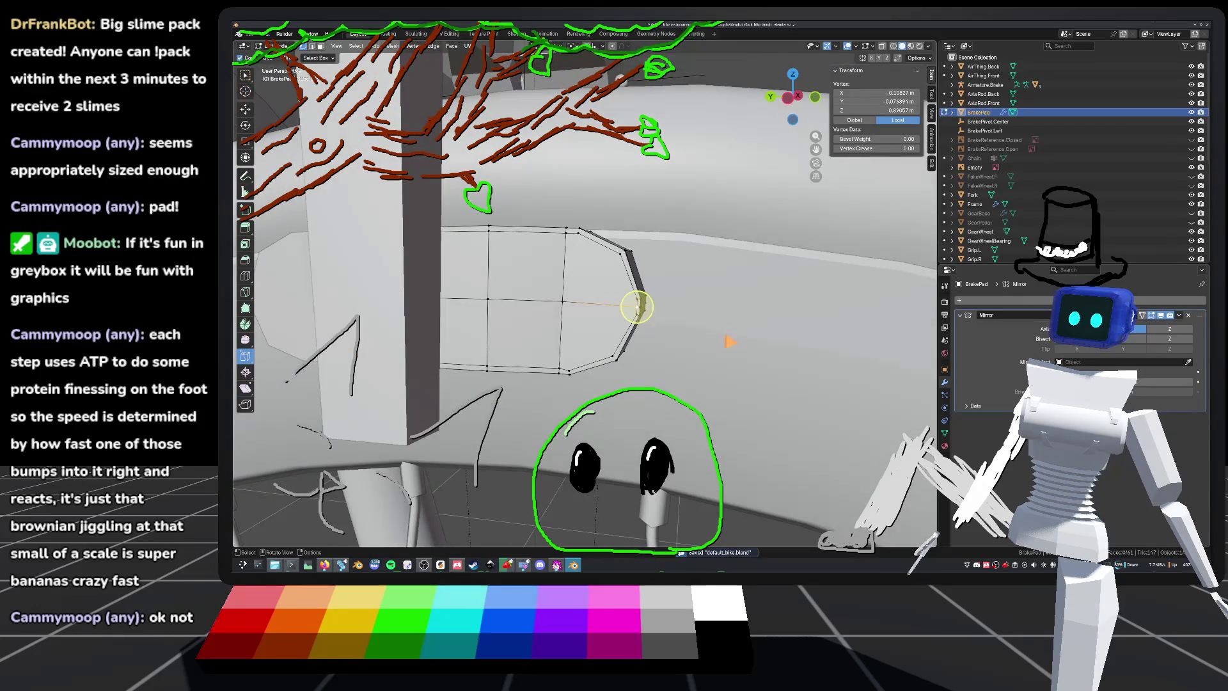
Step: Nudge two more tip vertices slightly along the Y axis
scroll(636, 307, up, 3)
mouse_move(704, 326)
middle_down()
mouse_move(620, 296)
mouse_move(669, 296)
middle_up()
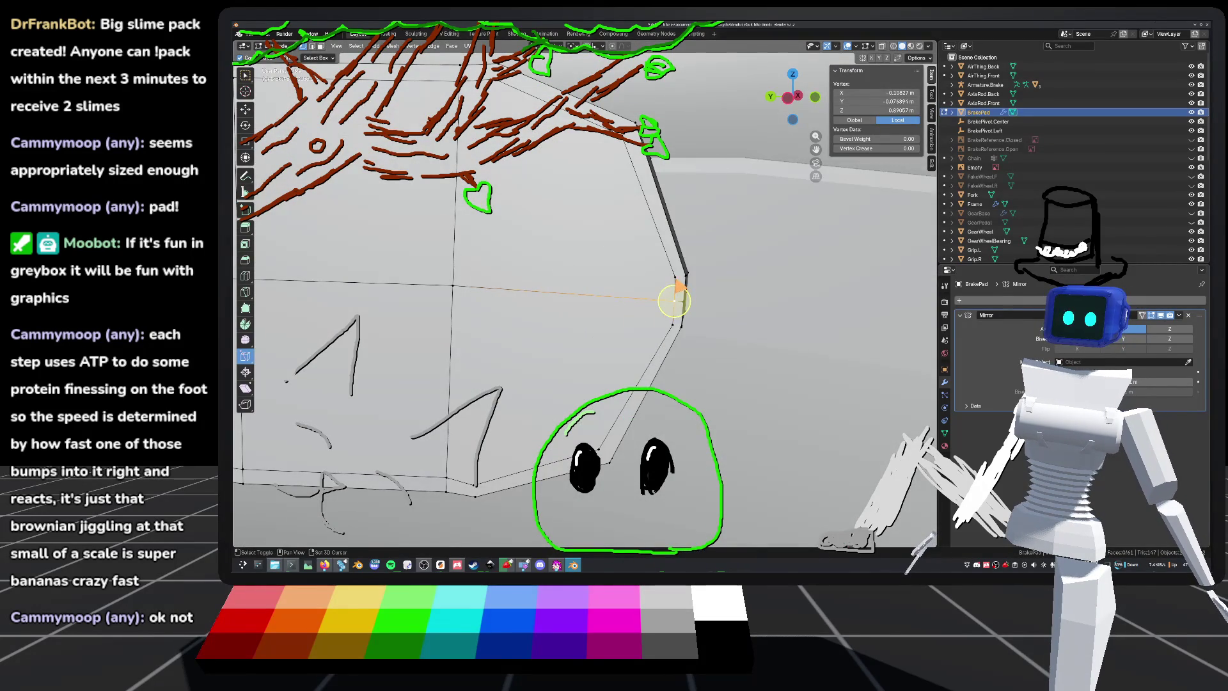
shift+click(675, 289)
shift+click(674, 325)
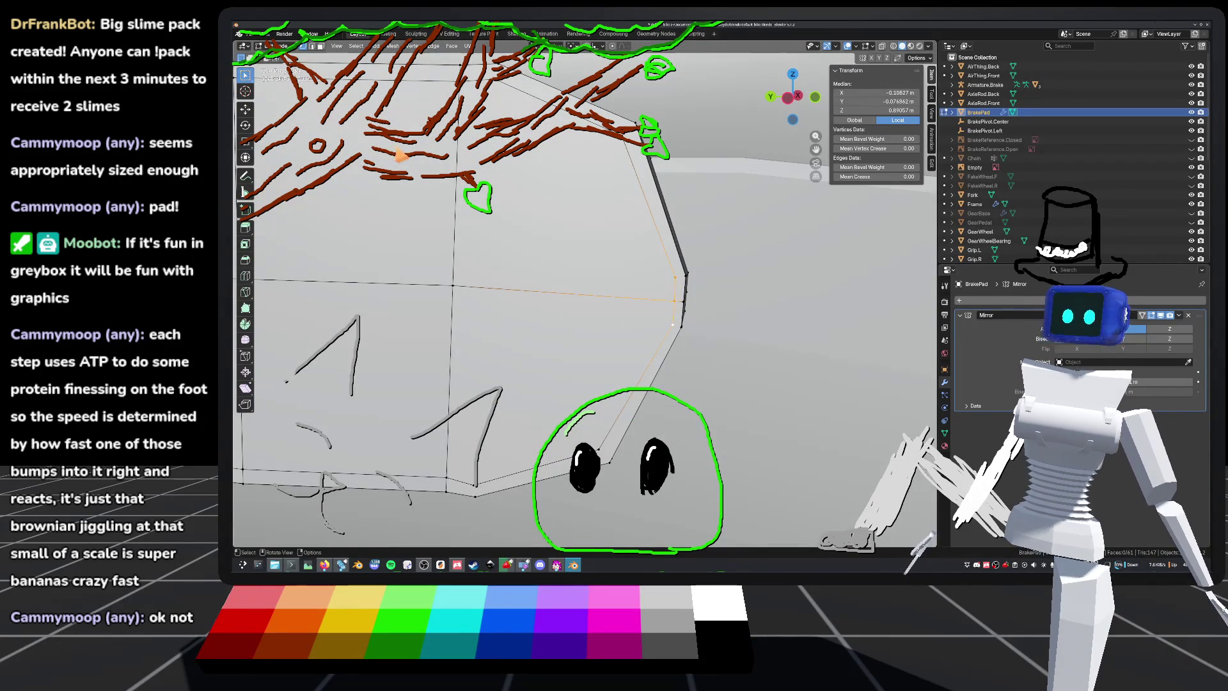
middle_drag(705, 294, 729, 299)
key(g)
key(x)
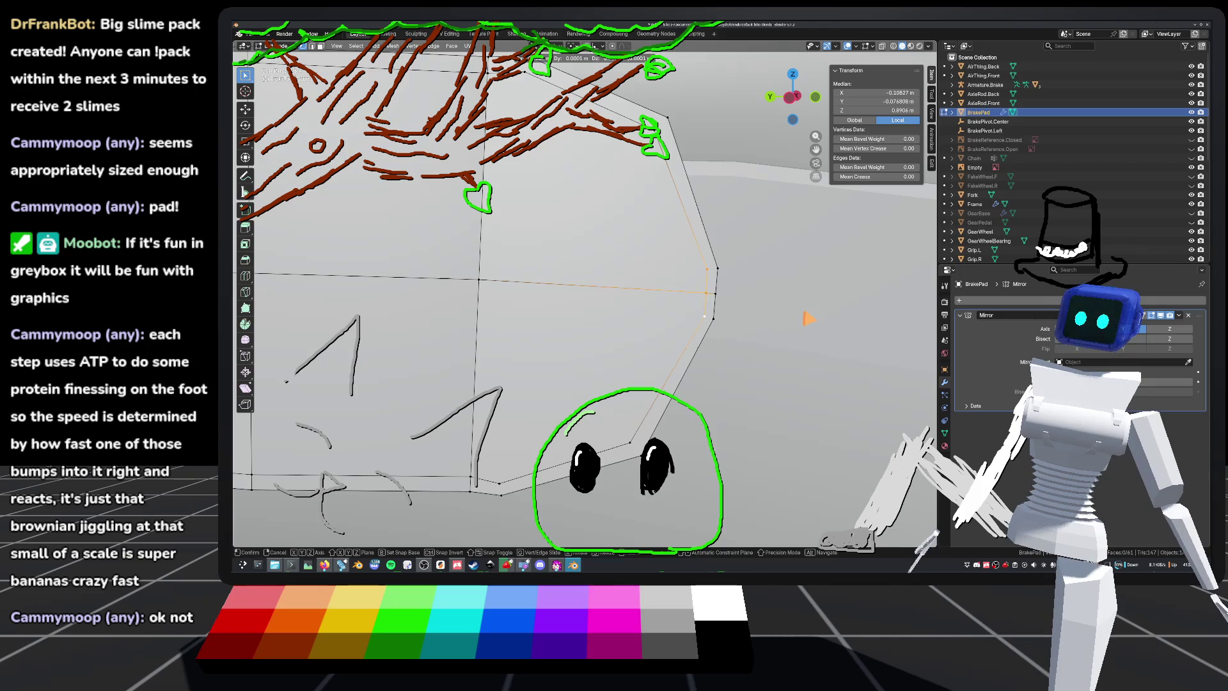
key(y)
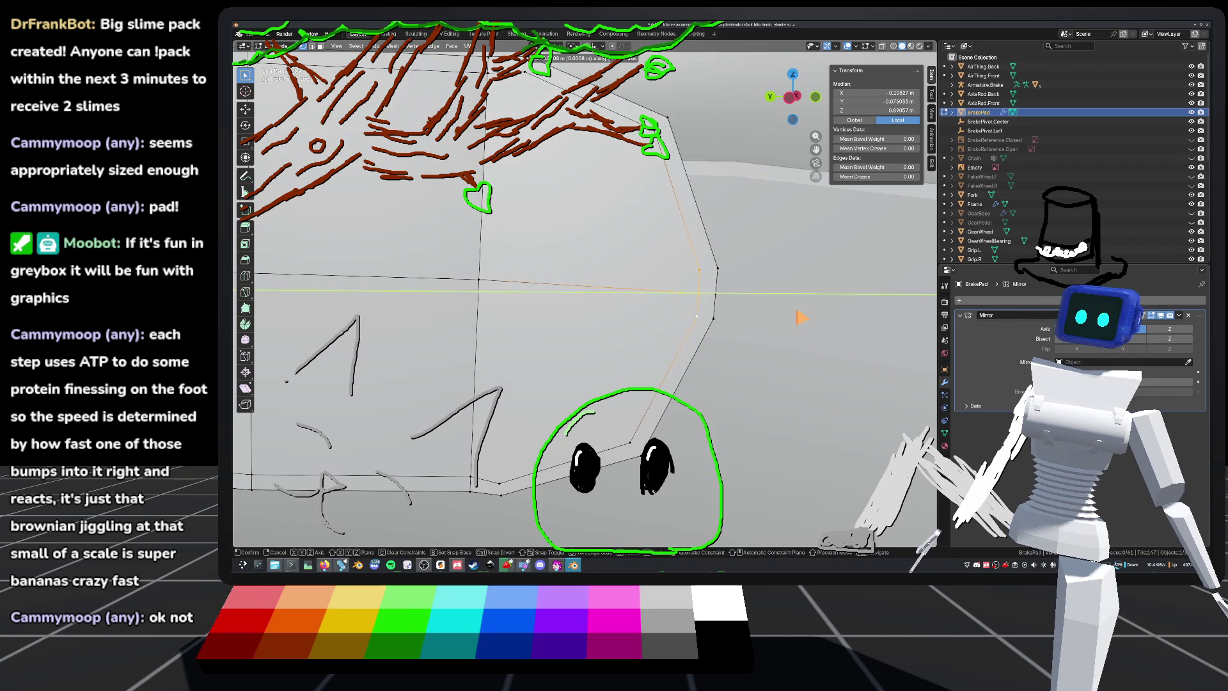
click(801, 318)
Step: Clear the vertex selection and save default_bike.blend
scroll(796, 315, down, 5)
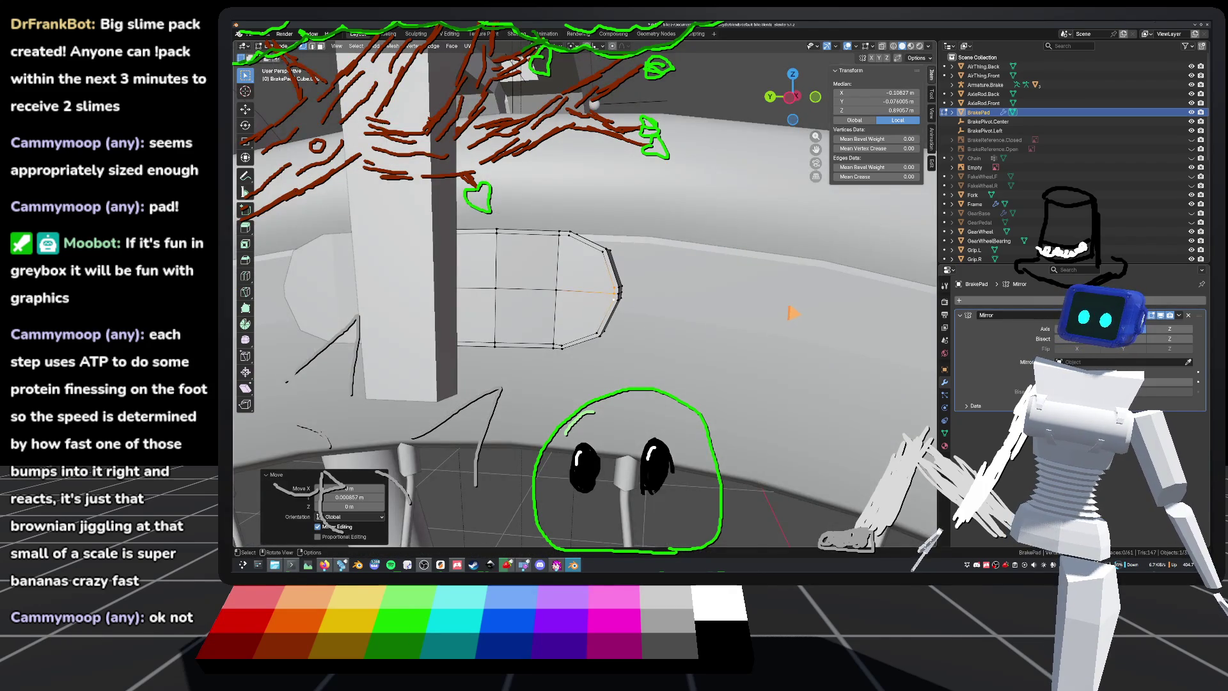
scroll(793, 313, down, 3)
key(alt+a)
scroll(703, 294, up, 6)
key(ctrl+s)
Step: In a side-on view, move the pad's bottom vertex slightly, save, and return to Object Mode
scroll(658, 300, up, 4)
click(573, 364)
mouse_move(649, 339)
middle_down()
mouse_move(663, 383)
mouse_move(647, 217)
middle_up()
shift+click(605, 148)
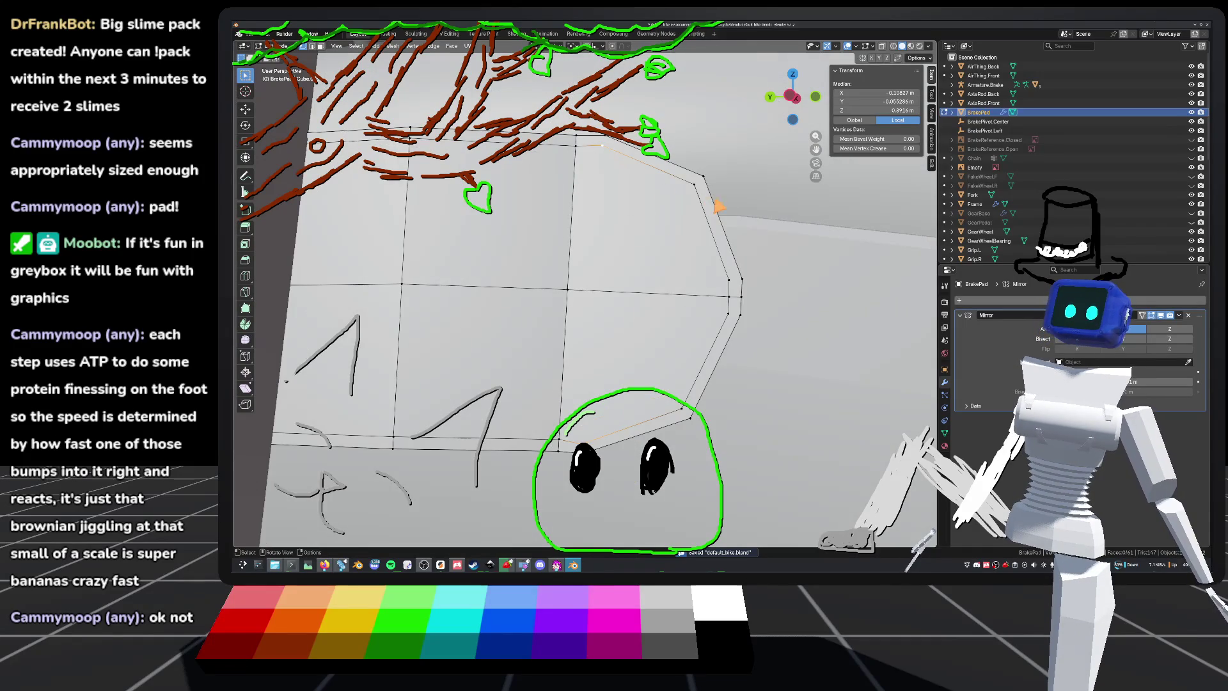
key(ctrl+KP_3)
middle_drag(758, 181, 714, 255)
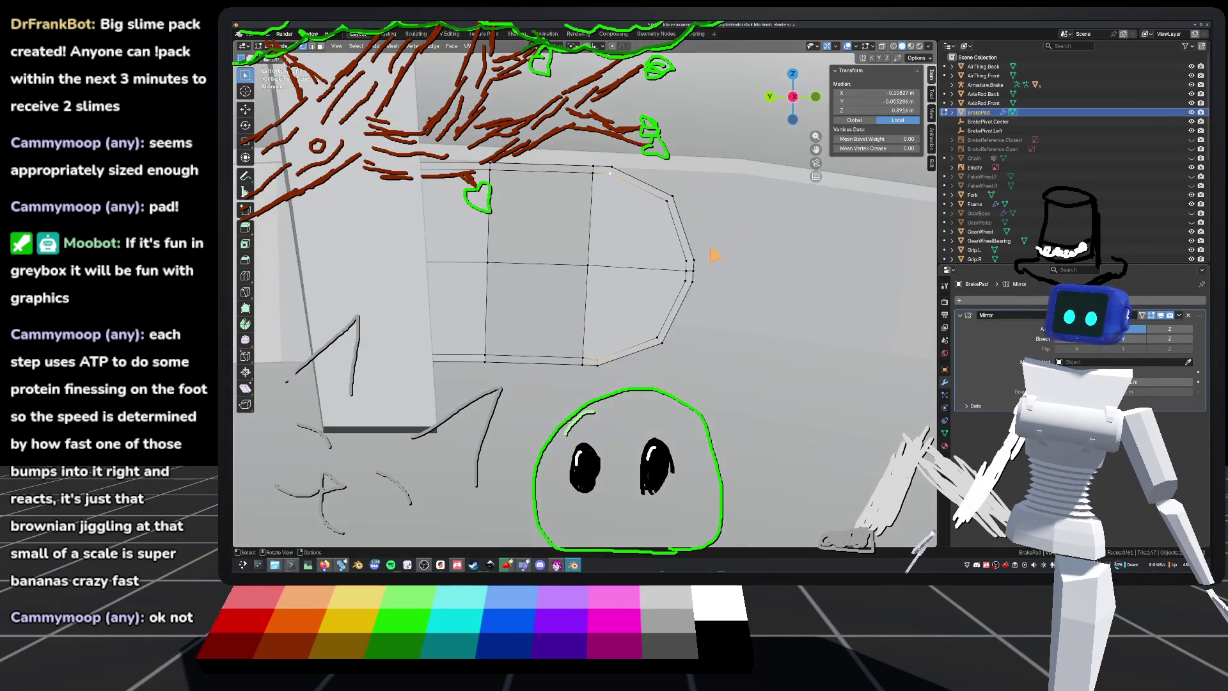
click(603, 366)
key(g)
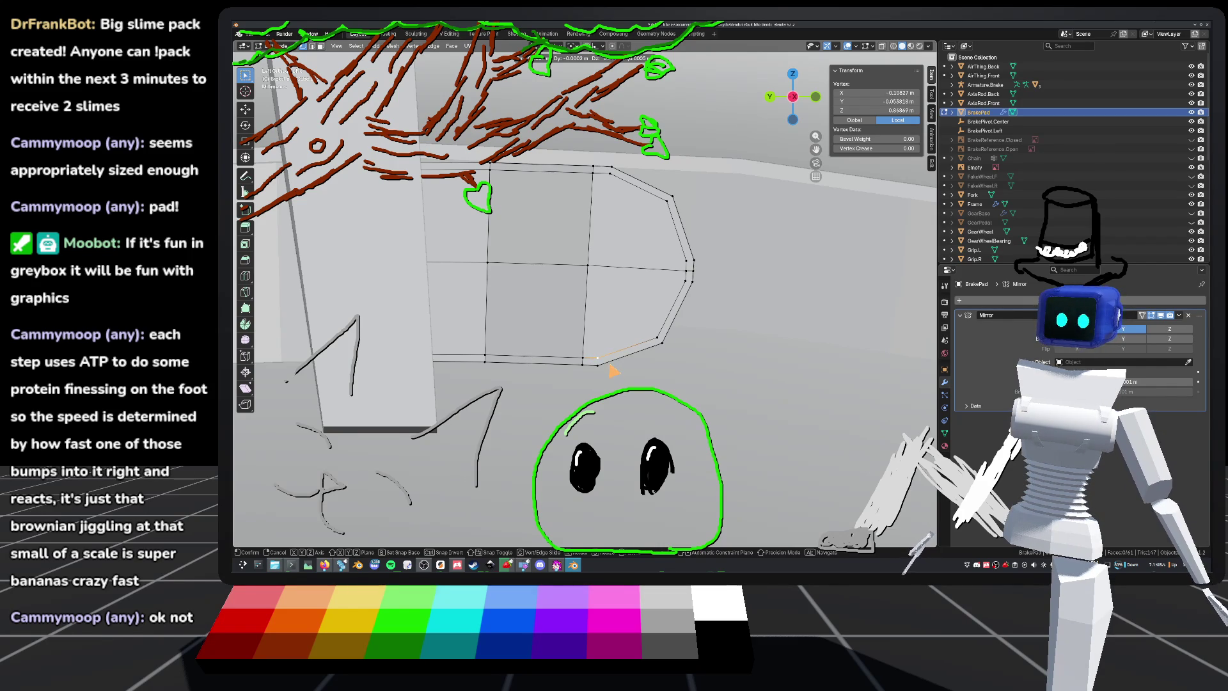
click(613, 370)
scroll(703, 237, down, 5)
key(ctrl+s)
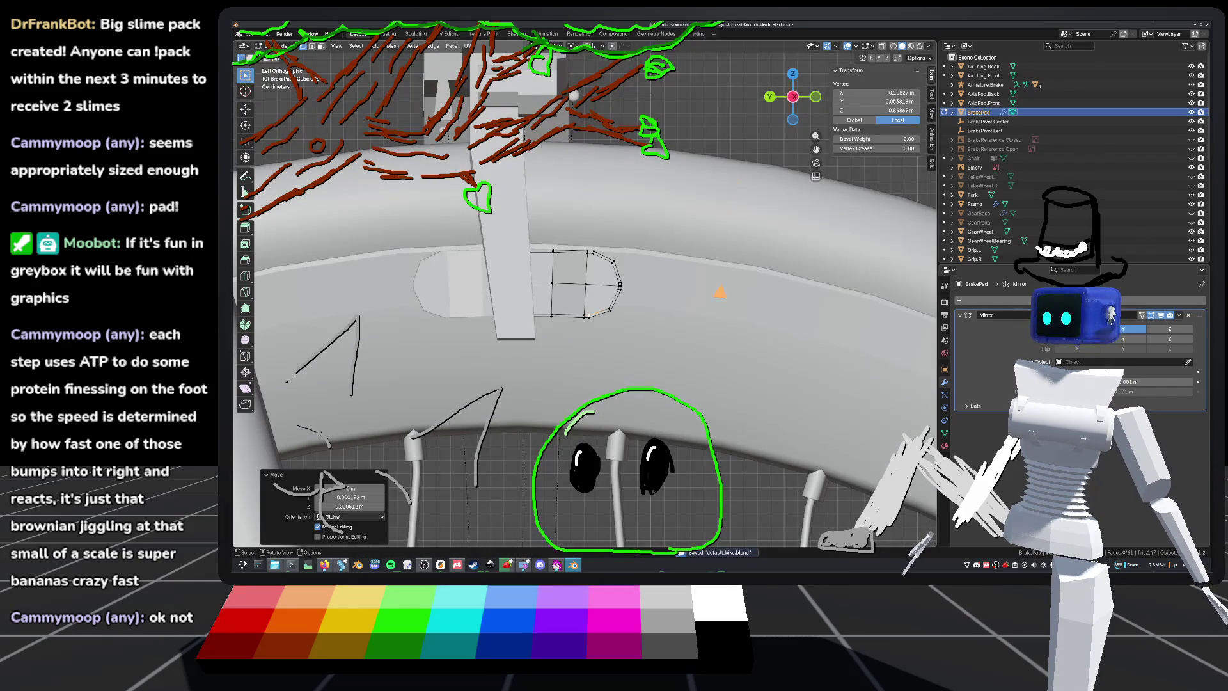
key(Tab)
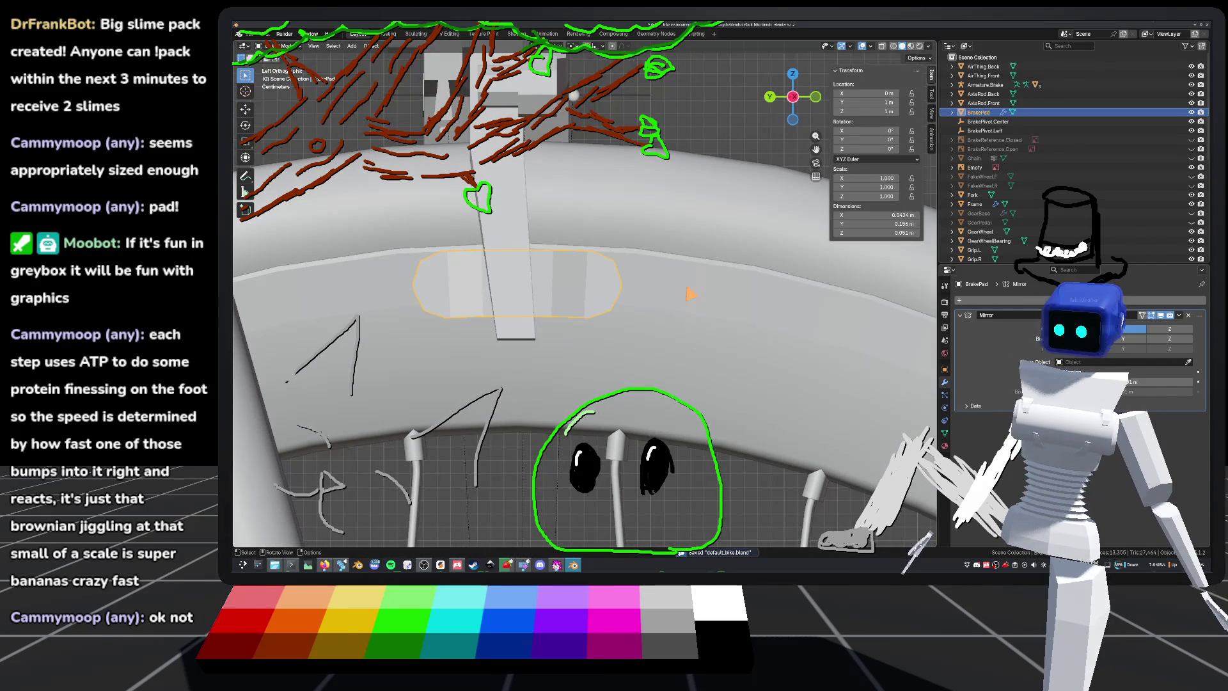